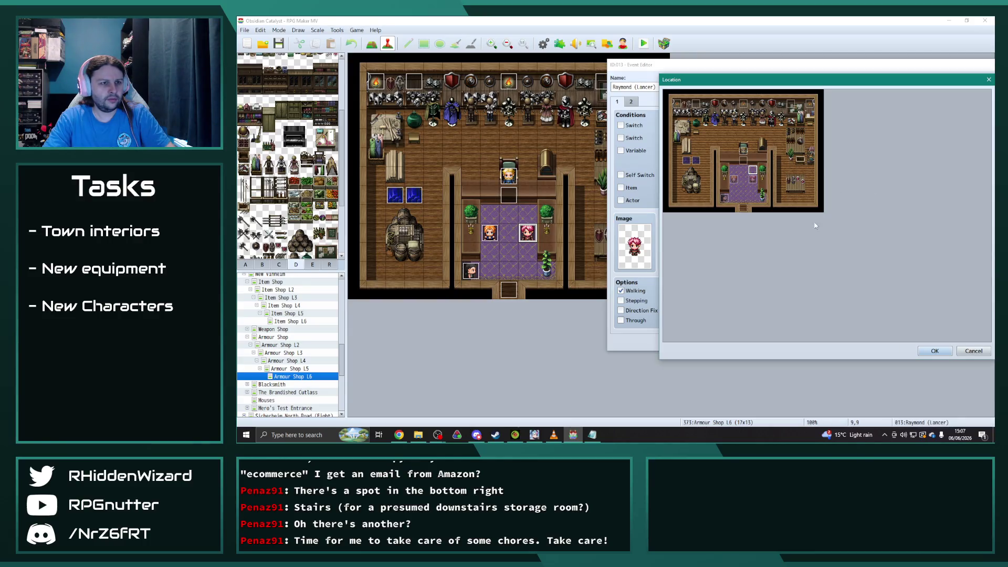
# Step: Relocate Melanie(CS) to (9,8) and make the facing-up branch's movement route move Melanie(CS)
pyautogui.click(934, 350)
pyautogui.click(881, 294)
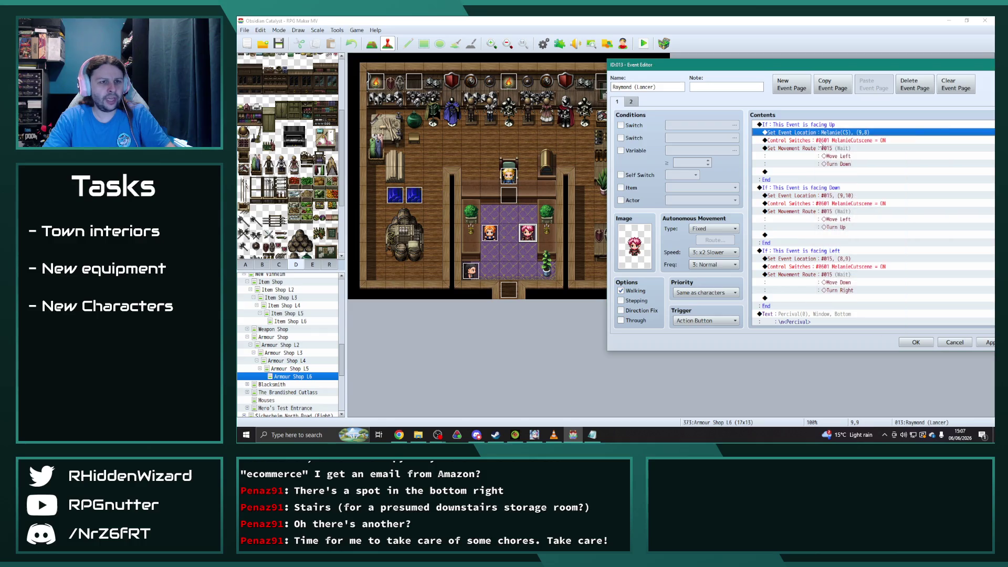
pyautogui.doubleClick(814, 149)
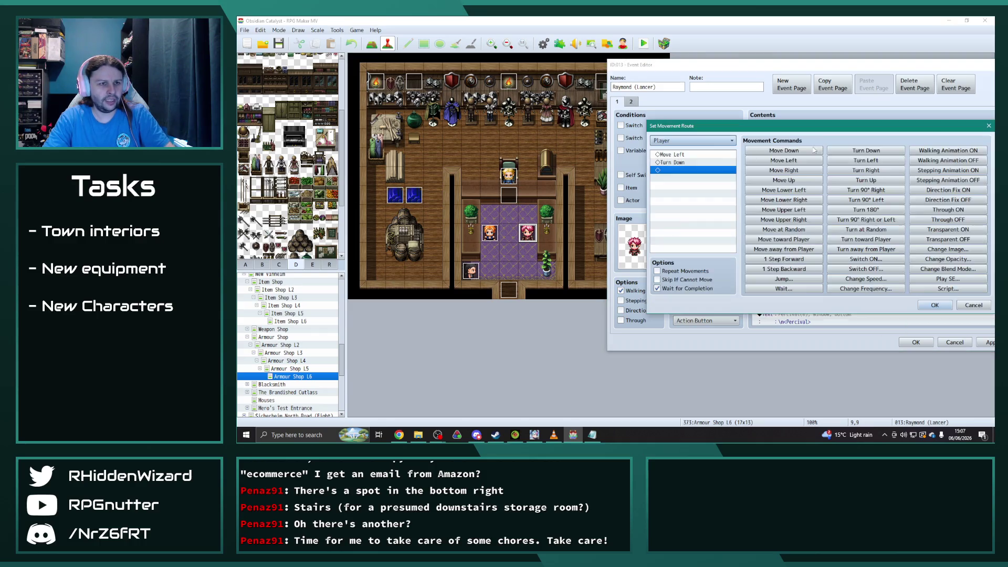
pyautogui.click(693, 141)
pyautogui.click(694, 241)
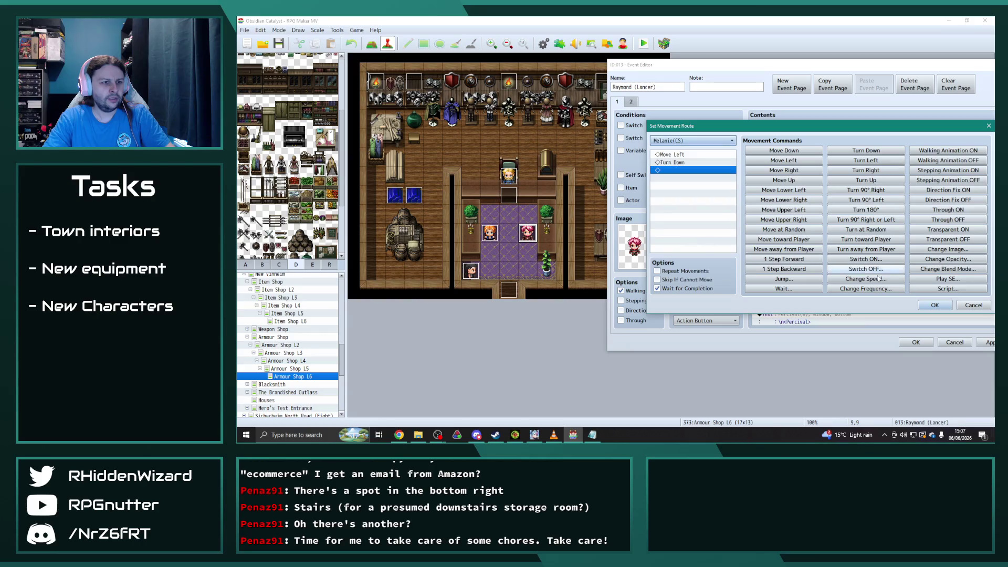
pyautogui.click(934, 305)
# Step: In the facing-down branch, relocate Melanie(CS) to (9,10) and route Melanie(CS) instead of #015
pyautogui.doubleClick(817, 190)
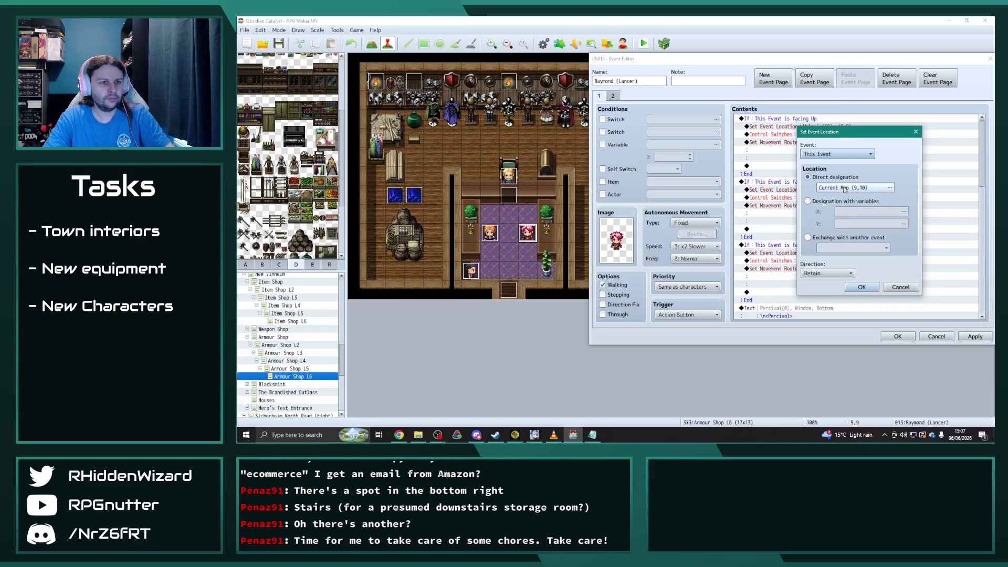
pyautogui.click(837, 155)
pyautogui.click(824, 245)
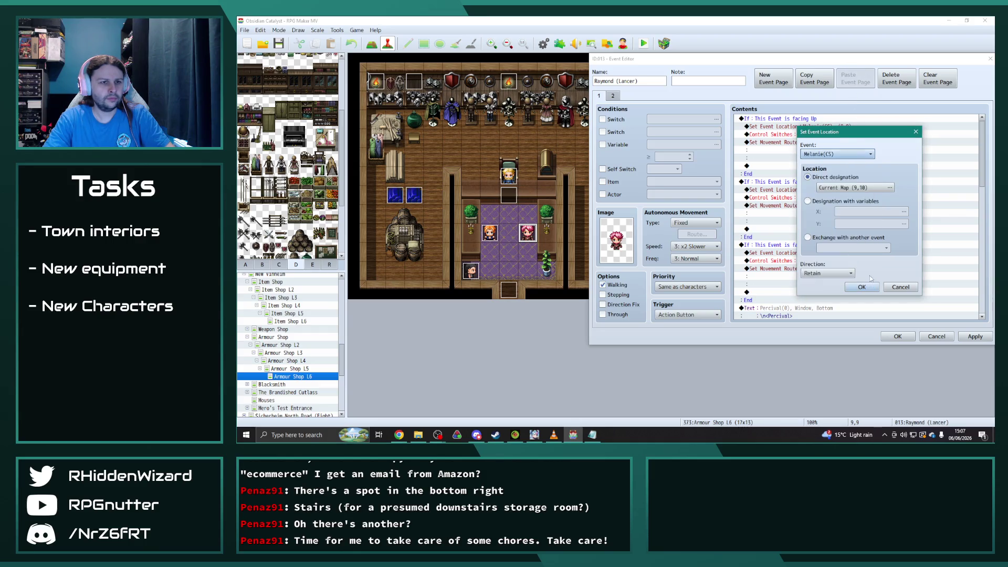
pyautogui.click(863, 287)
pyautogui.moveTo(843, 62); pyautogui.dragTo(833, 61)
pyautogui.doubleClick(818, 205)
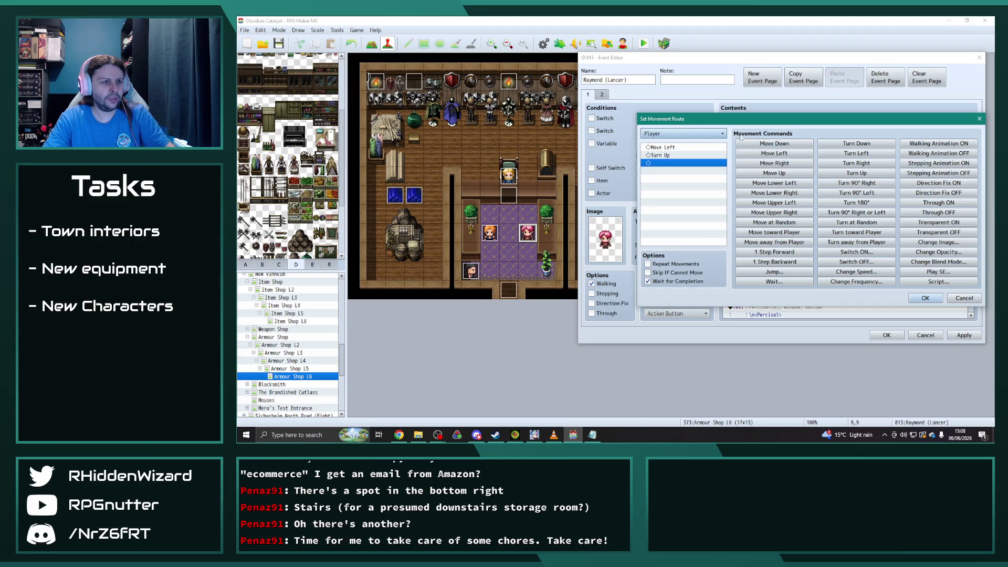
pyautogui.click(695, 133)
pyautogui.click(658, 234)
pyautogui.click(919, 297)
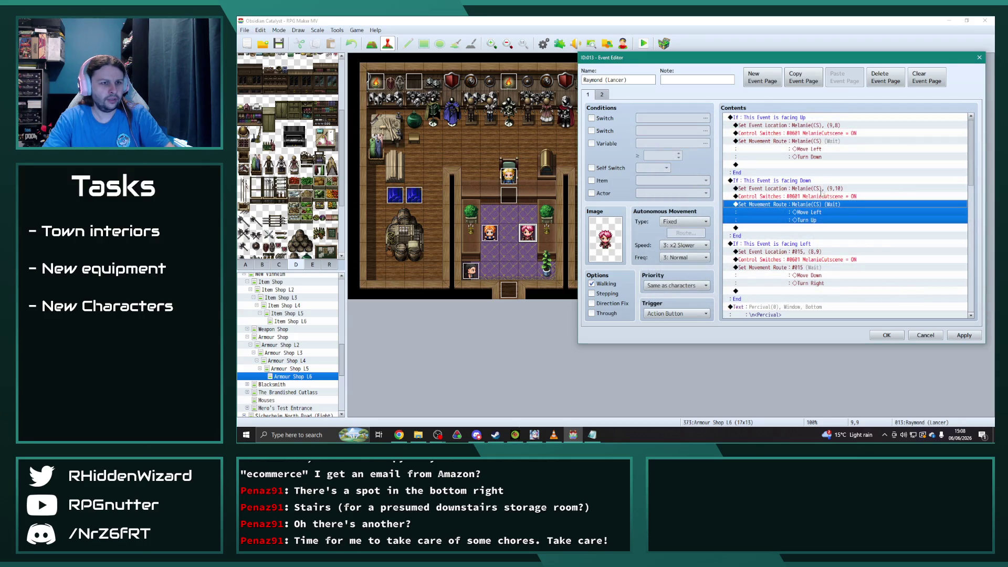
# Step: In the facing-left branch, relocate Melanie(CS) to (8,9) and route Melanie(CS) instead of #015
pyautogui.click(796, 245)
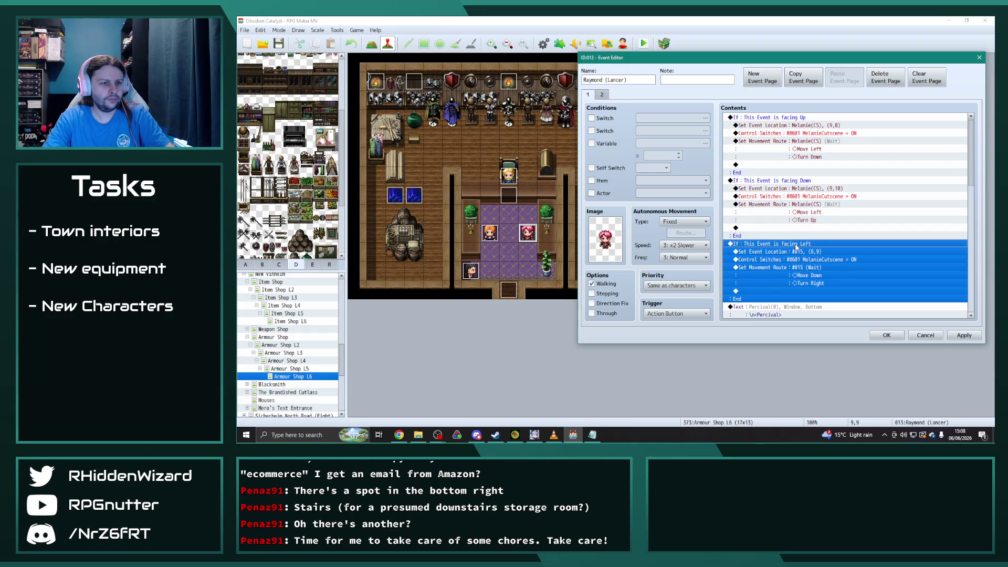
pyautogui.doubleClick(787, 251)
pyautogui.click(832, 153)
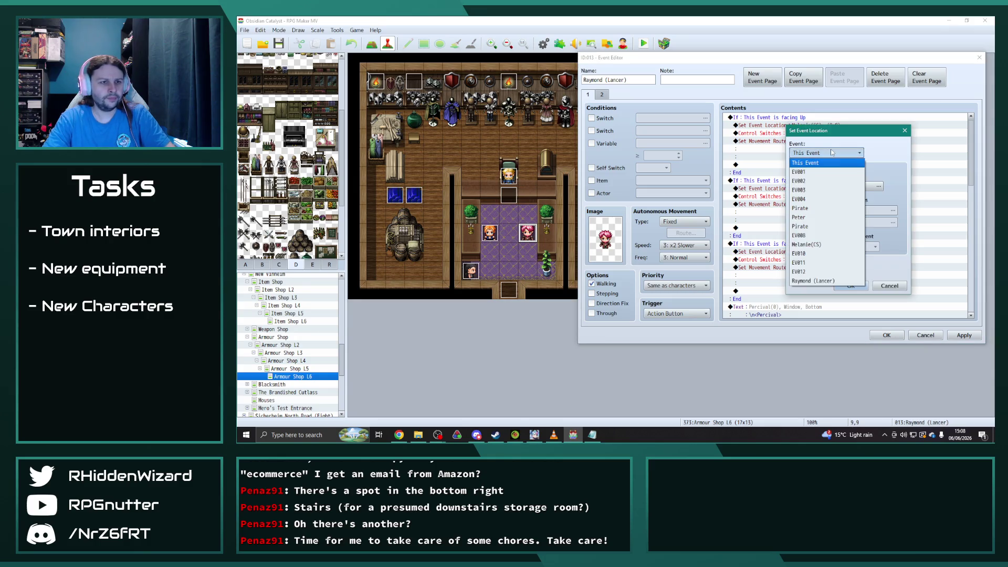
pyautogui.click(817, 245)
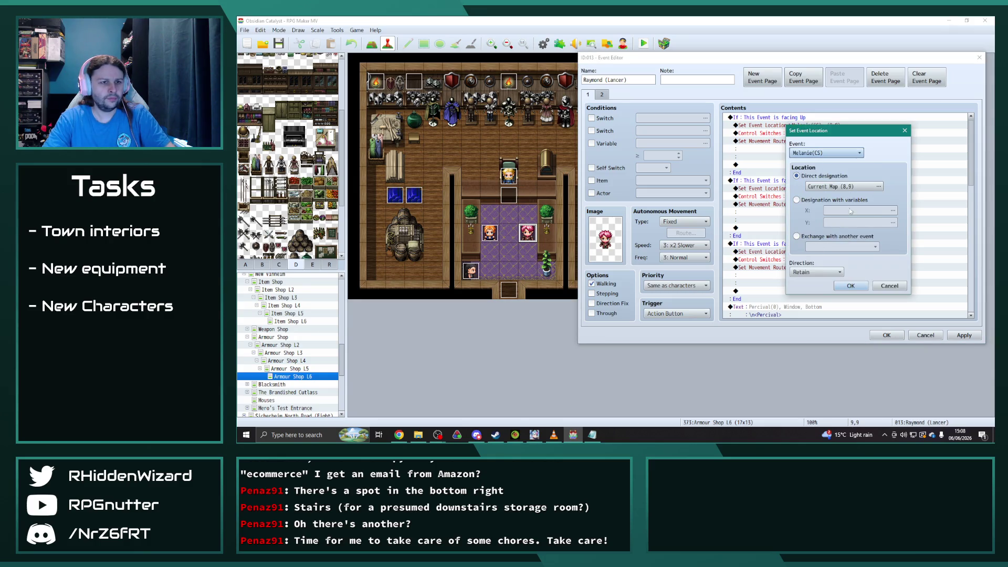
pyautogui.click(851, 287)
pyautogui.doubleClick(819, 267)
pyautogui.click(693, 134)
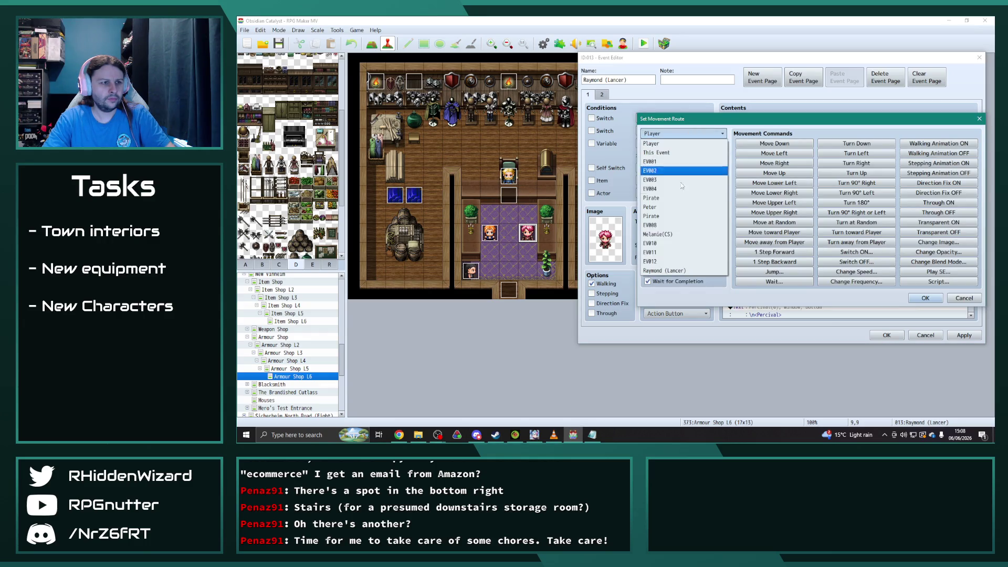
pyautogui.click(667, 234)
pyautogui.click(925, 298)
pyautogui.scroll(-6, 852, 269)
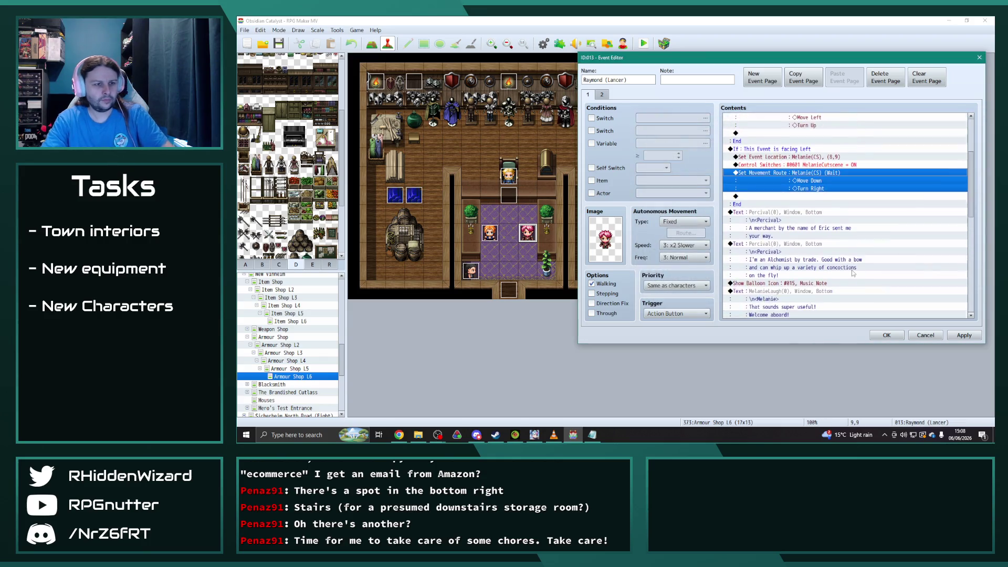
# Step: Save Raymond's event, then change the join message's 'Maya the Ninja' to 'Raymond the Vanguard'
pyautogui.click(961, 336)
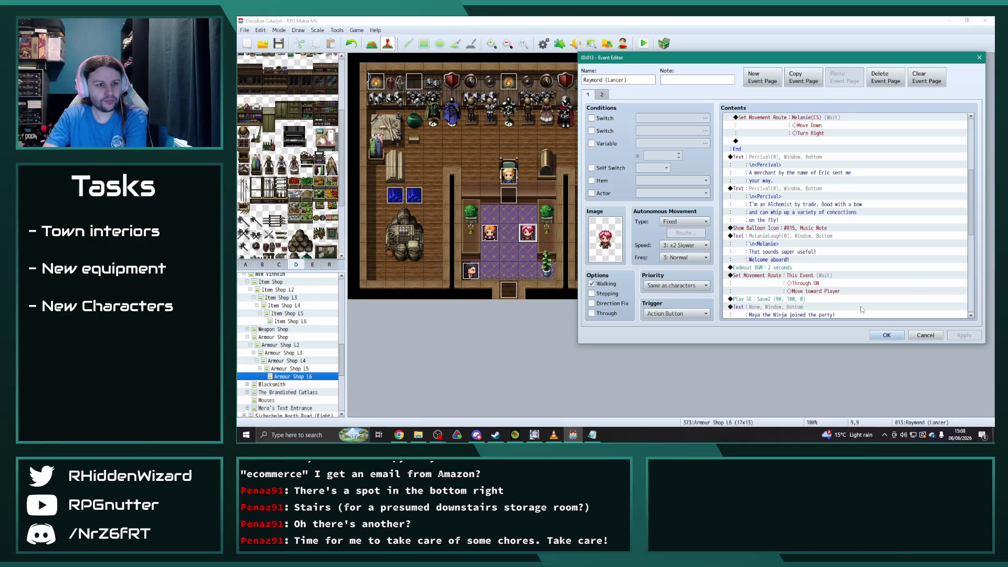
pyautogui.scroll(-2, 823, 258)
pyautogui.click(790, 245)
pyautogui.doubleClick(790, 258)
pyautogui.moveTo(827, 187); pyautogui.dragTo(786, 186)
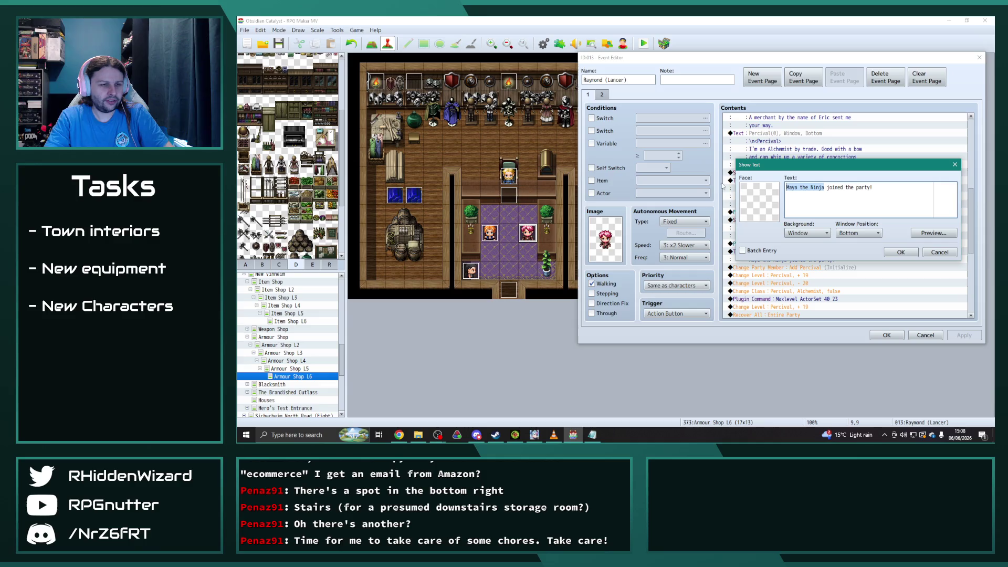
pyautogui.write('Raymond the Vanguard')
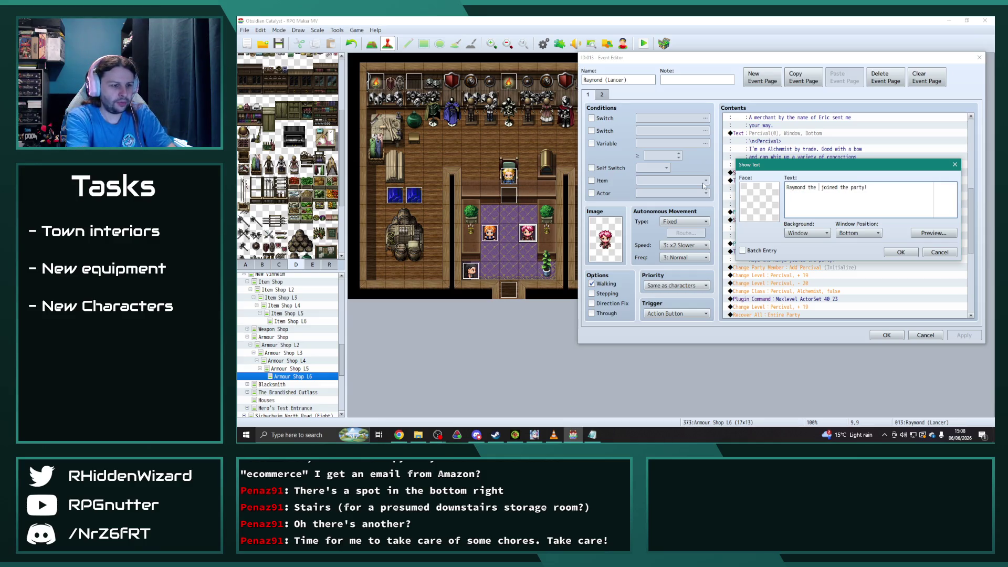
pyautogui.click(900, 252)
pyautogui.hotkey('alt', 'Tab')
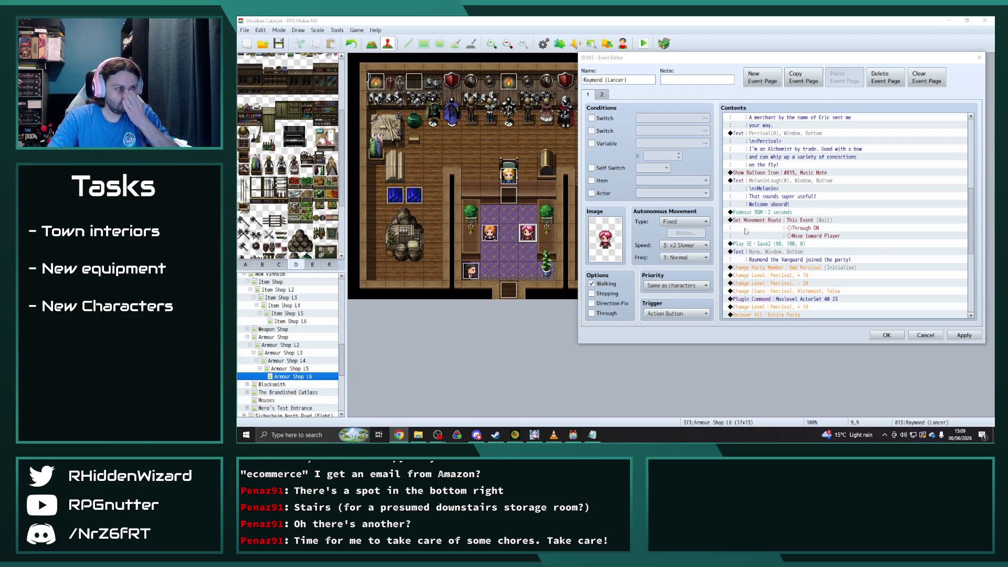
pyautogui.click(602, 94)
# Step: Name switch 0728 RaymondJoin and rename switch 0727 from EllieJoin to MayaJoin
pyautogui.click(705, 118)
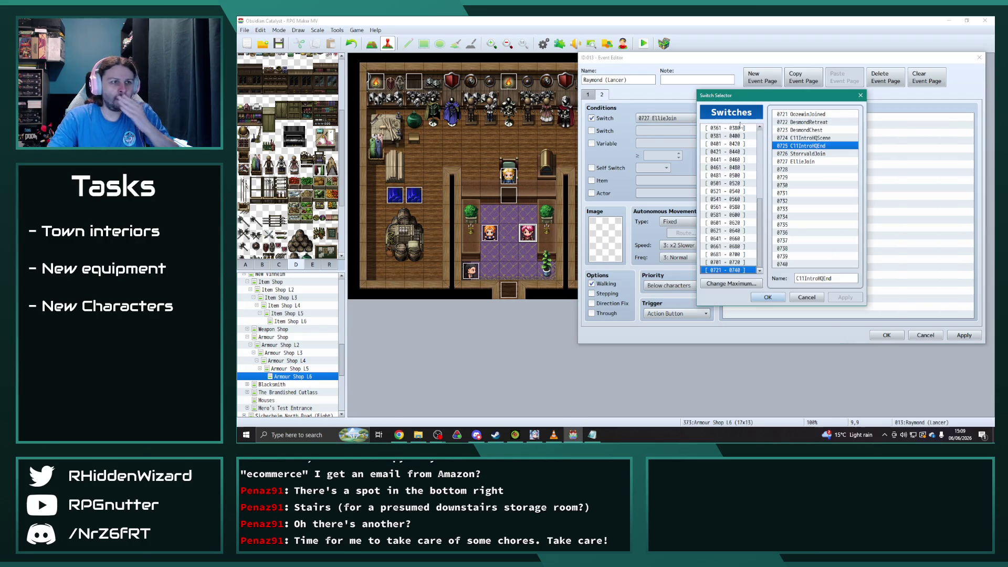
pyautogui.click(811, 169)
pyautogui.click(825, 279)
pyautogui.write('RaymondJoin')
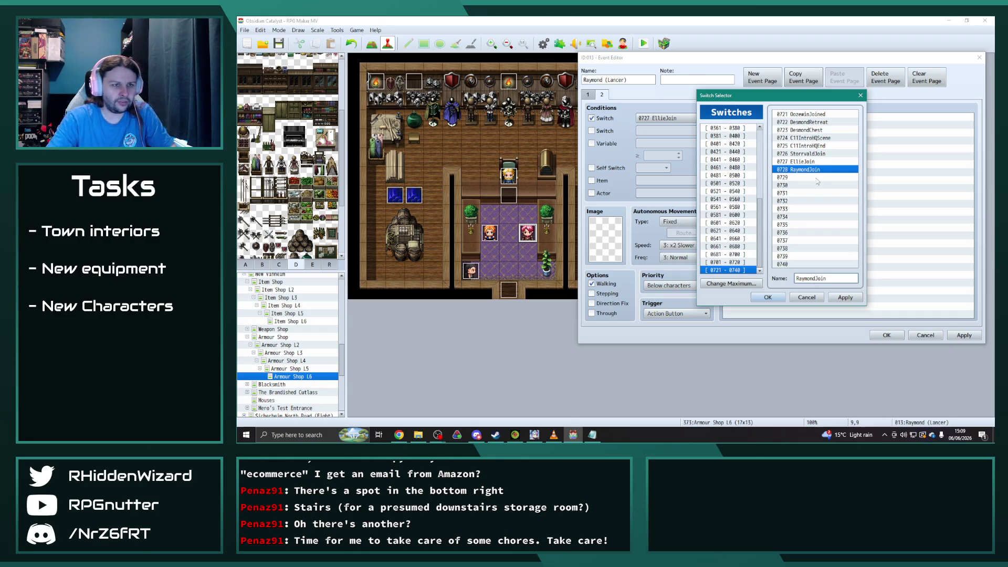
pyautogui.click(803, 161)
pyautogui.doubleClick(807, 279)
pyautogui.write('MayaJoi')
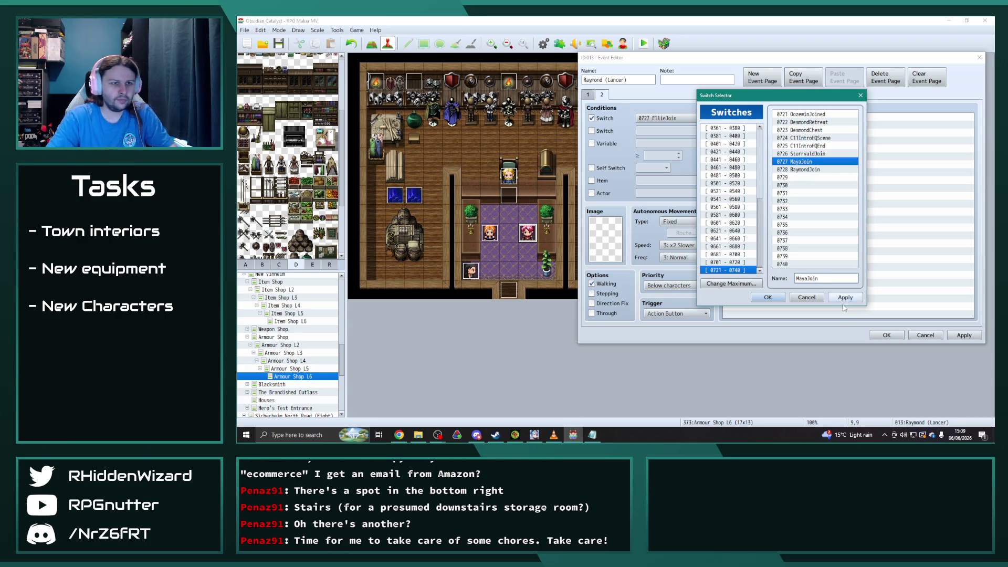
pyautogui.press('Return')
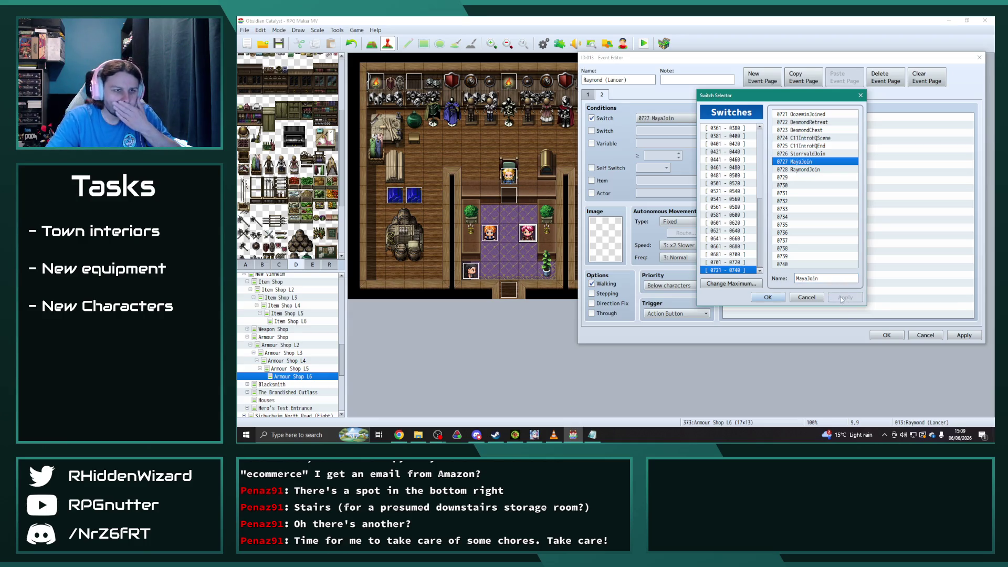
# Step: Make page 2 require switch 0728 RaymondJoin, then save and close Raymond's event
pyautogui.click(803, 169)
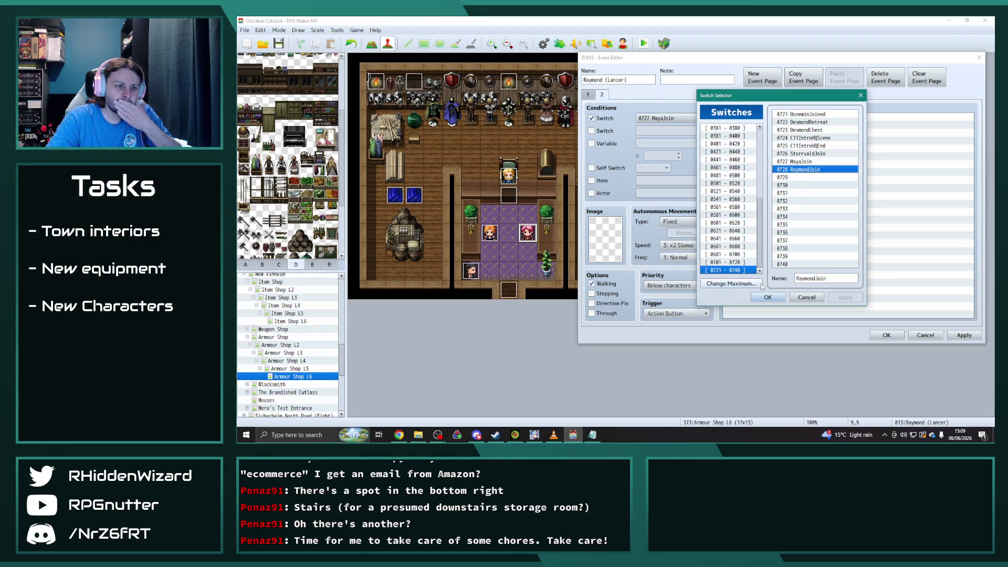
pyautogui.click(767, 297)
pyautogui.click(589, 95)
pyautogui.click(601, 95)
pyautogui.click(588, 95)
pyautogui.click(964, 335)
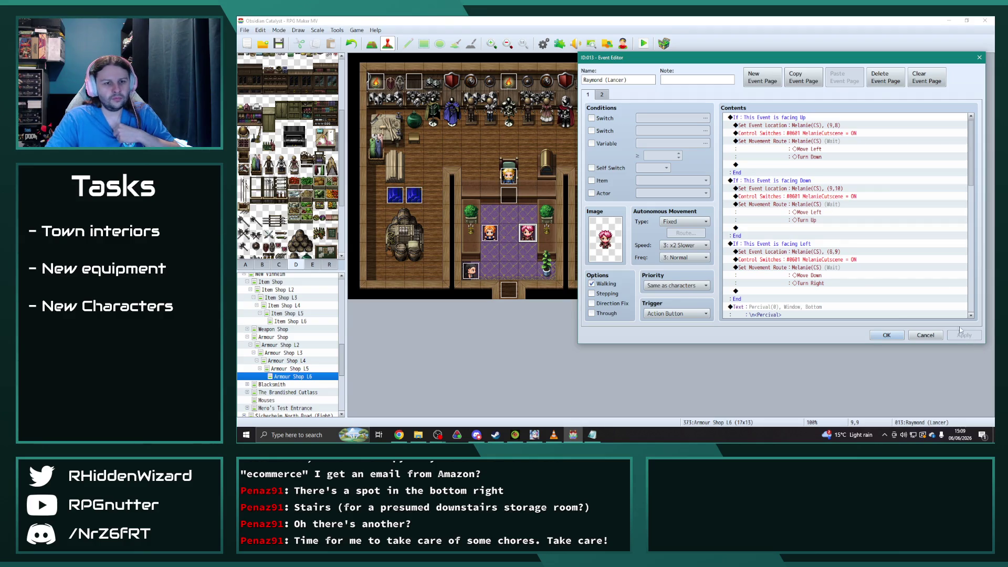
pyautogui.moveTo(853, 61); pyautogui.dragTo(834, 64)
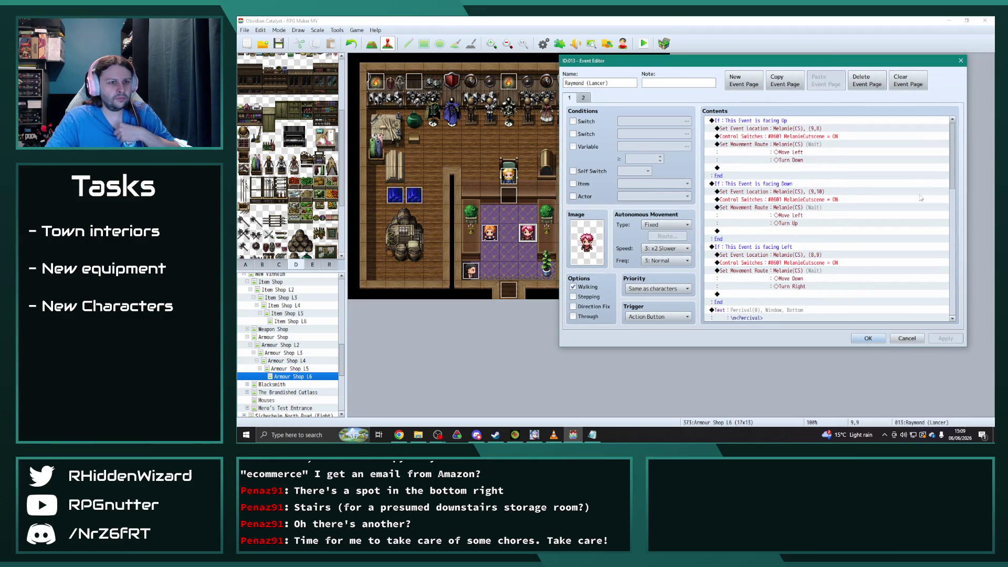
pyautogui.moveTo(949, 164)
pyautogui.mouseDown()
pyautogui.moveTo(964, 311)
pyautogui.moveTo(952, 251)
pyautogui.mouseUp()
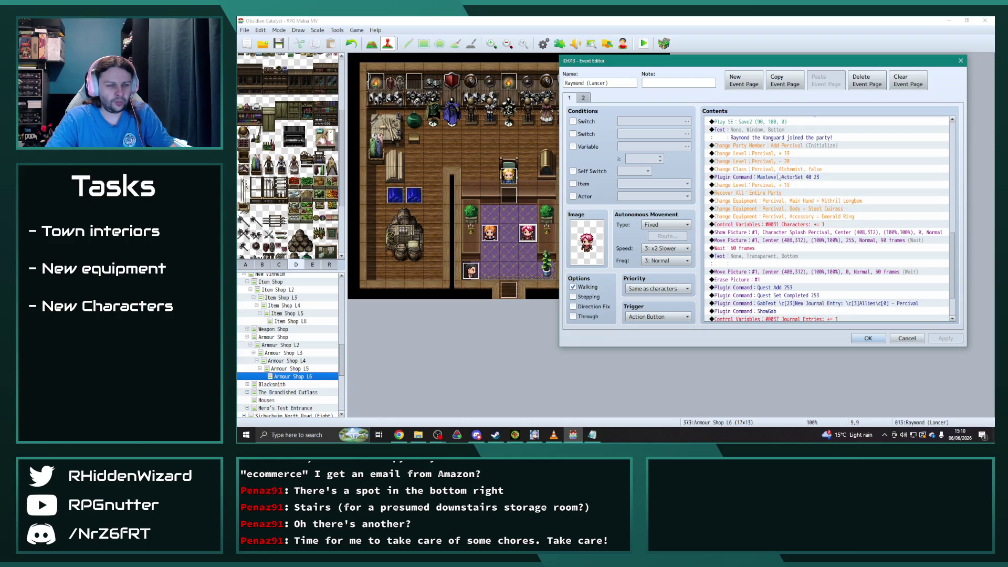
pyautogui.click(874, 339)
# Step: On Item Shop L6, make Maya (Ninja)'s add-party-member command add actor 0042 Maya
pyautogui.click(288, 321)
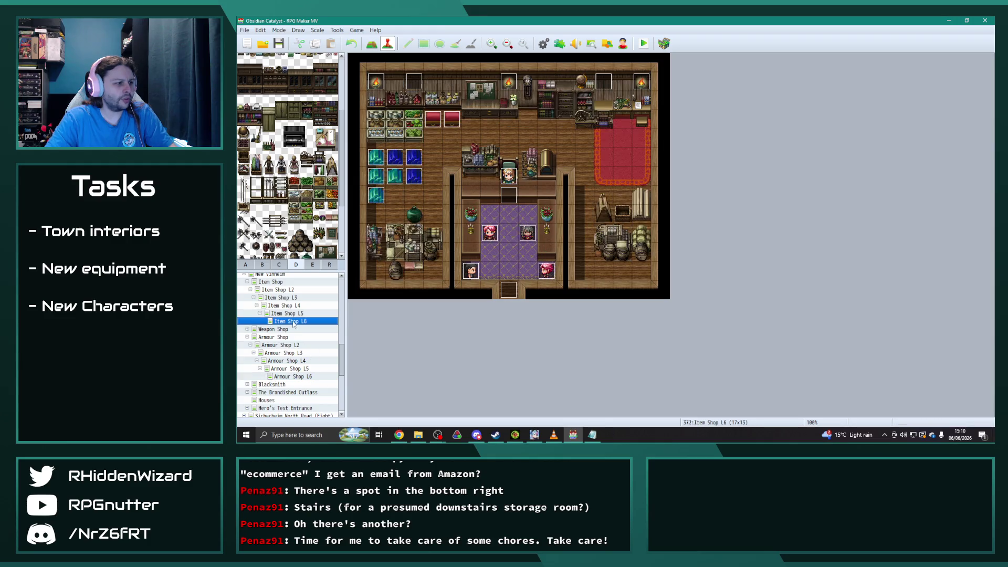
pyautogui.doubleClick(550, 273)
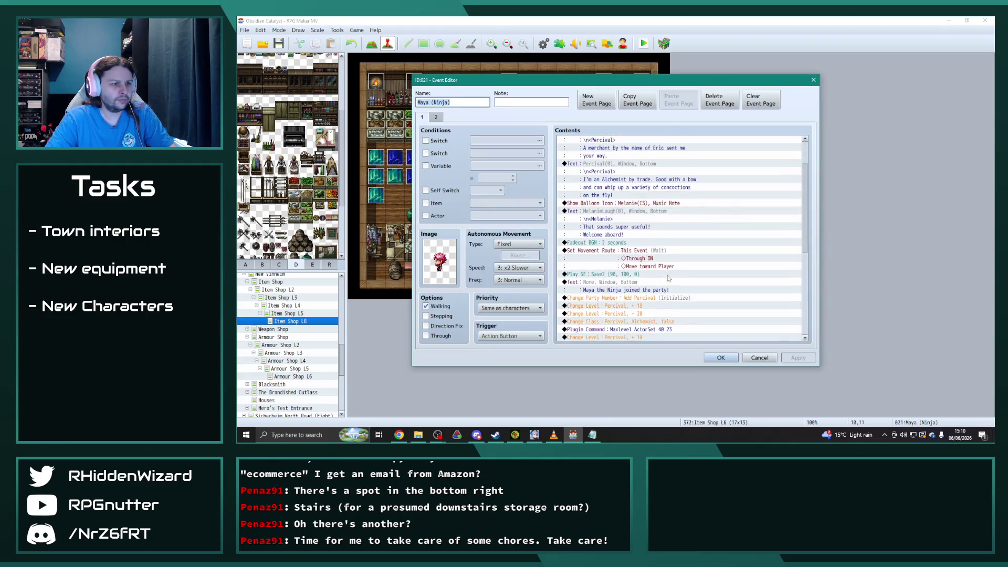
pyautogui.scroll(-6, 630, 236)
pyautogui.doubleClick(634, 203)
pyautogui.click(698, 217)
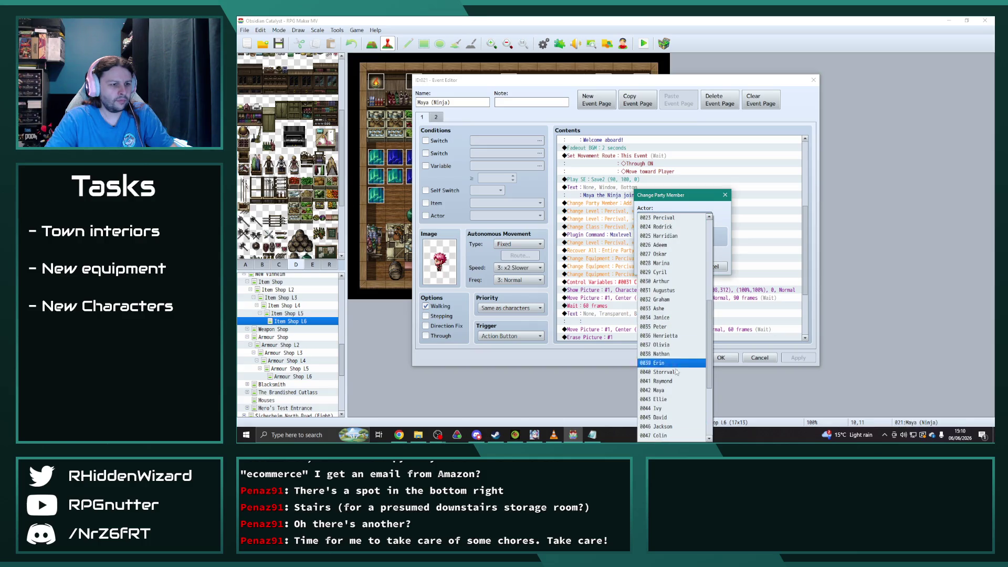
pyautogui.click(682, 390)
pyautogui.click(677, 267)
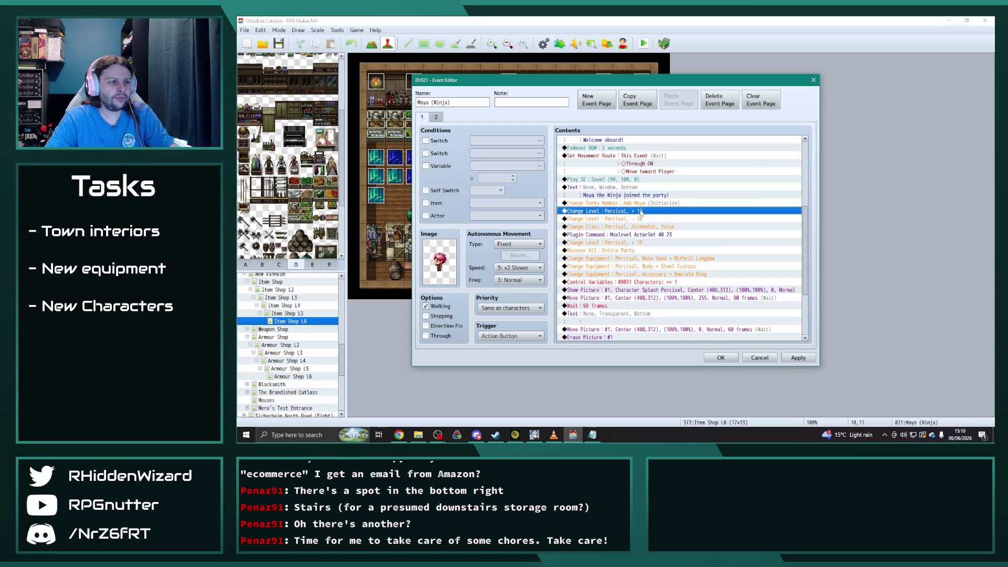
# Step: Retarget the level increase and the level decrease of 20 to Maya
pyautogui.doubleClick(663, 211)
pyautogui.click(703, 190)
pyautogui.click(687, 372)
pyautogui.click(689, 296)
pyautogui.doubleClick(677, 218)
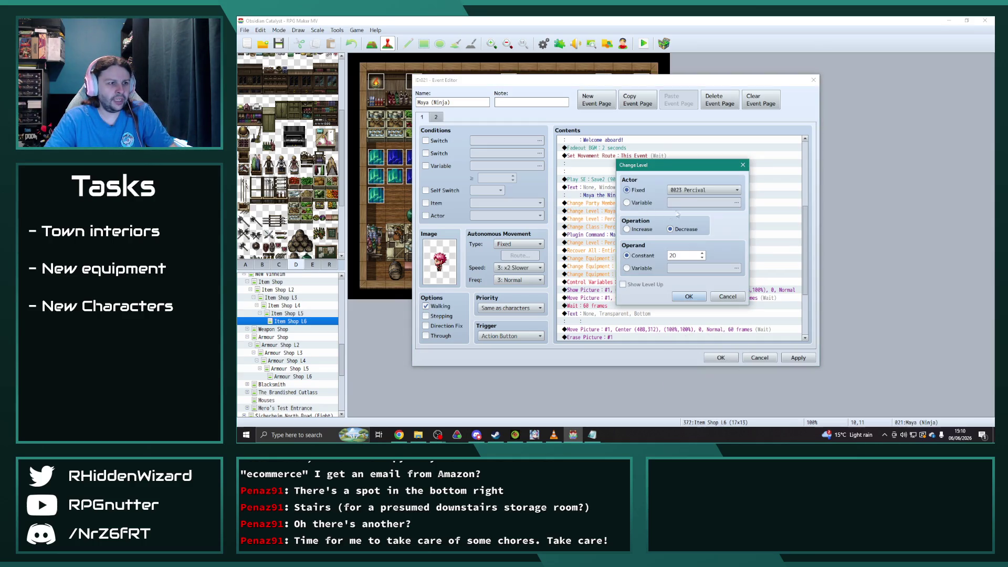
pyautogui.click(704, 190)
pyautogui.click(692, 372)
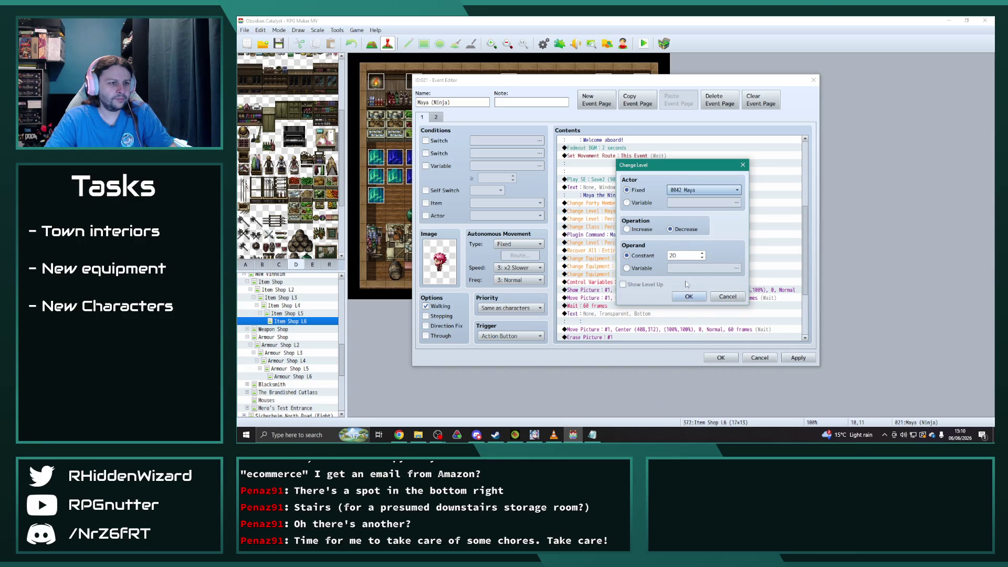
pyautogui.click(689, 297)
pyautogui.click(641, 227)
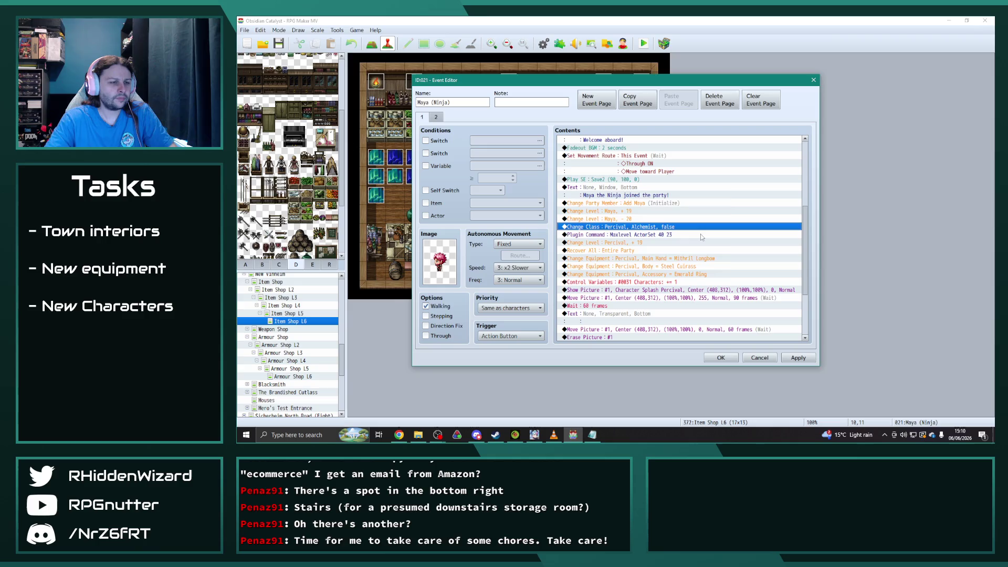
# Step: Make the Change Class command change Maya to the Ninja class
pyautogui.doubleClick(640, 227)
pyautogui.click(682, 218)
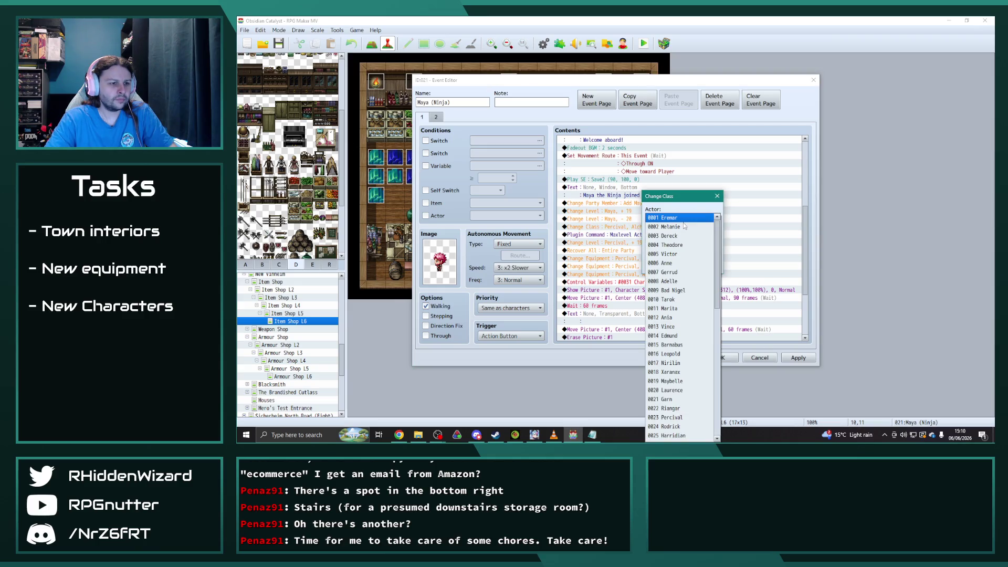
pyautogui.scroll(-4, 683, 315)
pyautogui.scroll(-3, 682, 358)
pyautogui.click(678, 408)
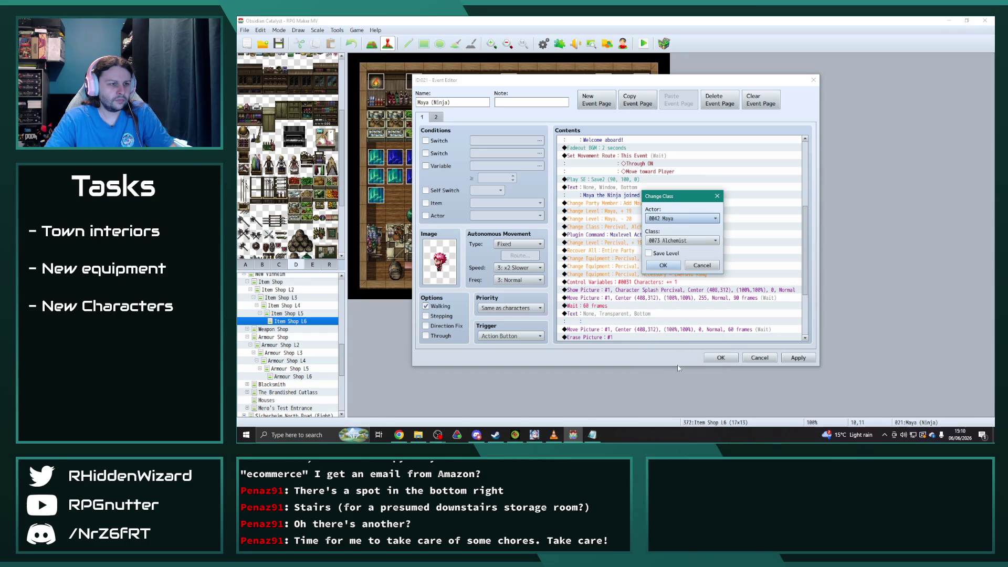
pyautogui.click(676, 241)
pyautogui.scroll(-2, 680, 263)
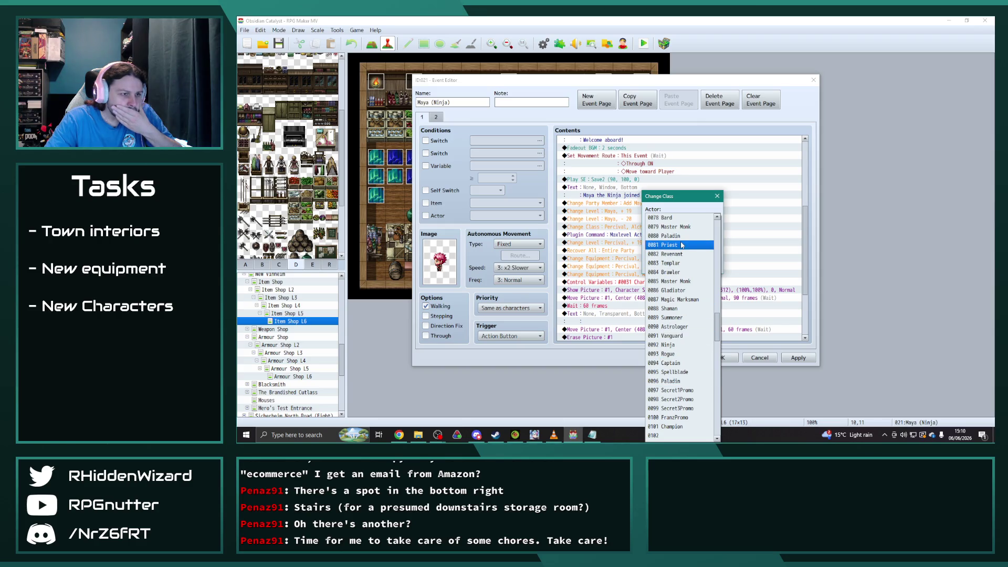
pyautogui.click(677, 346)
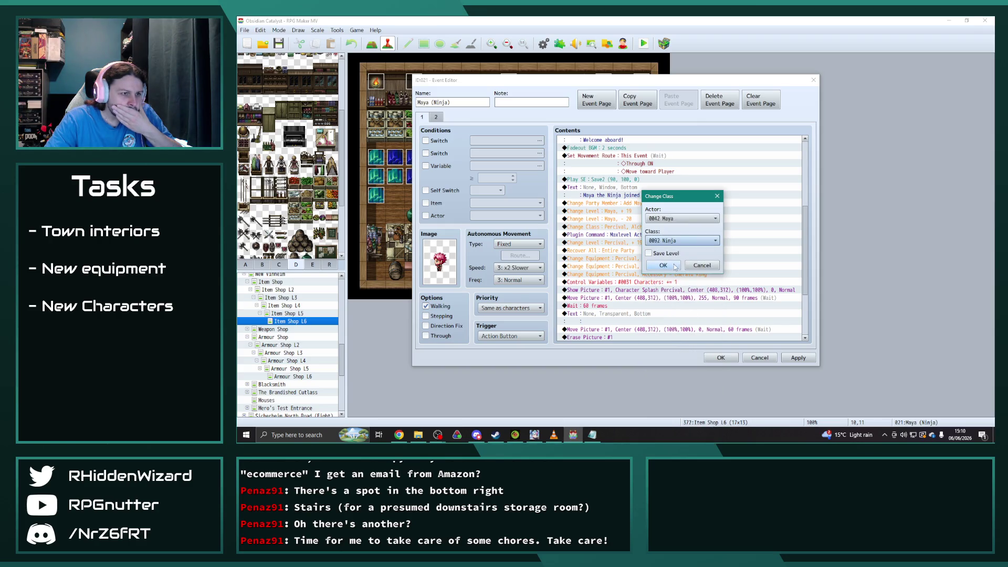
pyautogui.click(672, 269)
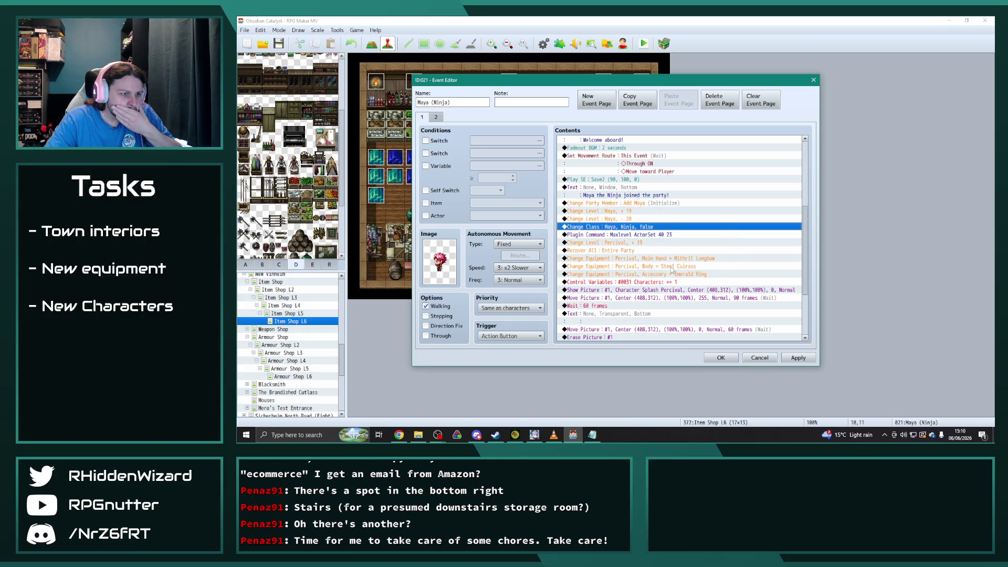
# Step: Change the max level plugin command to 'Maxlevel ActorSet 40 42'
pyautogui.click(656, 235)
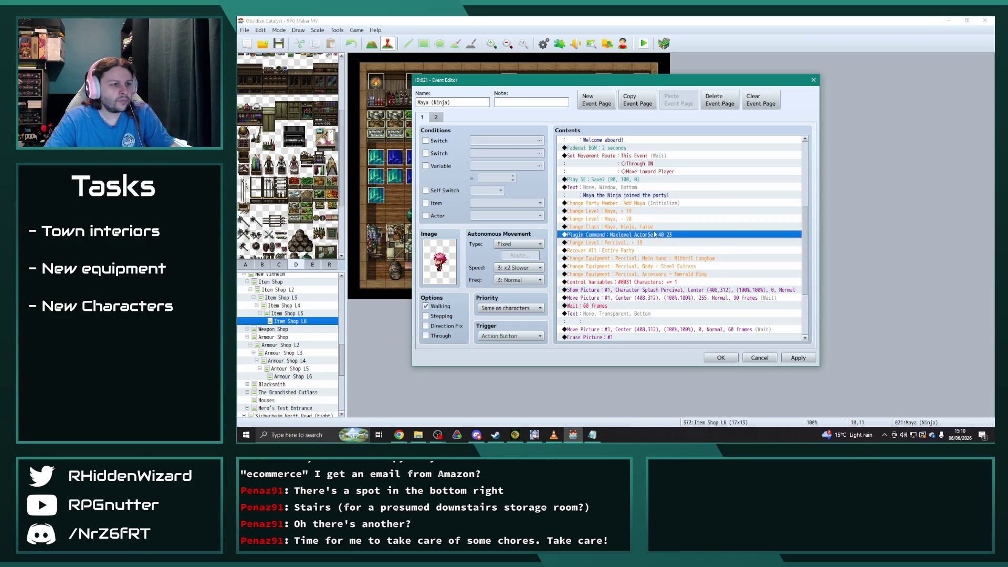
pyautogui.doubleClick(629, 204)
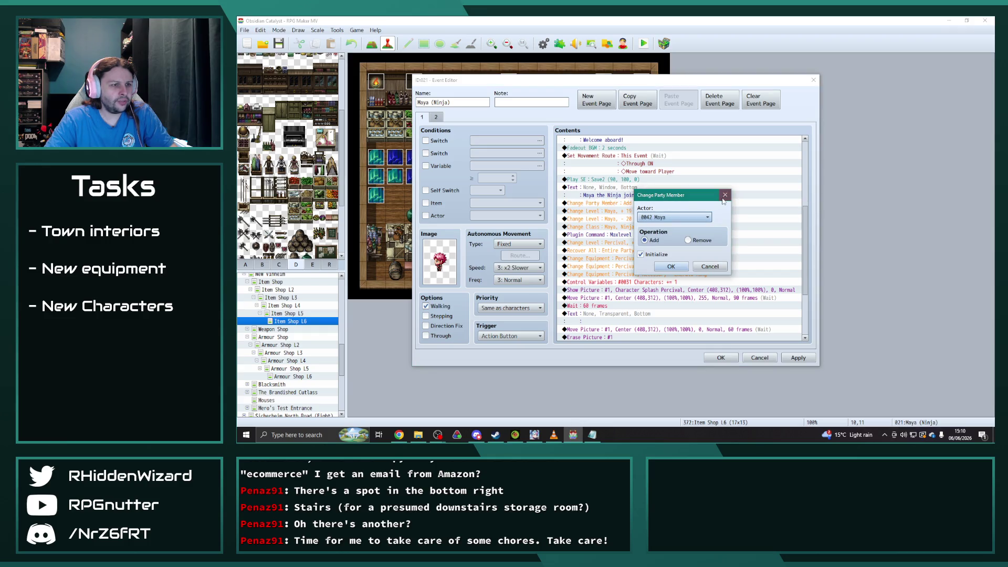
pyautogui.press('Escape')
pyautogui.doubleClick(660, 234)
pyautogui.click(660, 232)
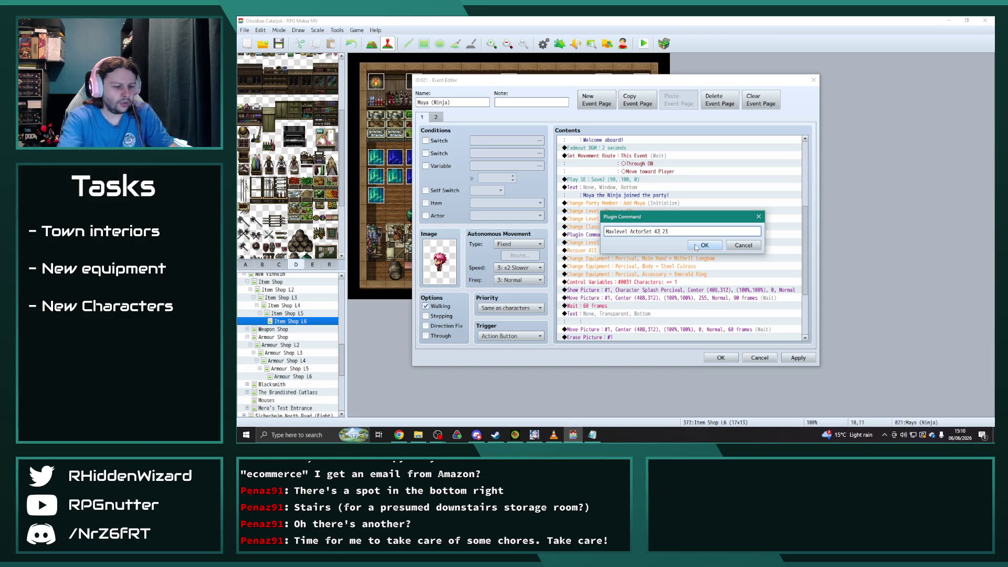
pyautogui.press('End')
pyautogui.press('BackSpace')
pyautogui.press('BackSpace')
pyautogui.write('42')
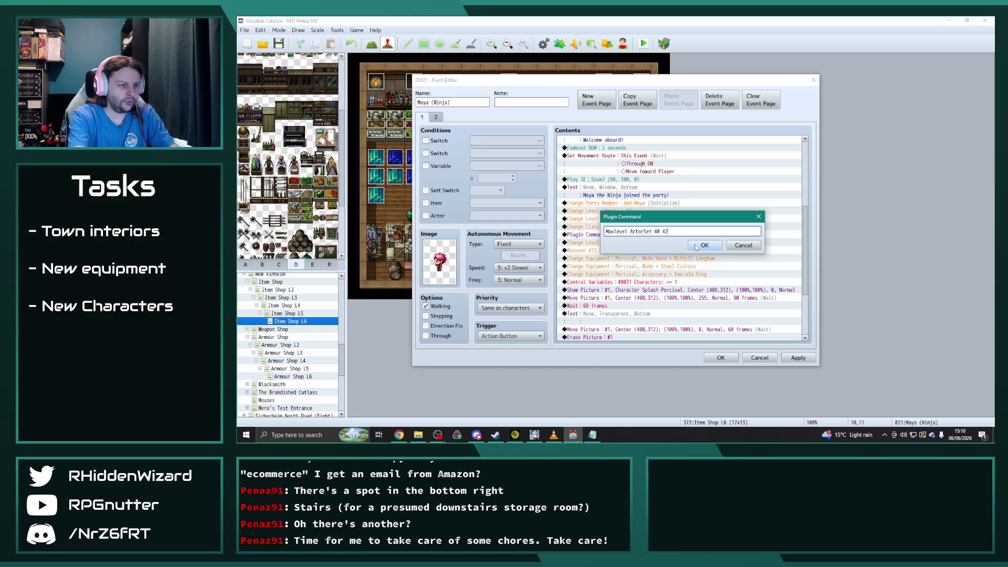
pyautogui.click(696, 247)
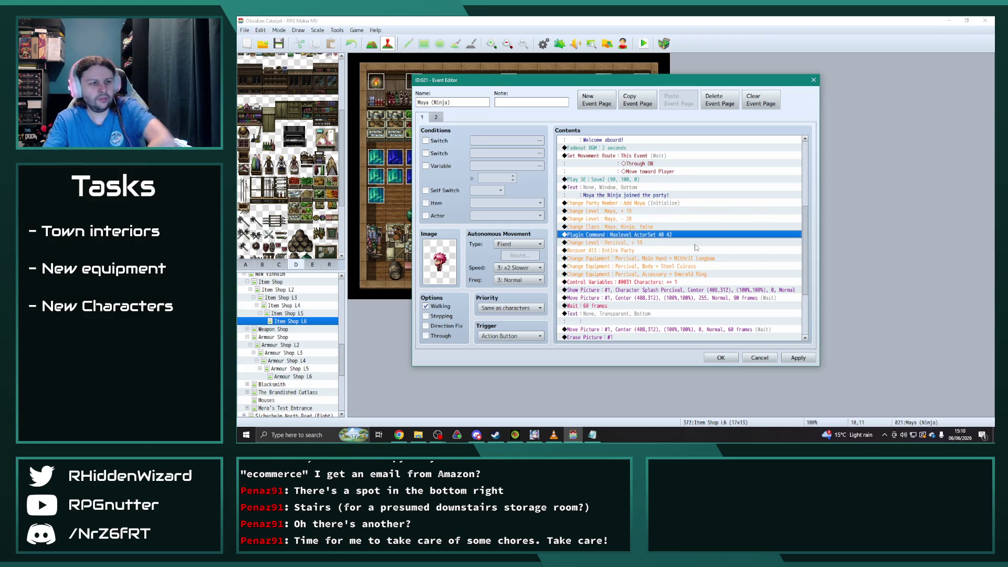
# Step: Retarget Percival's +19 level increase to Maya
pyautogui.click(645, 243)
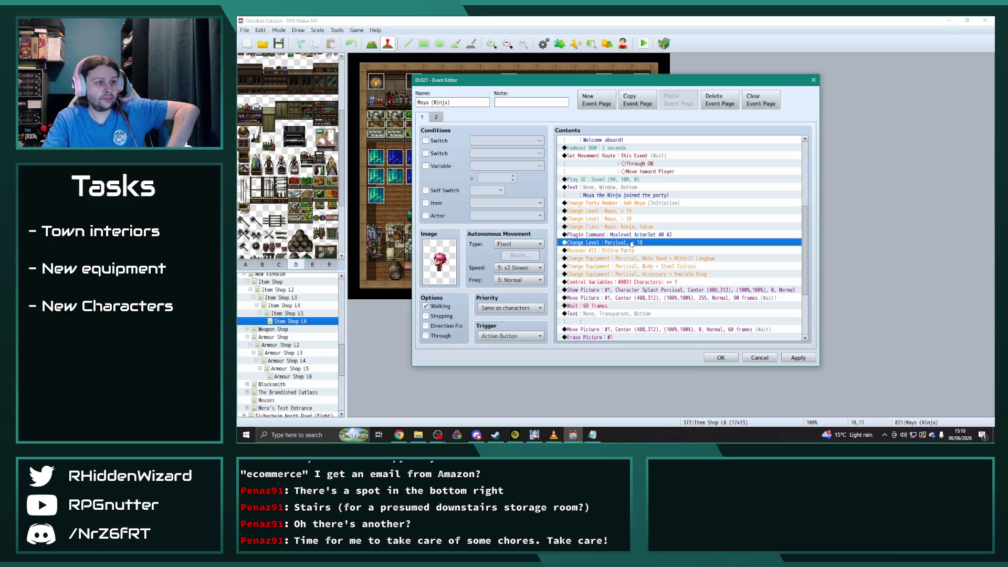
pyautogui.doubleClick(645, 245)
pyautogui.click(704, 190)
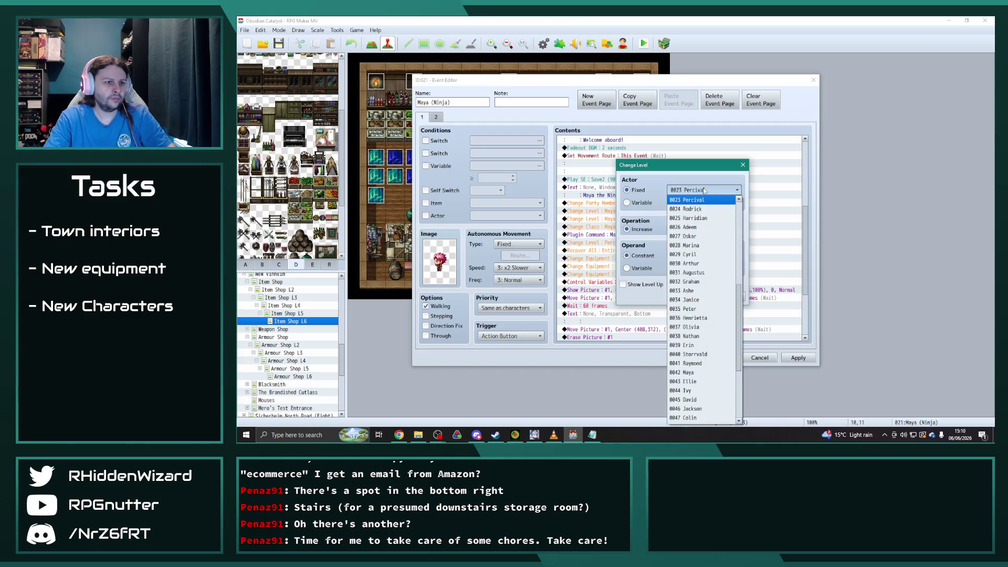
pyautogui.click(688, 372)
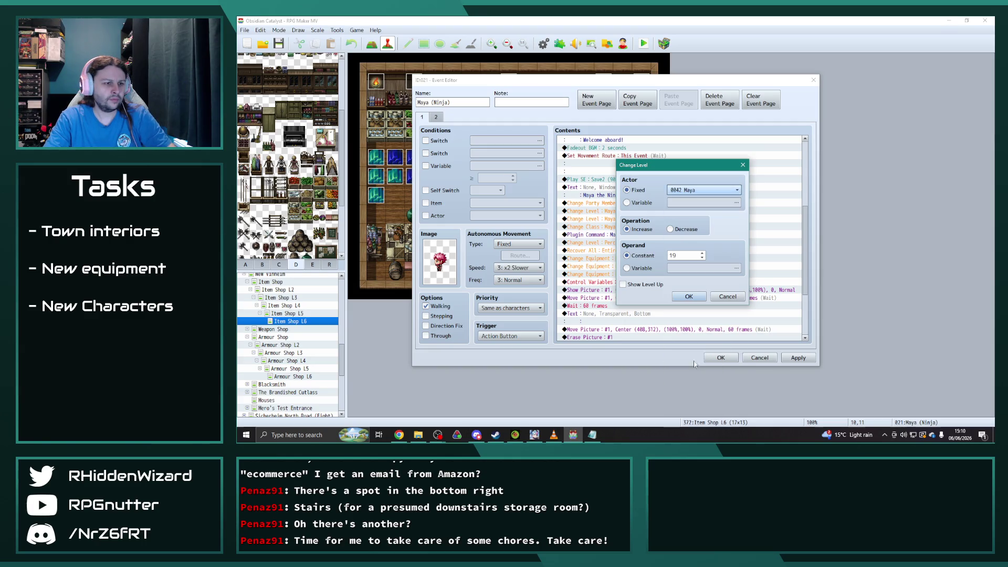
pyautogui.click(689, 295)
# Step: Switch all three Change Equipment commands from Percival to Maya
pyautogui.click(639, 259)
pyautogui.doubleClick(639, 259)
pyautogui.click(666, 213)
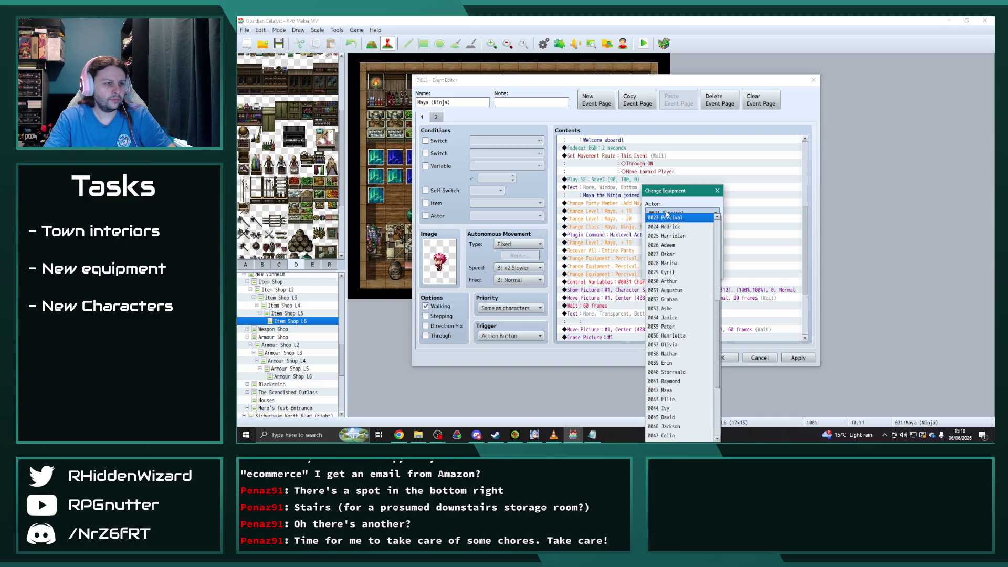
pyautogui.click(666, 390)
pyautogui.click(663, 270)
pyautogui.doubleClick(649, 267)
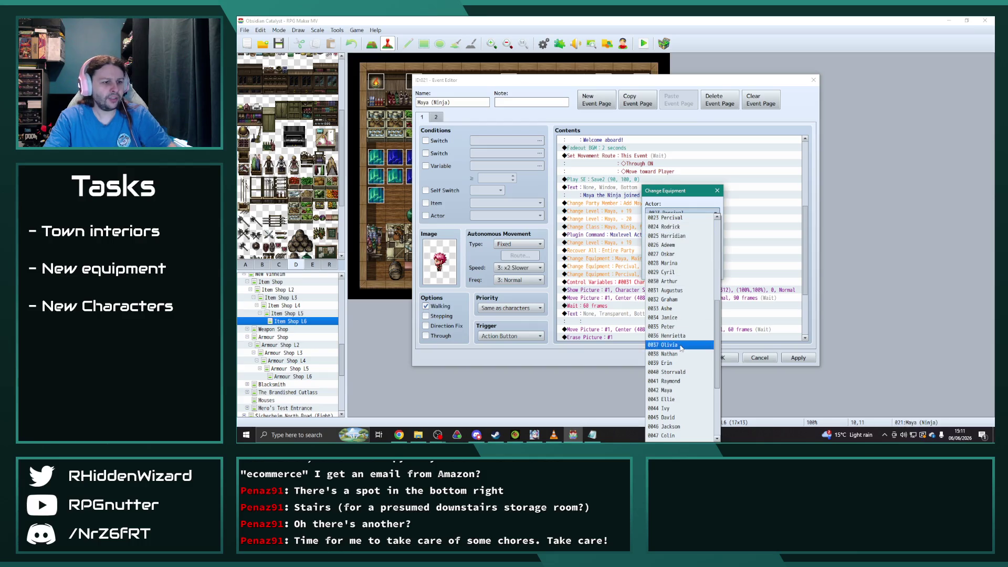
pyautogui.click(667, 390)
pyautogui.click(657, 277)
pyautogui.doubleClick(656, 274)
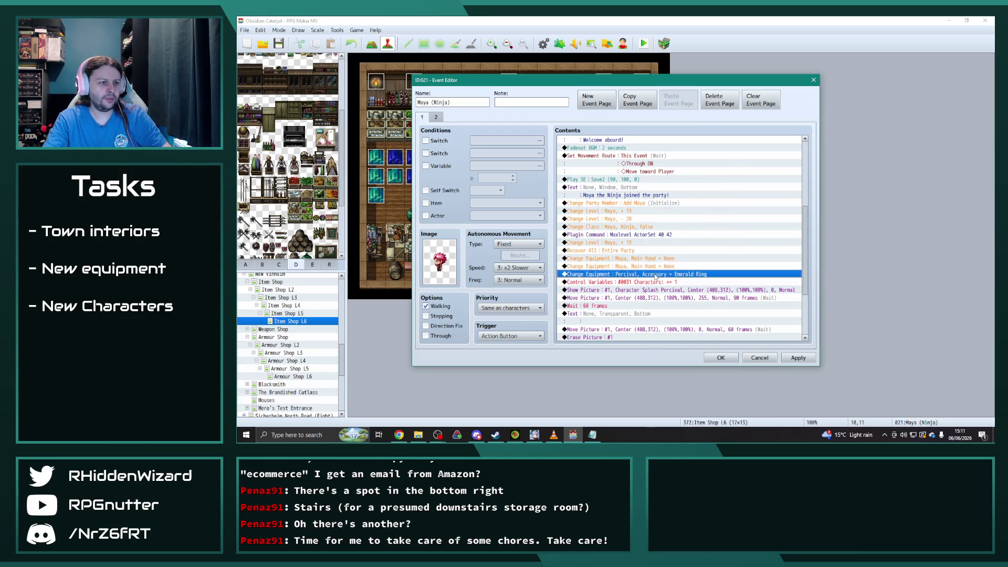
pyautogui.click(682, 212)
pyautogui.click(667, 390)
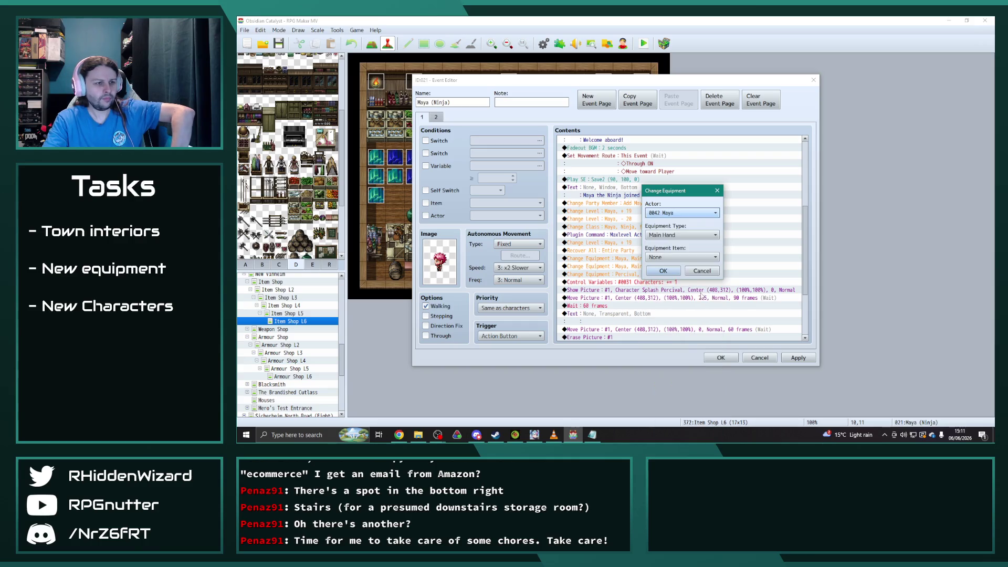
pyautogui.click(657, 277)
pyautogui.scroll(-4, 718, 311)
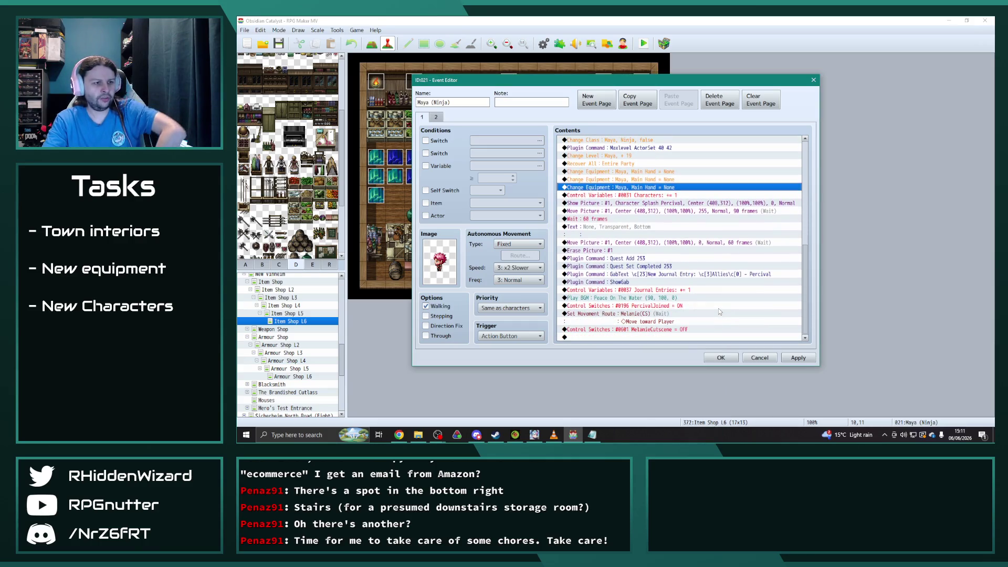
# Step: Change the Quest Add and Quest Set Completed plugin commands to quest 308
pyautogui.click(691, 274)
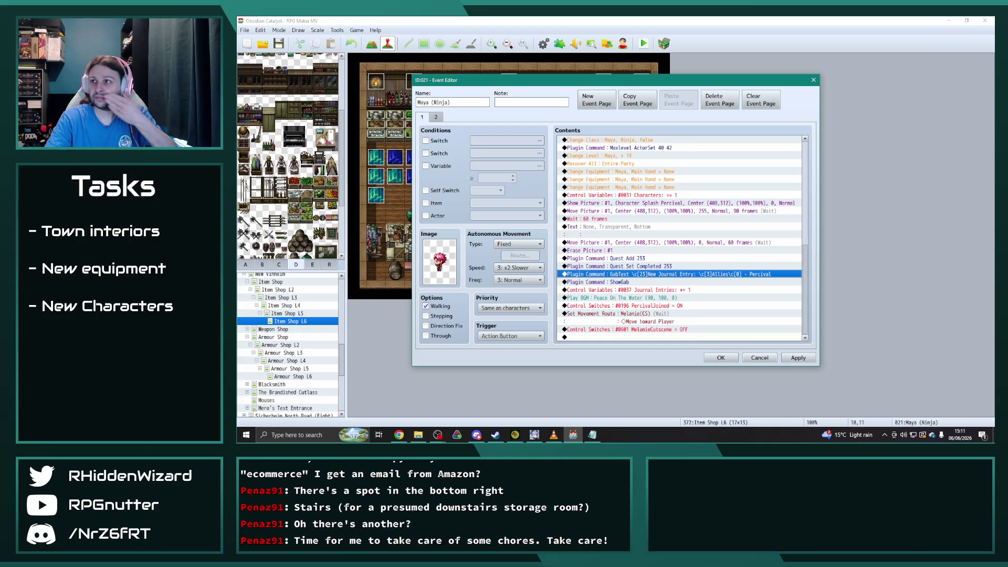
pyautogui.hotkey('alt', 'Tab')
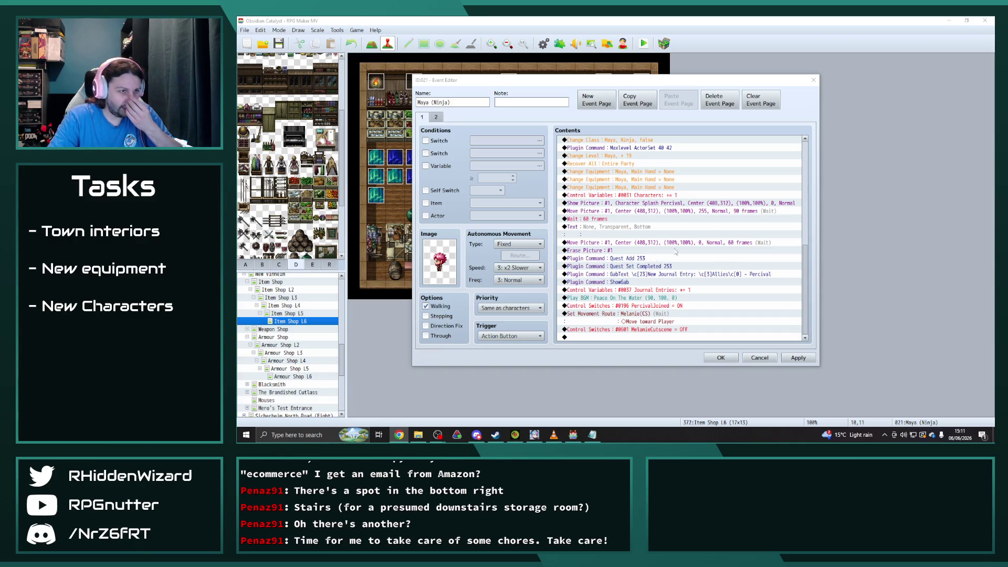
pyautogui.doubleClick(641, 258)
pyautogui.click(636, 231)
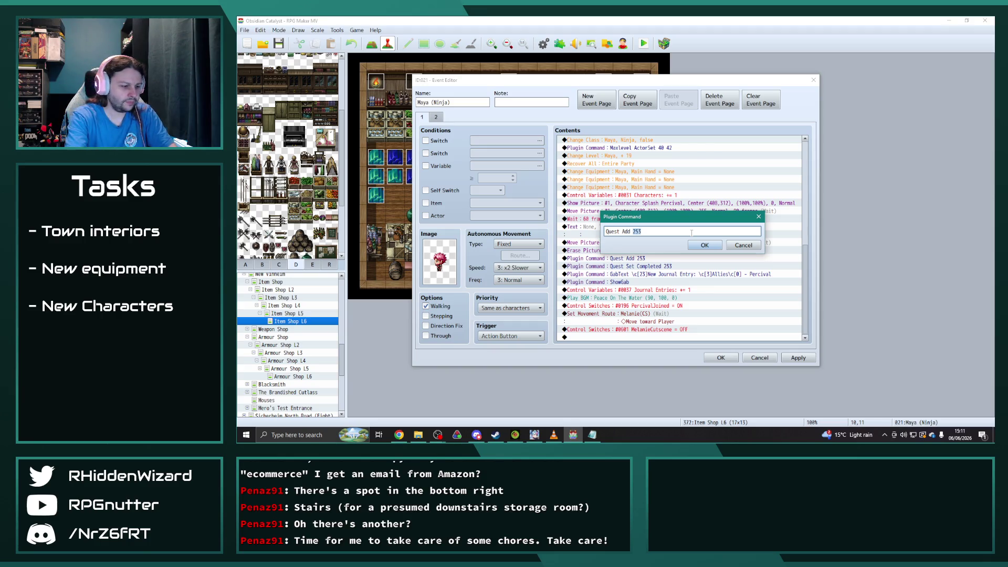
pyautogui.write('08')
pyautogui.click(705, 245)
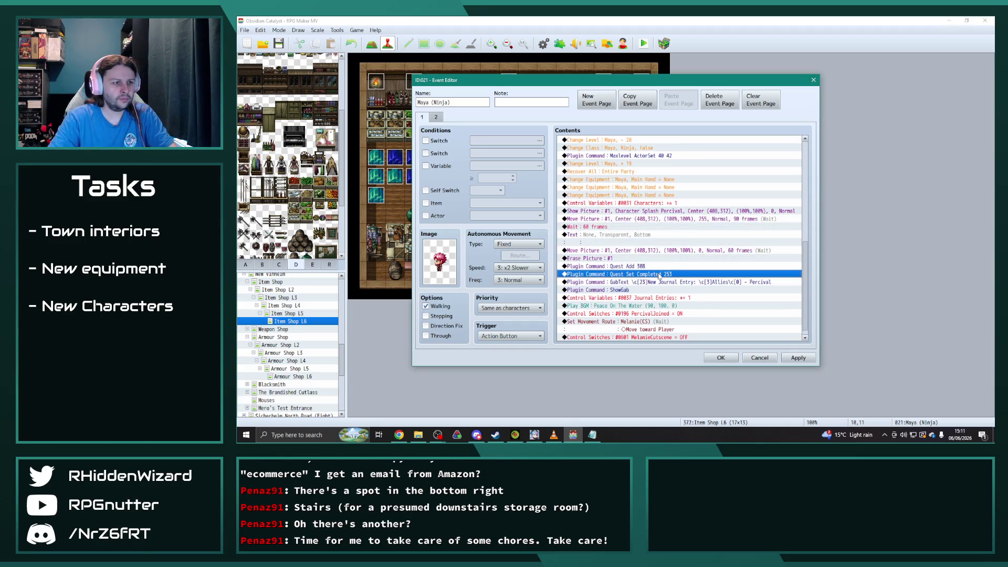
pyautogui.doubleClick(630, 274)
pyautogui.click(662, 232)
pyautogui.press('BackSpace')
pyautogui.press('BackSpace')
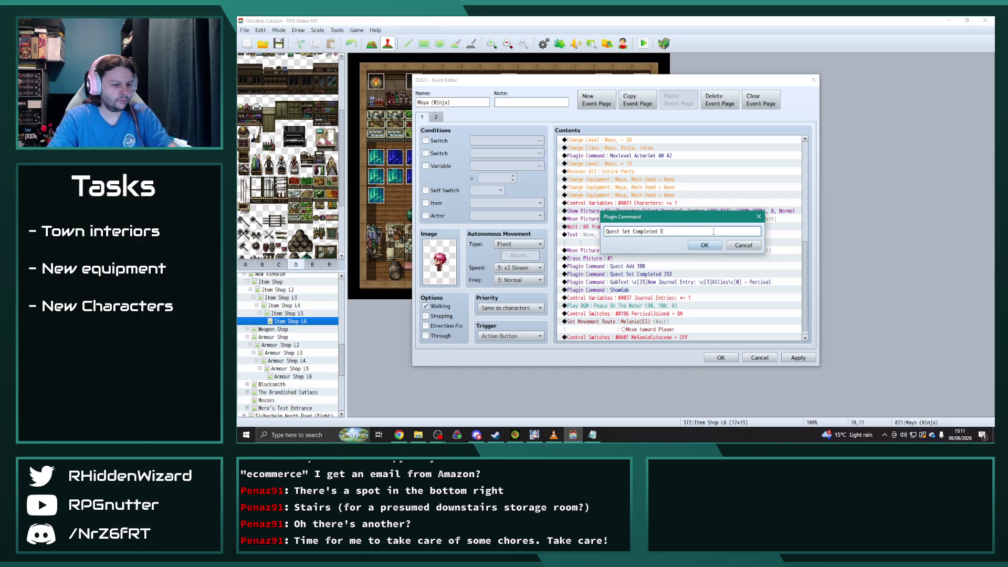
pyautogui.write('8')
pyautogui.click(705, 245)
# Step: Replace Percival with Maya in the GabText journal entry
pyautogui.doubleClick(730, 282)
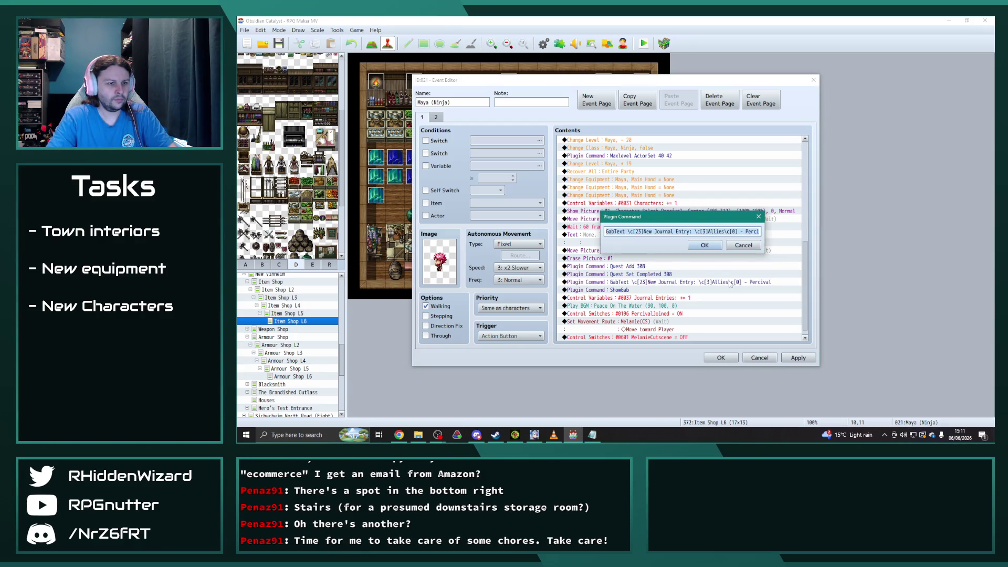
pyautogui.moveTo(749, 231); pyautogui.dragTo(805, 234)
pyautogui.write('Maya')
pyautogui.click(706, 247)
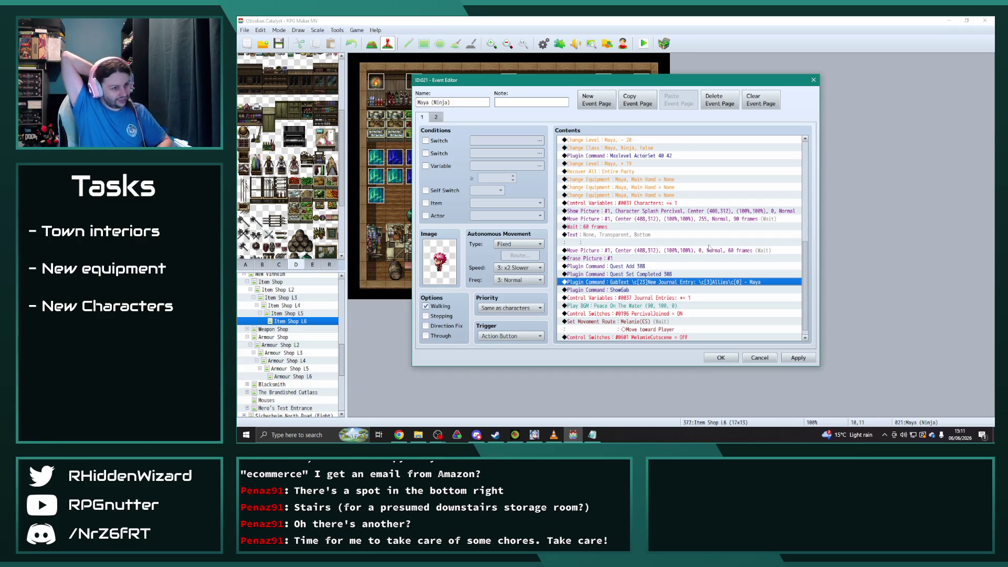
# Step: Replace the PercivalJoined switch with 0727 MayaJoin turned ON, then apply and close the event
pyautogui.scroll(-1, 665, 307)
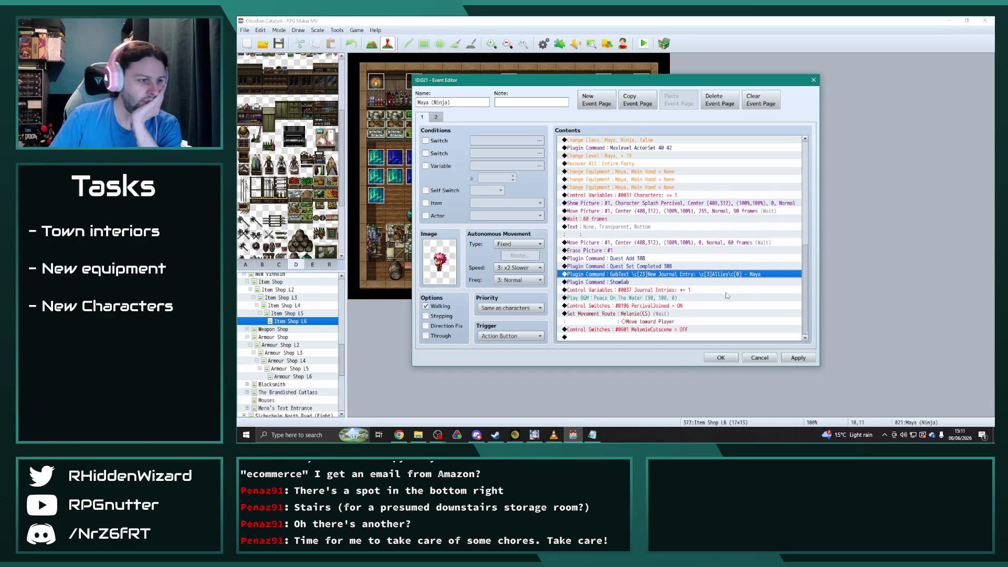
pyautogui.click(665, 308)
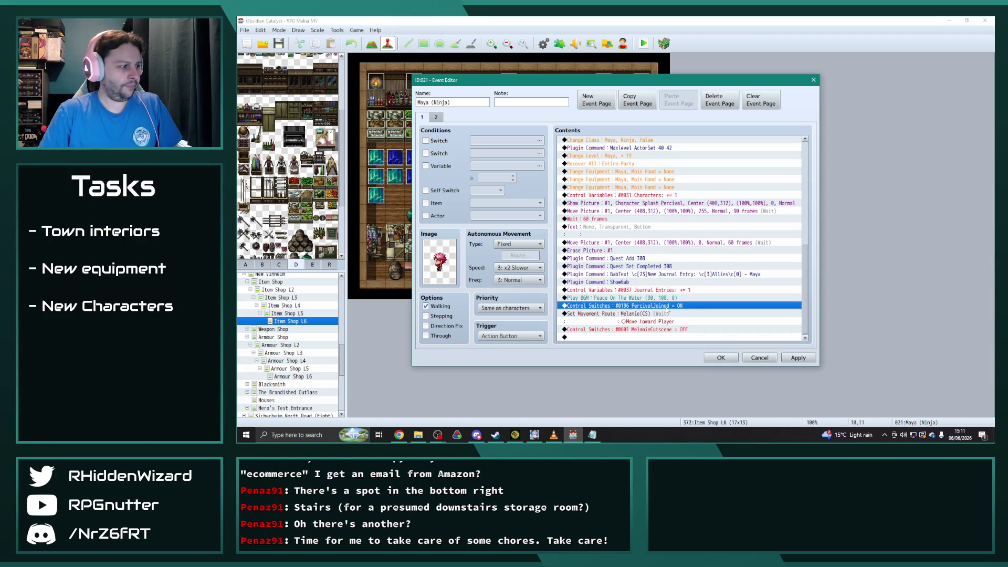
pyautogui.doubleClick(667, 310)
pyautogui.click(708, 215)
pyautogui.click(709, 196)
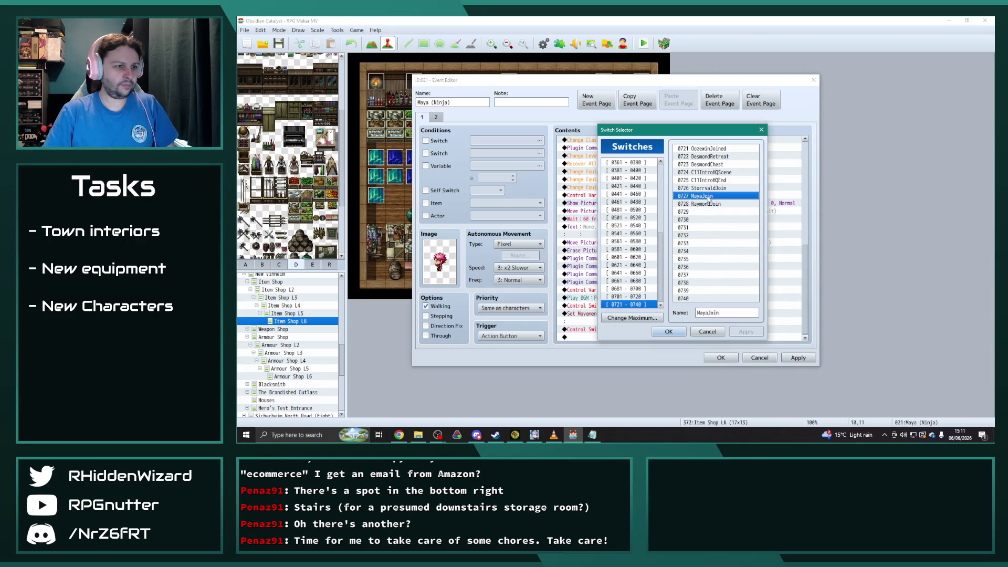
pyautogui.click(674, 331)
pyautogui.click(689, 271)
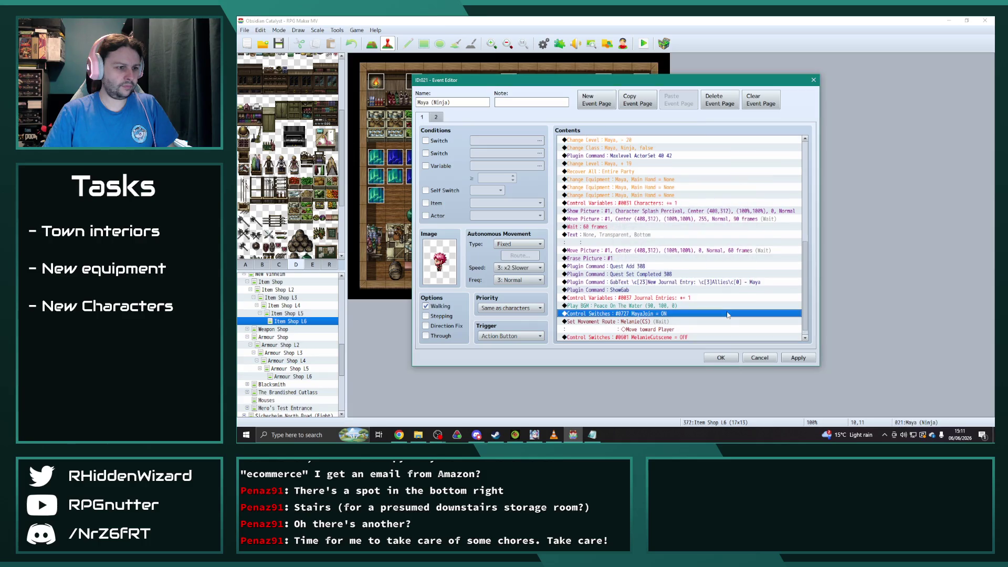
pyautogui.click(799, 358)
pyautogui.click(436, 117)
pyautogui.click(423, 117)
pyautogui.click(719, 357)
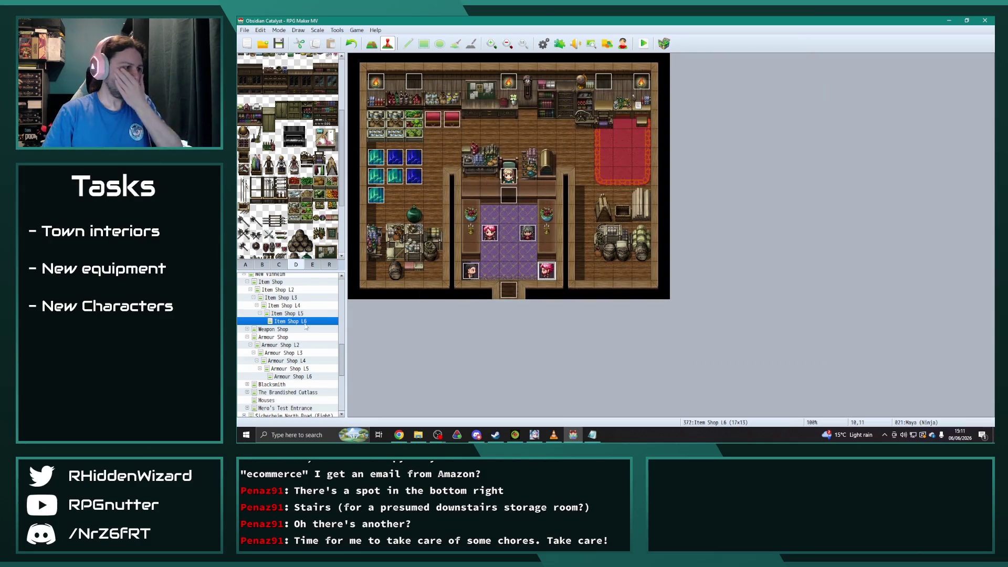
# Step: On Armour Shop L6, make the Raymond (Lancer) event's Change Party Member add Raymond
pyautogui.click(300, 377)
pyautogui.doubleClick(528, 233)
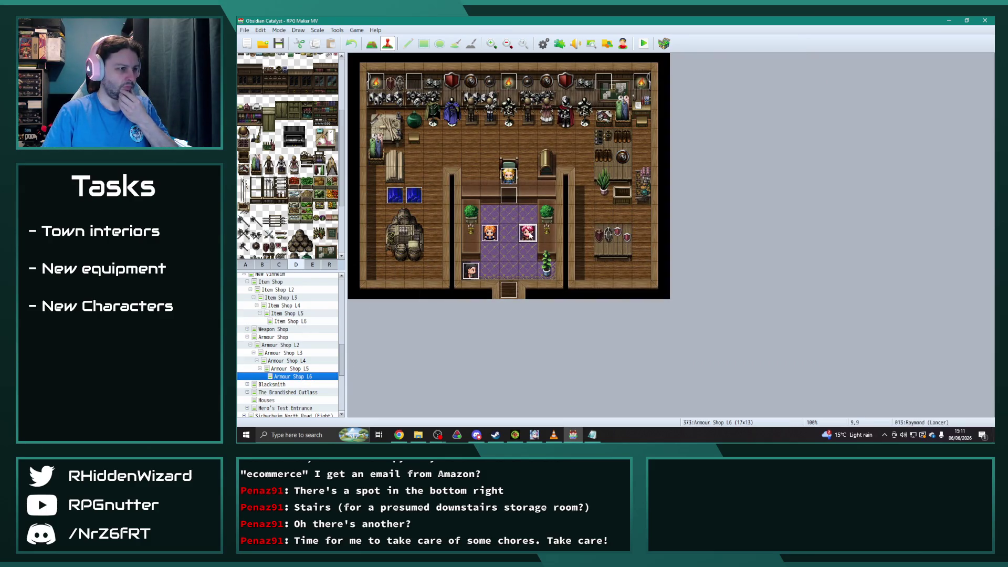
pyautogui.moveTo(805, 189)
pyautogui.mouseDown()
pyautogui.moveTo(822, 268)
pyautogui.moveTo(823, 245)
pyautogui.moveTo(812, 286)
pyautogui.mouseUp()
pyautogui.scroll(-1, 654, 232)
pyautogui.doubleClick(651, 200)
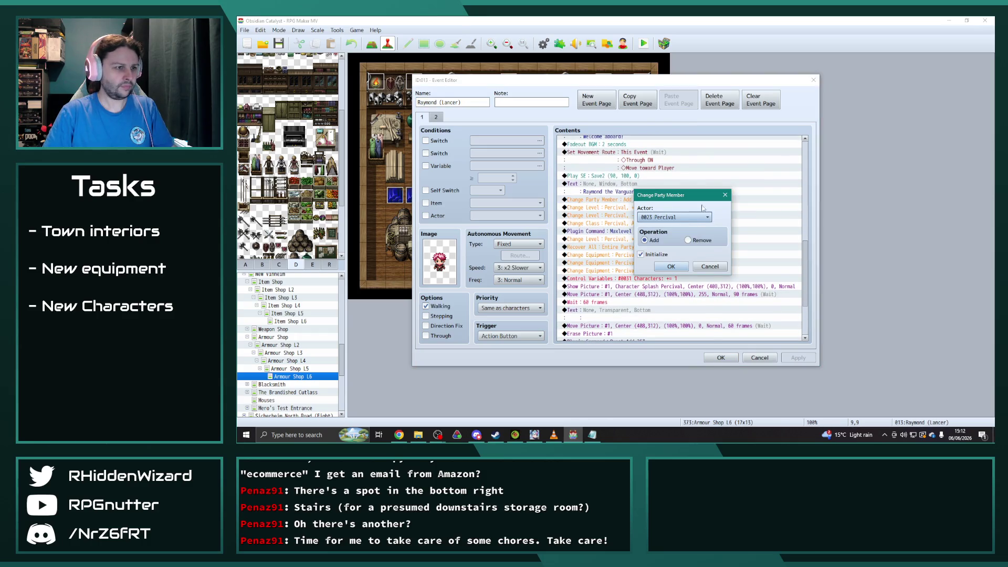
pyautogui.click(695, 217)
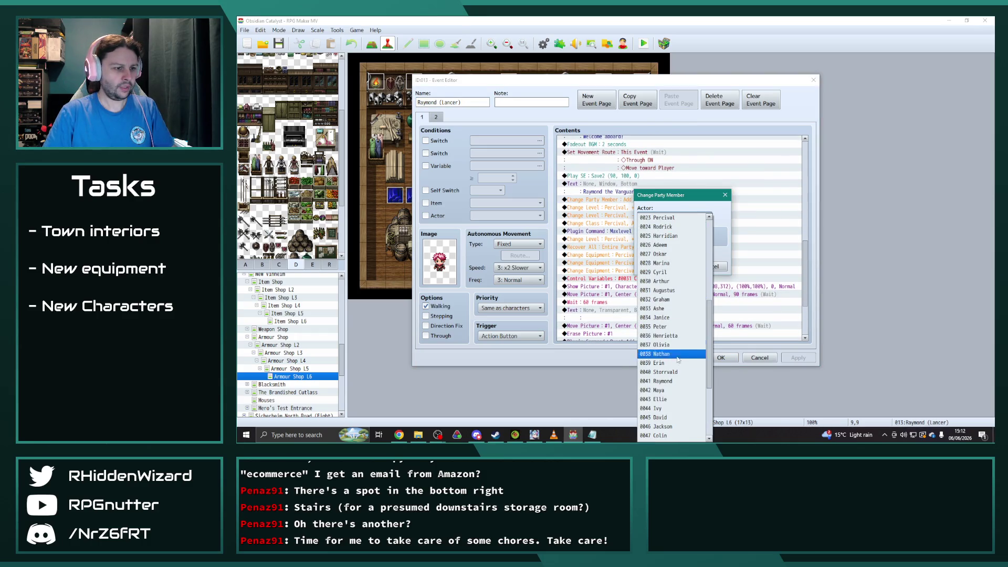
pyautogui.click(675, 381)
pyautogui.click(671, 266)
# Step: Retarget both Change Level commands (+19 and -20) to Raymond
pyautogui.click(644, 208)
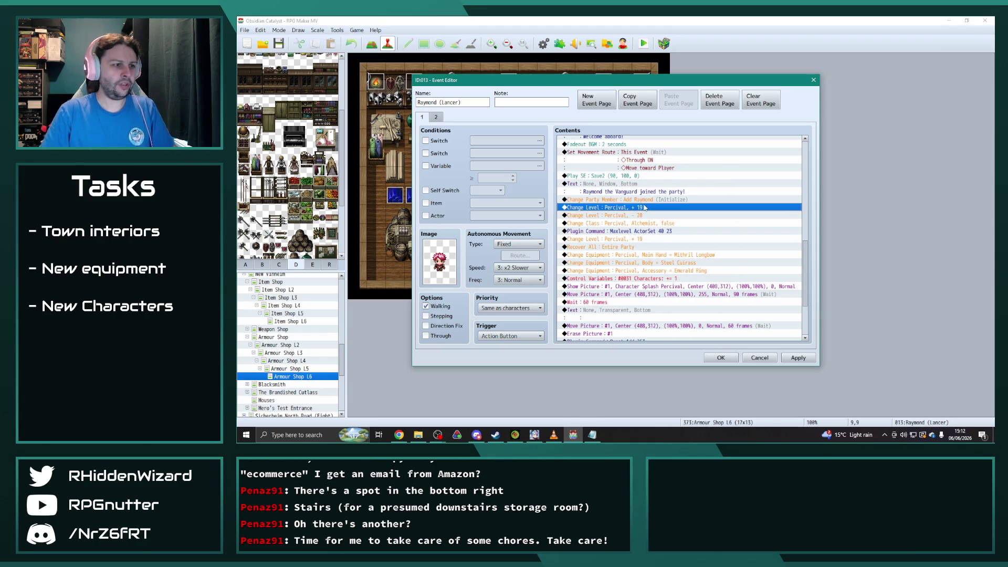
pyautogui.doubleClick(644, 208)
pyautogui.click(703, 190)
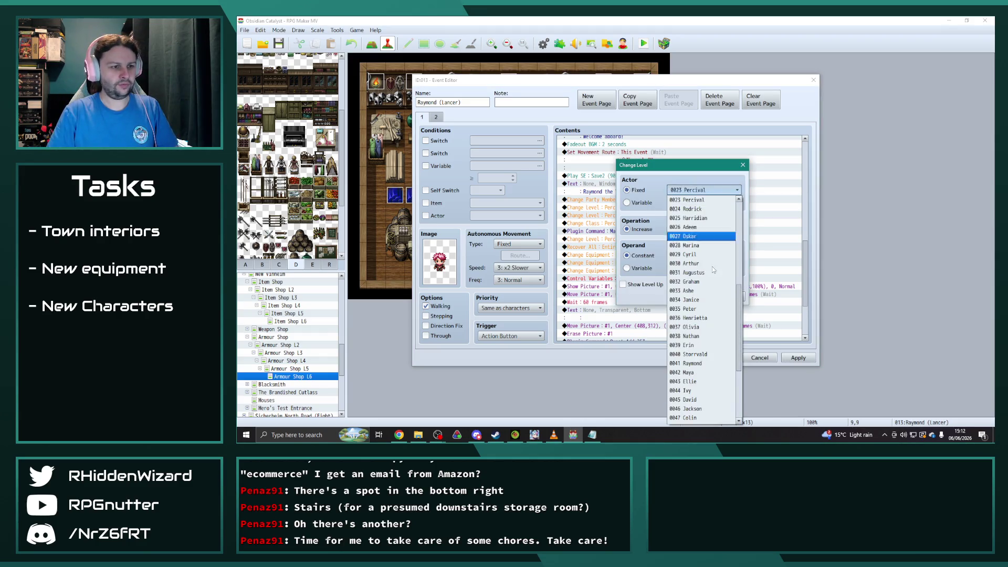
pyautogui.scroll(-1, 706, 323)
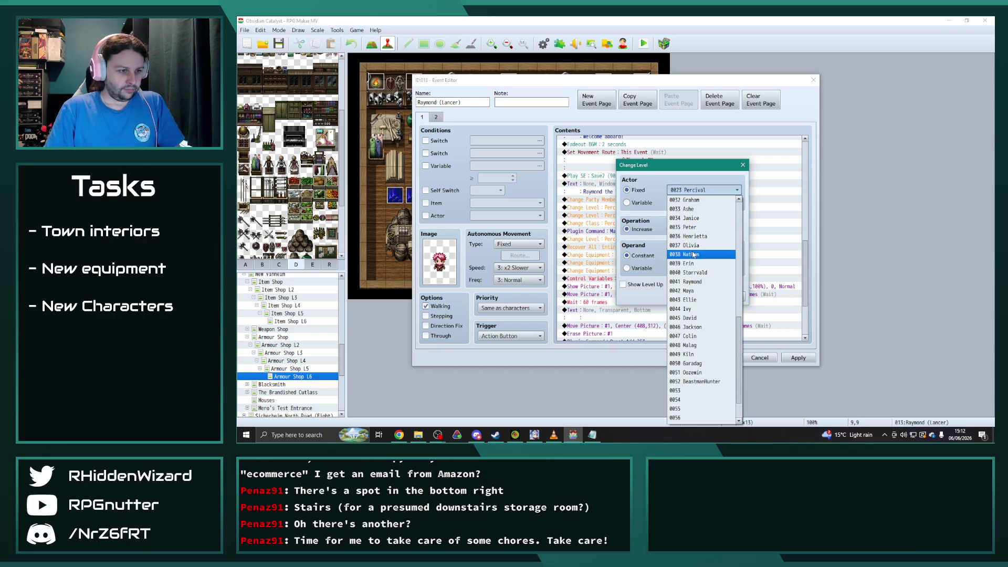
pyautogui.click(690, 281)
pyautogui.click(689, 296)
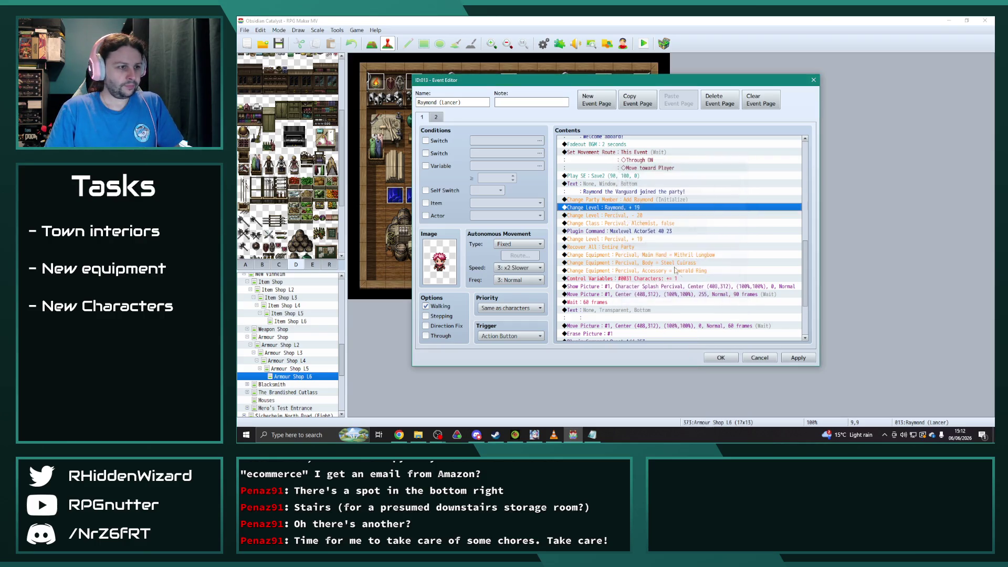
pyautogui.doubleClick(679, 215)
pyautogui.click(685, 192)
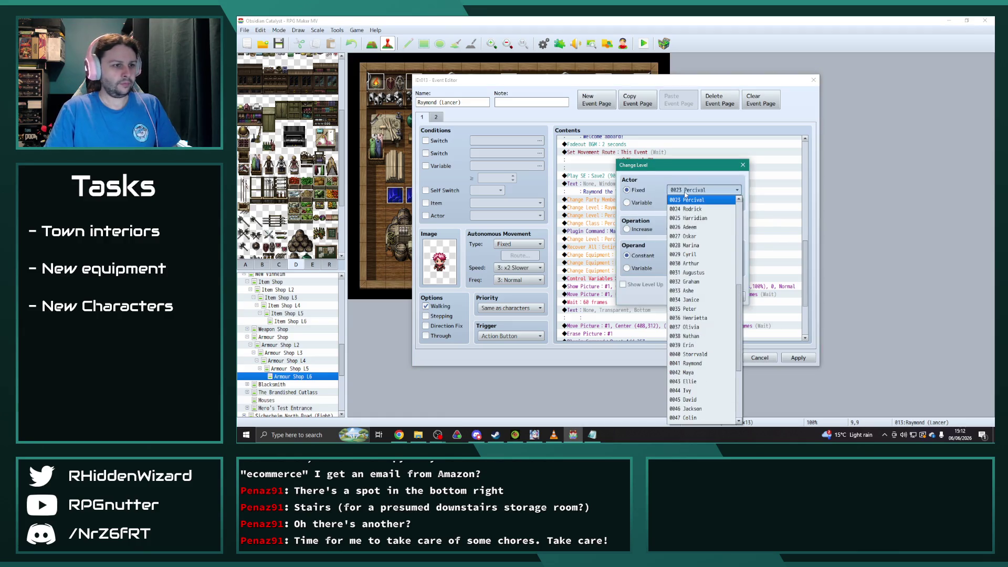
pyautogui.click(687, 363)
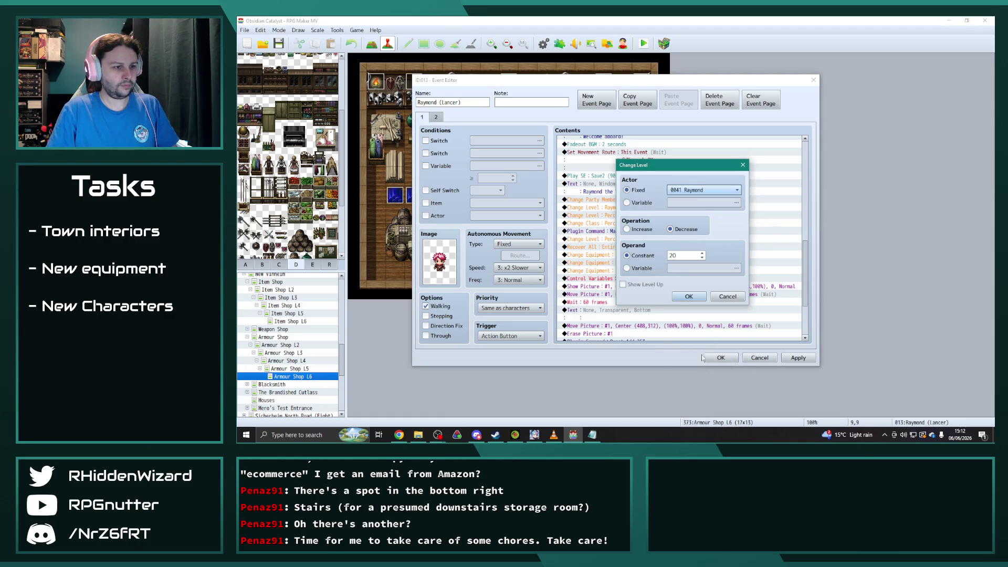
pyautogui.click(689, 296)
# Step: Set the Change Class command to actor 0041 Raymond, class 0091 Vanguard
pyautogui.doubleClick(643, 226)
pyautogui.click(681, 217)
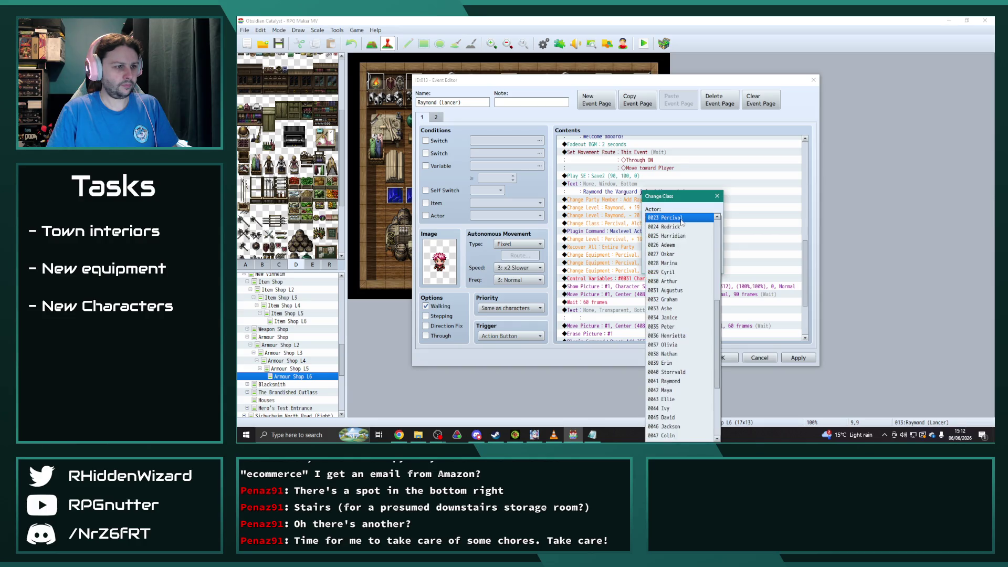
pyautogui.click(678, 382)
pyautogui.click(679, 236)
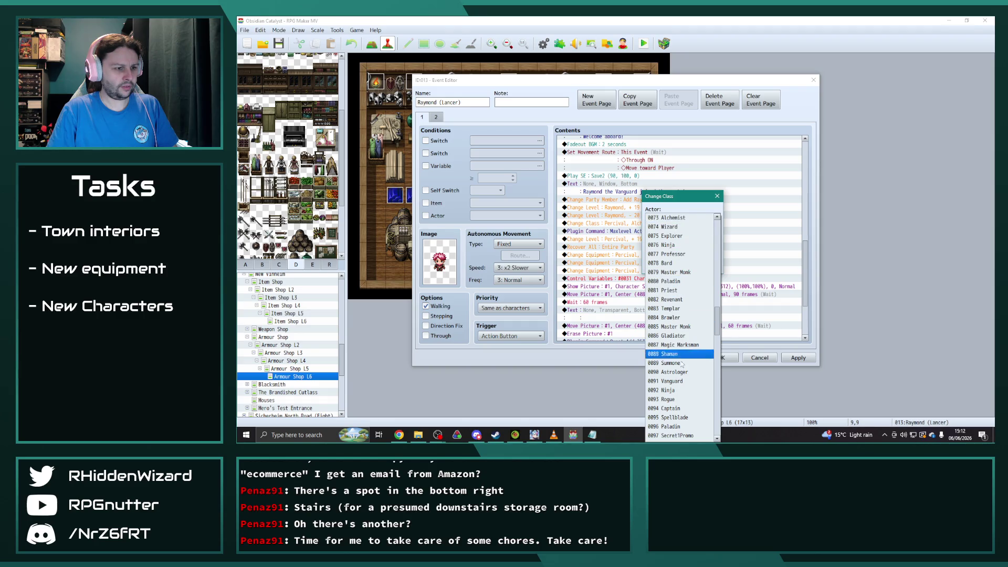
pyautogui.click(681, 382)
pyautogui.click(663, 265)
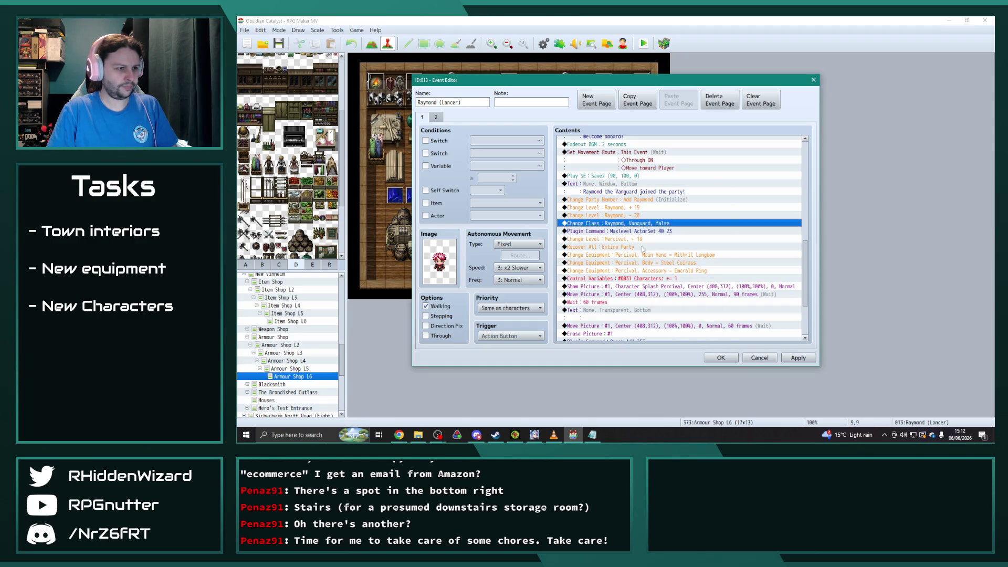
pyautogui.click(624, 240)
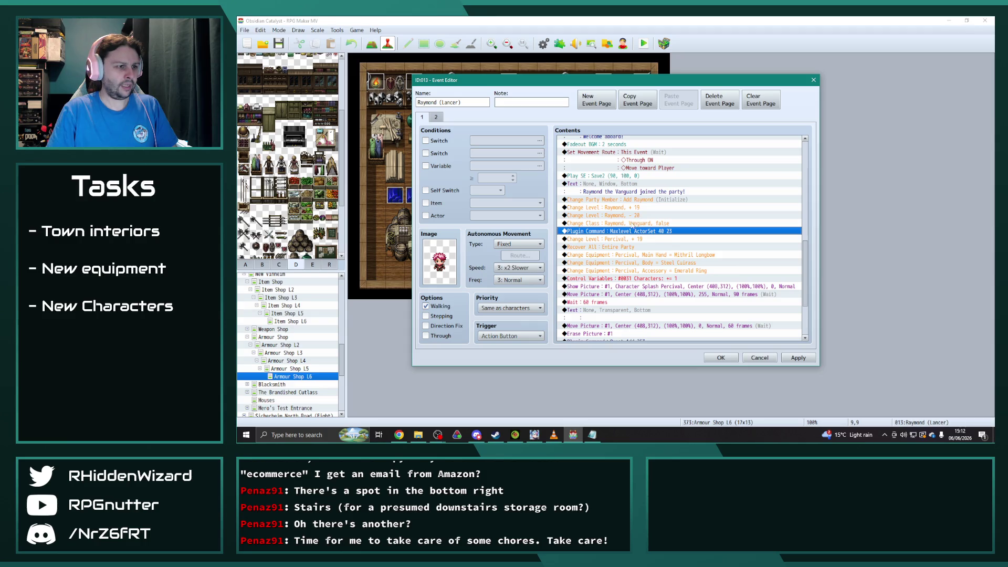
pyautogui.doubleClick(633, 223)
pyautogui.click(717, 196)
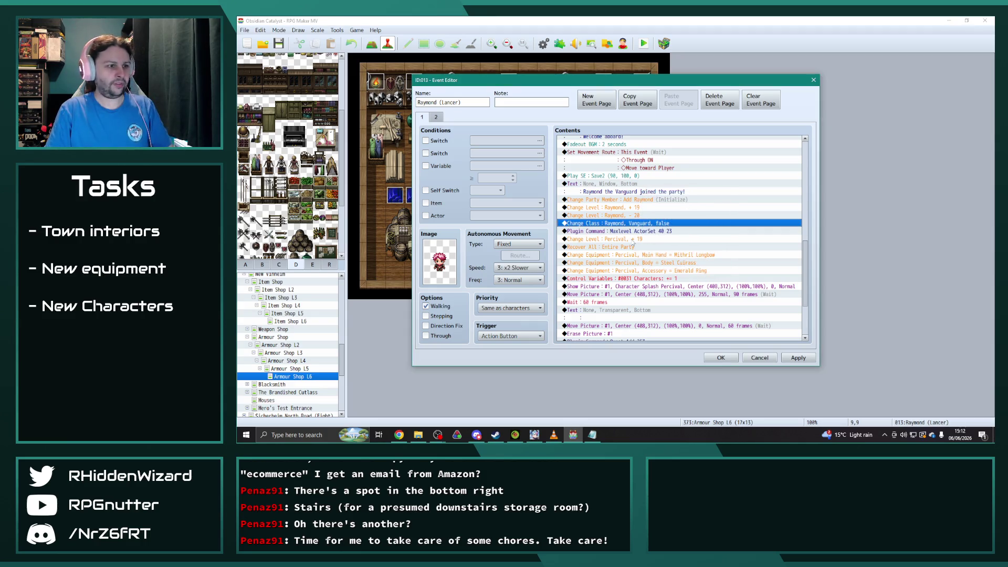
# Step: Clear the old actor number 23 from the max-level plugin command
pyautogui.doubleClick(694, 231)
pyautogui.click(695, 231)
pyautogui.press('BackSpace')
pyautogui.press('BackSpace')
# Step: Make the plugin command 'Maxlevel ActorSet 40 41' and point the +19 level change at Raymond
pyautogui.write('41')
pyautogui.click(696, 245)
pyautogui.doubleClick(694, 239)
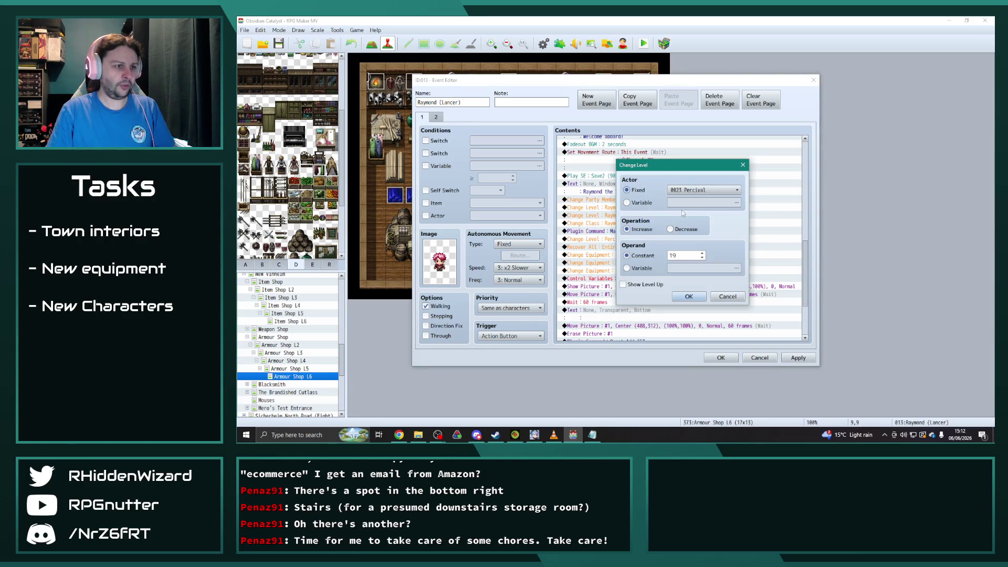
pyautogui.click(693, 192)
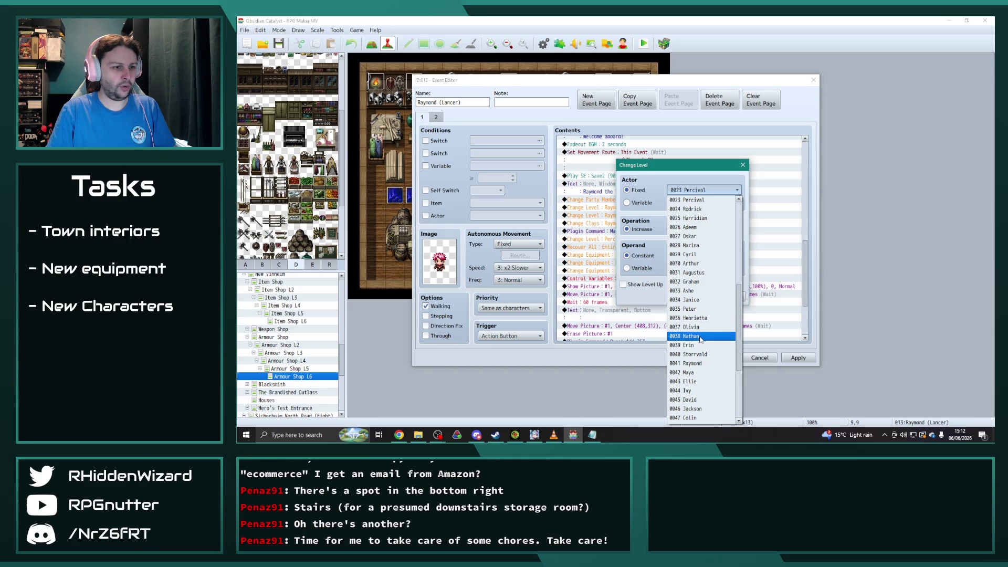
pyautogui.click(693, 364)
pyautogui.click(688, 296)
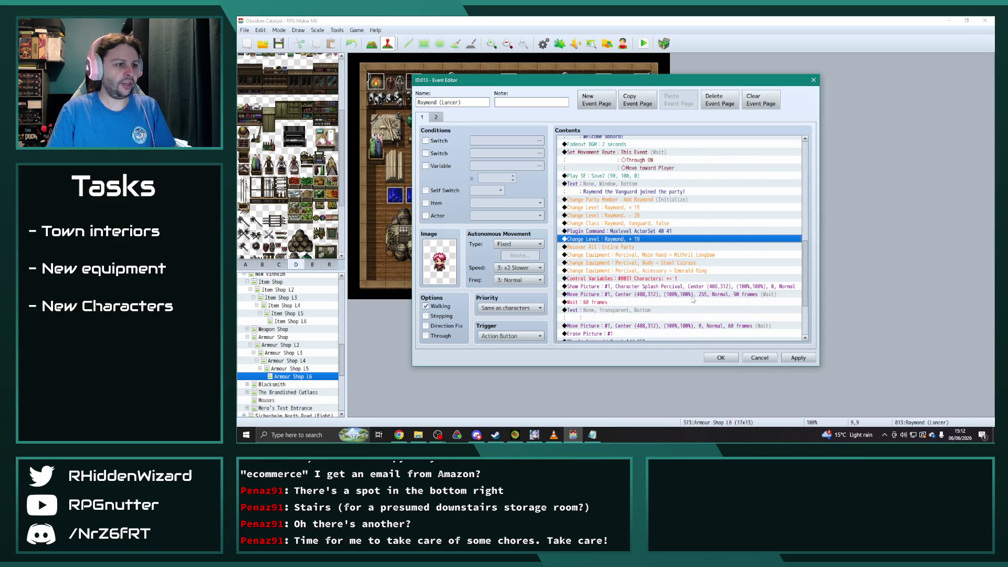
# Step: Set the weapon, body armour and accessory Change Equipment commands to actor Raymond
pyautogui.doubleClick(640, 254)
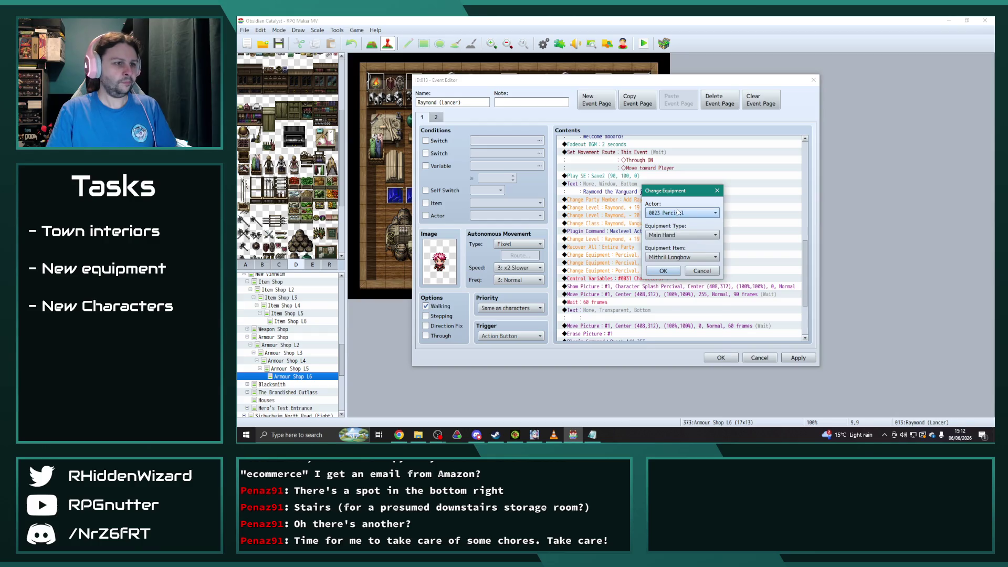
pyautogui.click(678, 211)
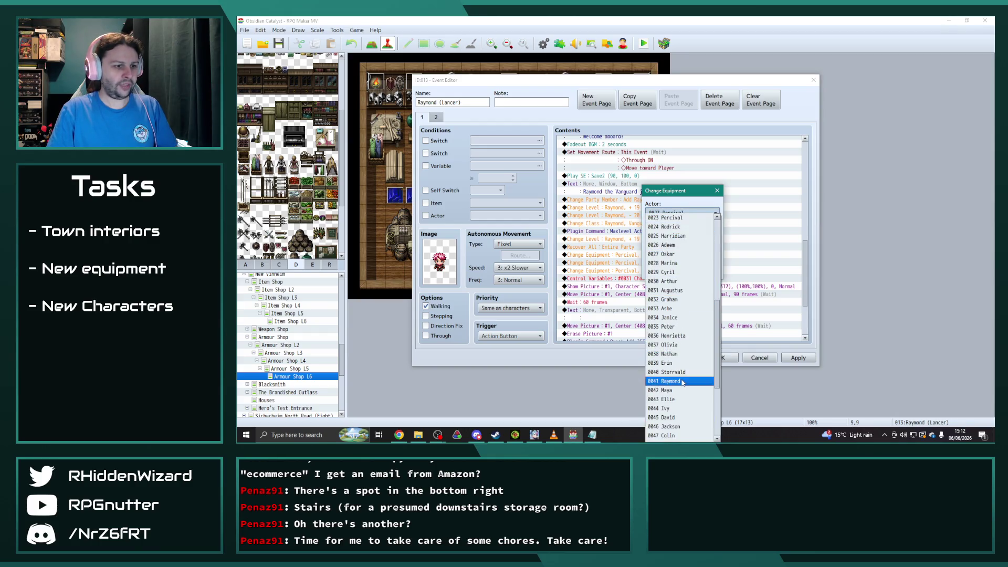
pyautogui.click(666, 381)
pyautogui.click(664, 272)
pyautogui.doubleClick(651, 263)
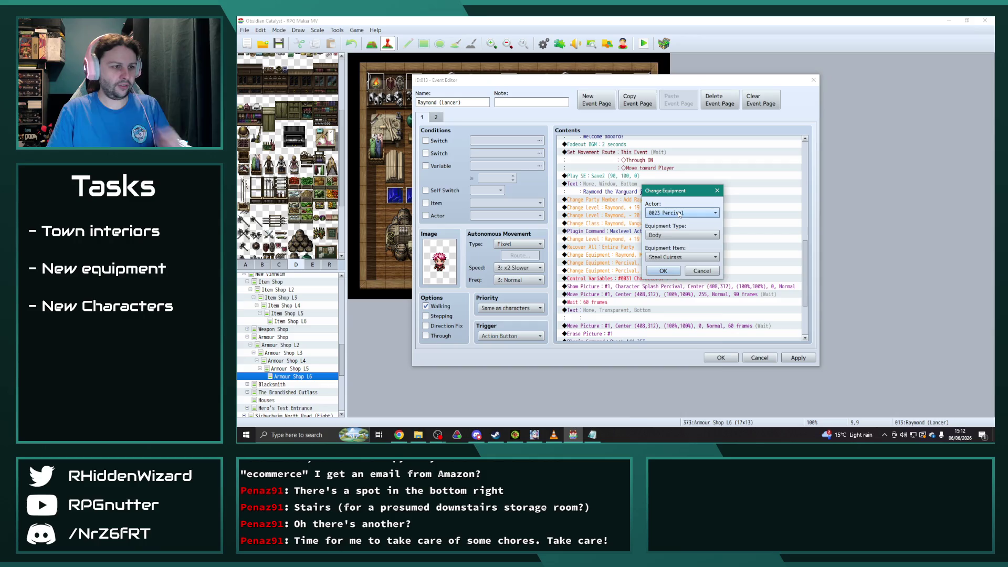
pyautogui.click(681, 212)
pyautogui.click(669, 382)
pyautogui.click(663, 271)
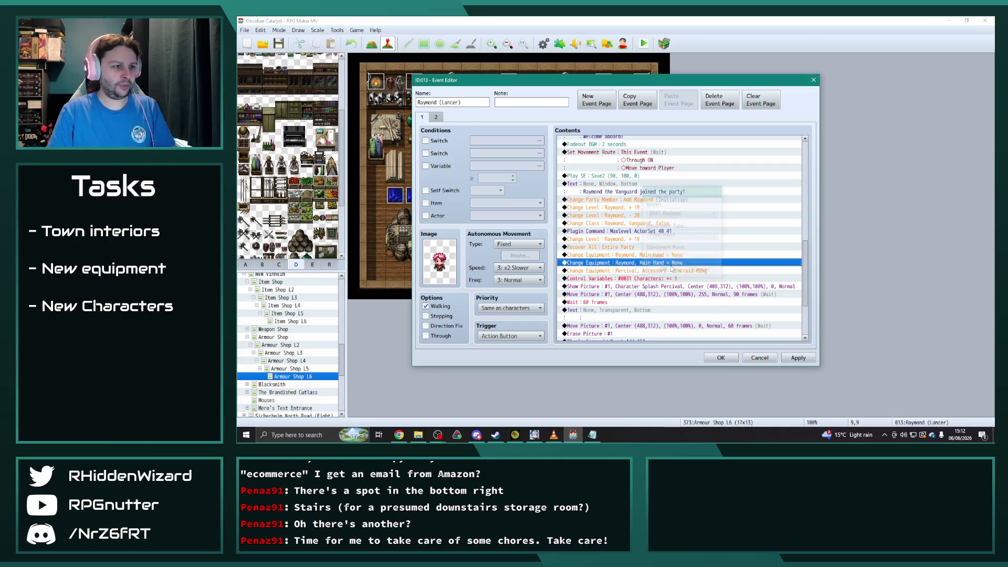
pyautogui.doubleClick(651, 270)
pyautogui.click(685, 213)
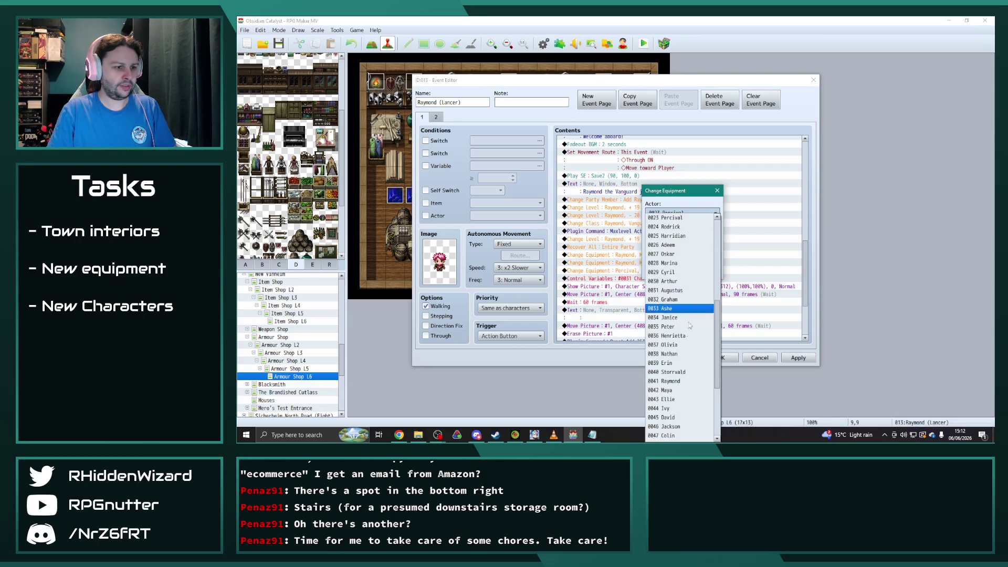
pyautogui.click(670, 379)
pyautogui.click(663, 271)
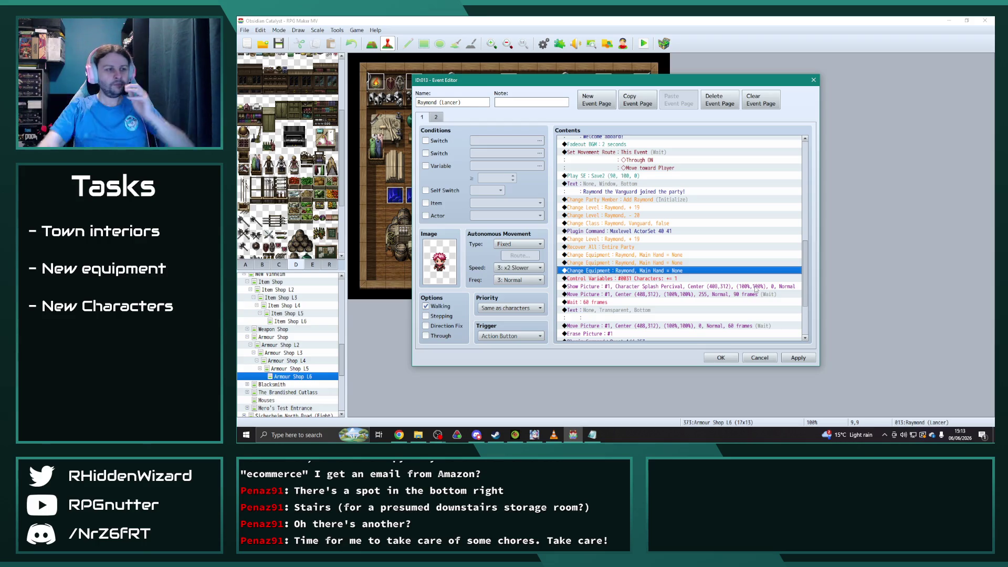
pyautogui.scroll(-4, 735, 283)
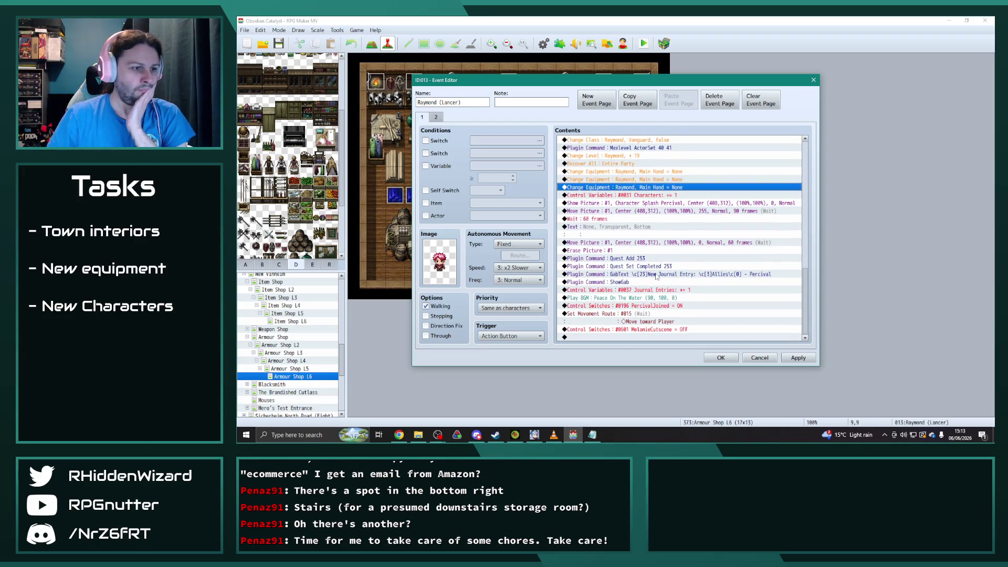
# Step: Change the Quest Add and quest completion commands from quest 253 to 309
pyautogui.click(640, 258)
pyautogui.doubleClick(640, 258)
pyautogui.doubleClick(636, 231)
pyautogui.write('309')
pyautogui.click(698, 246)
pyautogui.doubleClick(651, 274)
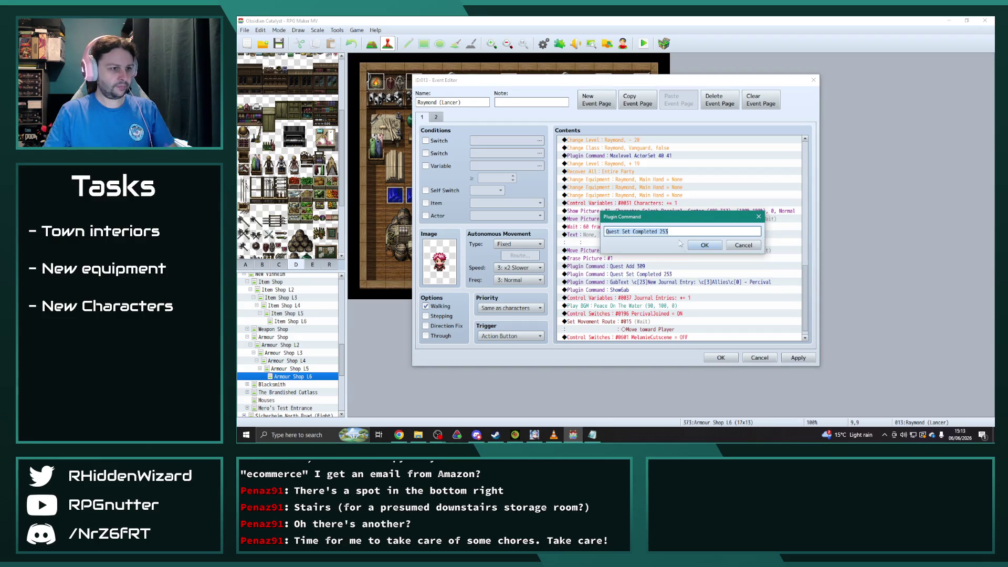
pyautogui.click(663, 232)
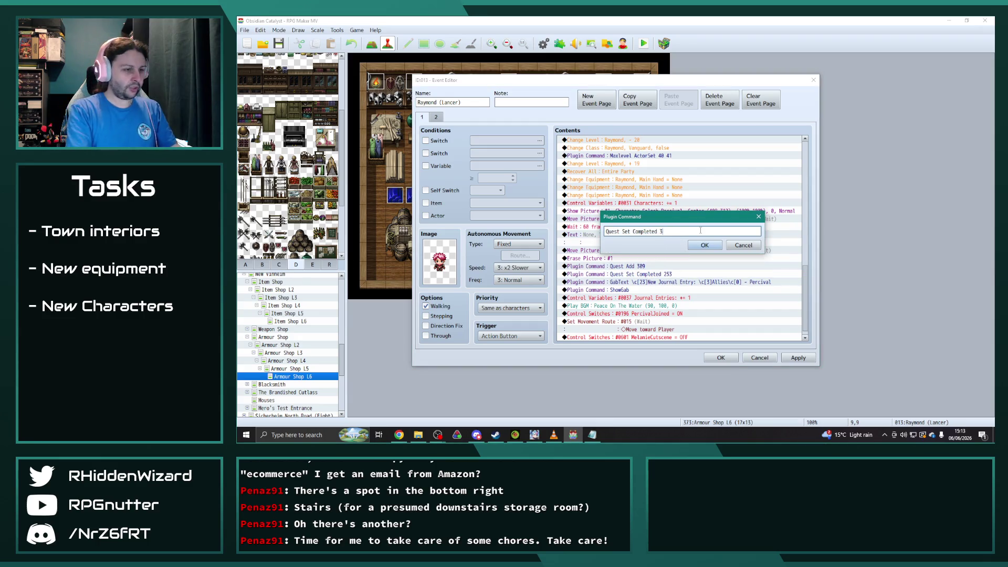
pyautogui.click(704, 245)
# Step: Replace Percival with Raymond in the journal entry text
pyautogui.doubleClick(698, 282)
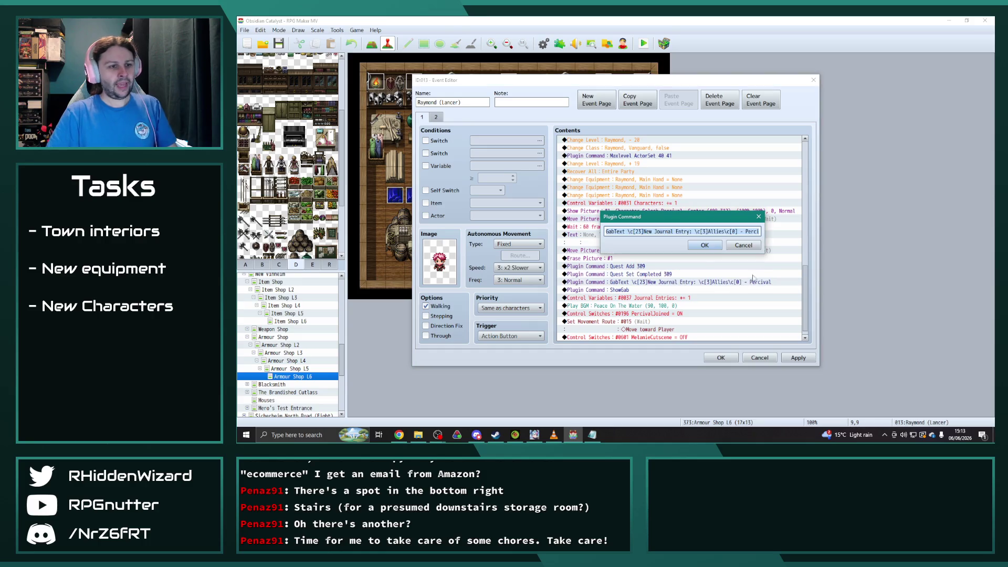
pyautogui.moveTo(747, 231); pyautogui.dragTo(804, 234)
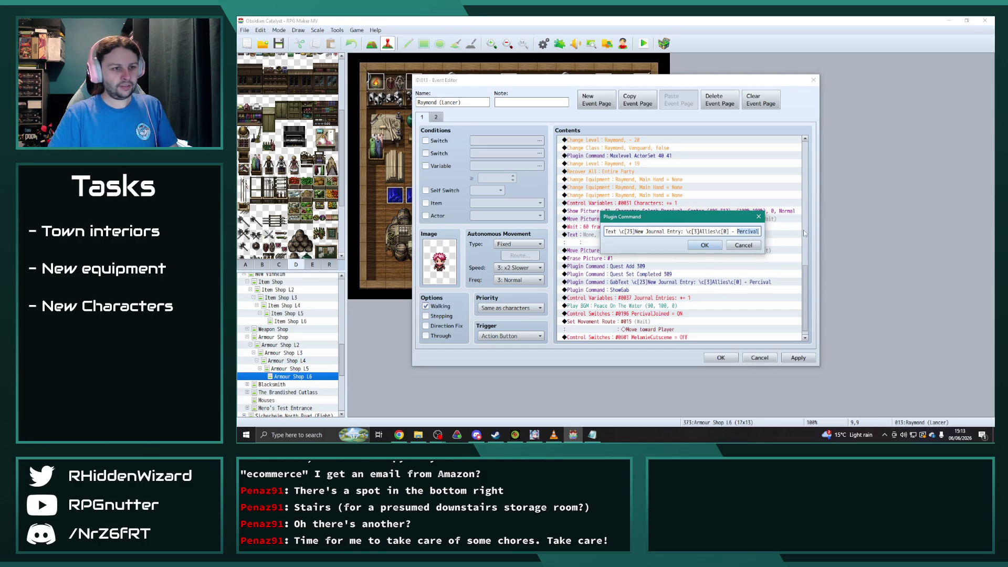
pyautogui.write('Raymond')
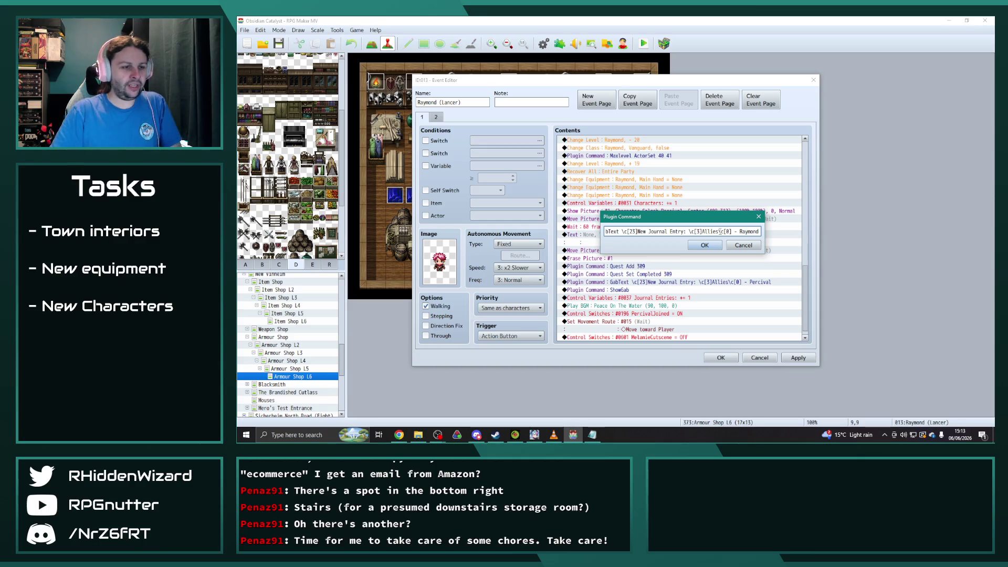
pyautogui.click(704, 247)
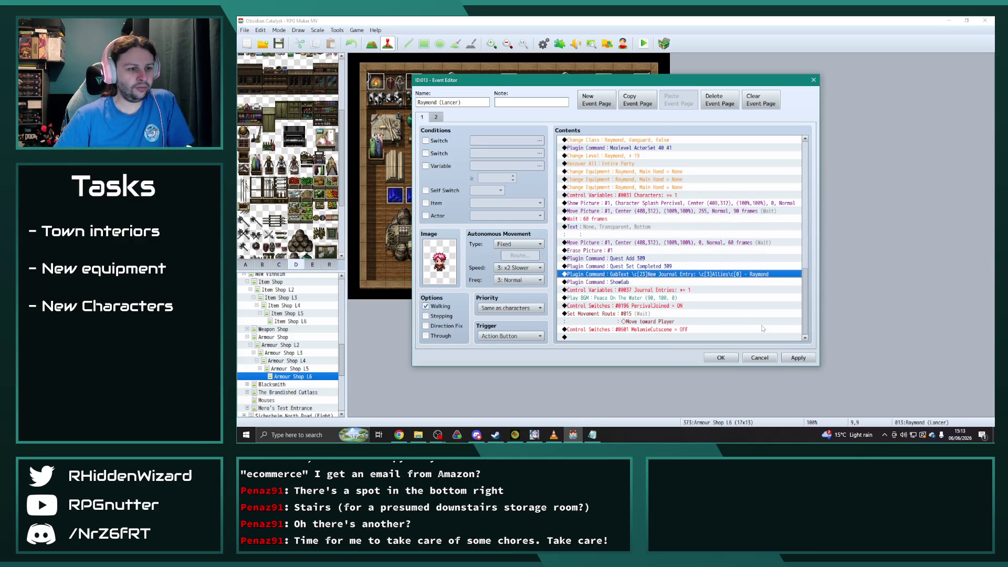
# Step: Swap the PercivalJoined switch for RaymondJoin turned ON and close the event with OK
pyautogui.click(679, 307)
pyautogui.doubleClick(679, 308)
pyautogui.click(731, 215)
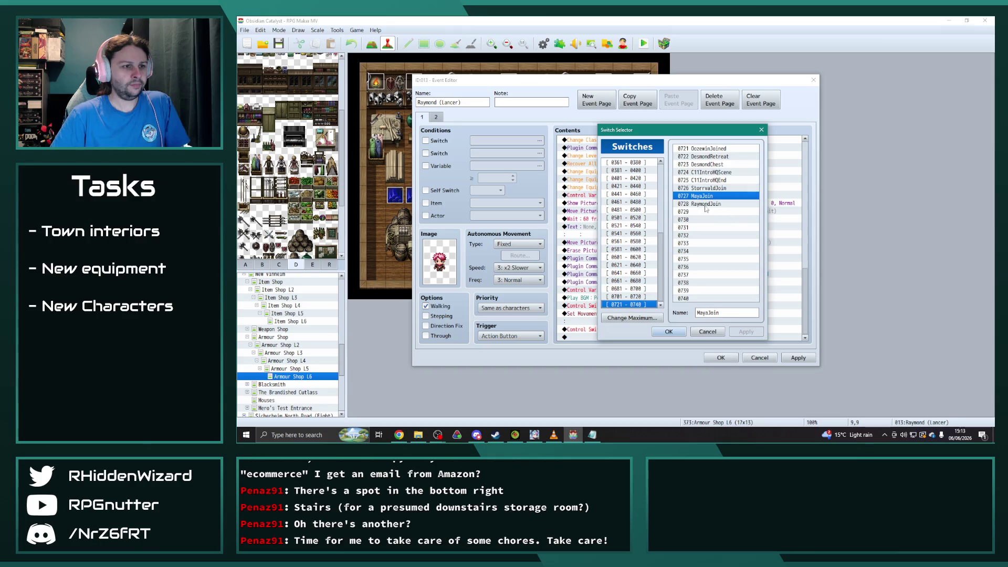
pyautogui.click(677, 334)
pyautogui.click(682, 271)
pyautogui.click(801, 358)
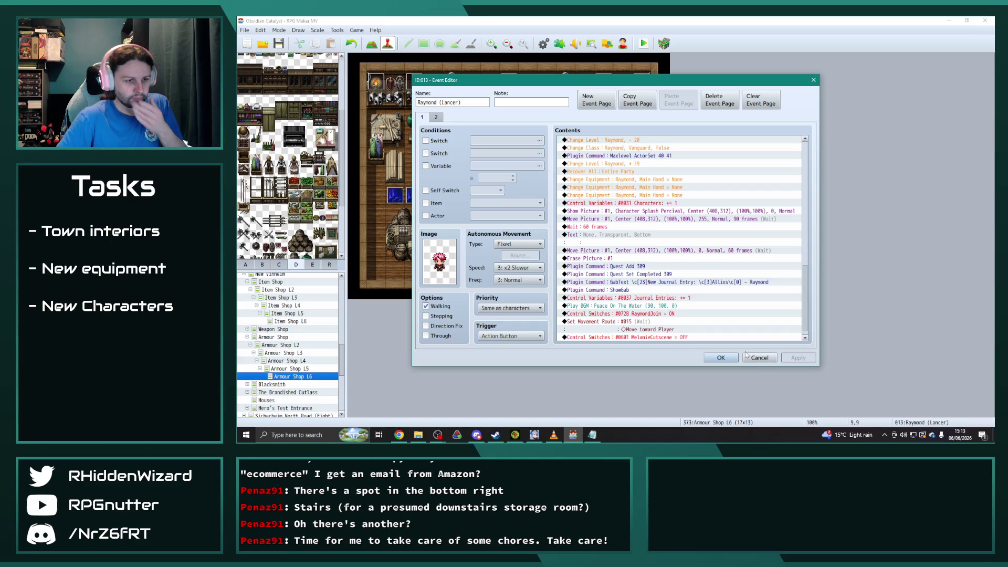
pyautogui.click(730, 357)
pyautogui.scroll(-1, 298, 345)
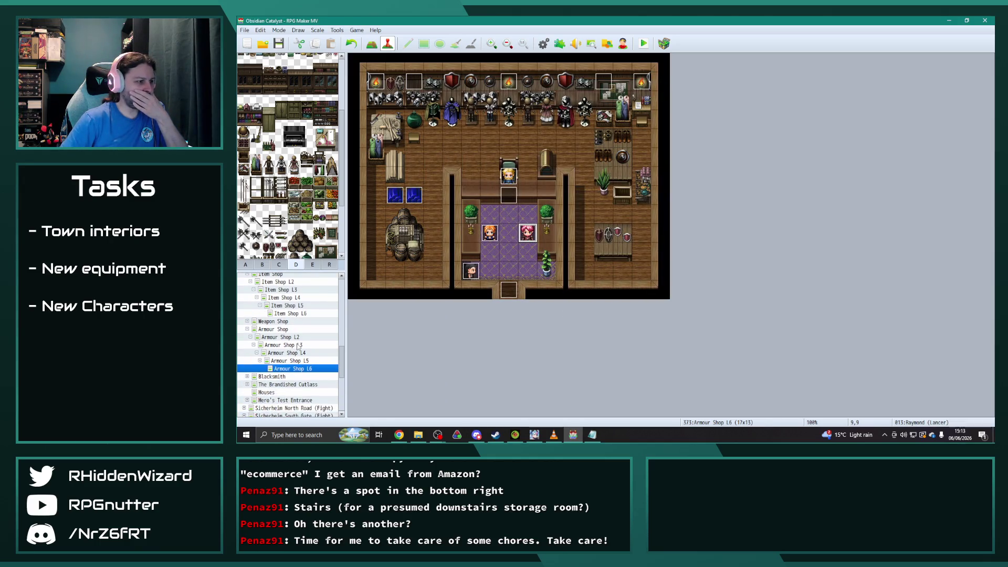
# Step: Open The Brandished Cutlass L5 map and Storrvald's event
pyautogui.click(297, 385)
pyautogui.click(248, 385)
pyautogui.scroll(-2, 315, 385)
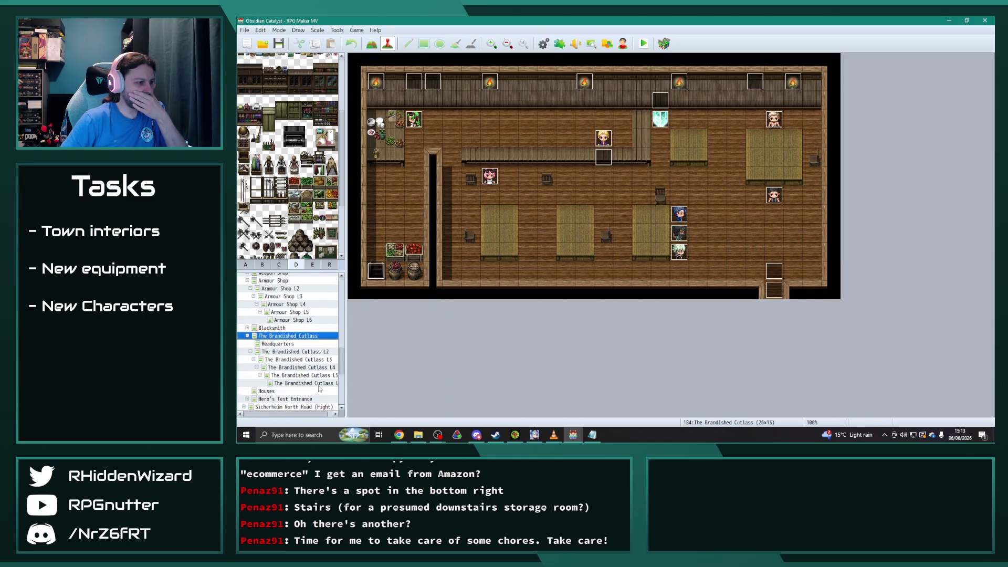
pyautogui.click(322, 386)
pyautogui.doubleClick(538, 145)
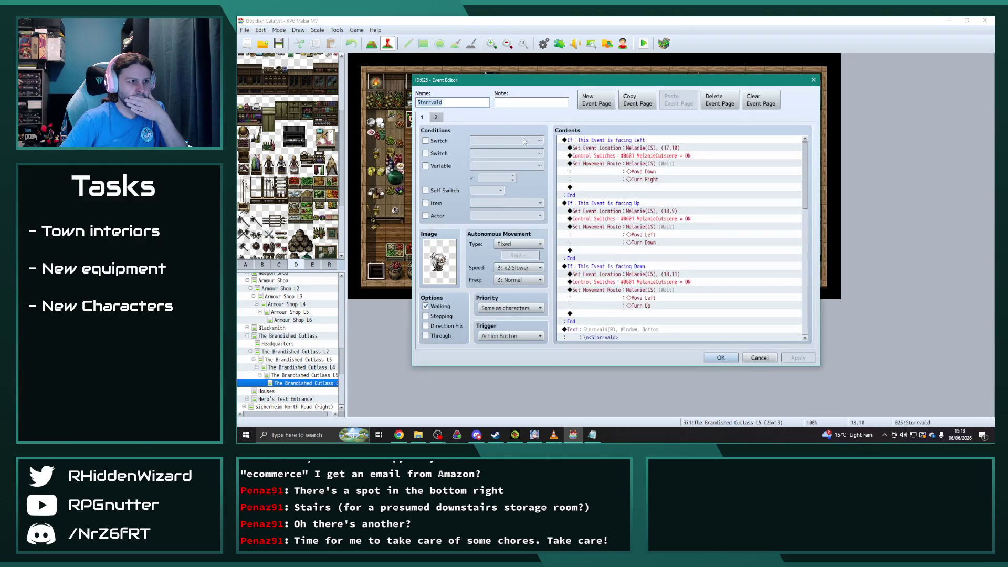
pyautogui.moveTo(807, 176); pyautogui.dragTo(811, 315)
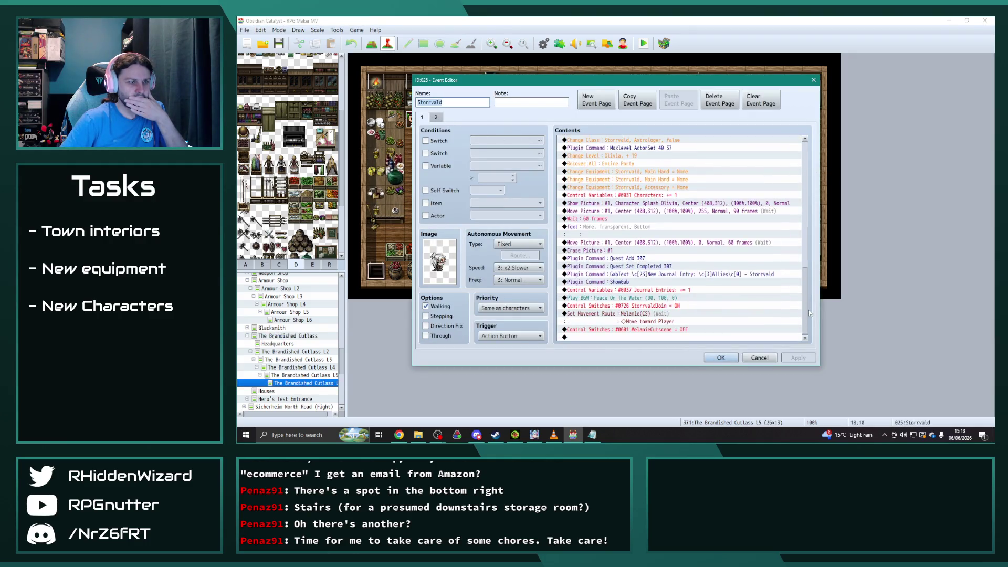
pyautogui.scroll(2, 719, 289)
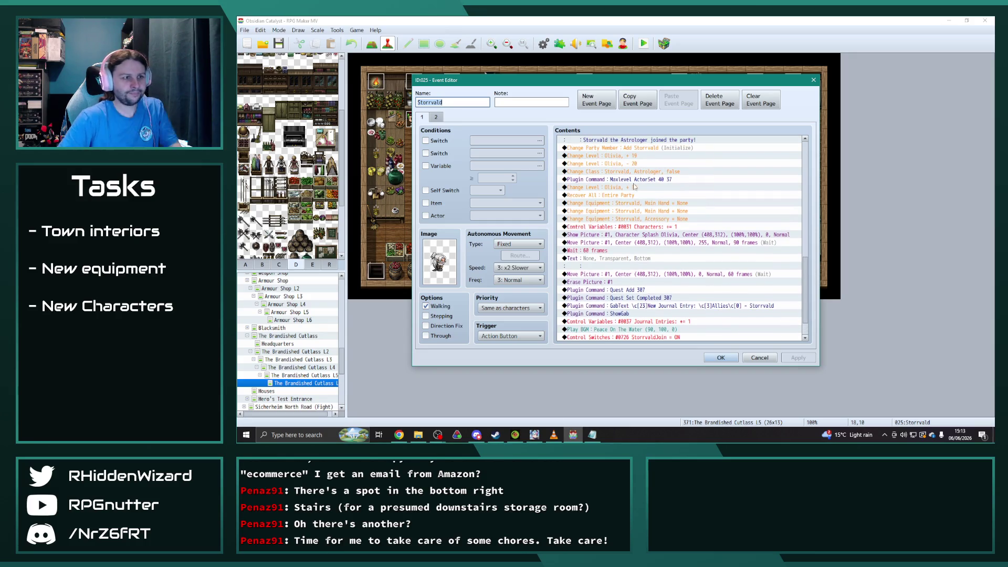
# Step: Retarget the first level increase and the level decrease from Olivia to Storrvald
pyautogui.click(626, 172)
pyautogui.doubleClick(626, 172)
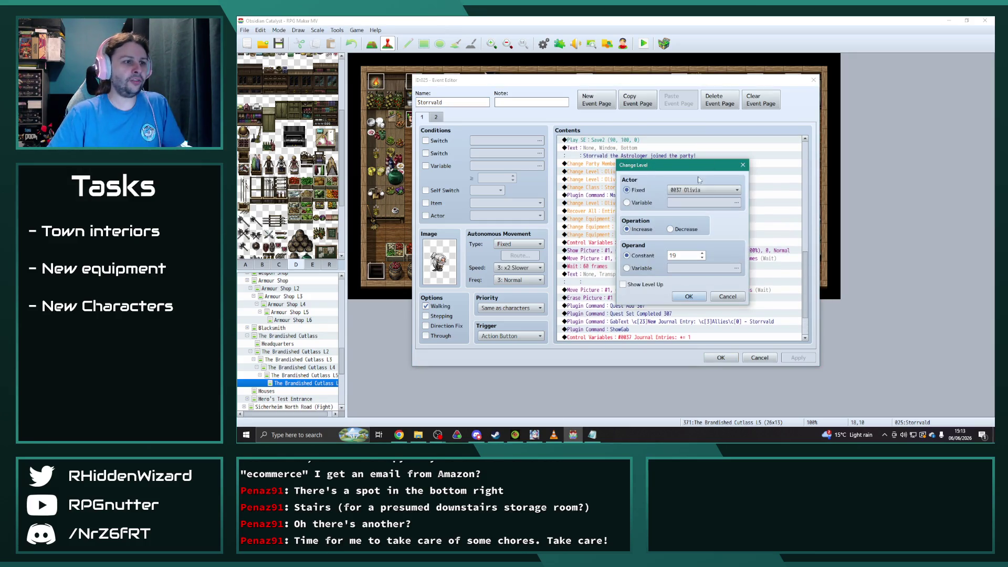
pyautogui.click(703, 189)
pyautogui.click(696, 235)
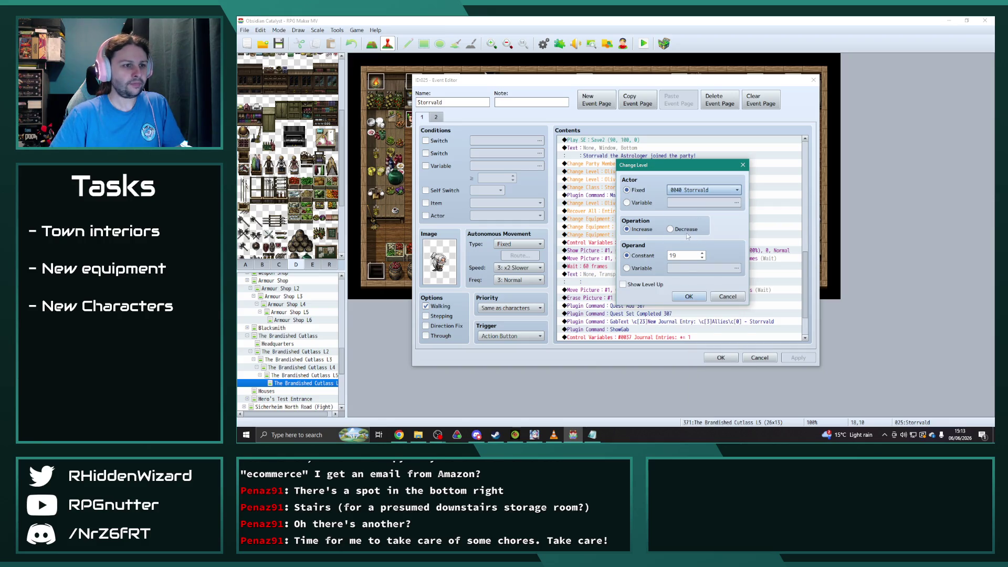
pyautogui.click(688, 296)
pyautogui.doubleClick(693, 179)
pyautogui.click(695, 188)
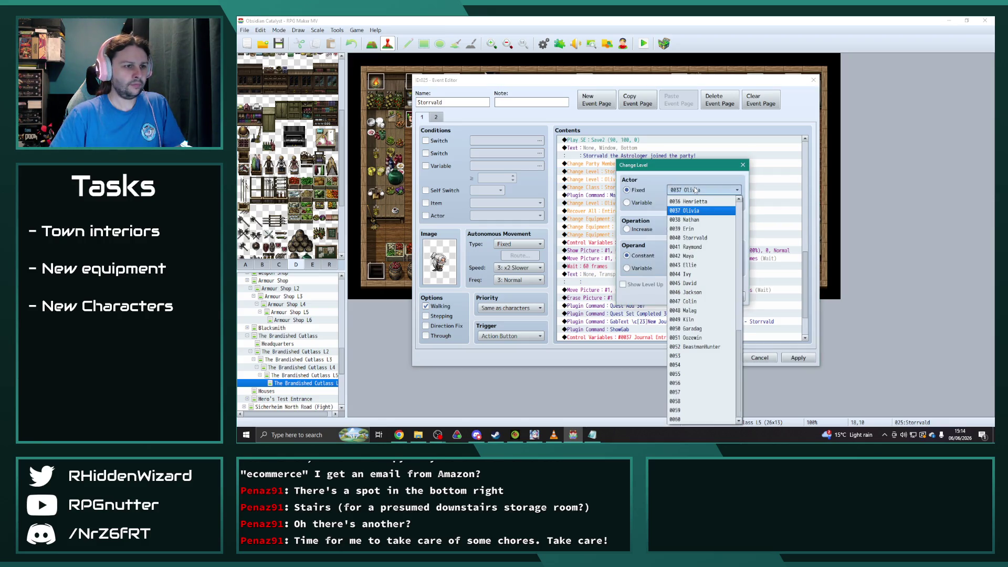
pyautogui.click(697, 238)
pyautogui.click(689, 296)
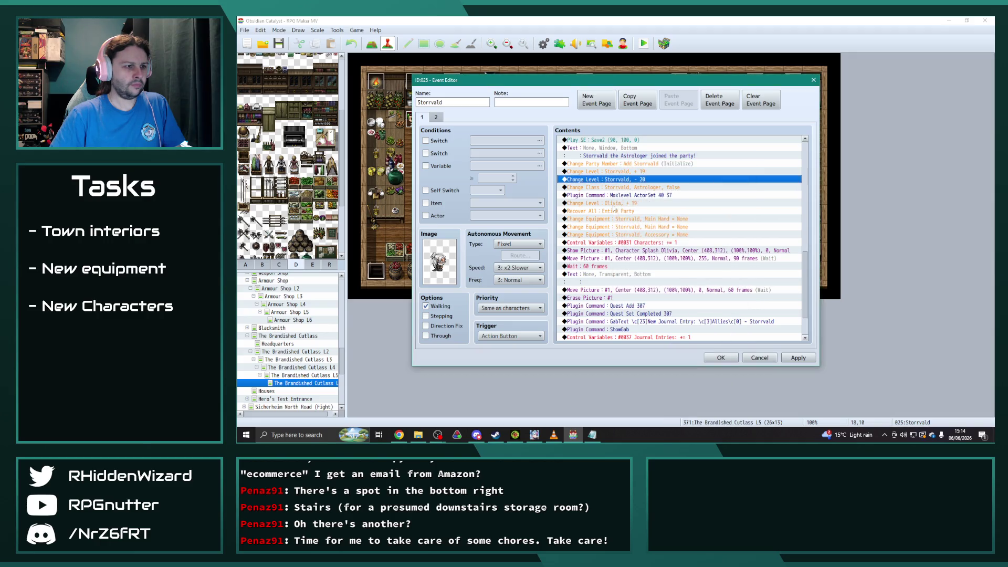
pyautogui.doubleClick(645, 188)
pyautogui.click(743, 166)
# Step: Edit the Maxlevel plugin command to read ActorSet 40 40
pyautogui.doubleClick(699, 196)
pyautogui.click(678, 229)
pyautogui.write('0')
pyautogui.click(698, 244)
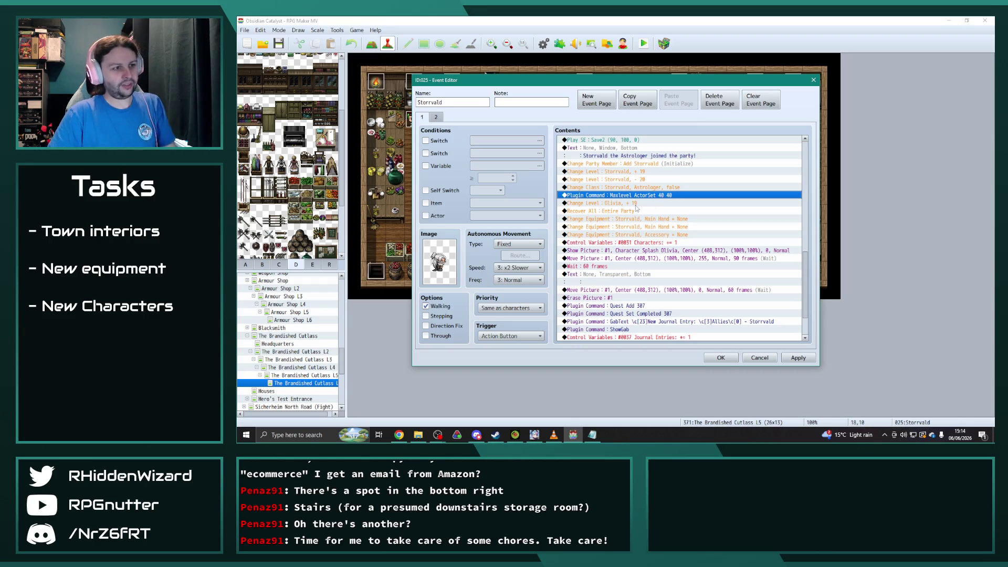
# Step: Point the remaining +19 level change at Storrvald and save the event
pyautogui.doubleClick(636, 203)
pyautogui.click(700, 193)
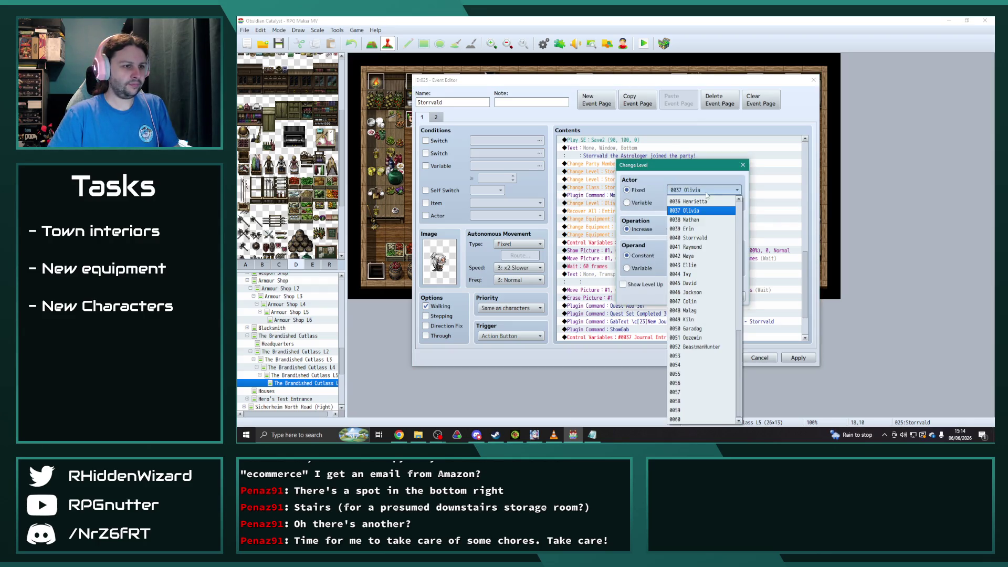
pyautogui.click(692, 238)
pyautogui.click(689, 299)
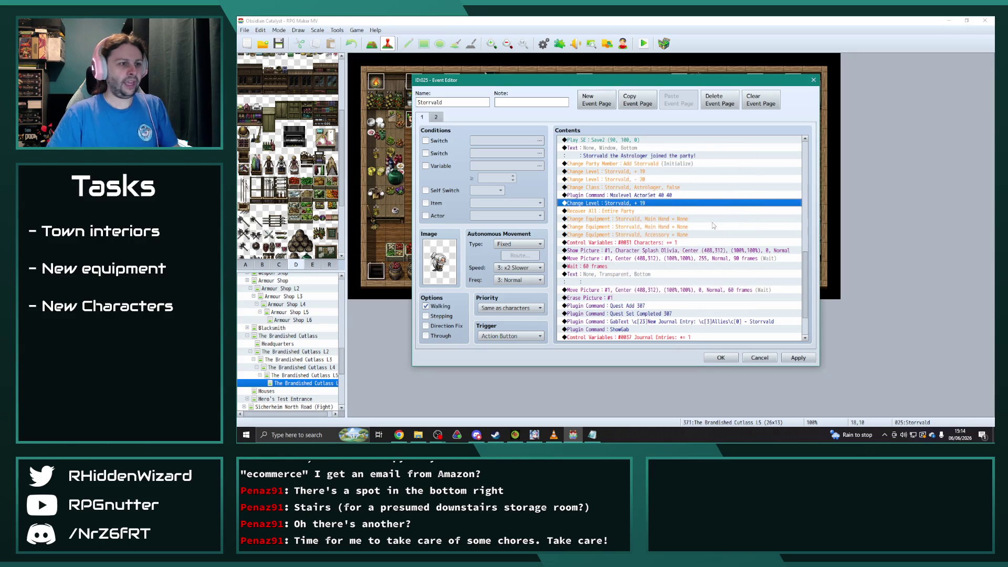
pyautogui.scroll(-2, 711, 222)
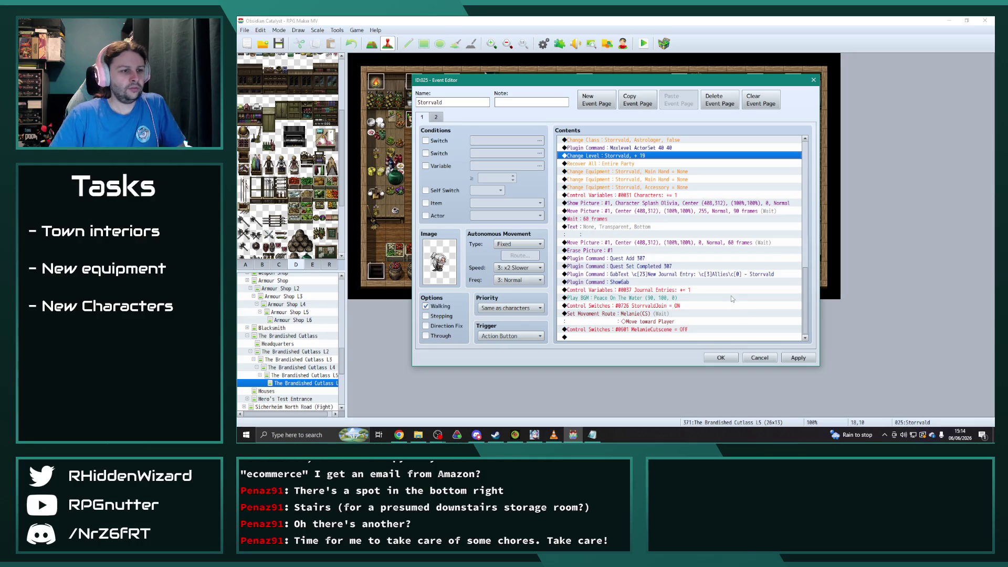
pyautogui.click(798, 357)
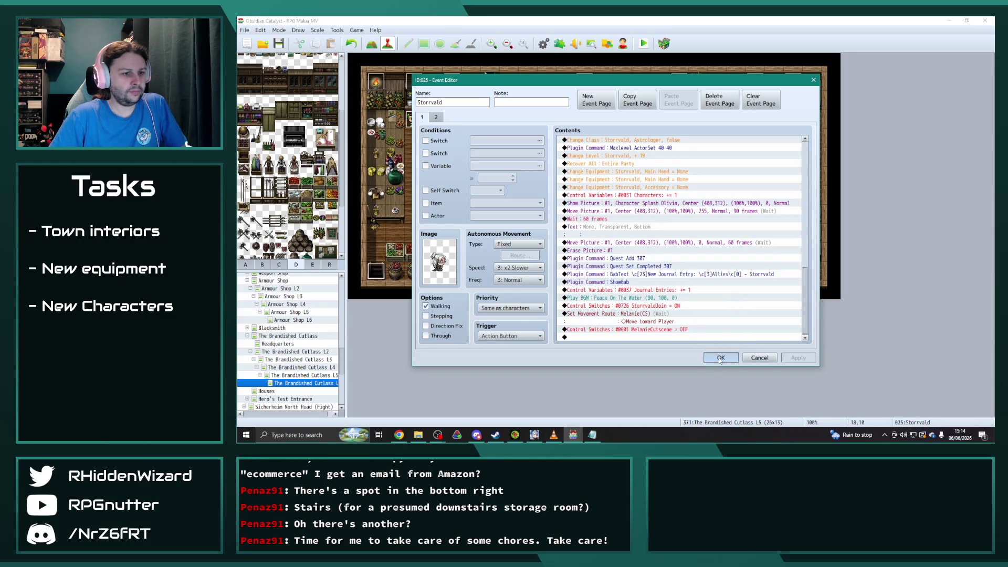
pyautogui.click(721, 357)
pyautogui.click(302, 318)
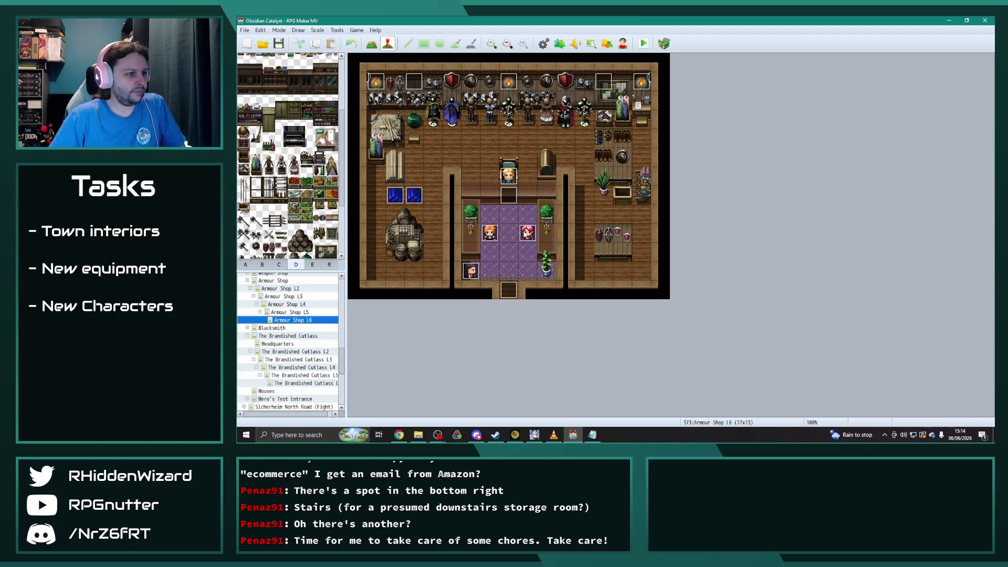
# Step: Review the commands in Raymond (Lancer)'s event and close it
pyautogui.doubleClick(531, 236)
pyautogui.moveTo(799, 187); pyautogui.dragTo(795, 319)
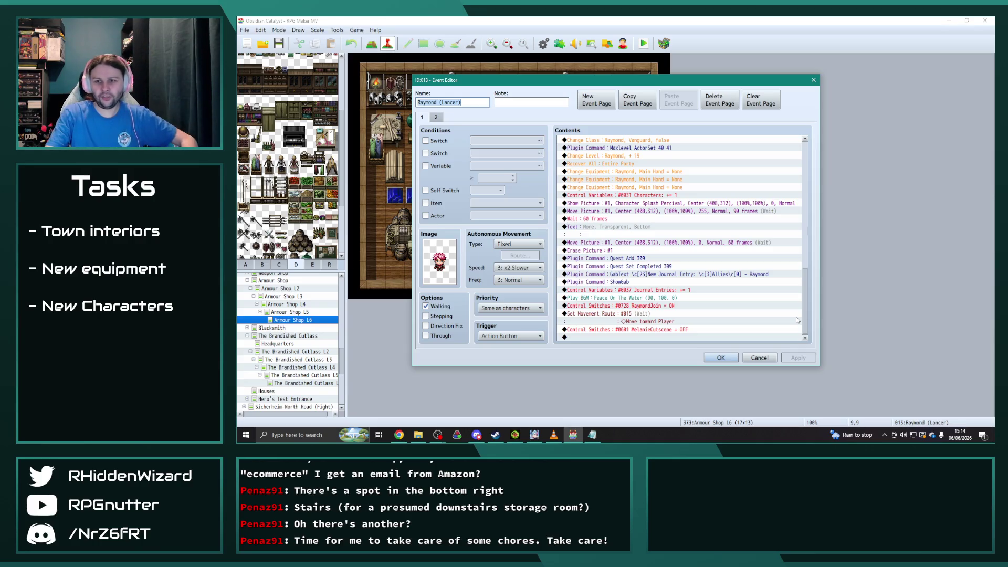
pyautogui.click(720, 357)
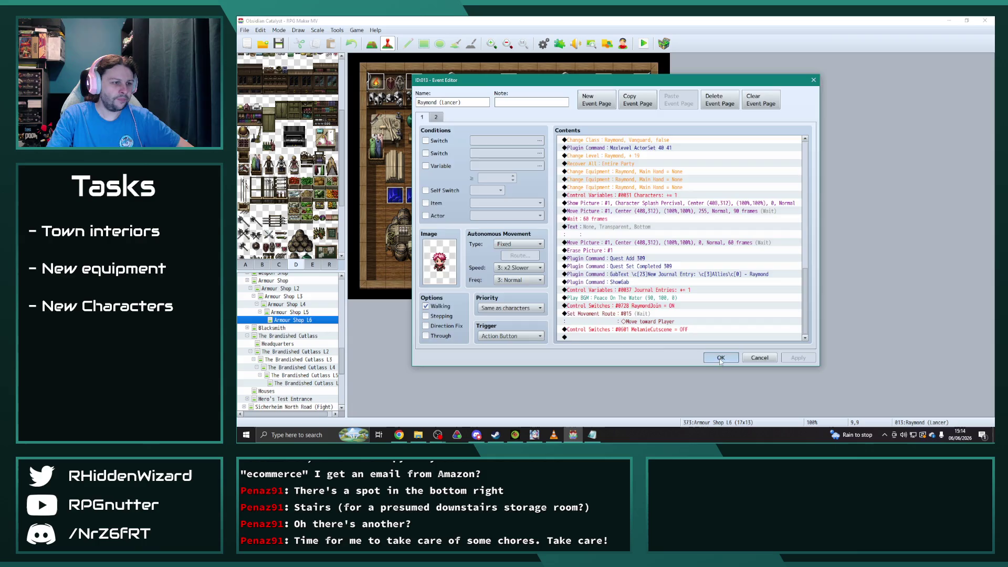
# Step: Browse Peter's event pages up to page 3, then open the base Armour Shop map
pyautogui.doubleClick(489, 232)
pyautogui.click(450, 117)
pyautogui.click(464, 117)
pyautogui.click(450, 116)
pyautogui.click(721, 358)
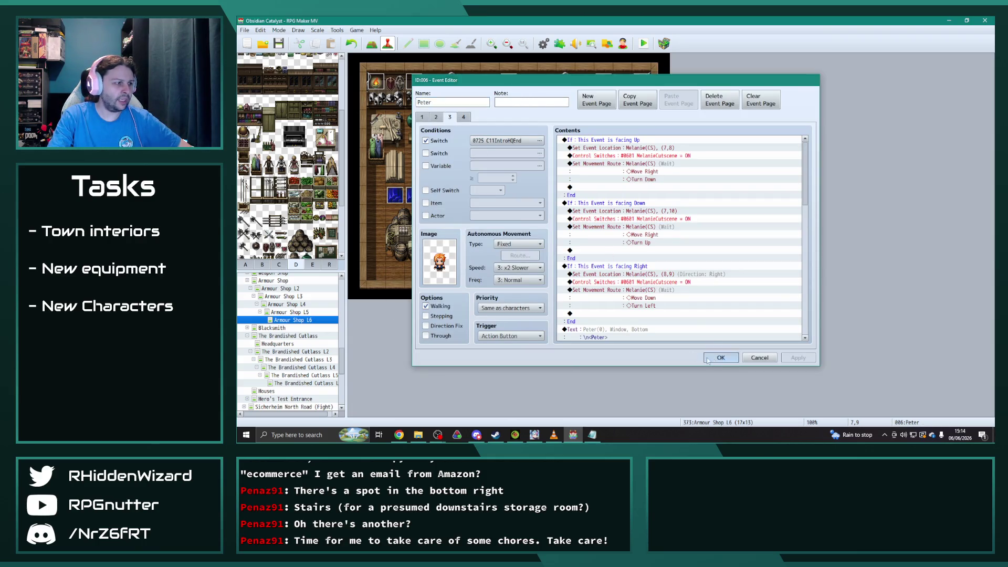
pyautogui.scroll(1, 254, 301)
pyautogui.doubleClick(253, 304)
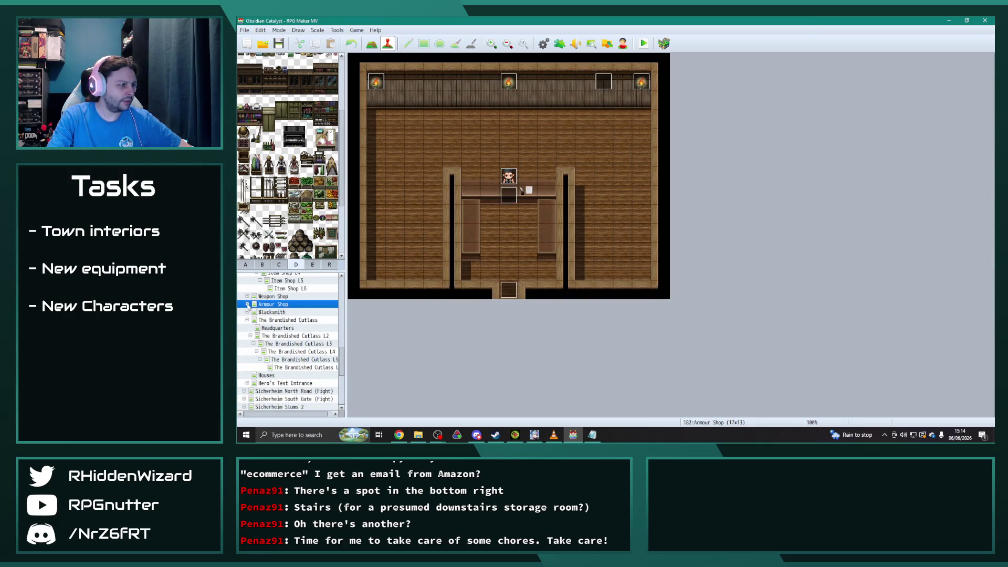
# Step: Collapse Item Shop, expand Weapon Shop, and compare floors L2–L5, ending on Weapon Shop L5
pyautogui.click(246, 281)
pyautogui.scroll(1, 272, 316)
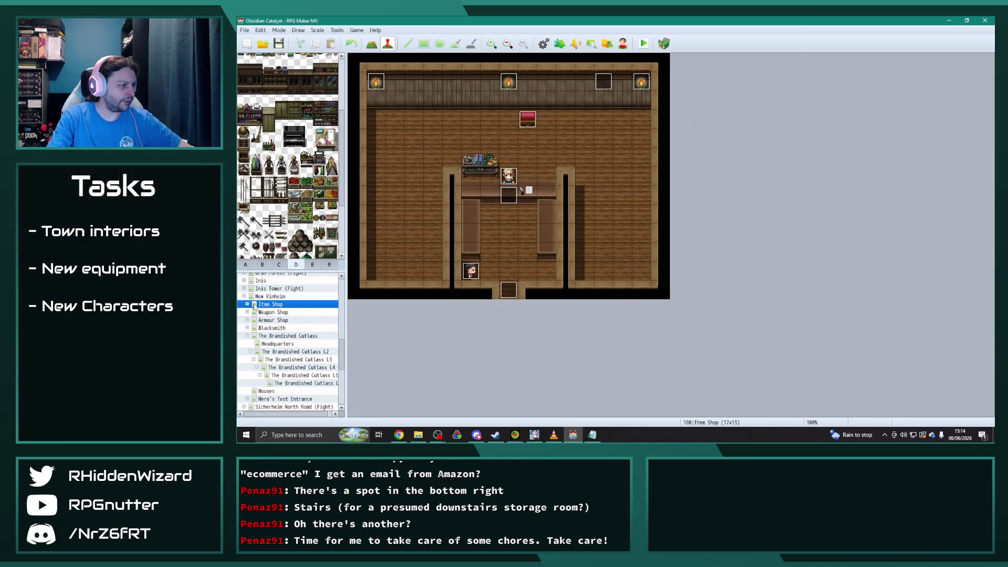
pyautogui.doubleClick(273, 312)
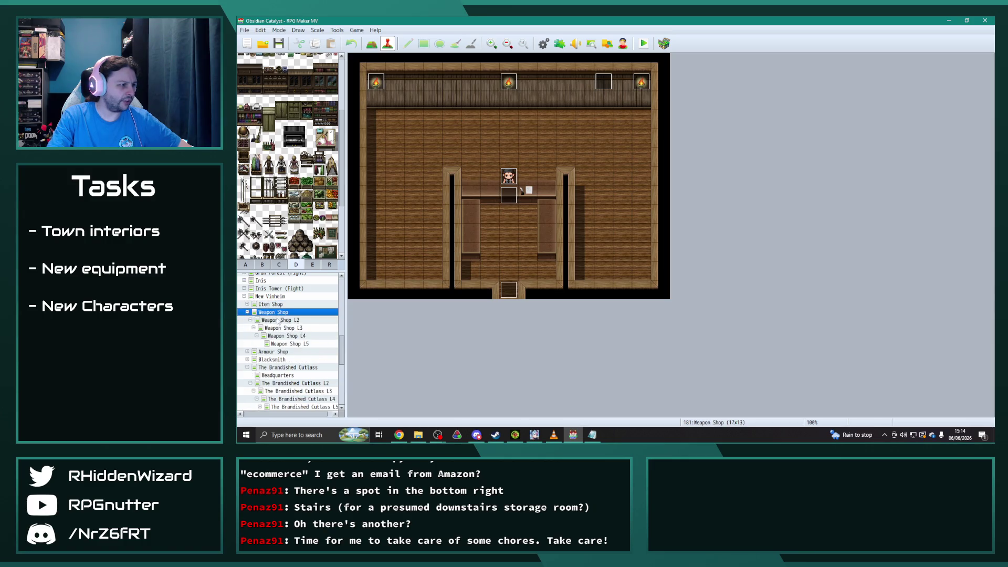
pyautogui.click(288, 336)
pyautogui.click(295, 344)
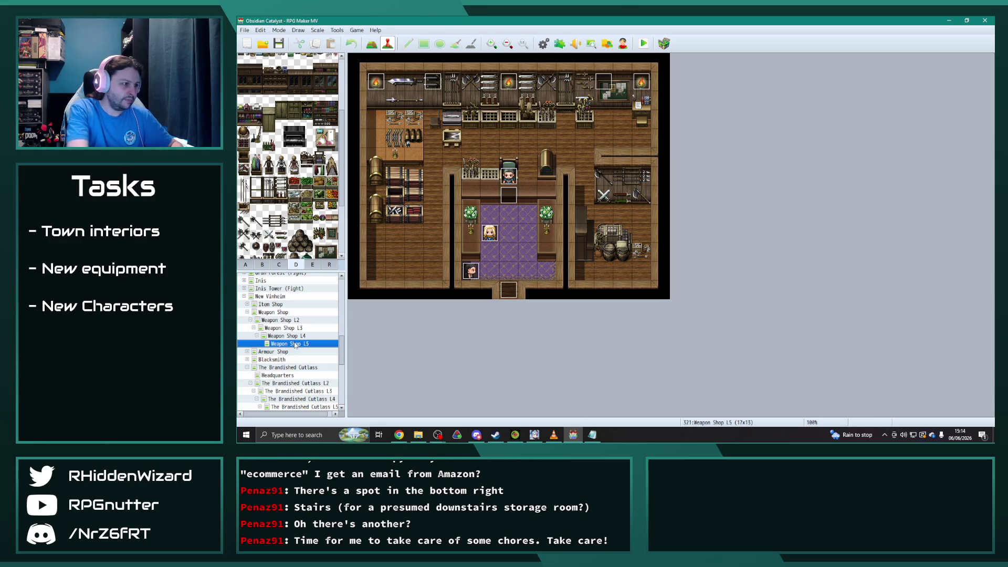
pyautogui.click(282, 320)
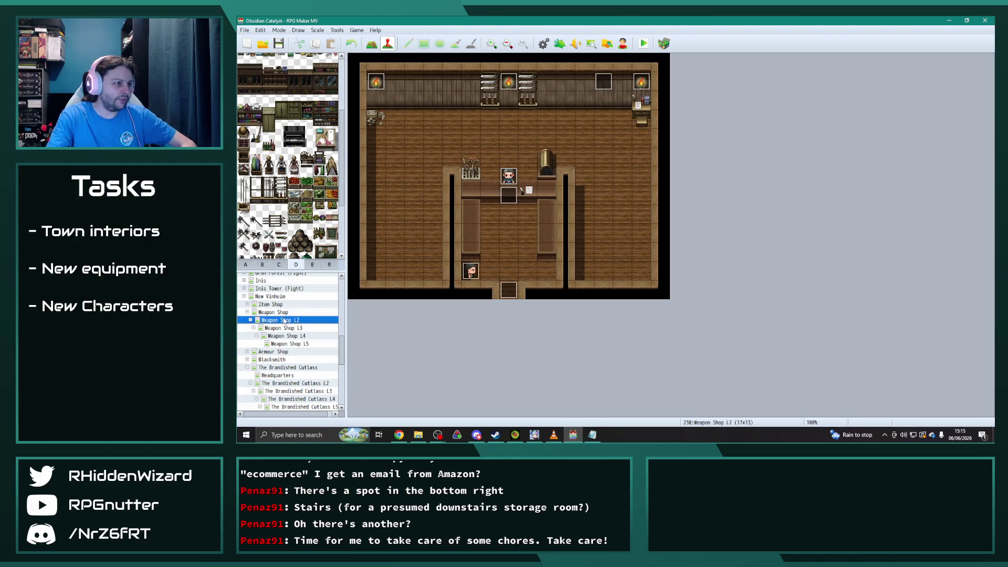
pyautogui.click(291, 328)
pyautogui.click(292, 337)
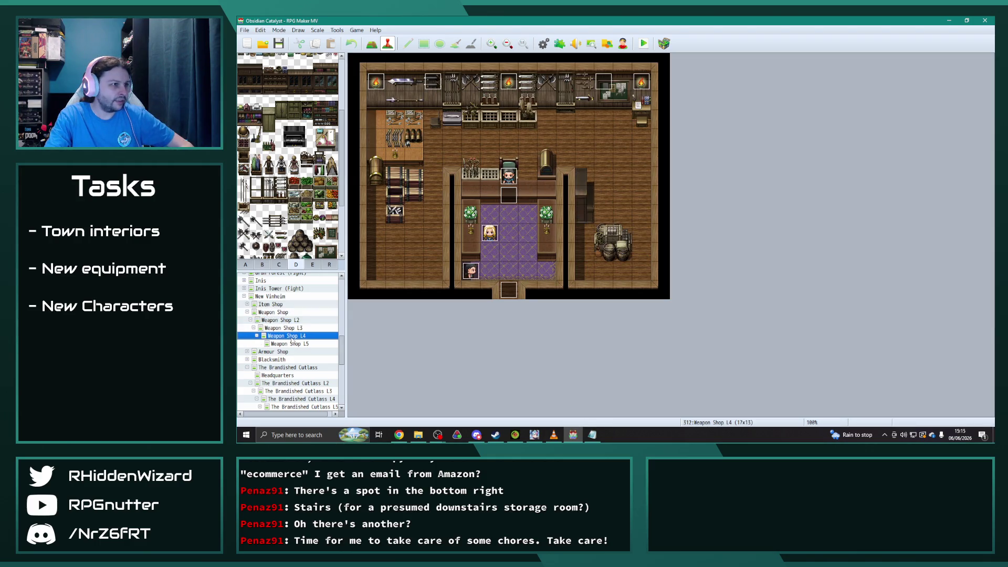
pyautogui.click(293, 344)
pyautogui.click(293, 335)
pyautogui.click(296, 344)
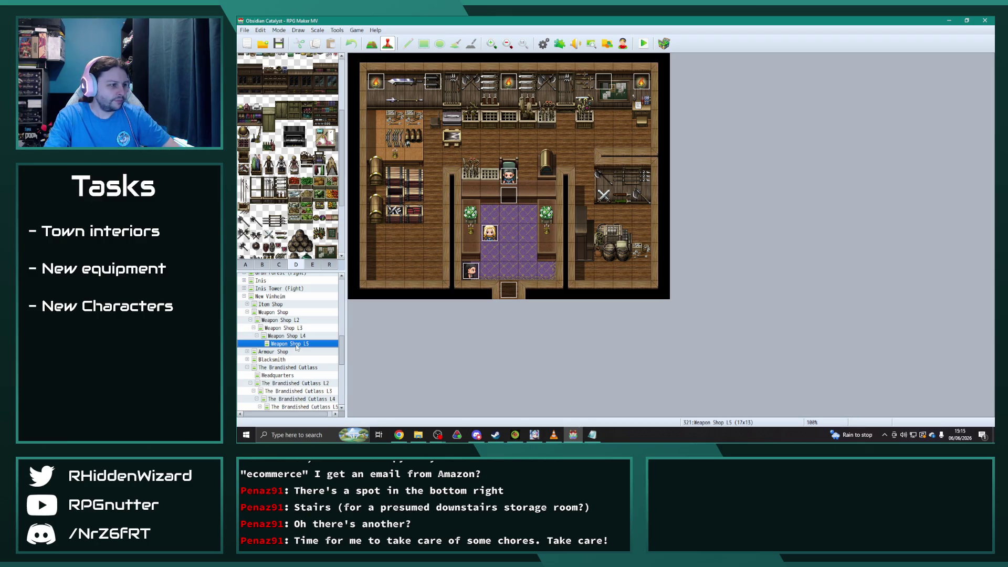
# Step: Duplicate the Weapon Shop L5 map and rename the copy Weapon Shop L6
pyautogui.rightClick(297, 347)
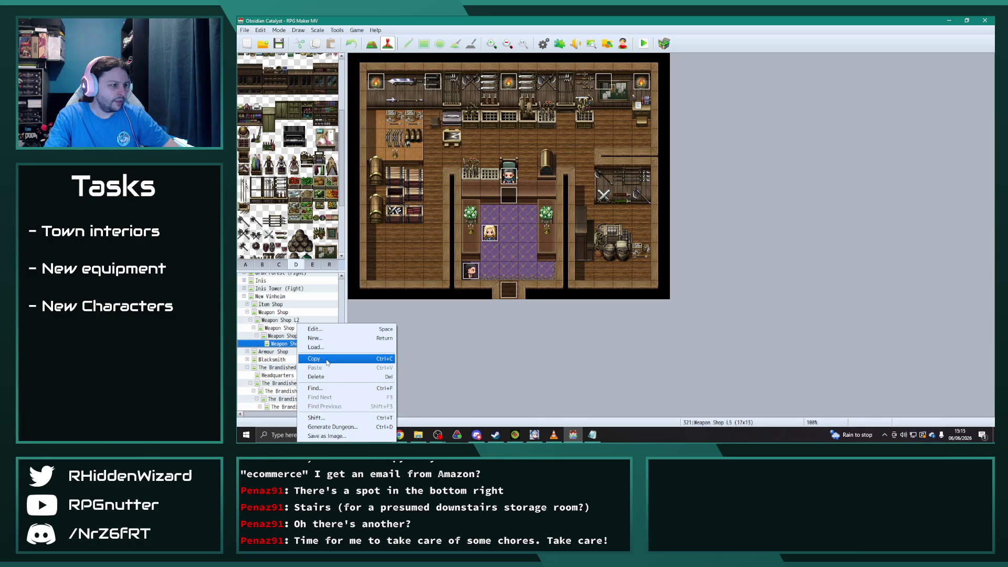
pyautogui.click(314, 359)
pyautogui.rightClick(283, 344)
pyautogui.click(315, 367)
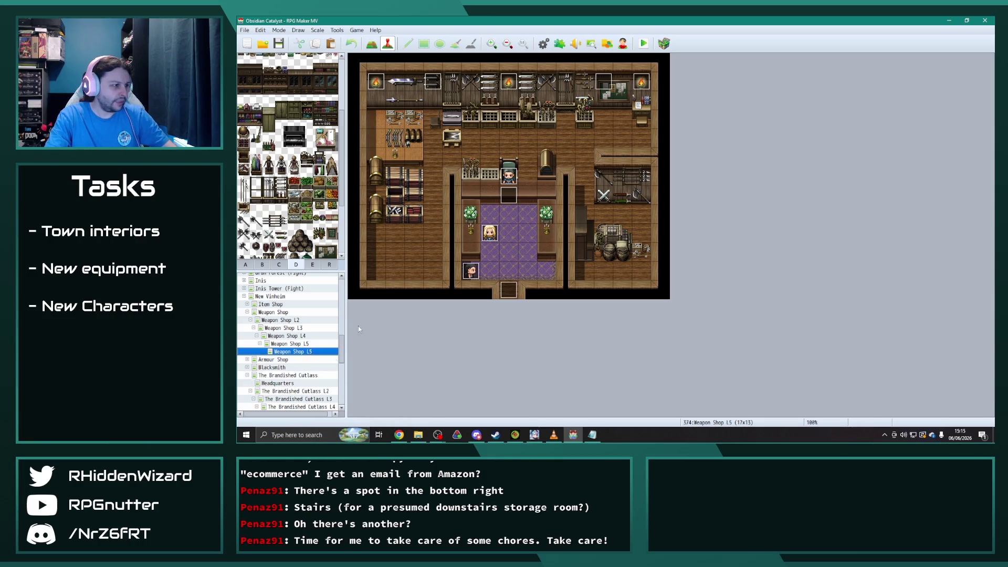
pyautogui.rightClick(304, 350)
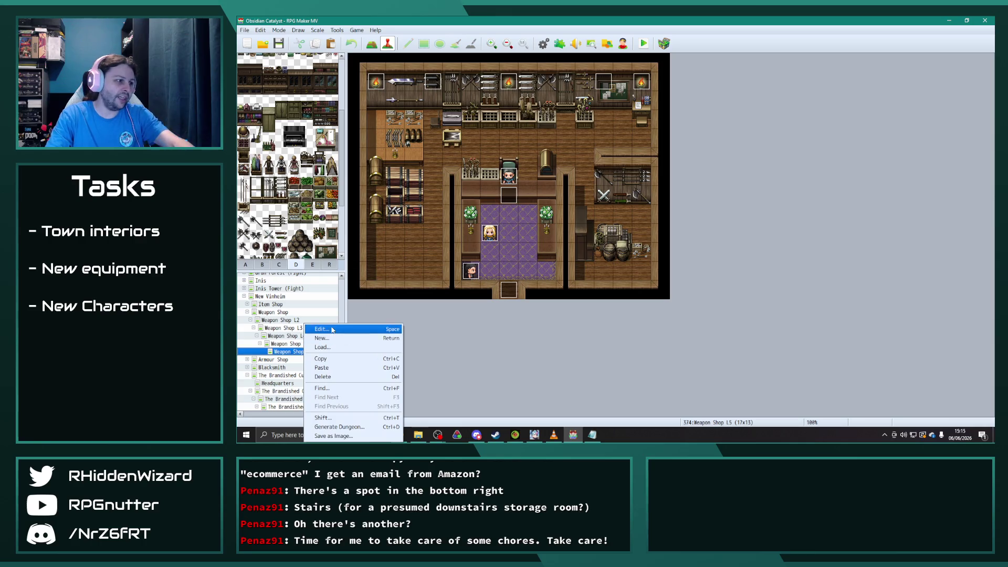
pyautogui.click(315, 329)
pyautogui.click(509, 133)
pyautogui.write('6')
pyautogui.click(715, 337)
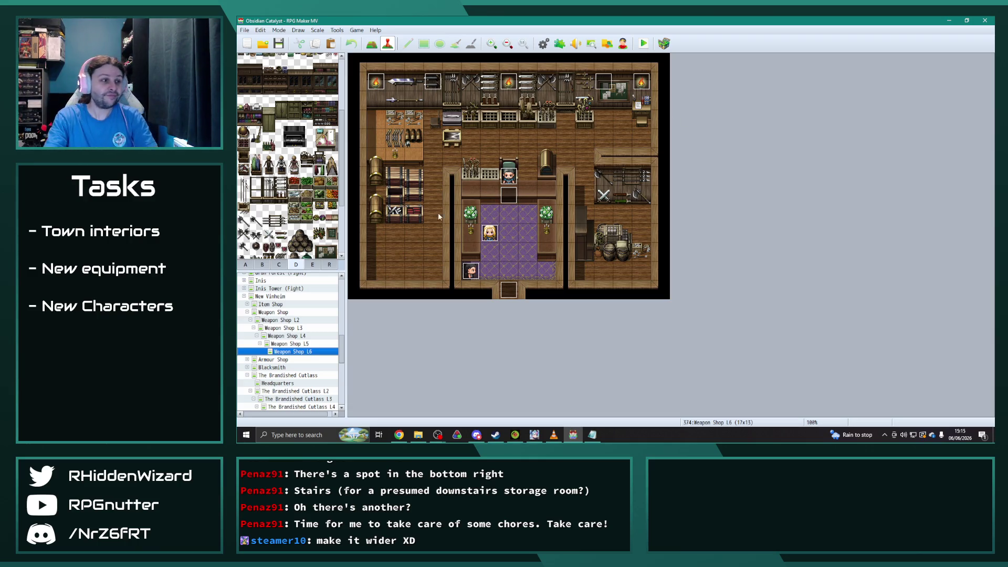
# Step: Copy page 3 of the Pirate event on Weapon Shop L4, then return to Weapon Shop L5
pyautogui.click(291, 344)
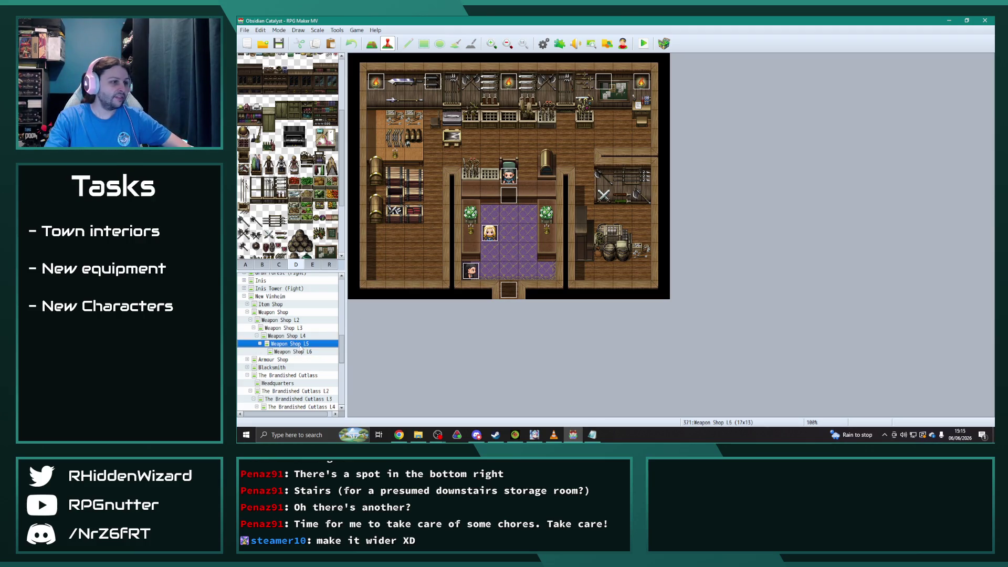
pyautogui.click(303, 336)
pyautogui.doubleClick(474, 269)
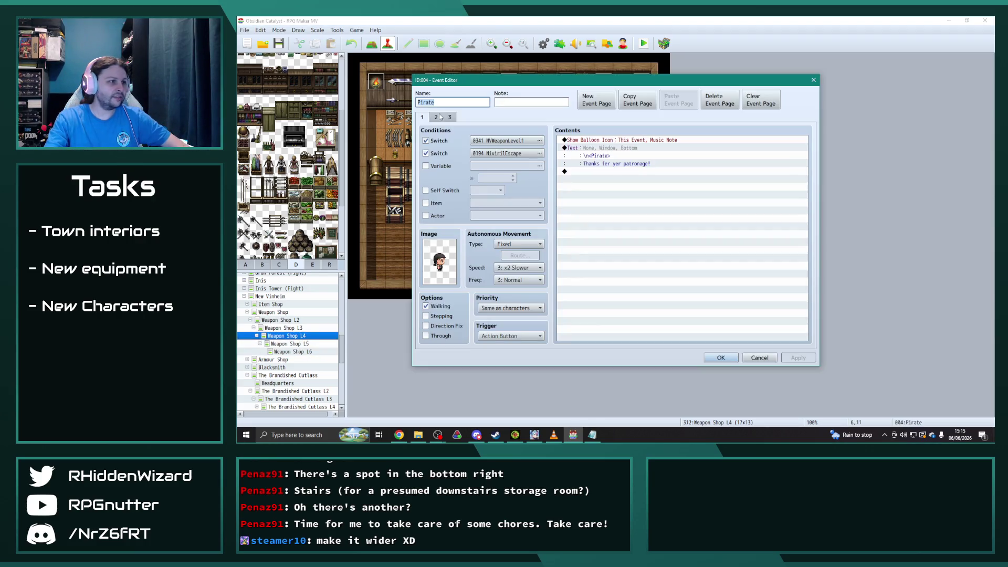
pyautogui.click(451, 117)
pyautogui.click(637, 100)
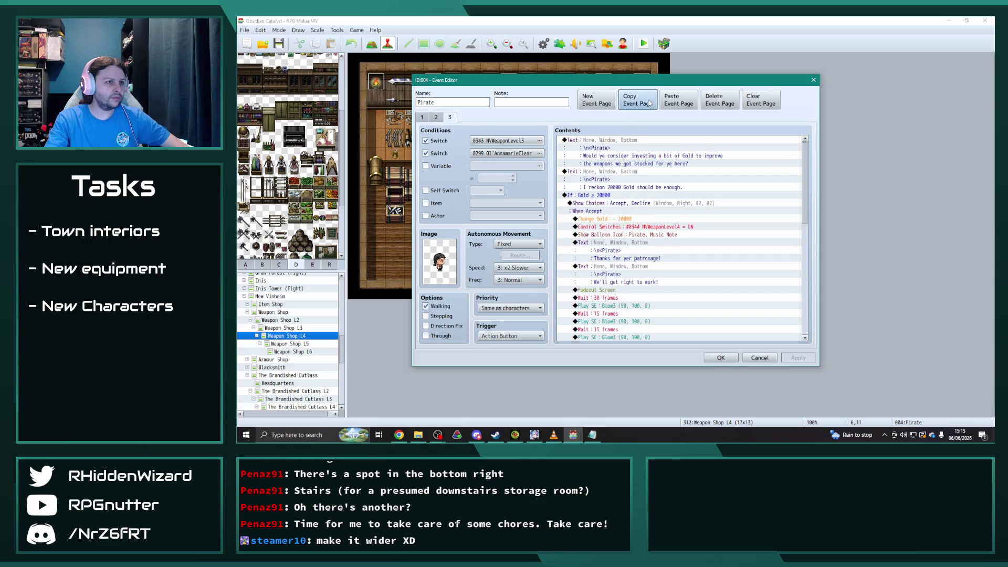
pyautogui.click(720, 357)
pyautogui.click(297, 345)
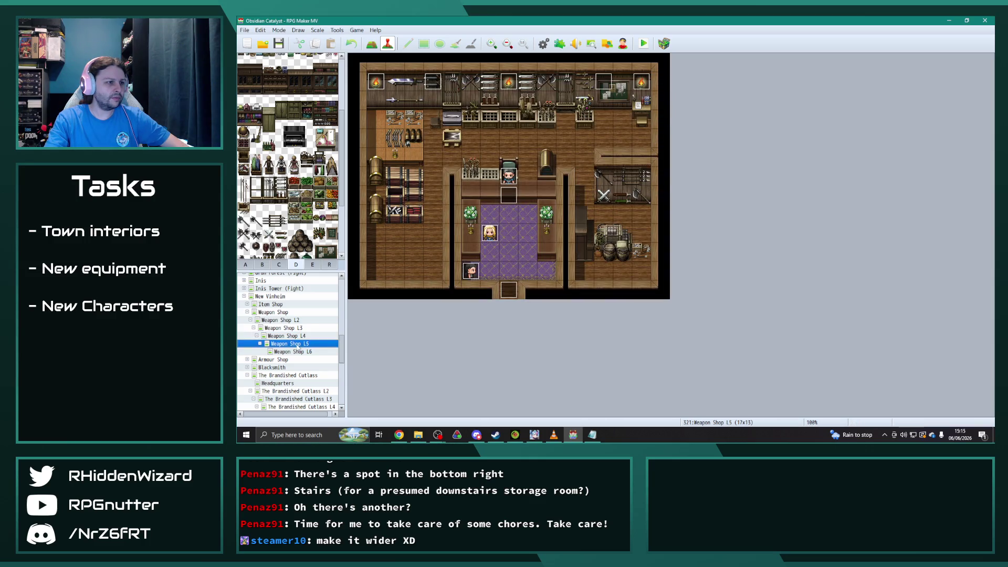
# Step: Paste the copied page onto the L5 Pirate event and change its dialogue to 24000 Gold
pyautogui.doubleClick(471, 271)
pyautogui.click(436, 116)
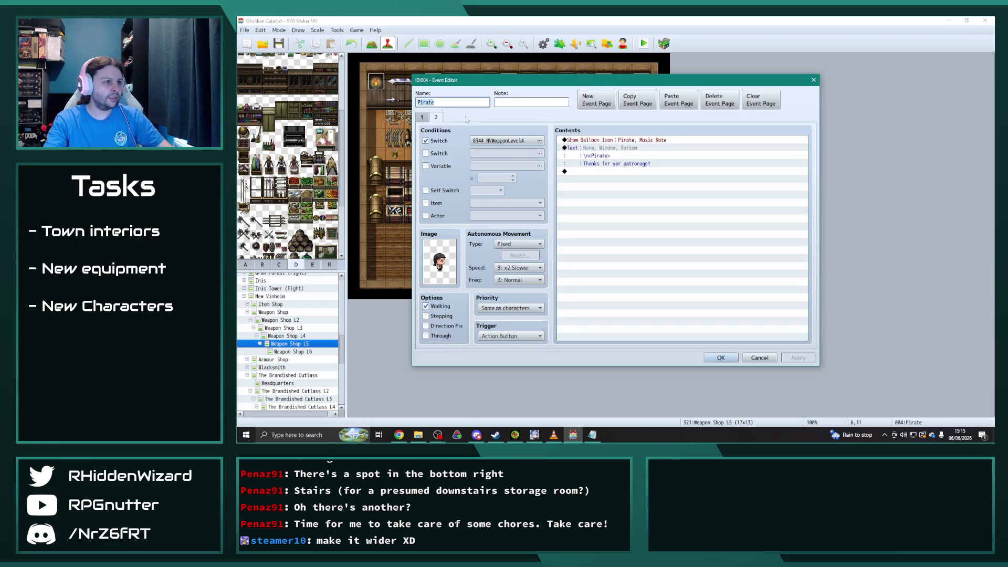
pyautogui.click(670, 100)
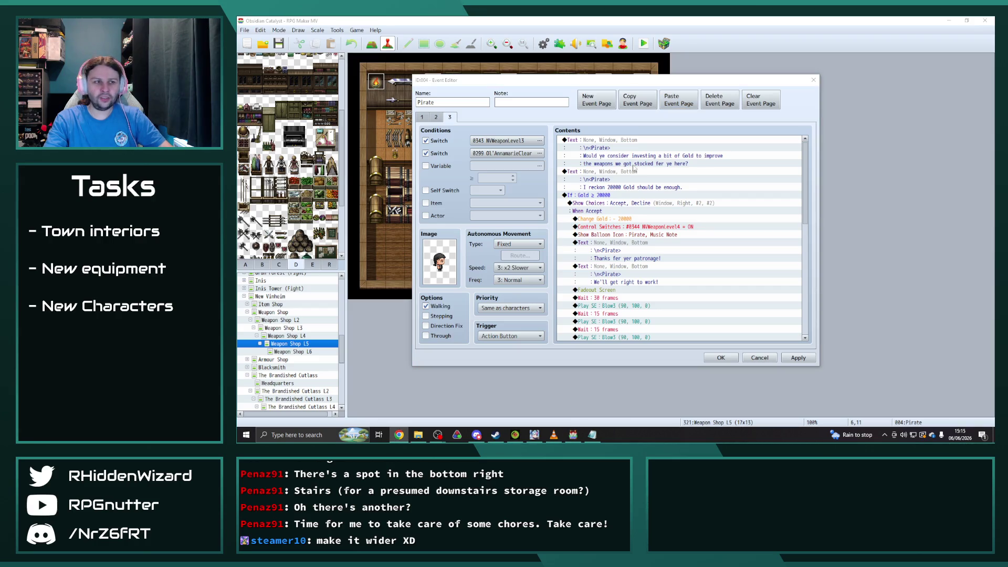
pyautogui.doubleClick(612, 181)
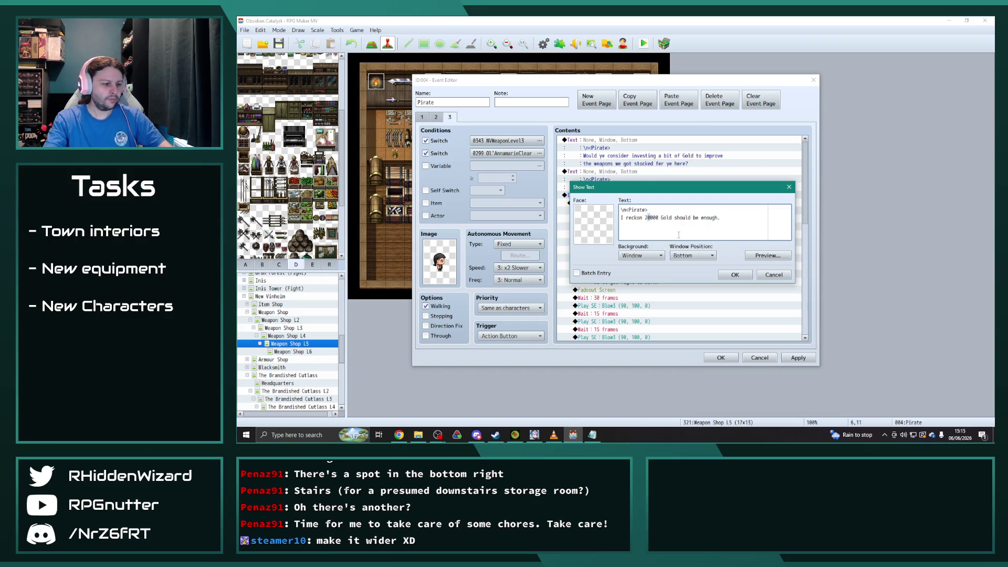
pyautogui.click(735, 275)
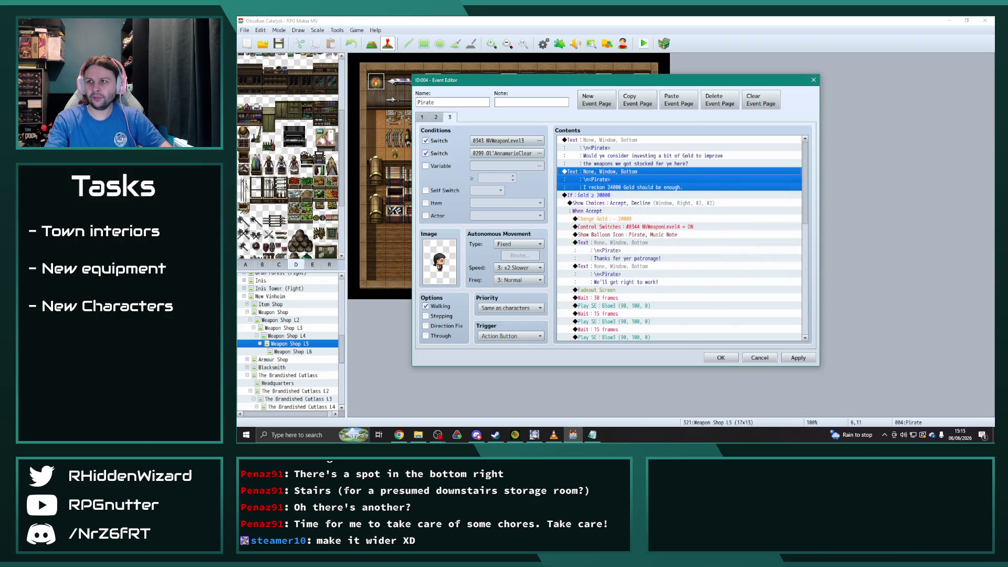
pyautogui.hotkey('alt', 'Tab')
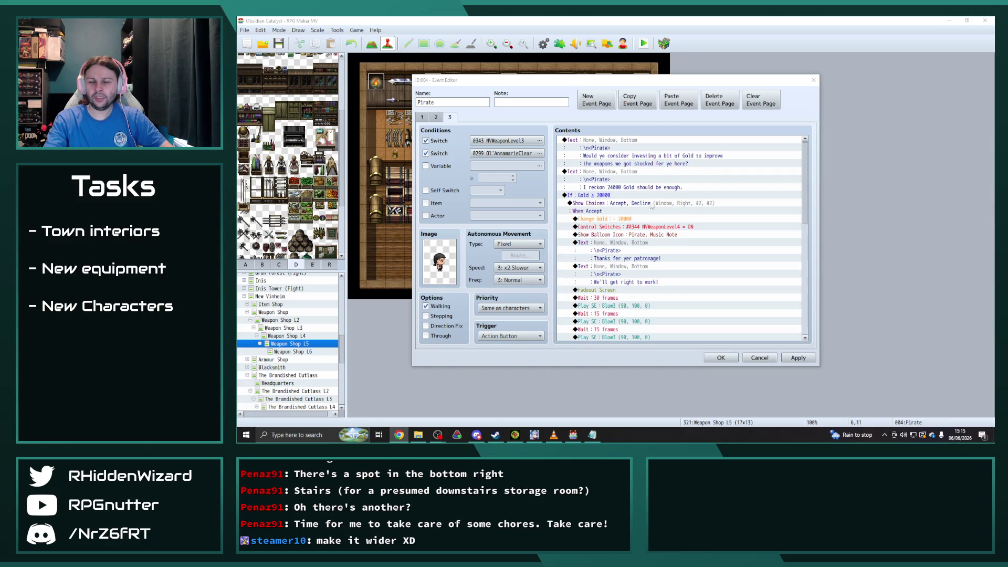
# Step: Set both the gold Conditional Branch check and the Change Gold deduction to 24000
pyautogui.click(597, 195)
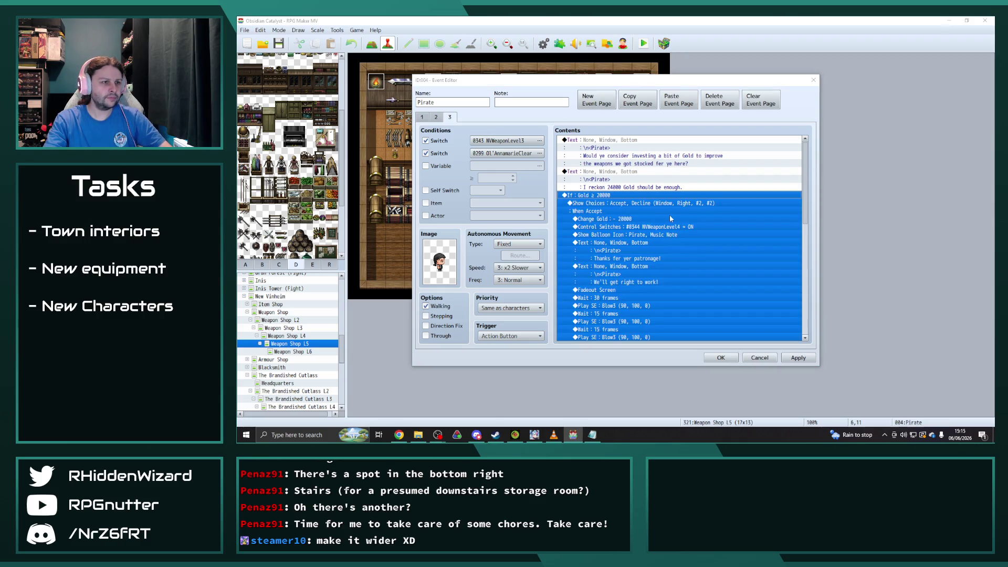
pyautogui.doubleClick(620, 197)
pyautogui.write('24000')
pyautogui.click(716, 305)
pyautogui.click(612, 221)
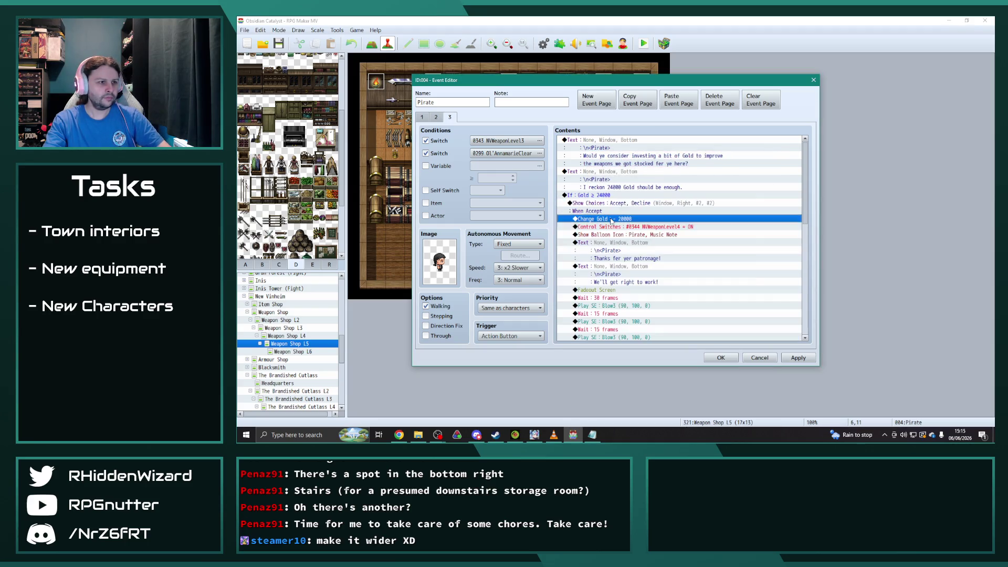
pyautogui.doubleClick(612, 221)
pyautogui.doubleClick(683, 241)
pyautogui.write('24000')
pyautogui.click(685, 270)
# Step: Open the page's Control Switches command to change which switch it turns on
pyautogui.click(666, 227)
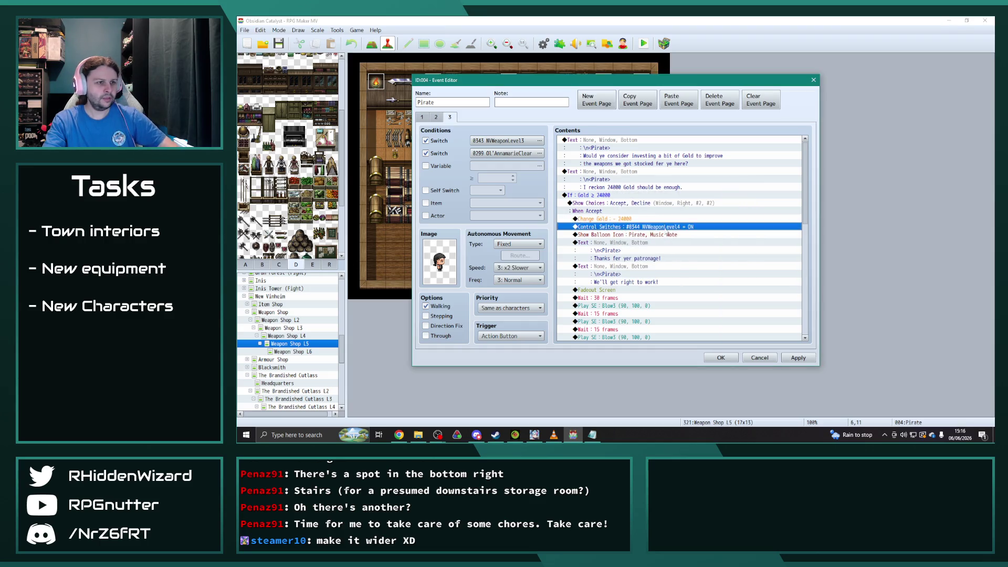
pyautogui.doubleClick(665, 227)
pyautogui.click(724, 214)
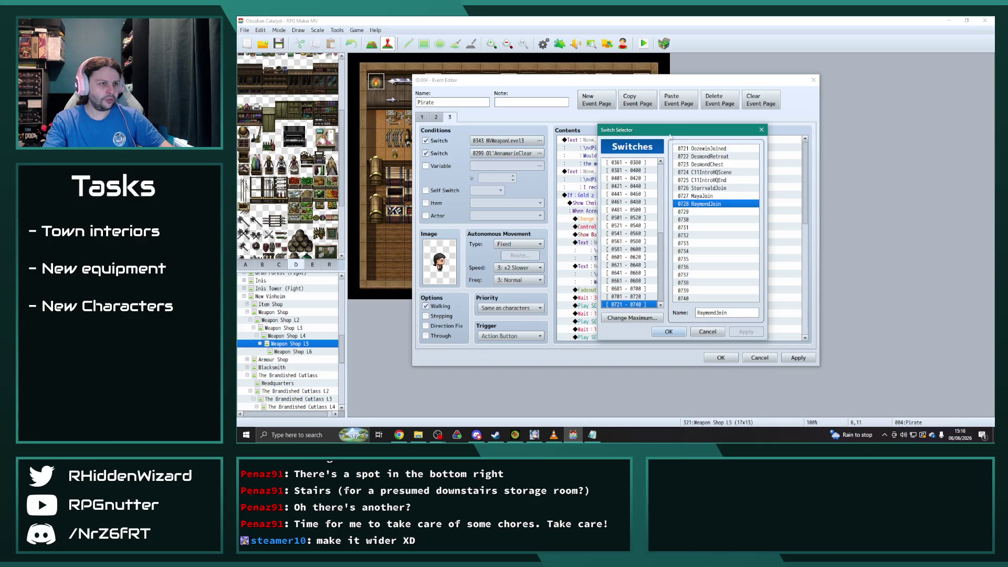
# Step: Pick 0345 NVWeaponLevel5 from range 0341-0360 in the Switch Selector and confirm the command
pyautogui.scroll(1, 744, 180)
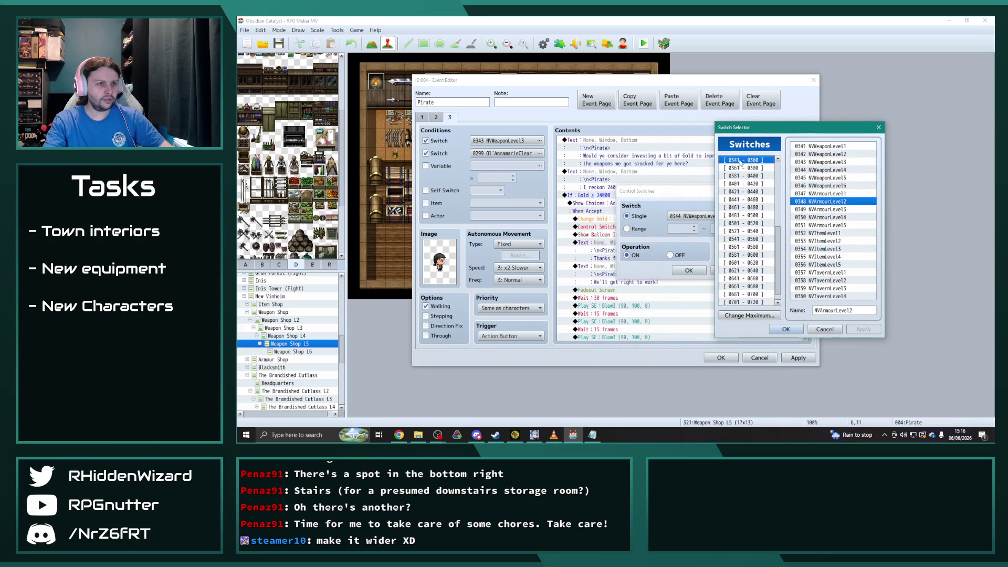
pyautogui.click(839, 178)
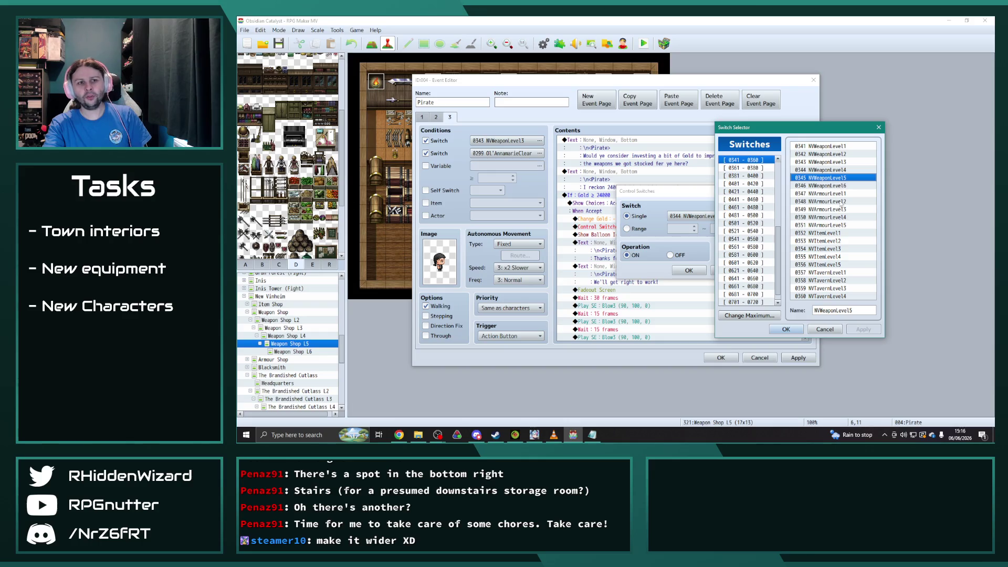
pyautogui.click(759, 168)
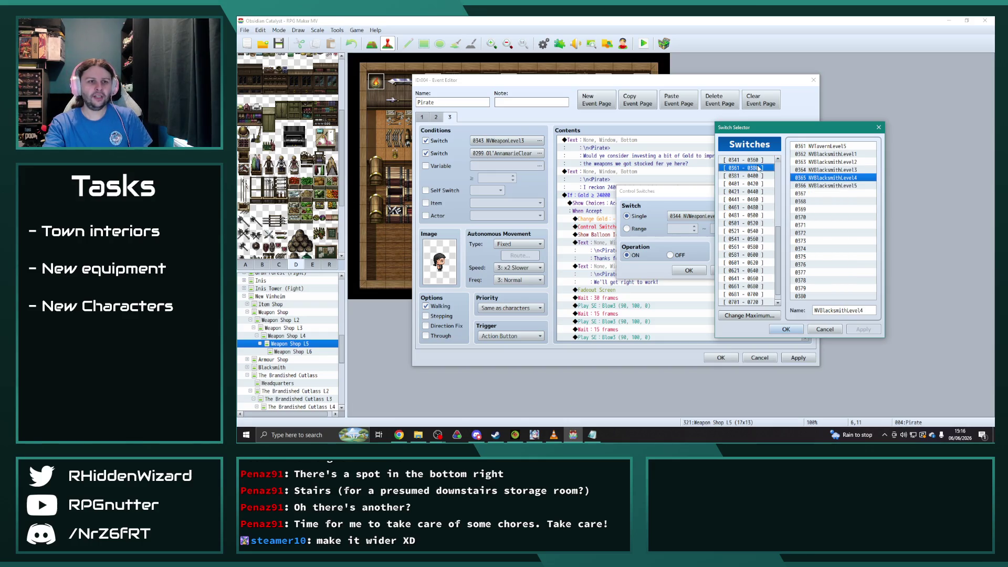
pyautogui.click(756, 160)
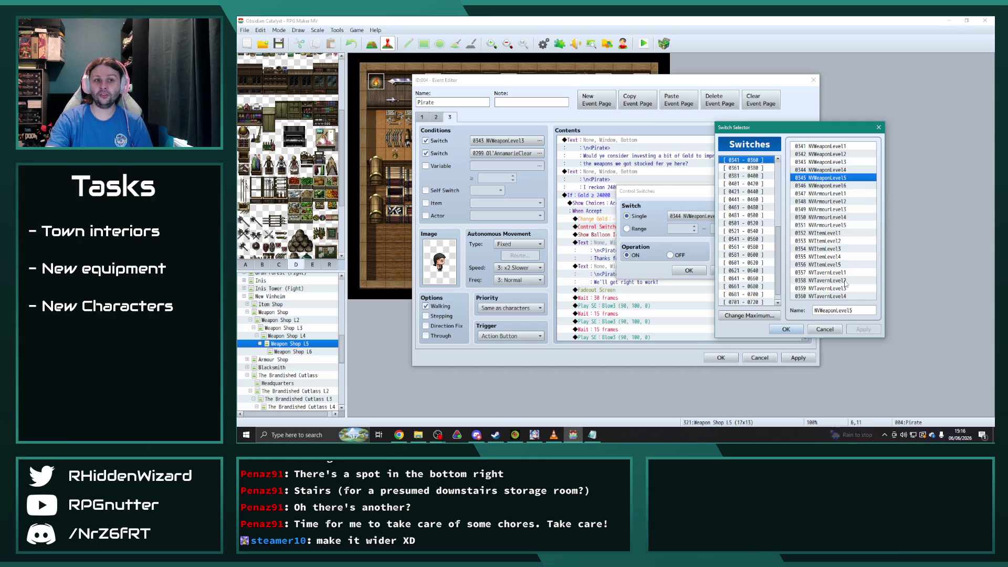
pyautogui.click(757, 168)
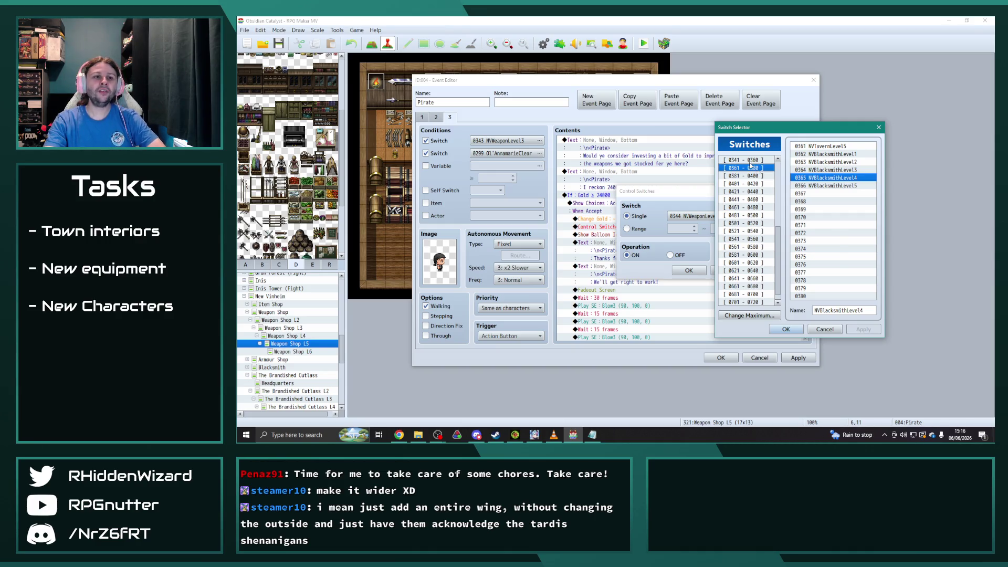
pyautogui.press('Up')
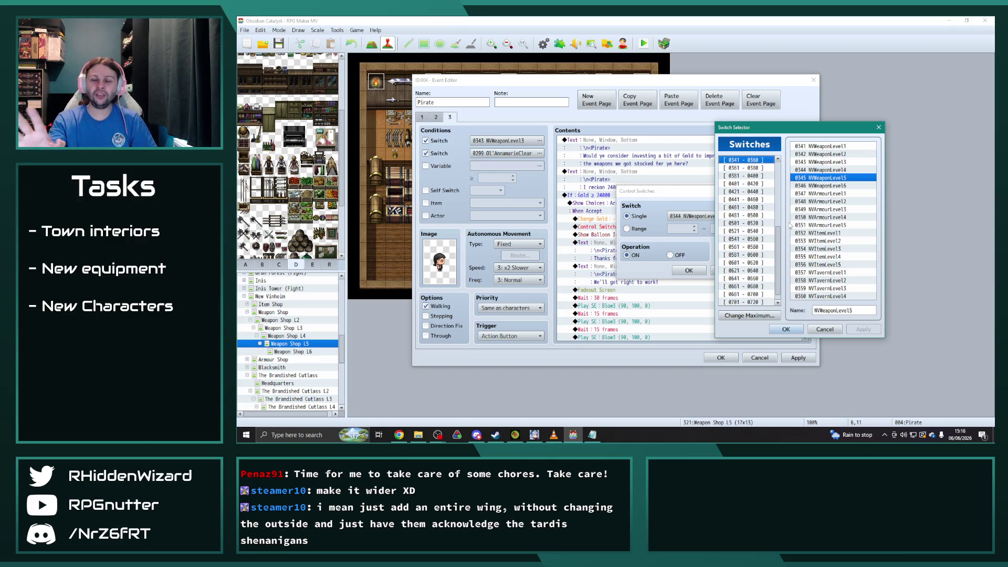
pyautogui.click(786, 329)
pyautogui.click(721, 272)
pyautogui.scroll(-10, 710, 272)
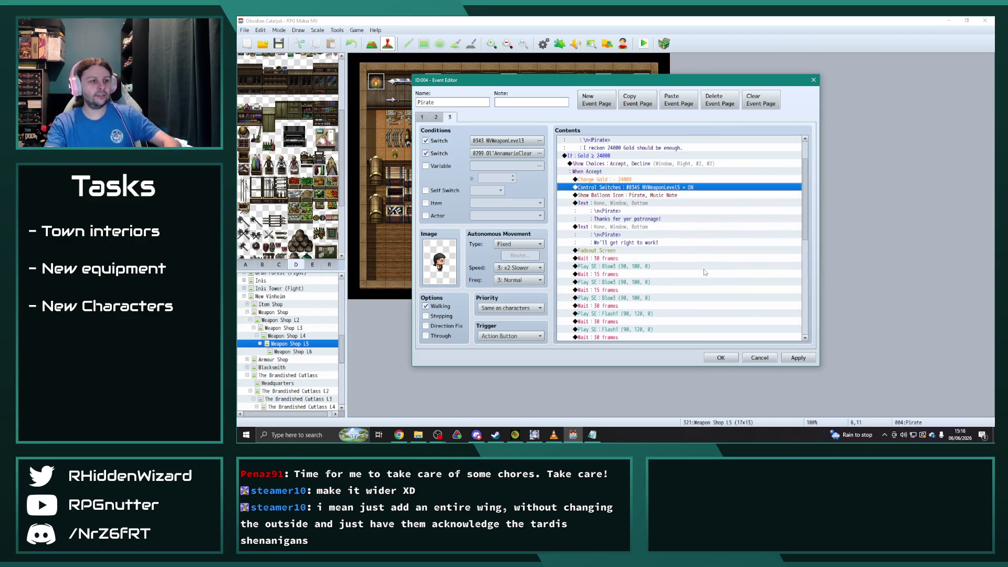
# Step: Change the Transfer Player destination to Weapon Shop L6 and apply the event changes
pyautogui.scroll(-2, 712, 273)
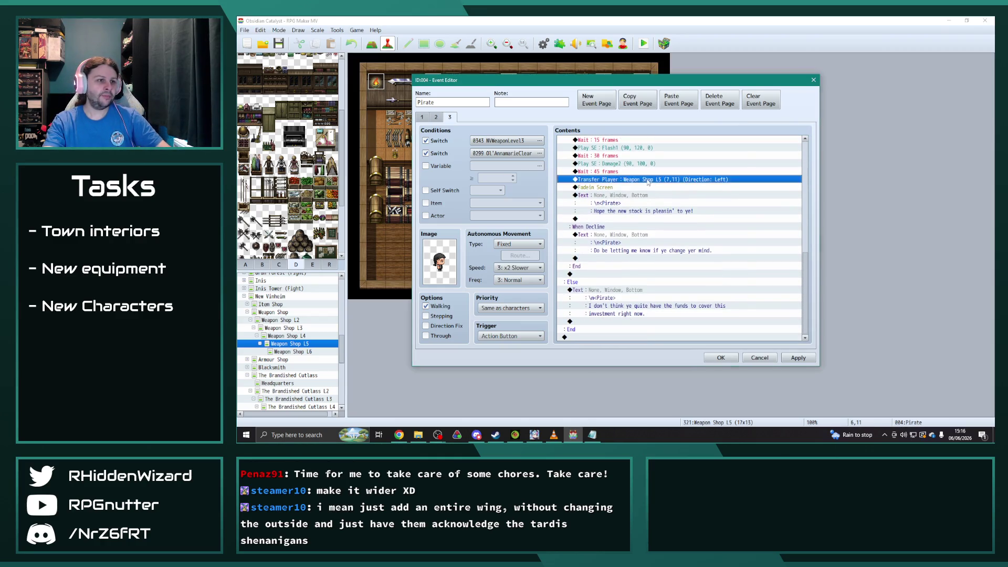
pyautogui.doubleClick(682, 179)
pyautogui.click(713, 204)
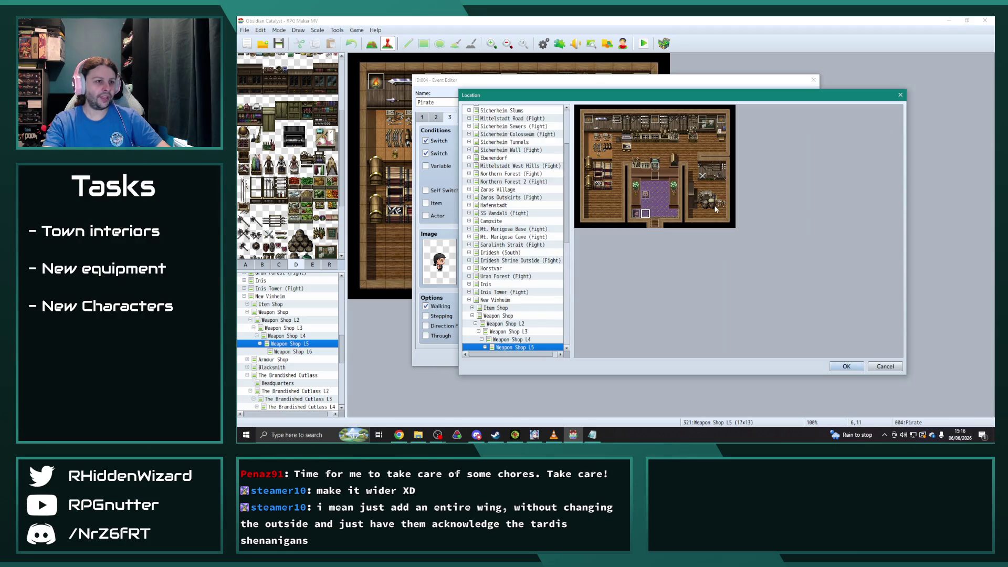
pyautogui.scroll(-1, 528, 328)
pyautogui.click(516, 339)
pyautogui.click(844, 366)
pyautogui.press('Return')
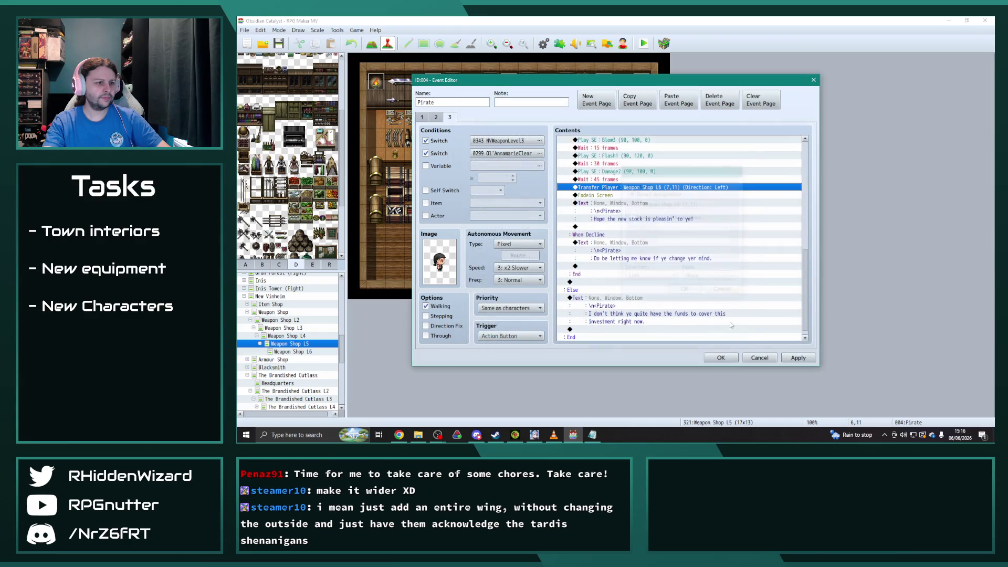
pyautogui.click(793, 359)
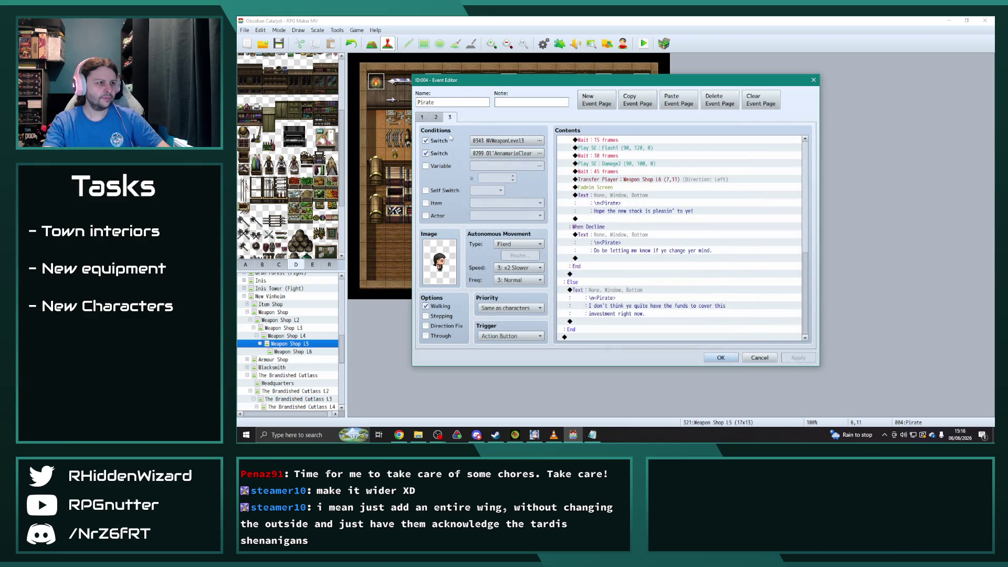
# Step: Set page 3's switch conditions to 0344 NVWeaponLevel4 and 0725 C11IntroHQEnd, then save the event
pyautogui.click(436, 118)
pyautogui.click(450, 117)
pyautogui.click(540, 141)
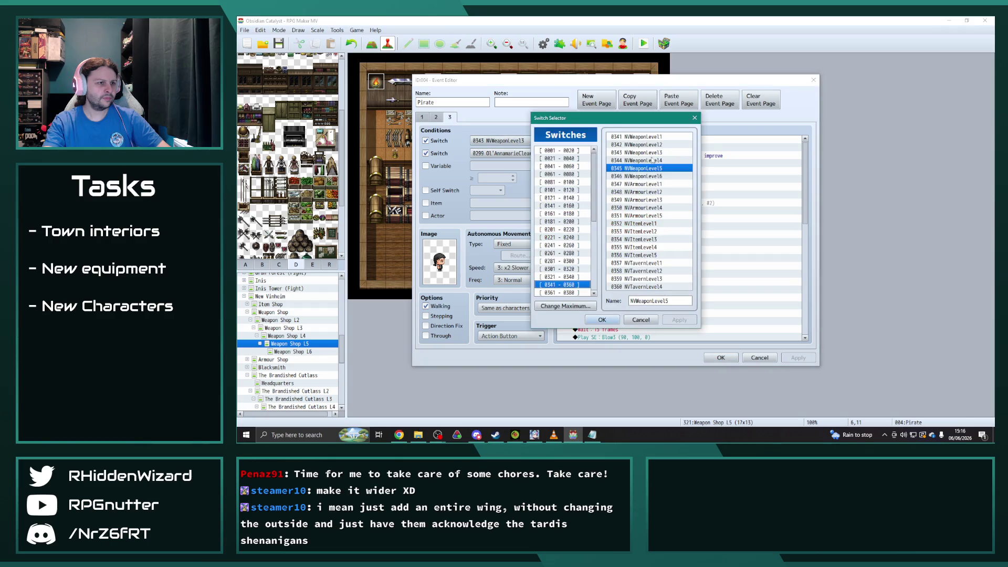
pyautogui.doubleClick(651, 161)
pyautogui.click(499, 141)
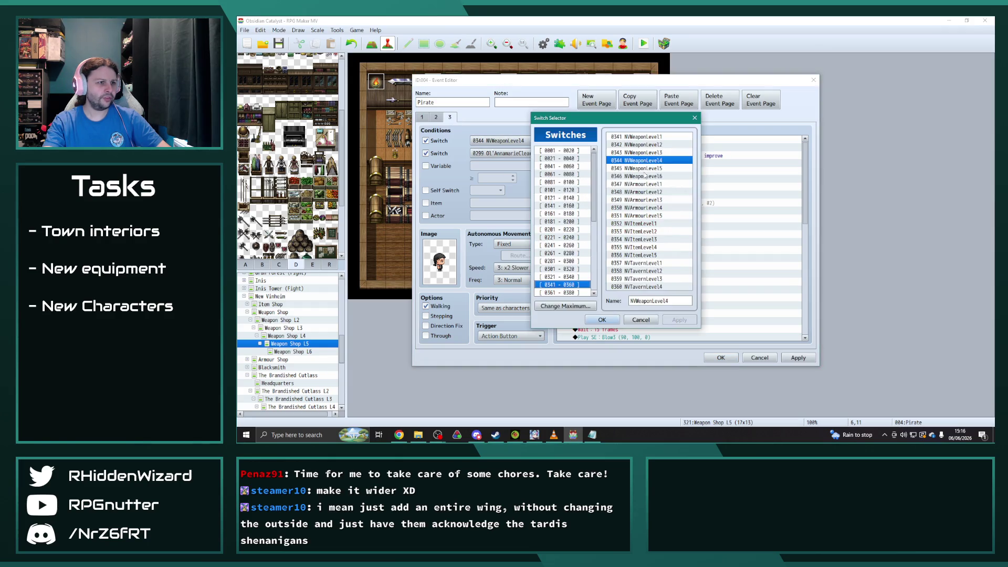
pyautogui.moveTo(595, 214); pyautogui.dragTo(594, 299)
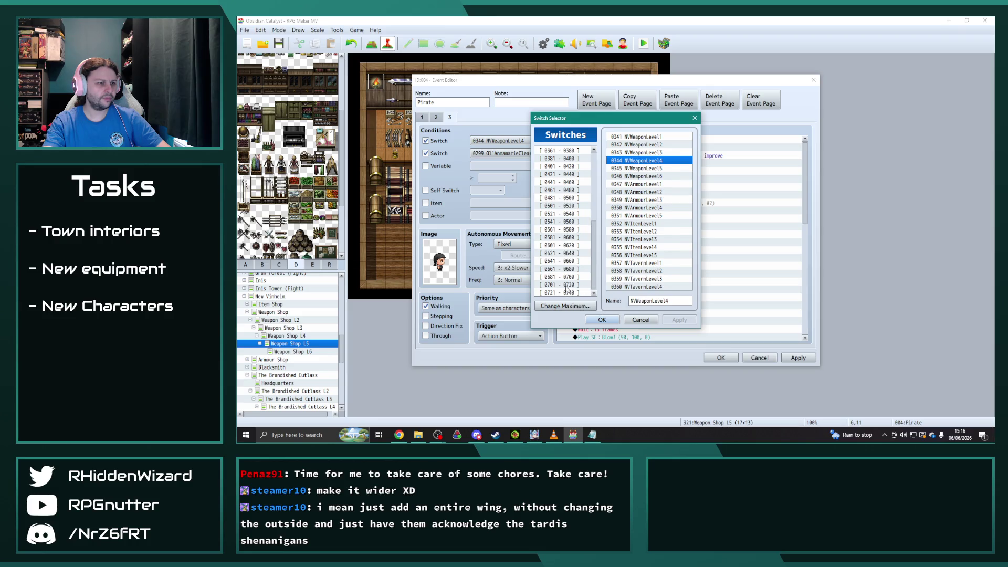
pyautogui.click(566, 286)
pyautogui.click(567, 292)
pyautogui.doubleClick(635, 168)
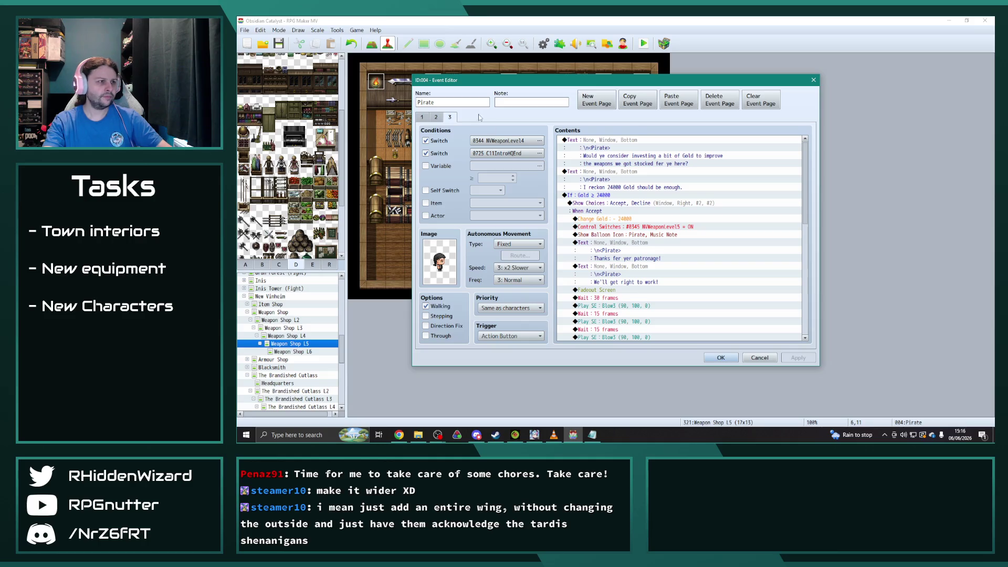
pyautogui.click(721, 358)
# Step: On Weapon Shop L6, set the Pirate event's page 2 switch condition to 0345 NVWeaponLevel5
pyautogui.click(294, 352)
pyautogui.doubleClick(471, 271)
pyautogui.click(435, 118)
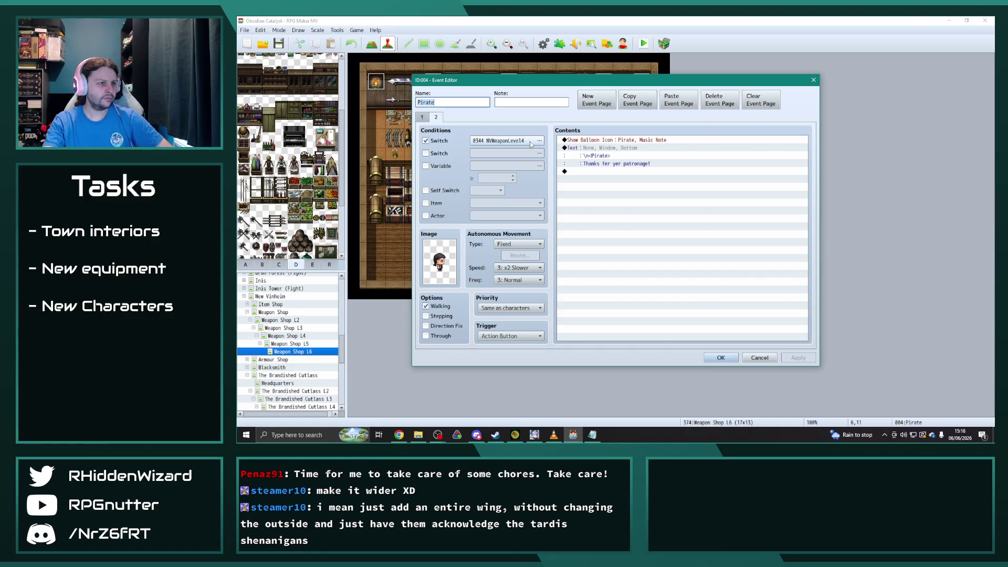
pyautogui.click(539, 141)
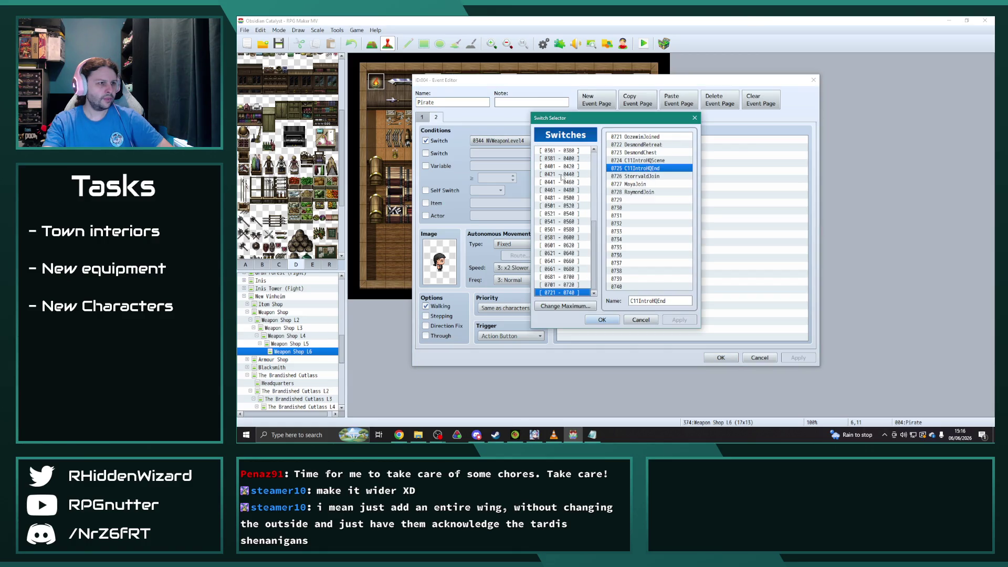
pyautogui.scroll(2, 565, 179)
pyautogui.click(557, 150)
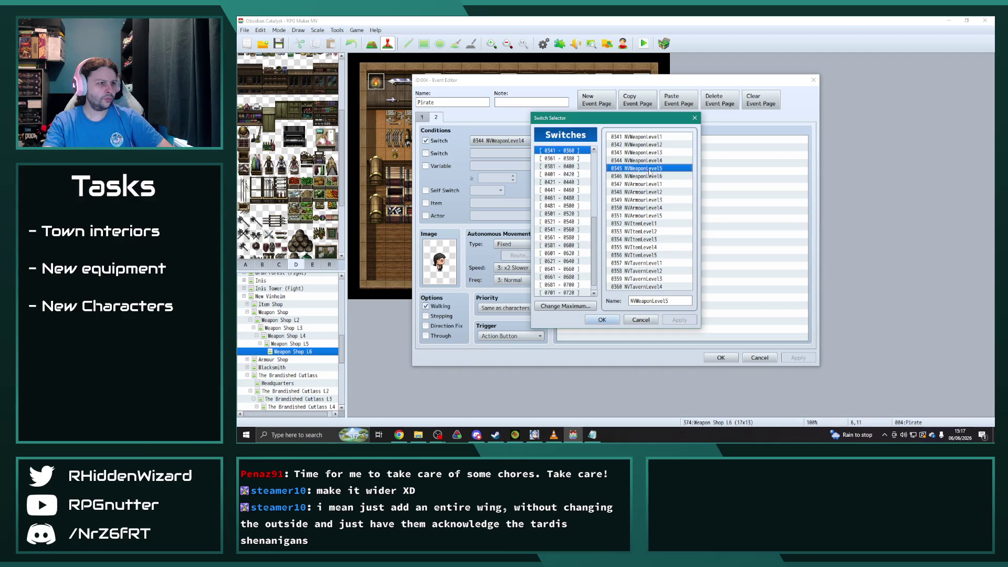
pyautogui.doubleClick(649, 167)
pyautogui.click(721, 358)
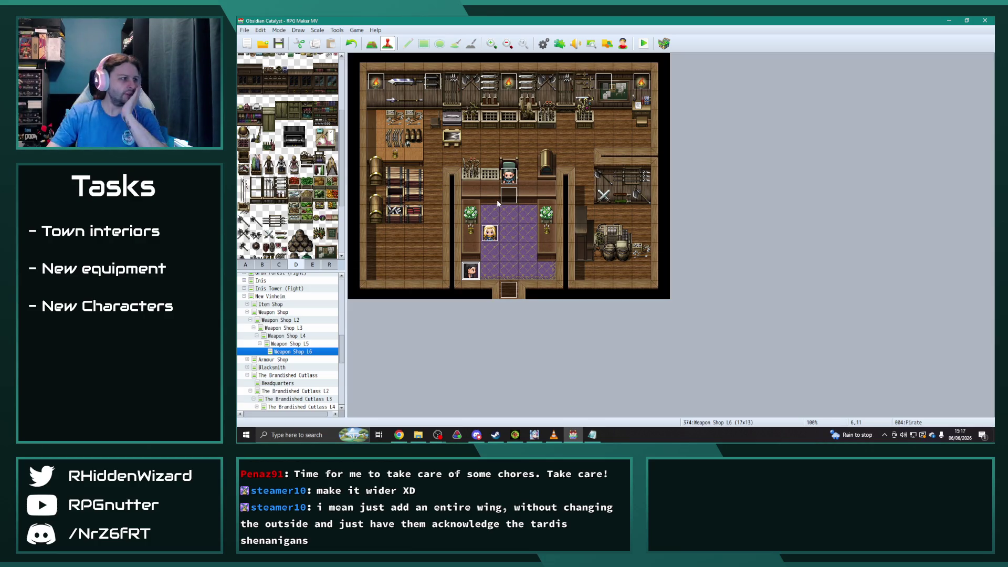
# Step: Look at the Armour Shop L6 map for reference, then return to Weapon Shop L6
pyautogui.scroll(-3, 245, 214)
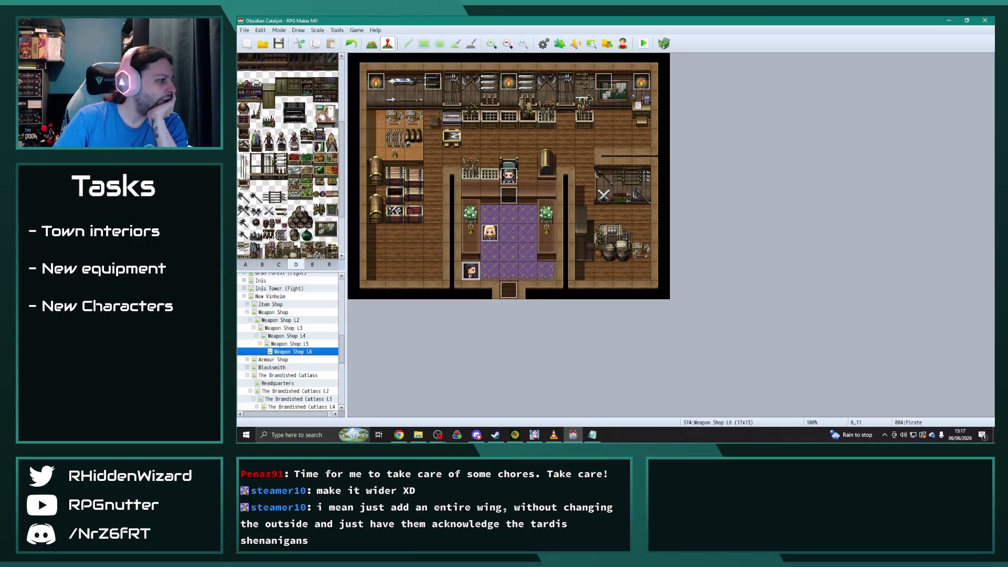
pyautogui.scroll(-3, 281, 315)
pyautogui.click(273, 336)
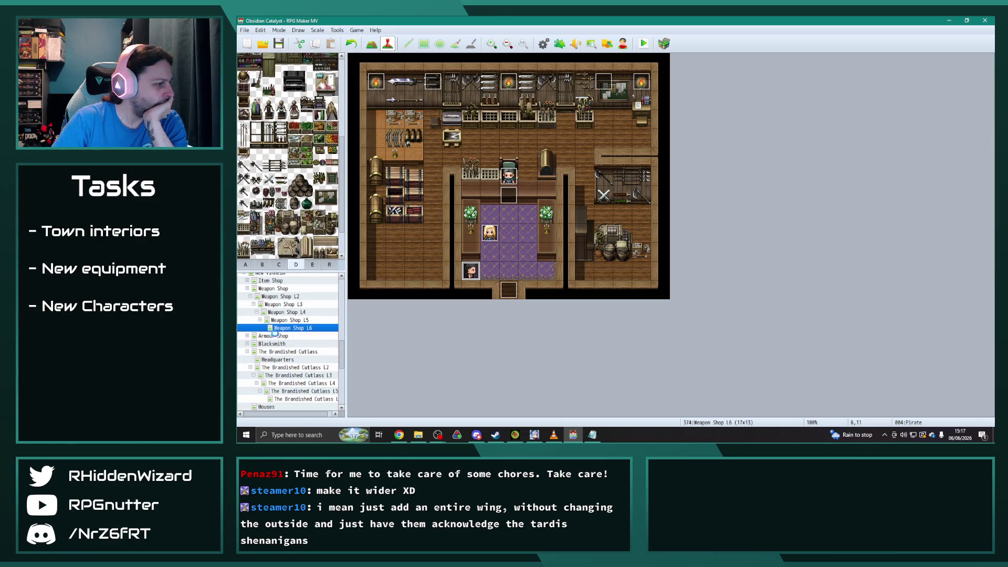
pyautogui.click(247, 336)
pyautogui.click(294, 375)
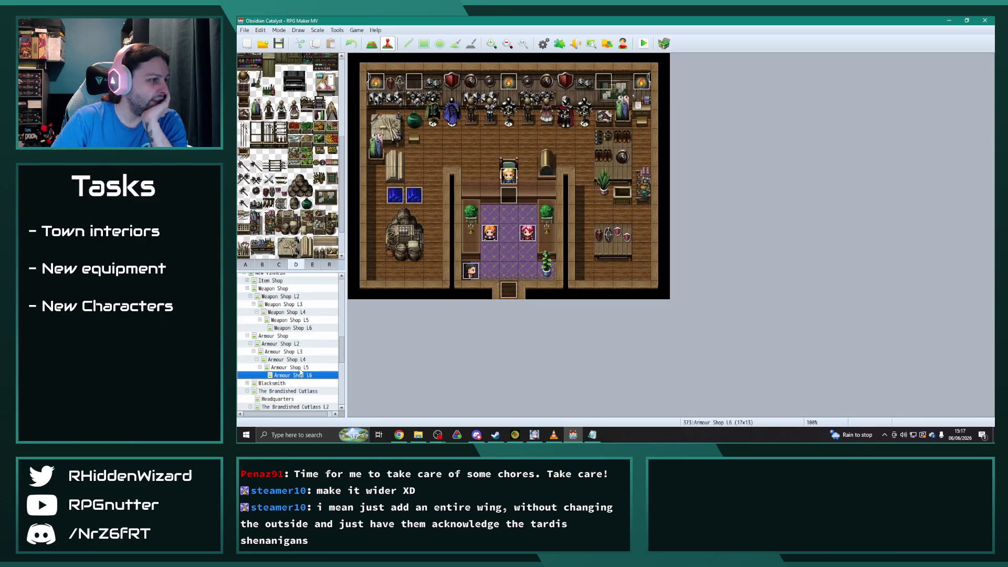
pyautogui.click(300, 328)
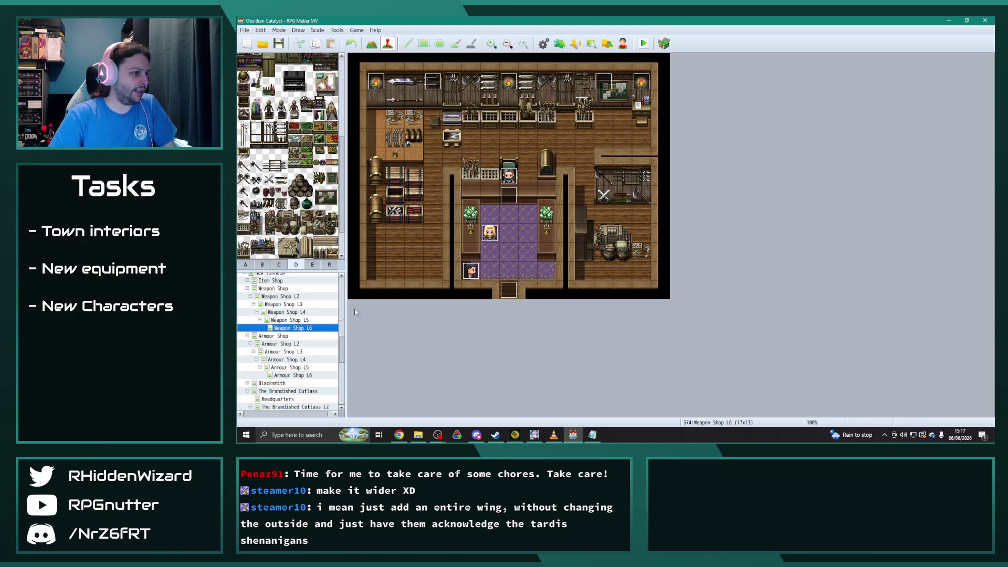
# Step: Create a new event at tile 15,11 in the lower-right storage room
pyautogui.click(646, 234)
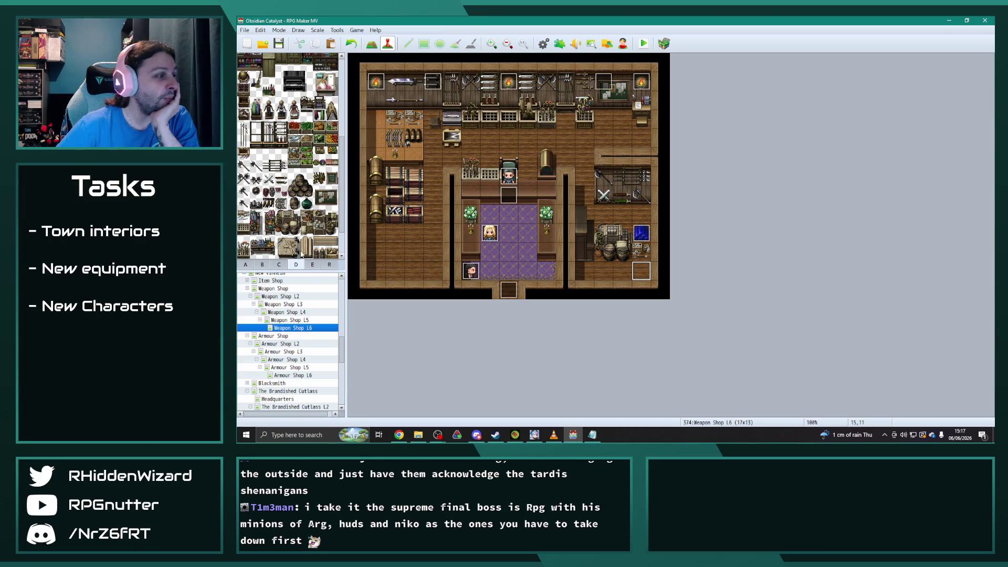
pyautogui.scroll(1, 285, 216)
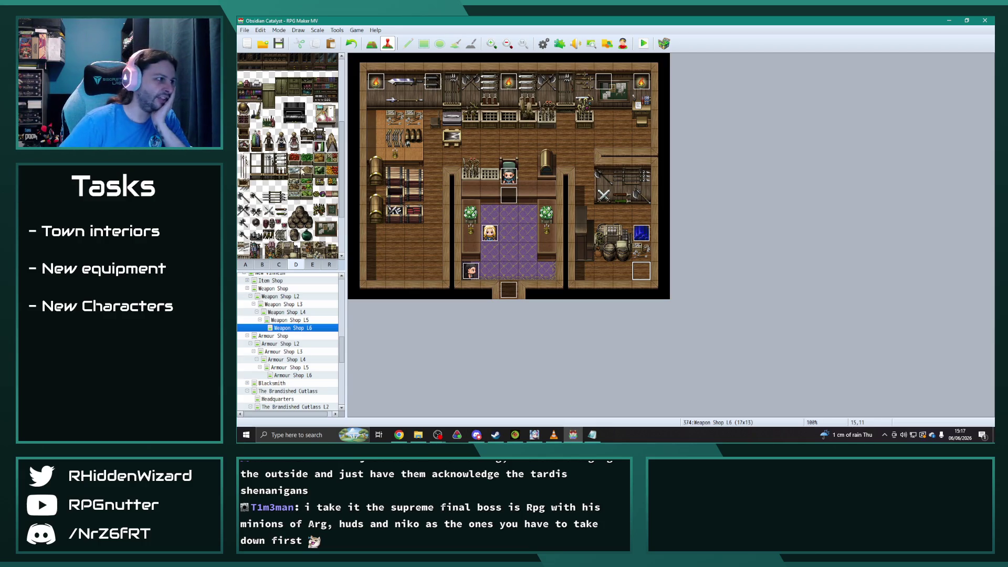
pyautogui.scroll(2, 291, 157)
pyautogui.scroll(-4, 291, 157)
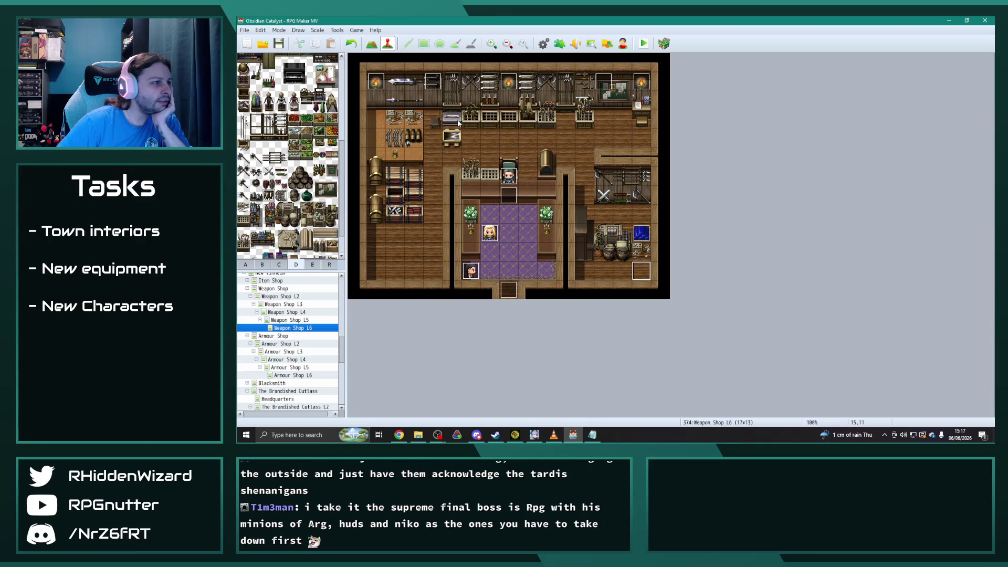
# Step: Paint a two-tile scroll stand onto the shop counter
pyautogui.click(371, 43)
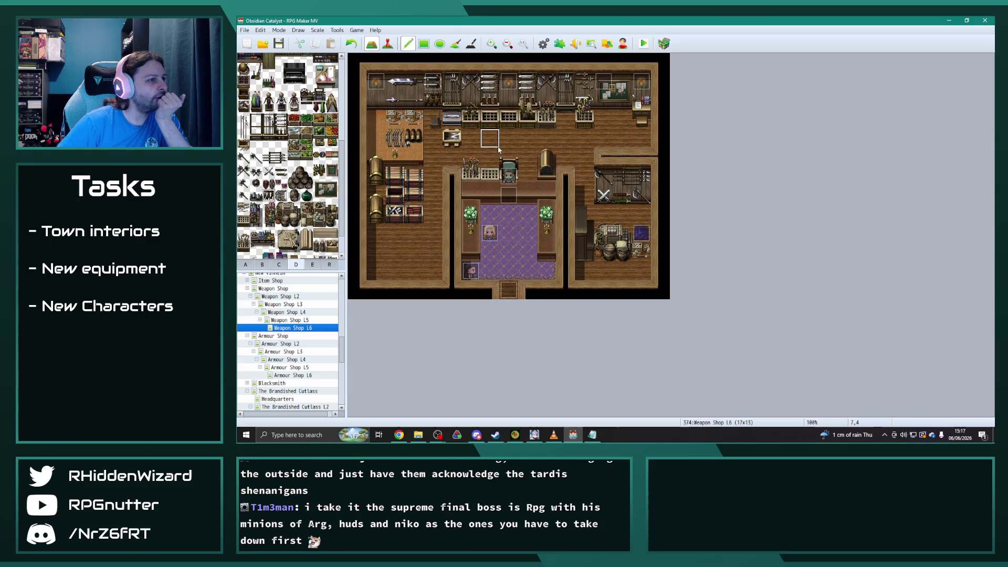
pyautogui.click(314, 265)
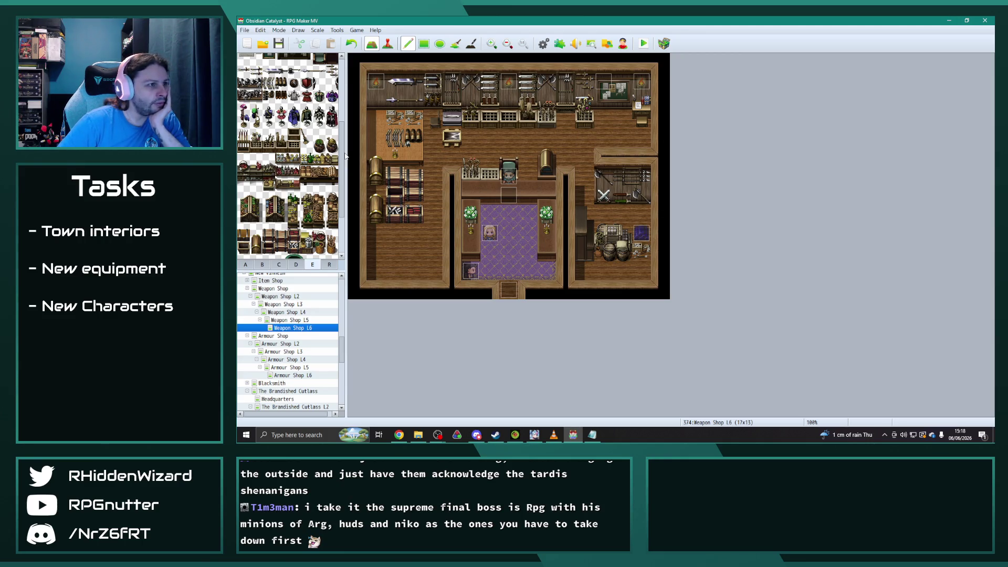
pyautogui.moveTo(282, 135); pyautogui.dragTo(281, 146)
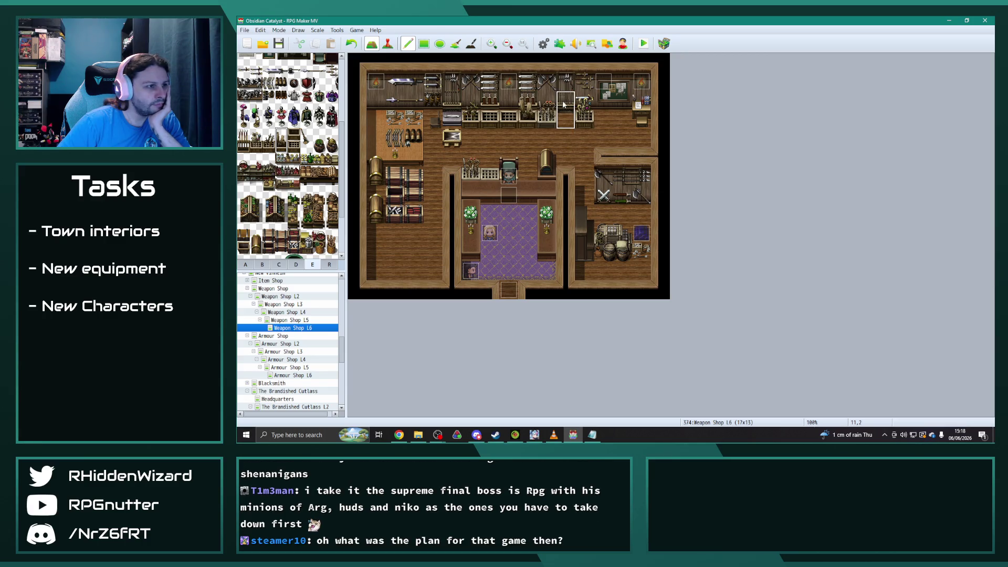
pyautogui.click(490, 157)
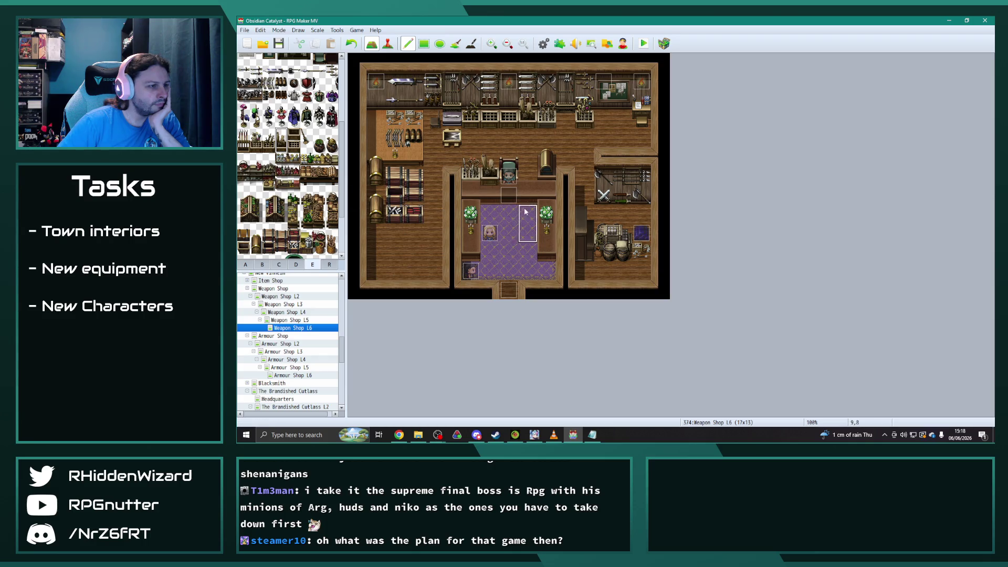
# Step: Find a wall decoration tile and paint it on the top-right wall
pyautogui.click(263, 265)
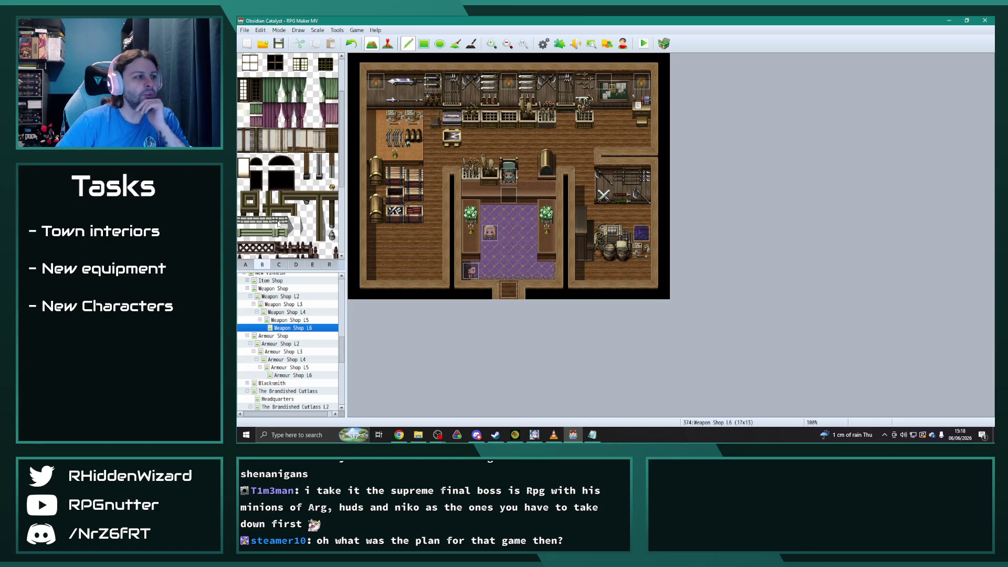
pyautogui.scroll(-10, 279, 224)
pyautogui.scroll(5, 298, 180)
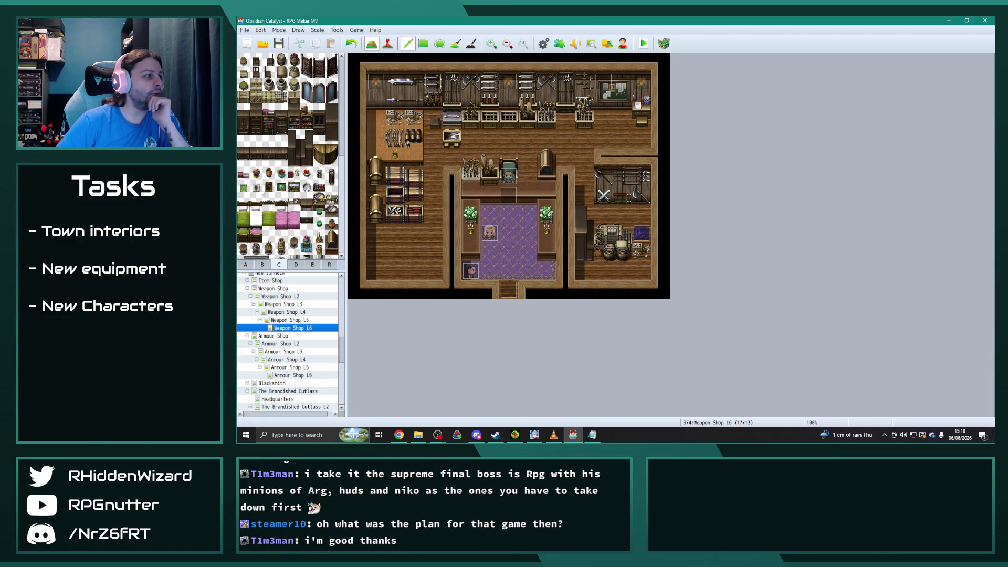
pyautogui.click(296, 265)
pyautogui.scroll(5, 340, 183)
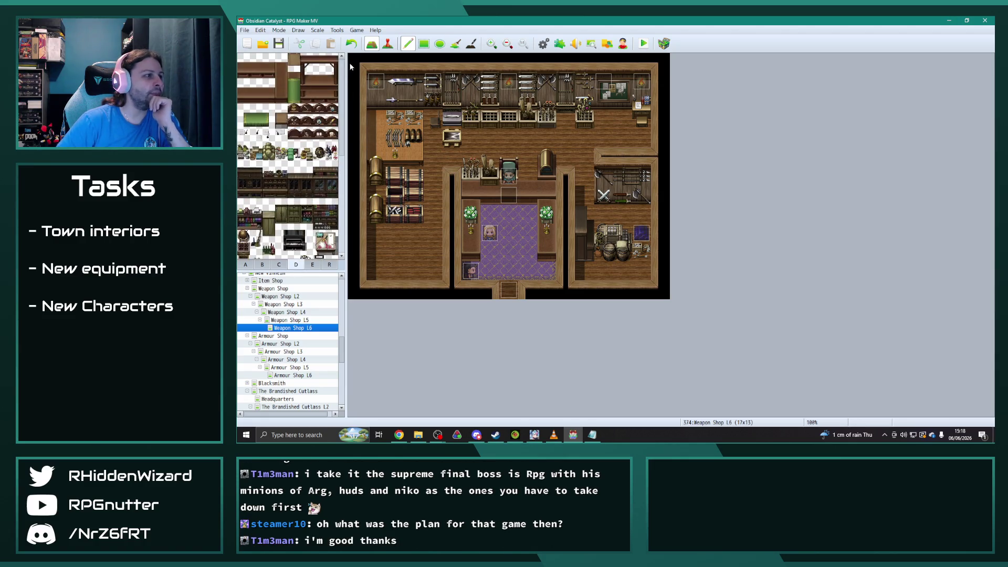
pyautogui.click(255, 85)
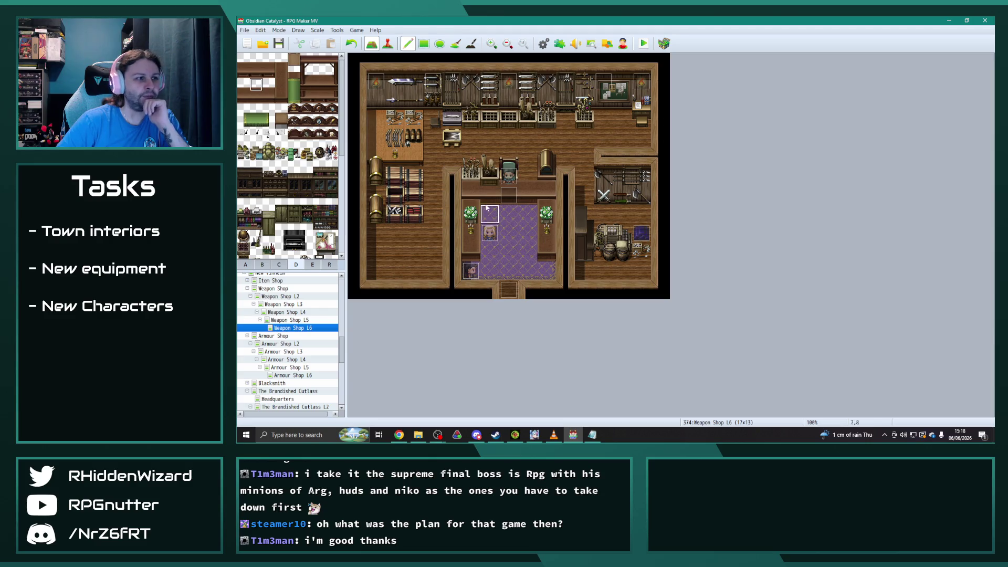
pyautogui.rightClick(391, 264)
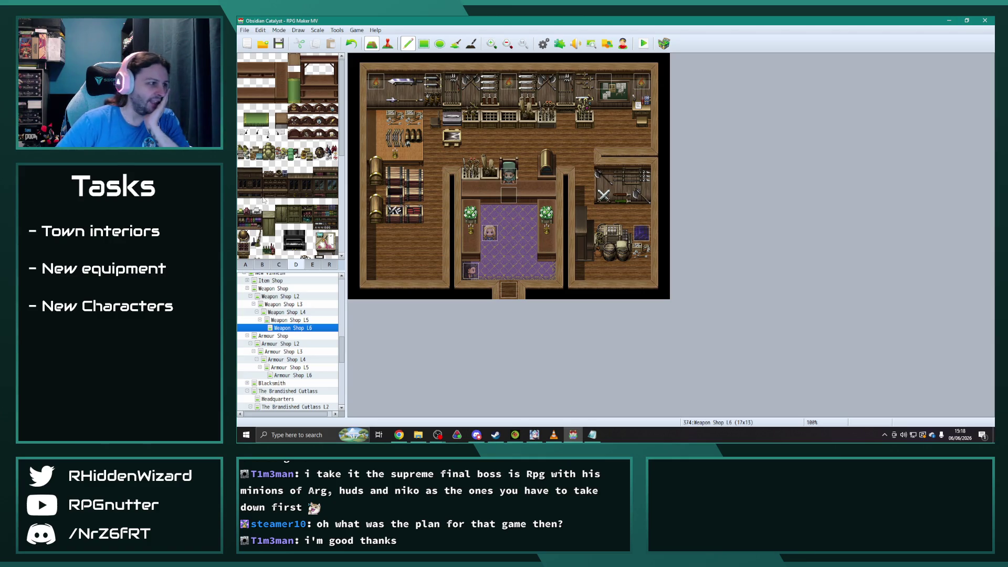
pyautogui.scroll(-3, 265, 200)
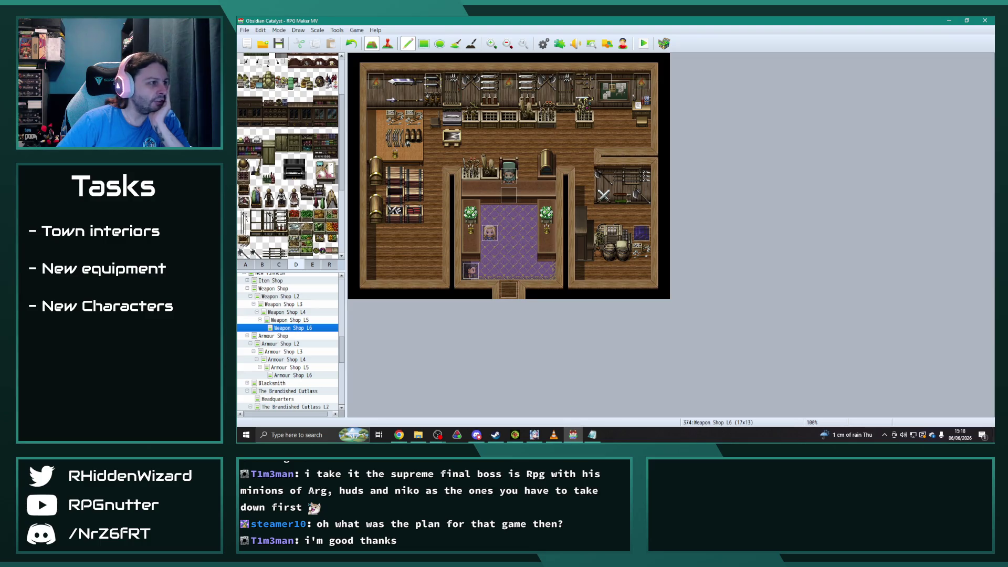
pyautogui.scroll(-5, 300, 205)
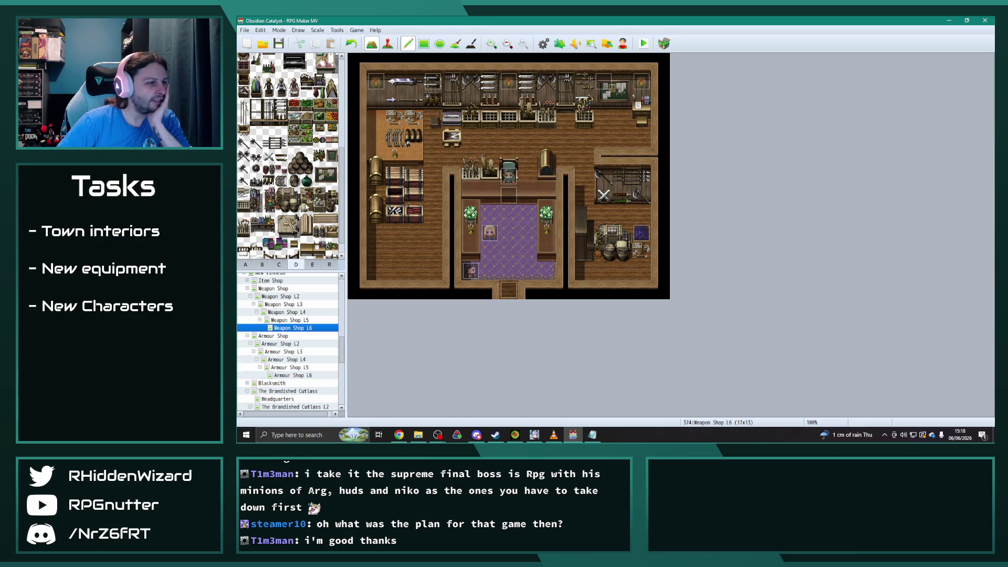
pyautogui.scroll(-1, 306, 206)
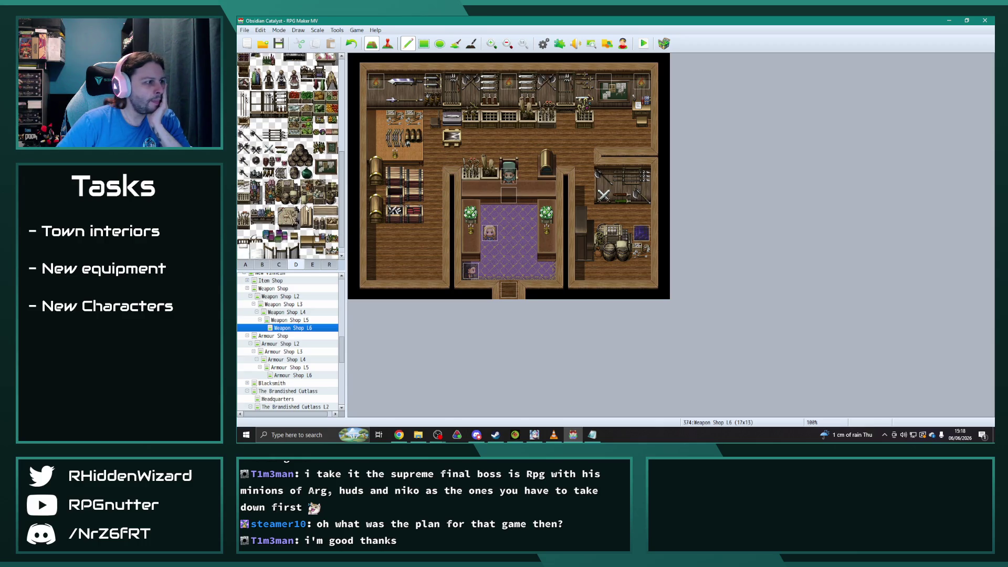
pyautogui.moveTo(306, 227); pyautogui.dragTo(306, 240)
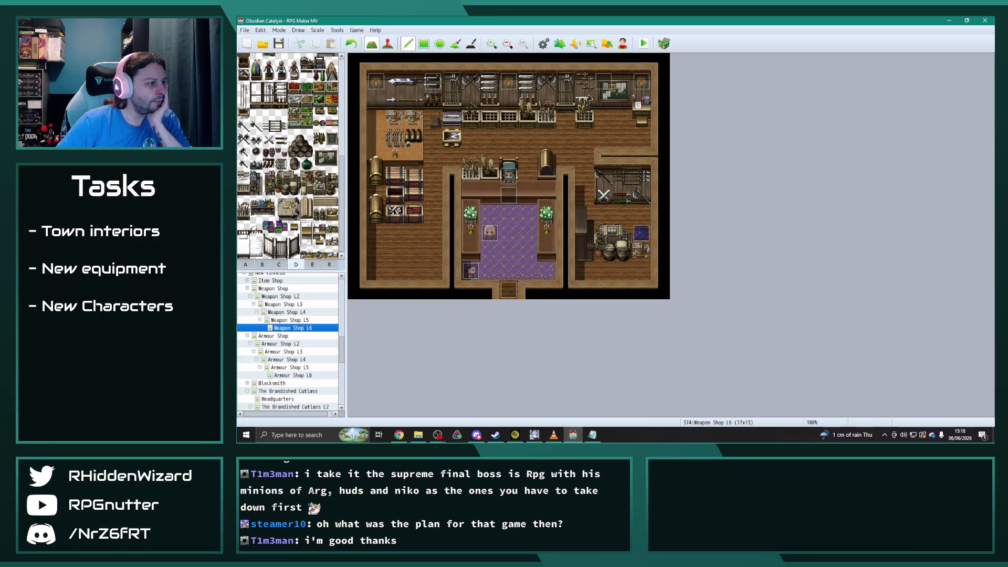
pyautogui.click(331, 230)
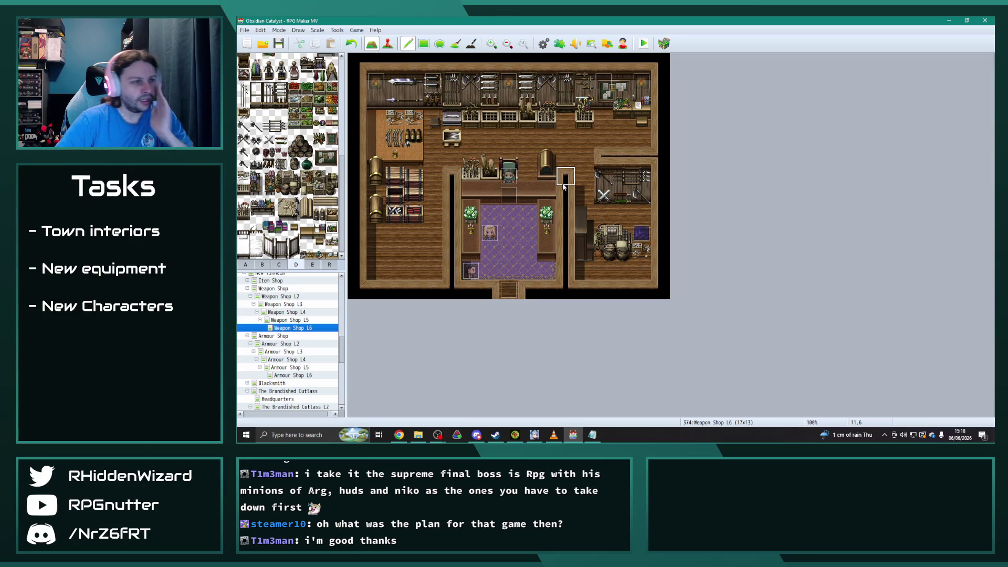
pyautogui.click(622, 99)
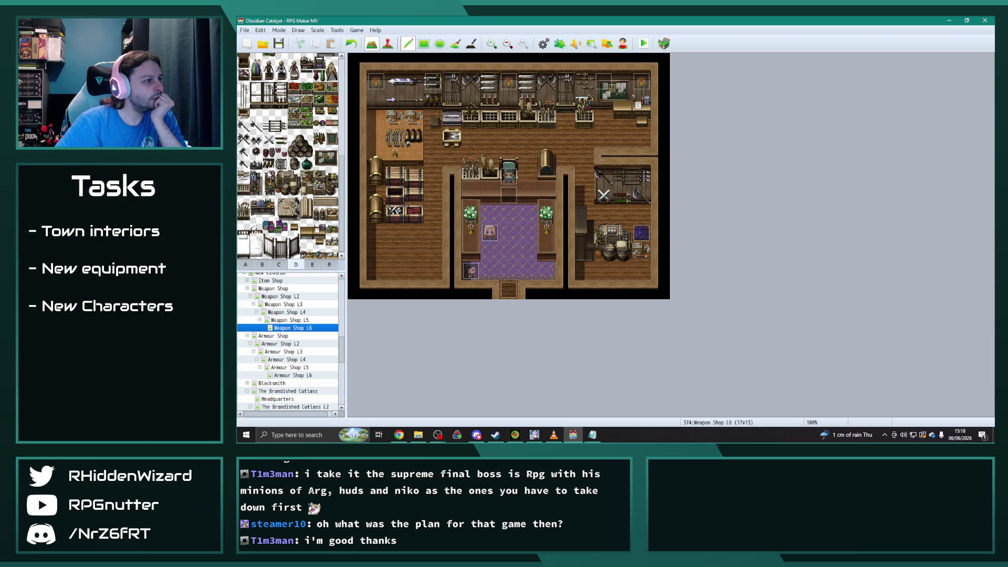
# Step: Add a weapon to the upper-left wall and a weapon rack to the left wall
pyautogui.click(414, 157)
pyautogui.hotkey('ctrl', 'z')
pyautogui.click(375, 120)
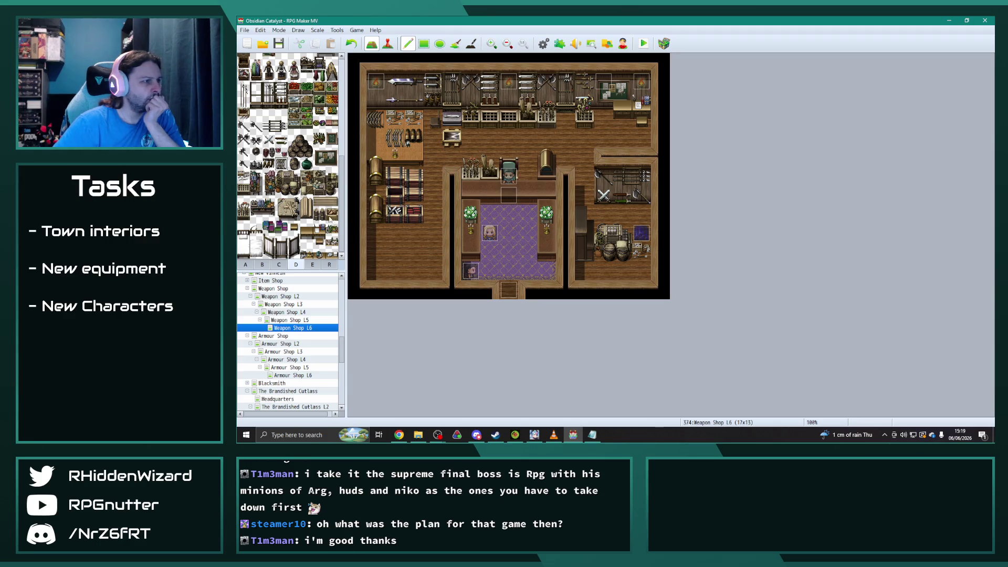
pyautogui.click(256, 139)
pyautogui.click(376, 140)
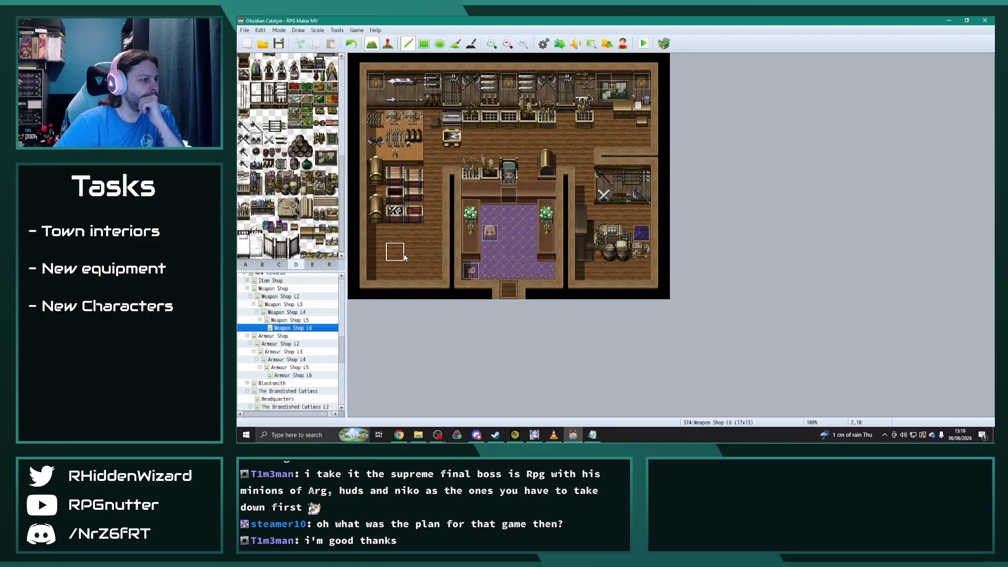
# Step: Try standing spears beside the purple rug room, undo them, and pick up the plain floor tile
pyautogui.click(262, 264)
pyautogui.click(279, 264)
pyautogui.scroll(5, 344, 157)
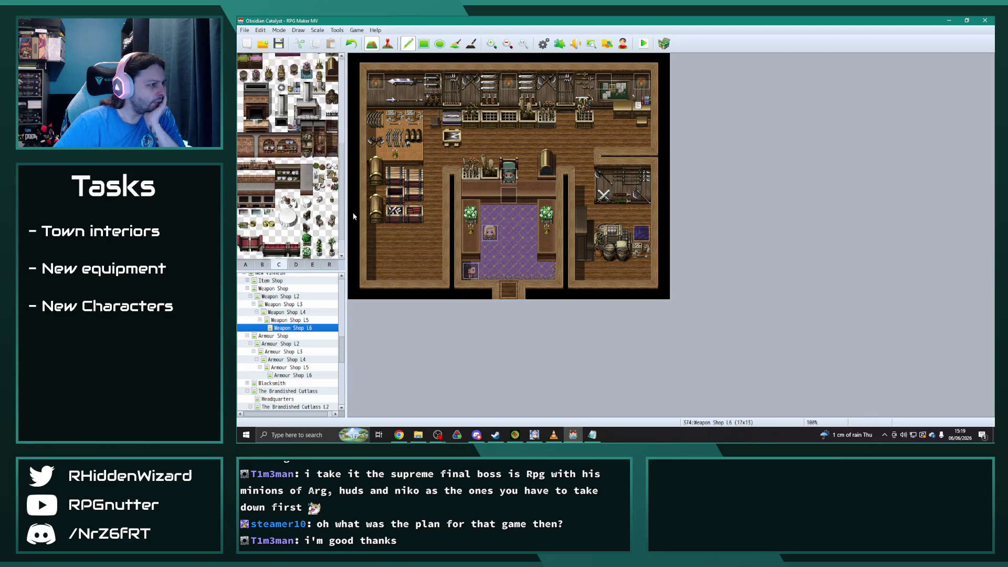
pyautogui.click(312, 264)
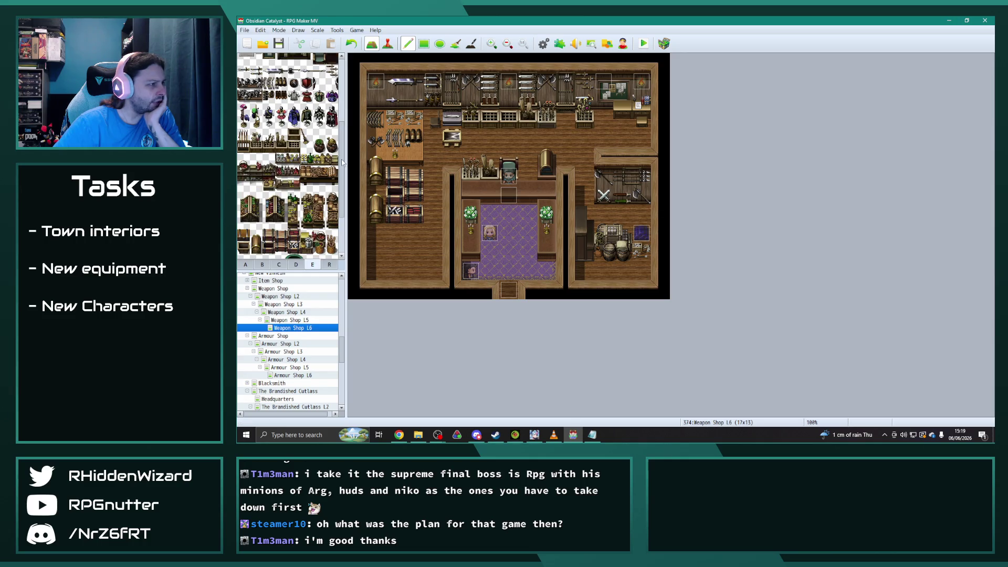
pyautogui.moveTo(343, 162); pyautogui.dragTo(344, 201)
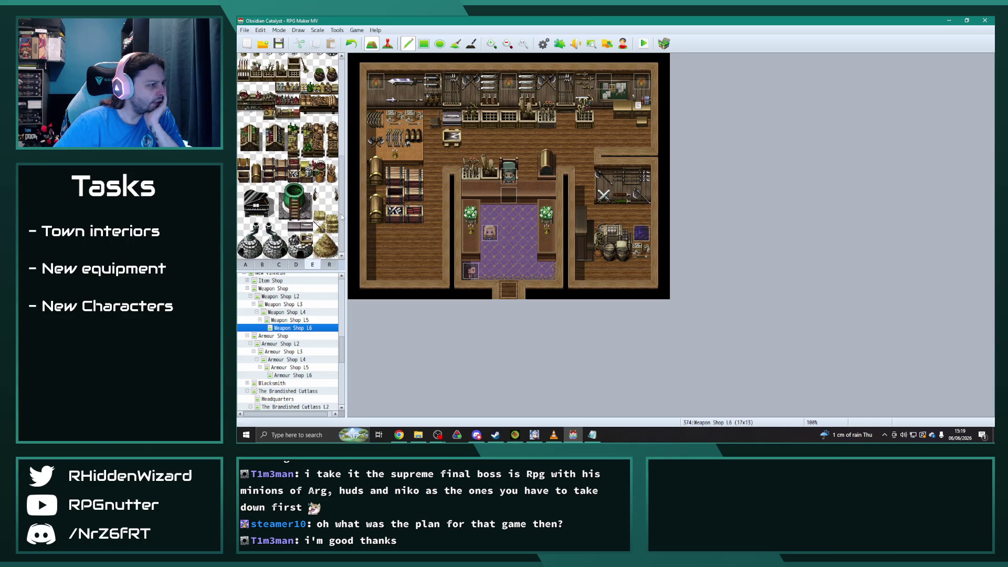
pyautogui.moveTo(346, 200)
pyautogui.mouseDown()
pyautogui.moveTo(354, 91)
pyautogui.moveTo(354, 126)
pyautogui.mouseUp()
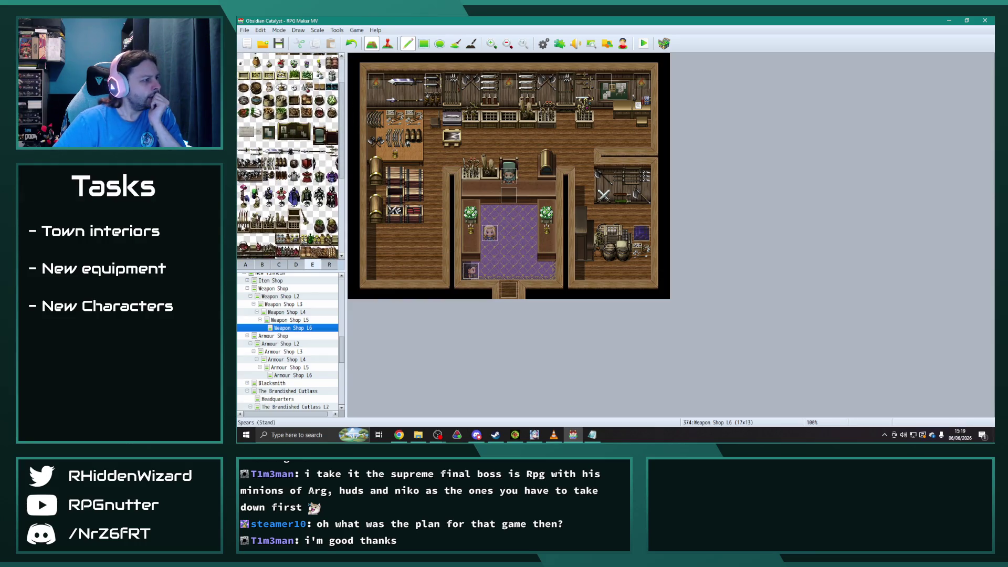
pyautogui.click(244, 221)
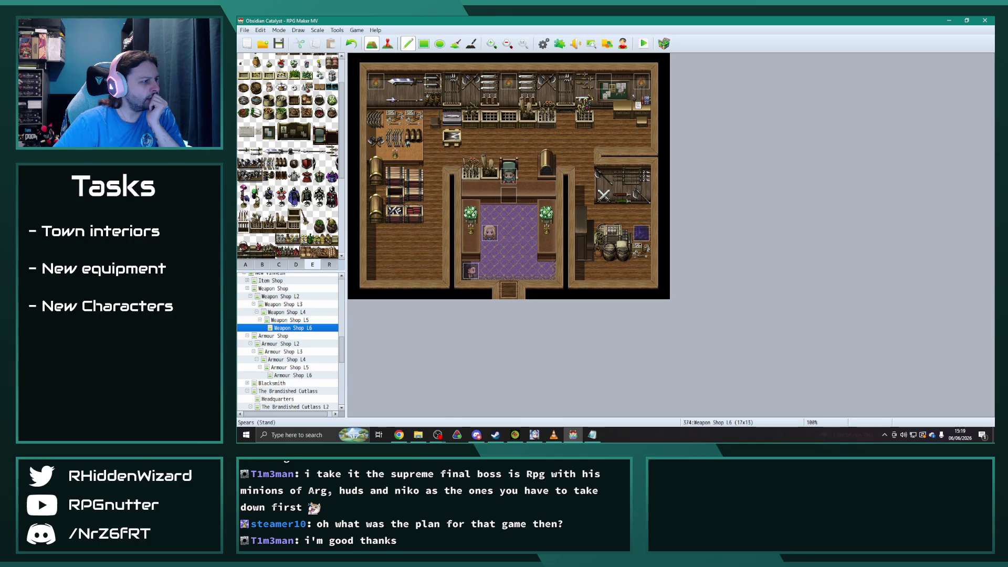
pyautogui.click(395, 212)
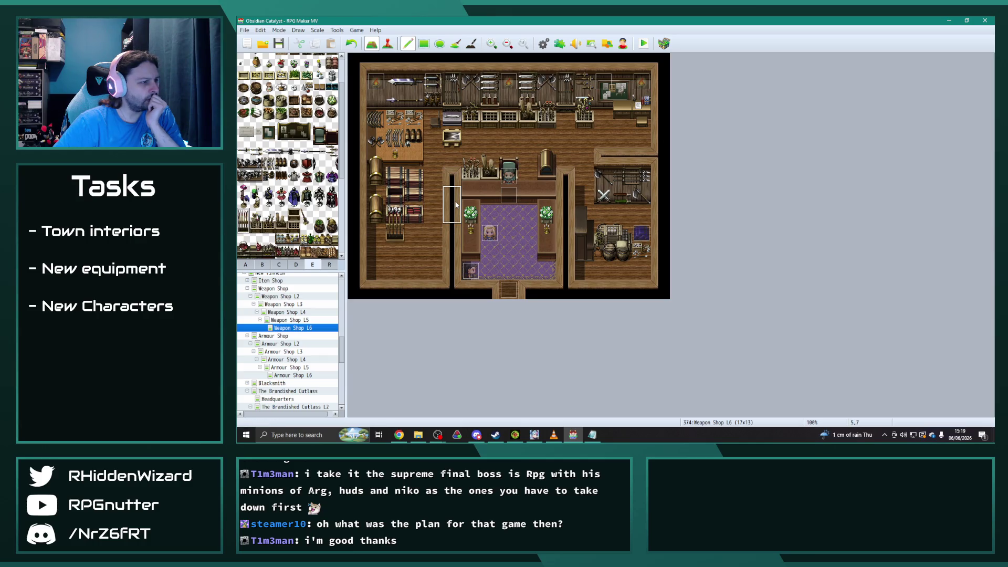
pyautogui.hotkey('ctrl', 'z')
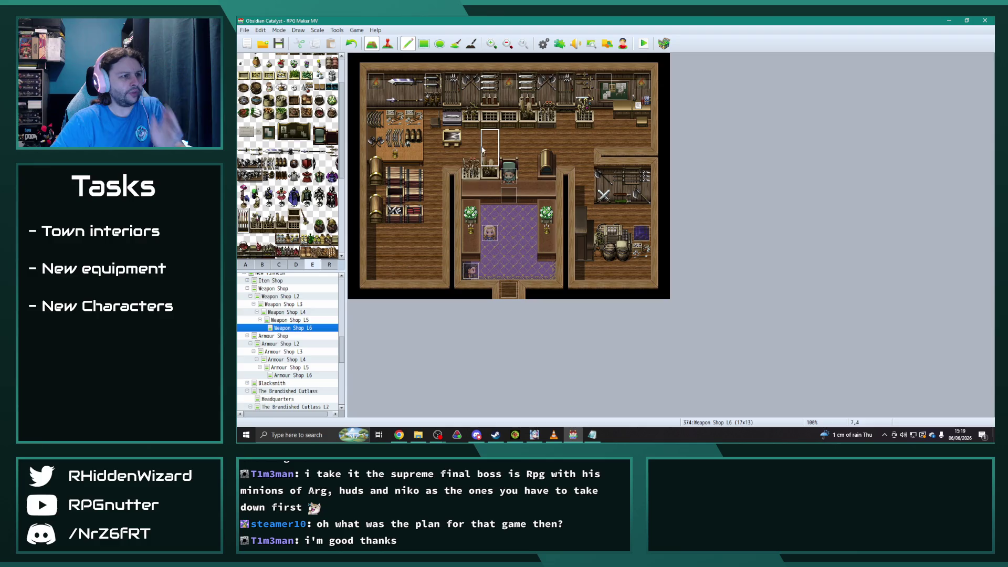
pyautogui.rightClick(404, 249)
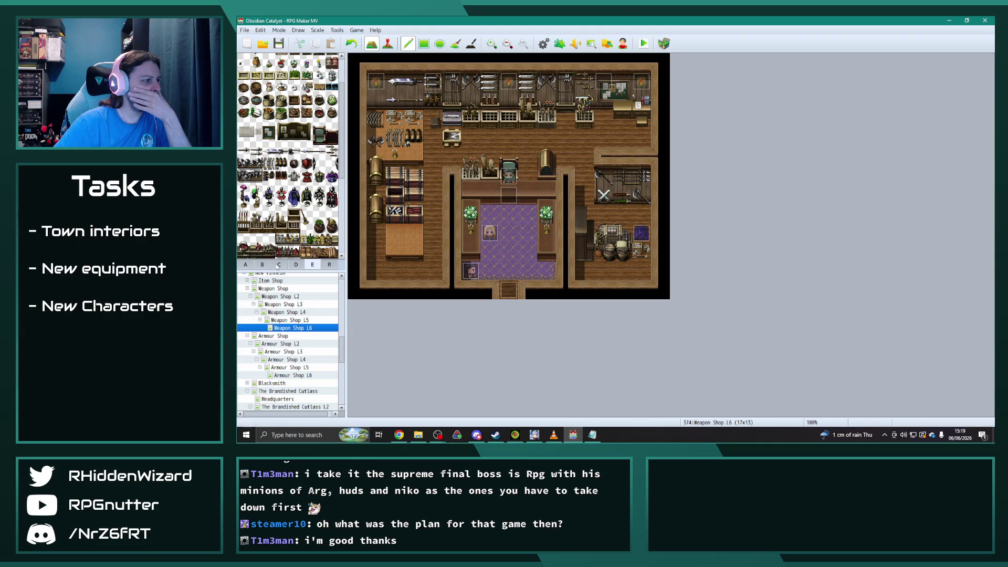
# Step: Paint two axes and an end decoration on the west table, add a stool, then open Weapon Shop L3
pyautogui.click(296, 266)
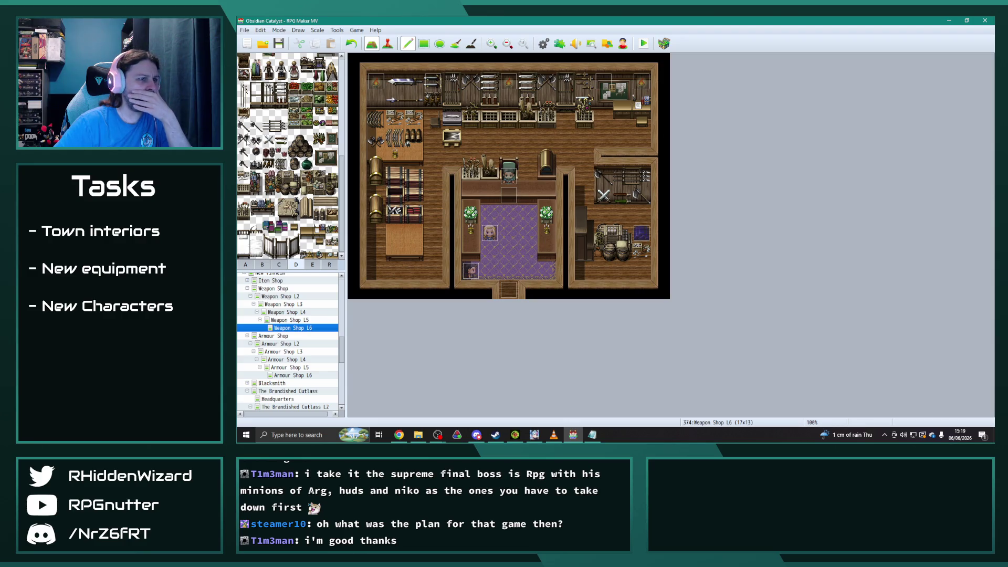
pyautogui.click(395, 233)
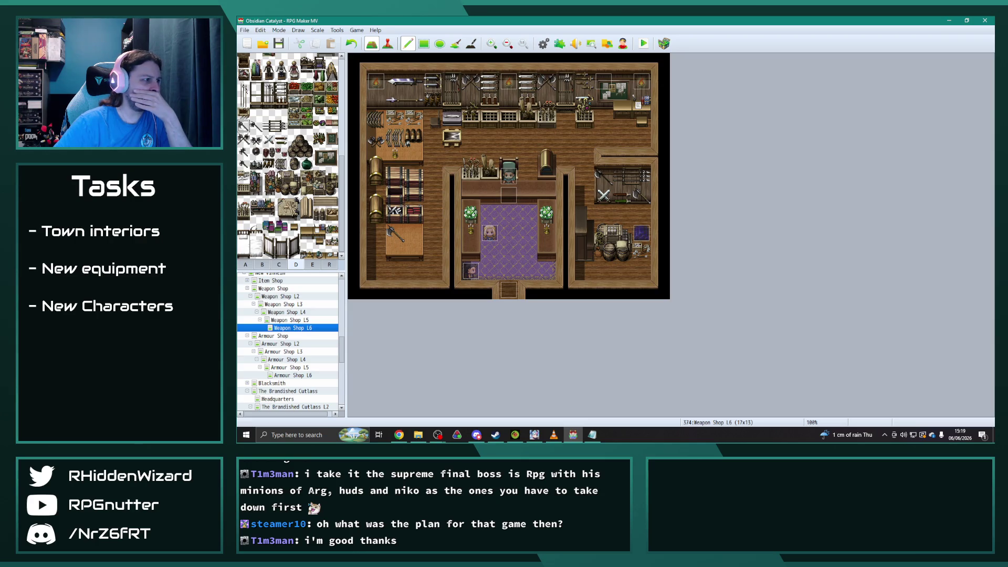
pyautogui.click(243, 152)
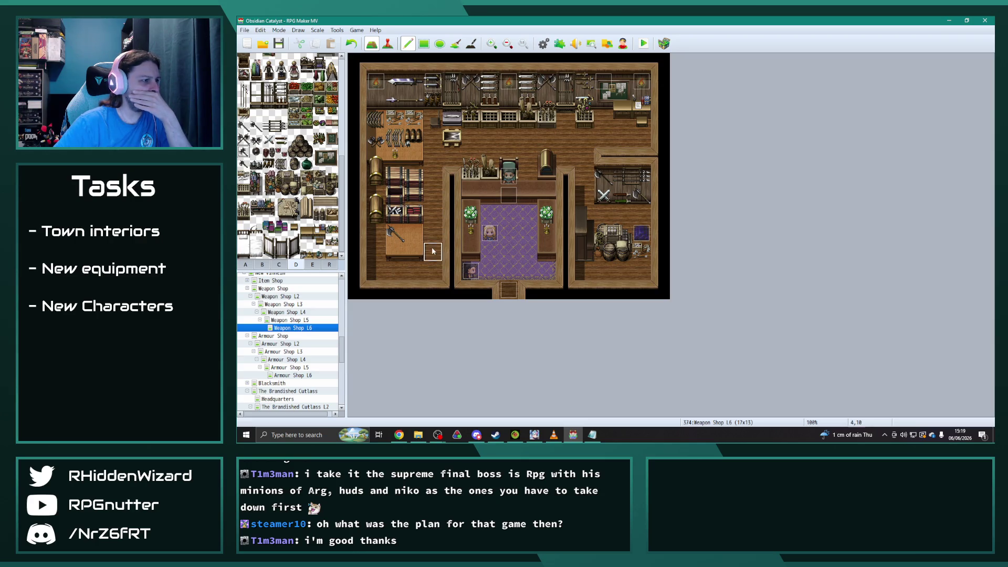
pyautogui.click(412, 237)
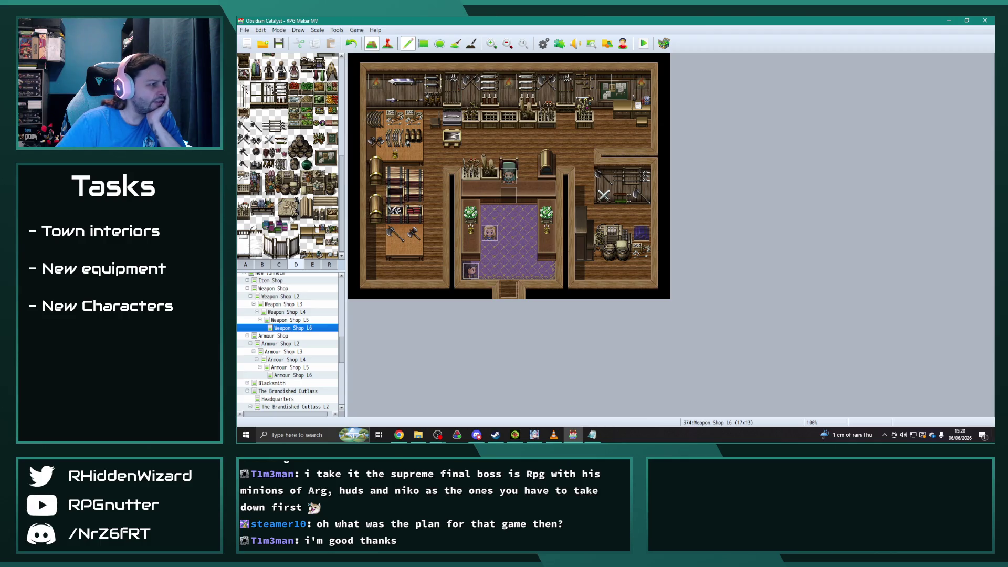
pyautogui.click(376, 233)
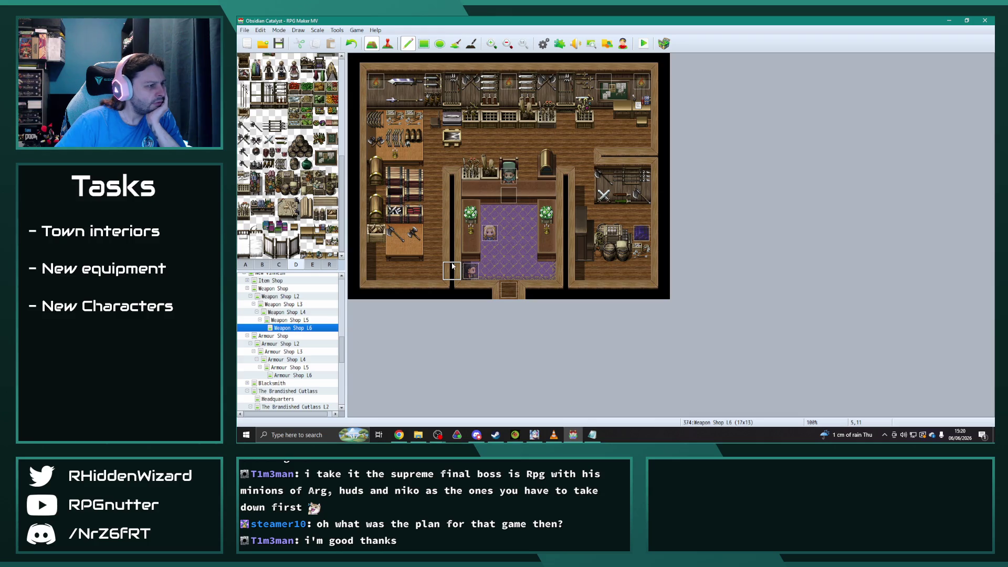
pyautogui.click(295, 230)
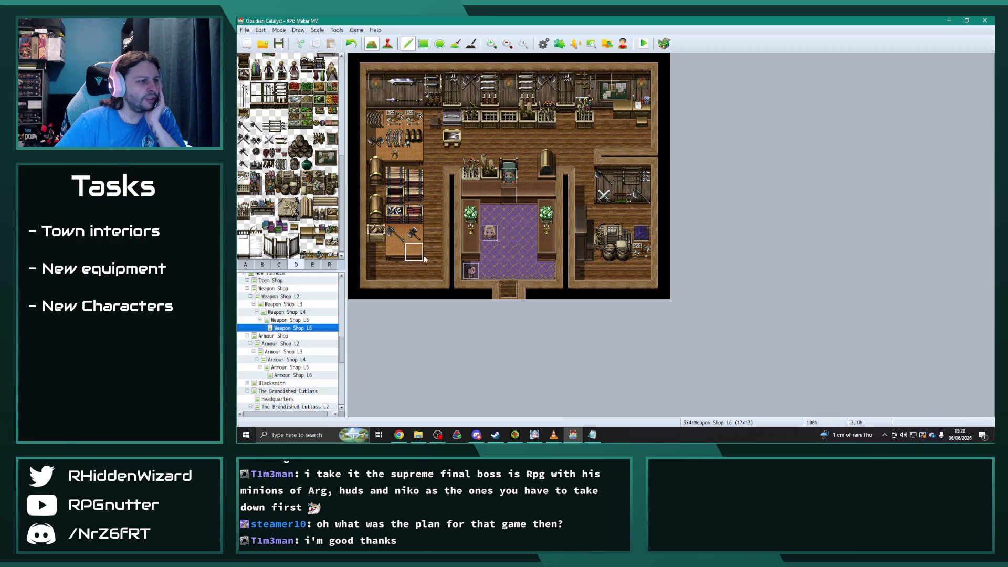
pyautogui.click(376, 252)
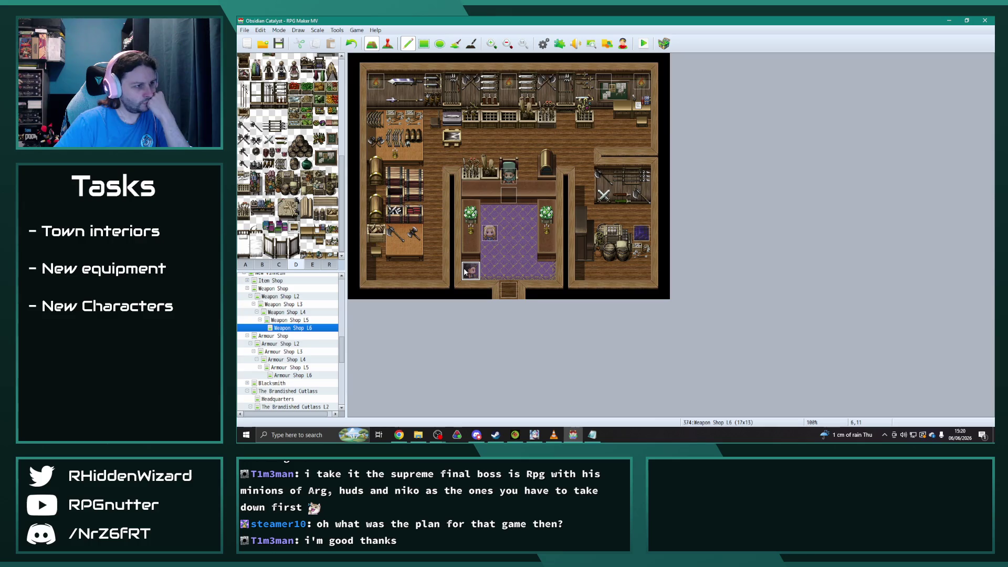
pyautogui.click(302, 312)
pyautogui.click(302, 307)
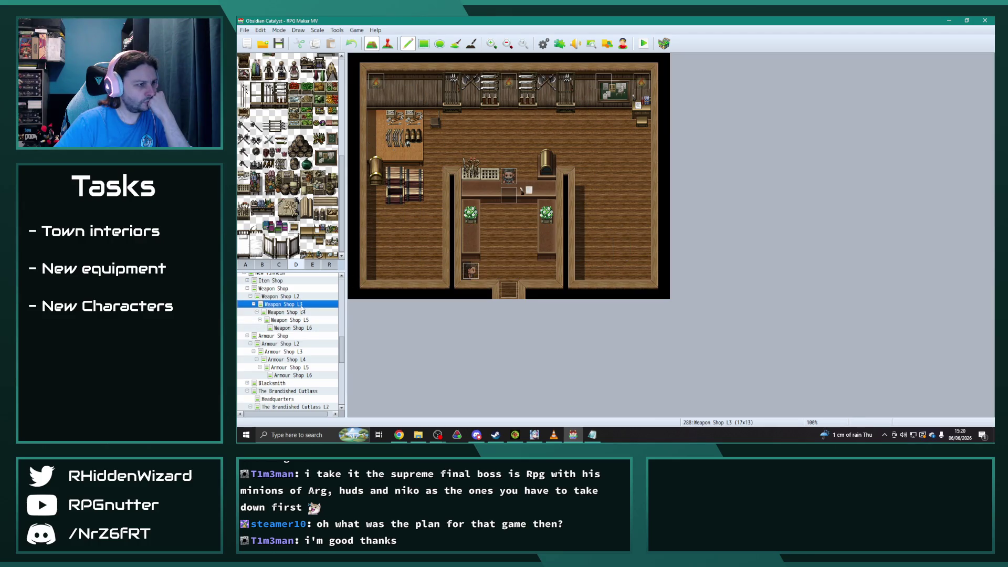
# Step: Flip through Weapon Shop L2 to L6, comparing L5 against L6
pyautogui.click(294, 297)
pyautogui.click(302, 304)
pyautogui.click(303, 313)
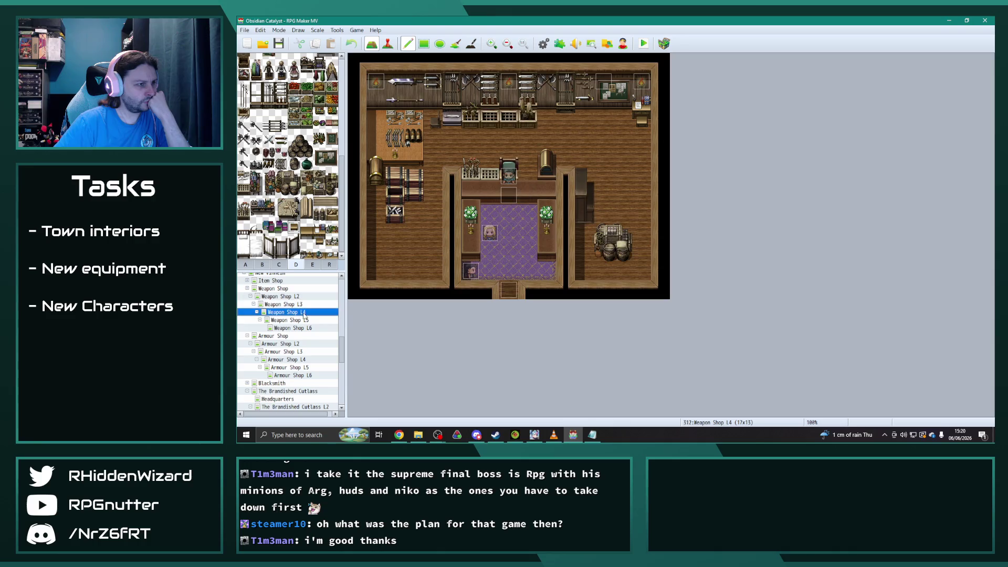
pyautogui.click(309, 321)
pyautogui.click(310, 328)
pyautogui.click(308, 320)
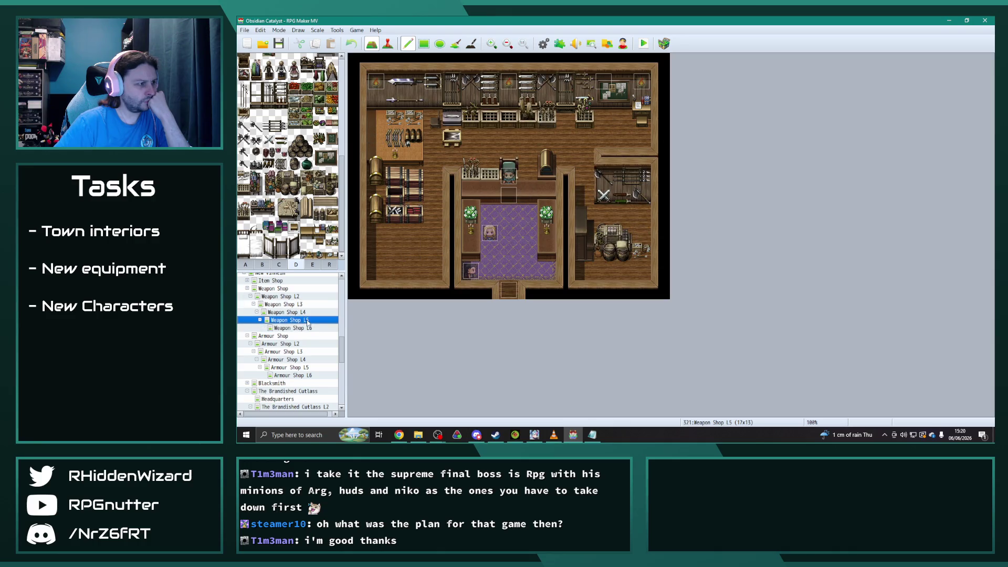
pyautogui.click(309, 329)
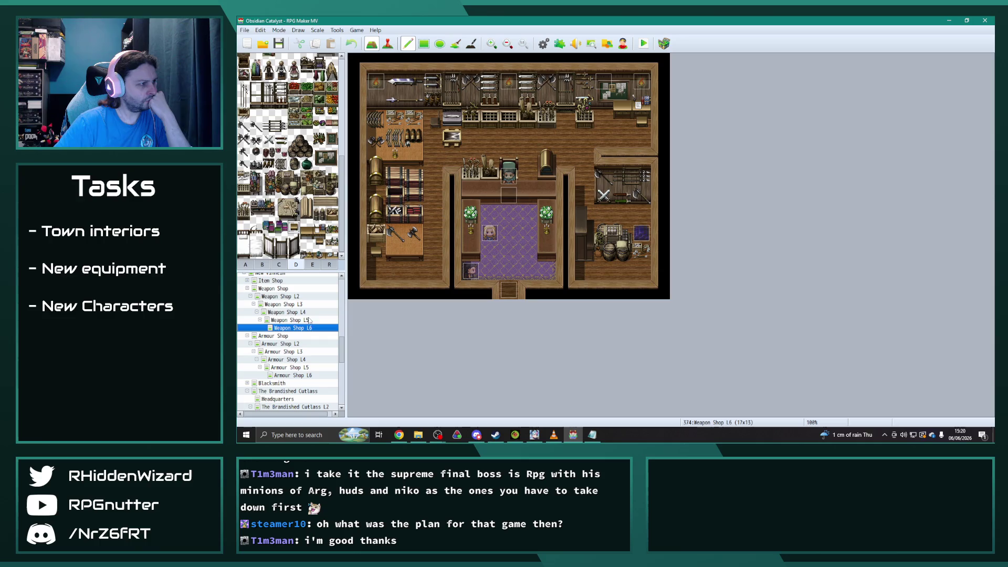
pyautogui.scroll(1, 319, 221)
pyautogui.scroll(2, 321, 191)
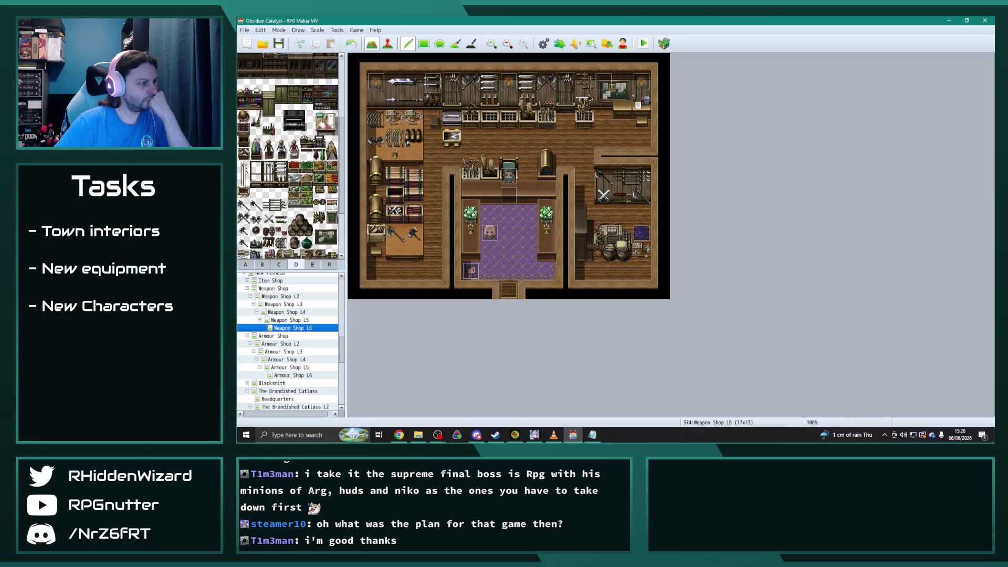
# Step: Try a pink item on the L6 counter, undo it, and open the New Vinheim town map
pyautogui.click(540, 198)
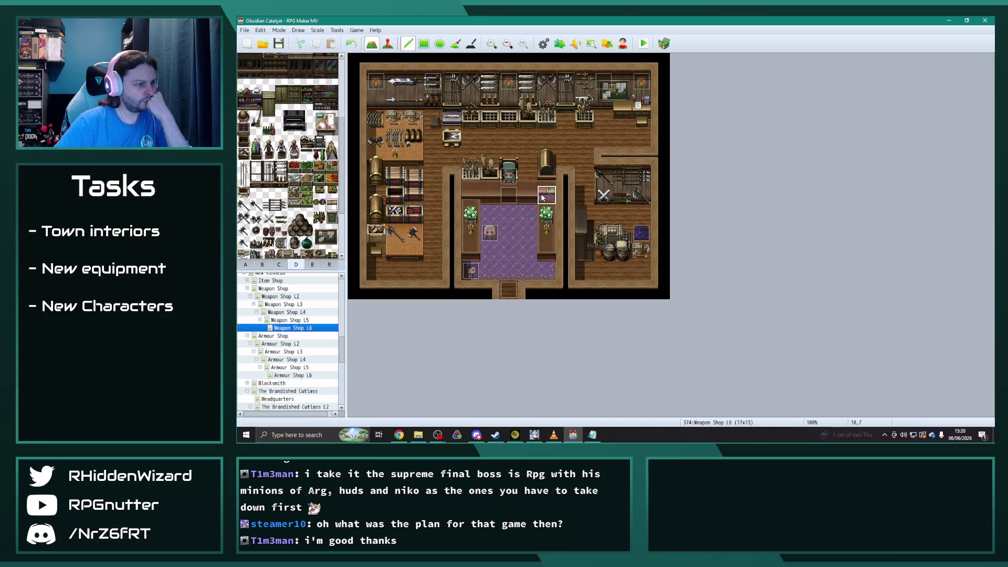
pyautogui.hotkey('ctrl', 'z')
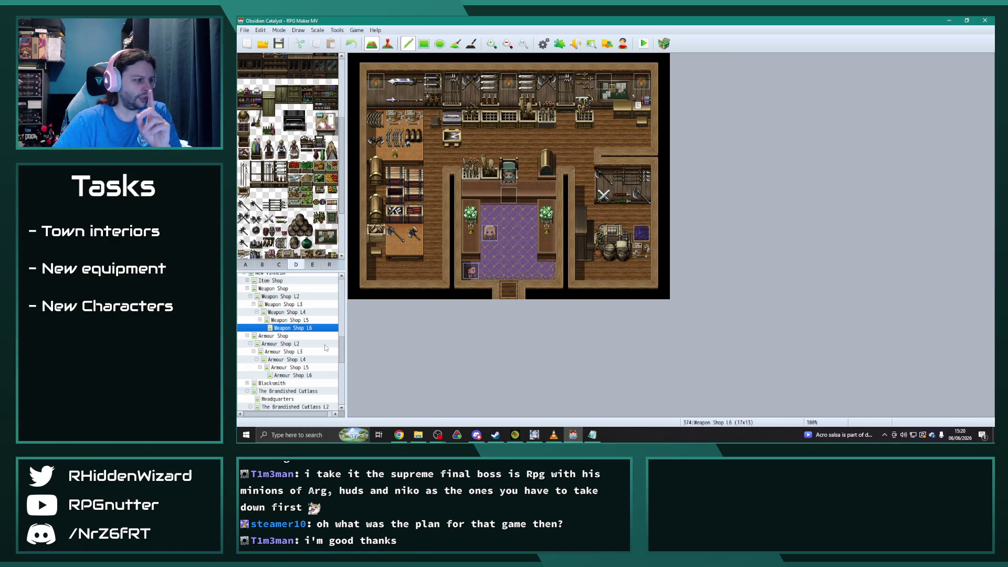
pyautogui.moveTo(343, 351); pyautogui.dragTo(344, 345)
pyautogui.click(273, 303)
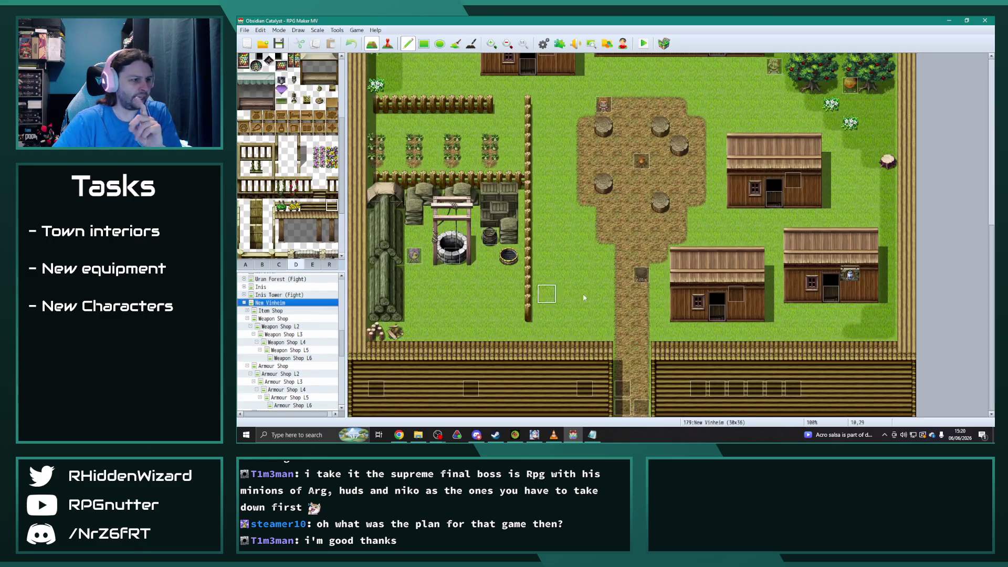
# Step: Copy the armour shop door's fifth page as page 6, requiring switch NVArmourLevel5
pyautogui.press('F6')
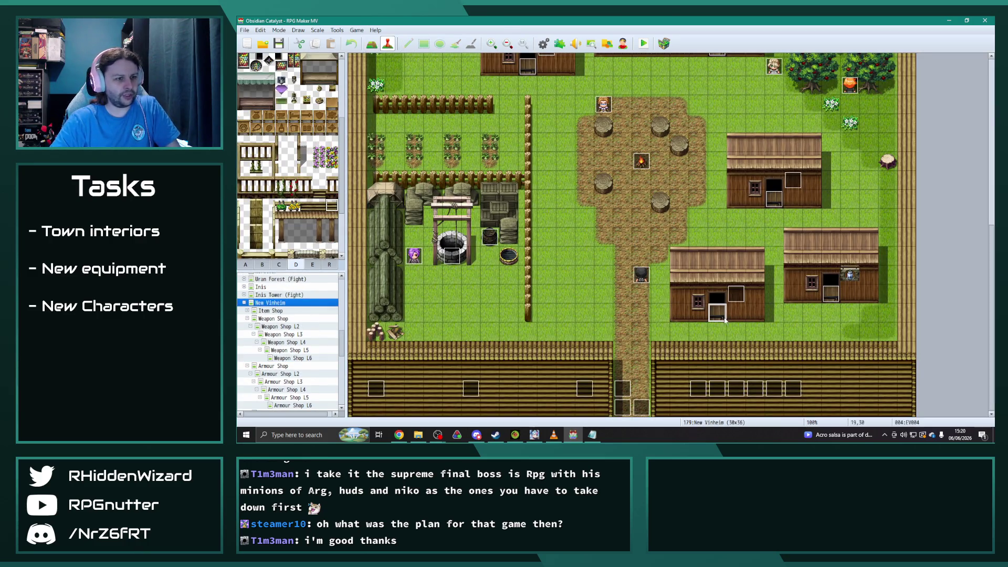
pyautogui.doubleClick(717, 311)
pyautogui.click(478, 118)
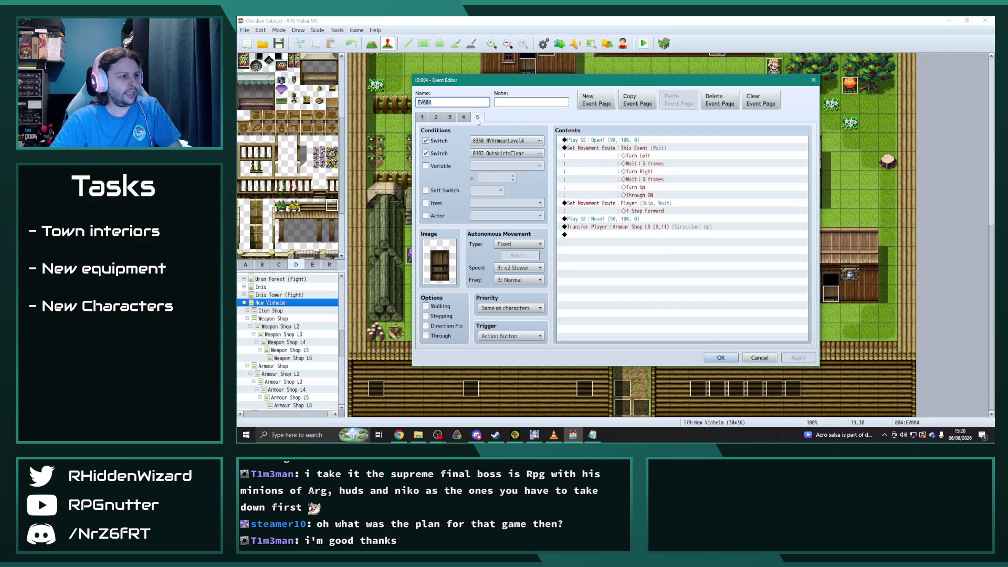
pyautogui.click(638, 100)
pyautogui.click(679, 100)
pyautogui.click(506, 140)
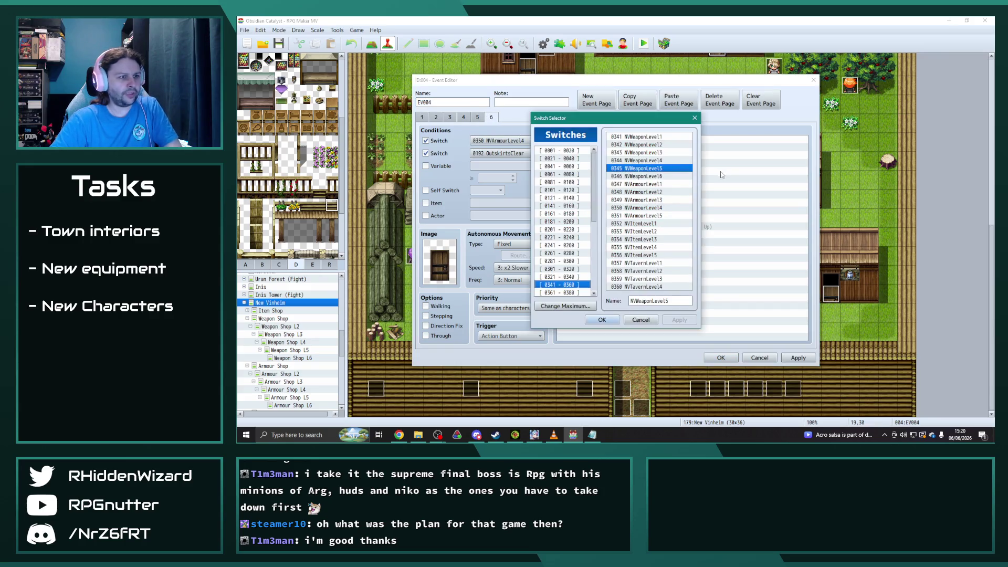
pyautogui.doubleClick(654, 216)
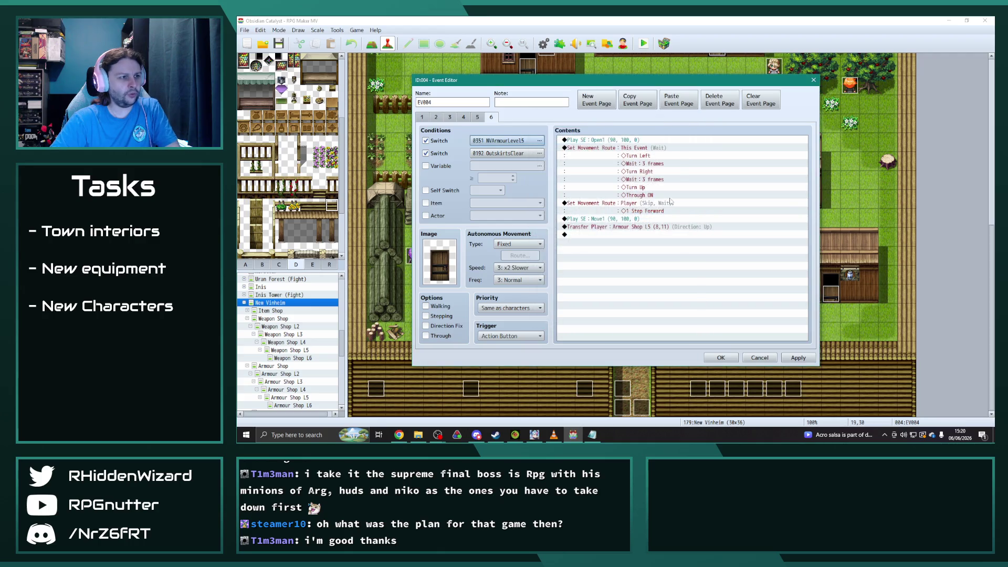
# Step: Retarget the armour door's Transfer Player command to Armour Shop L6 and save the event
pyautogui.doubleClick(630, 229)
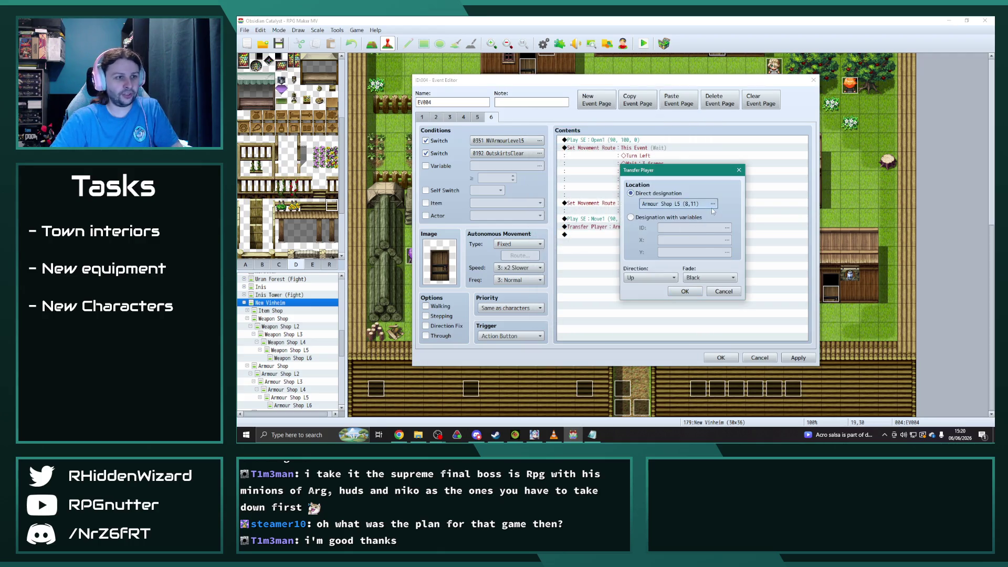
pyautogui.click(713, 204)
pyautogui.scroll(-1, 525, 315)
pyautogui.click(525, 340)
pyautogui.click(659, 223)
pyautogui.click(847, 366)
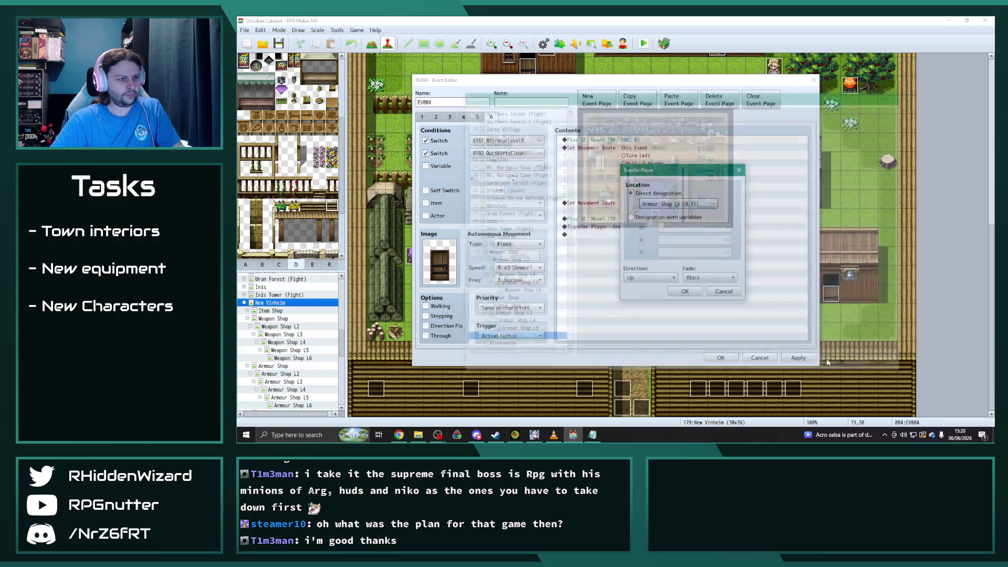
pyautogui.press('Return')
pyautogui.click(721, 358)
# Step: After checking the weapon sign, copy the weapon shop door's page as page 6 requiring NVWeaponLevel5
pyautogui.scroll(2, 608, 292)
pyautogui.scroll(-1, 635, 286)
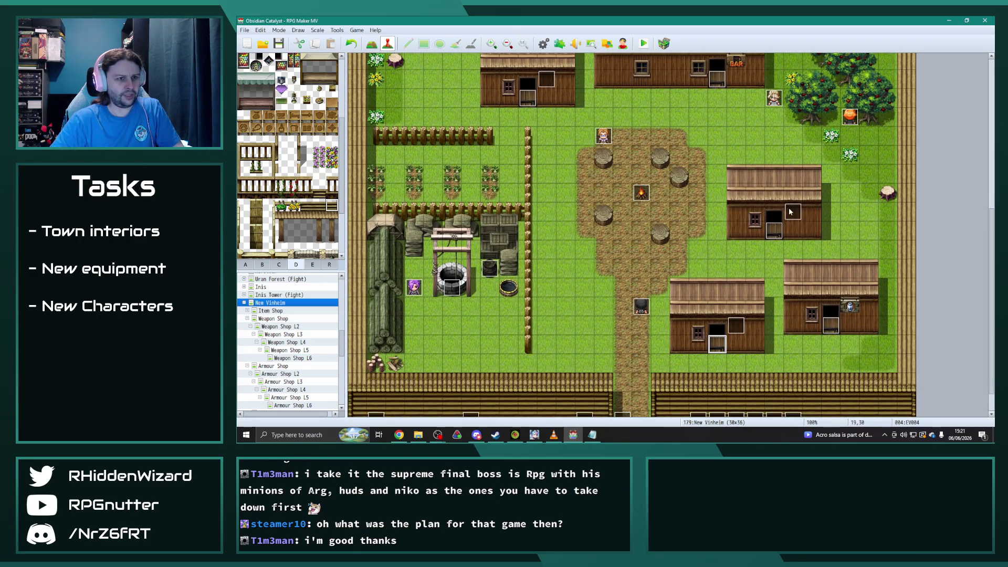
pyautogui.doubleClick(789, 213)
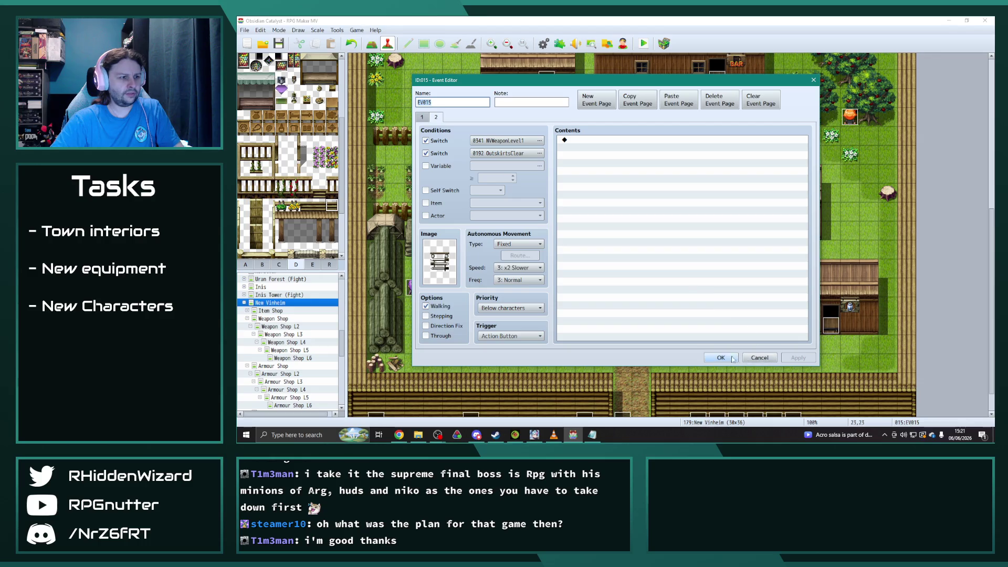
pyautogui.click(721, 359)
pyautogui.doubleClick(775, 231)
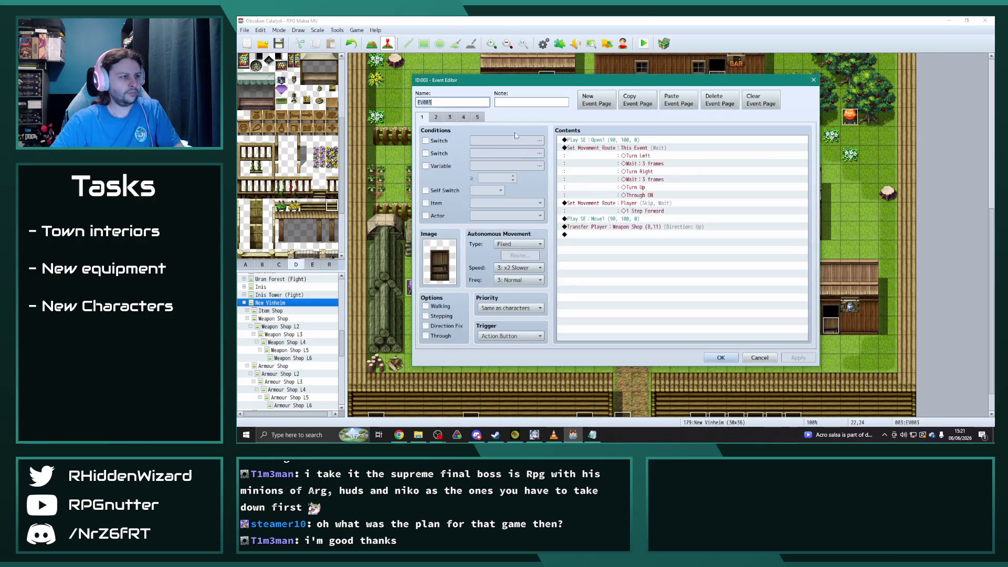
pyautogui.click(637, 99)
pyautogui.click(685, 106)
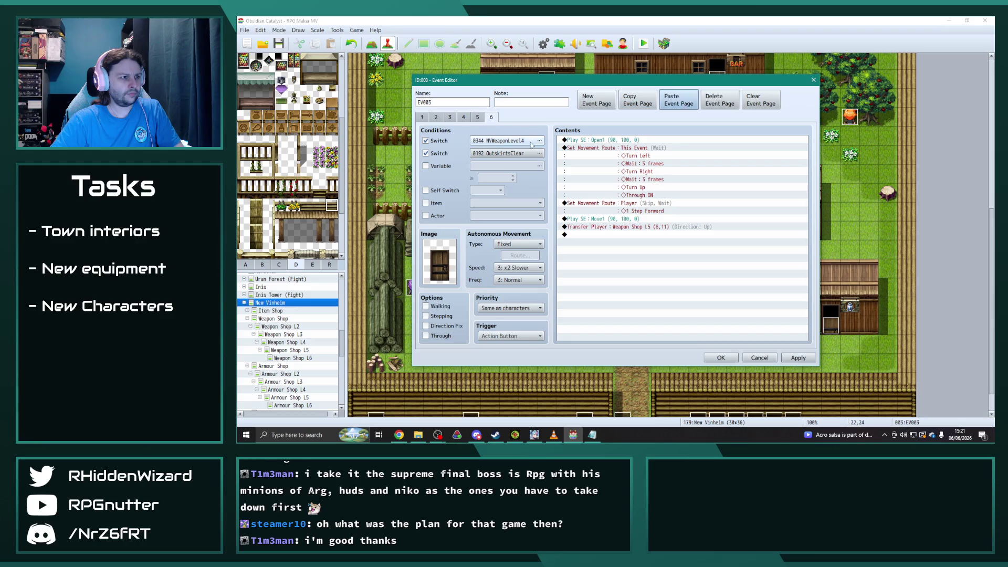
pyautogui.click(541, 141)
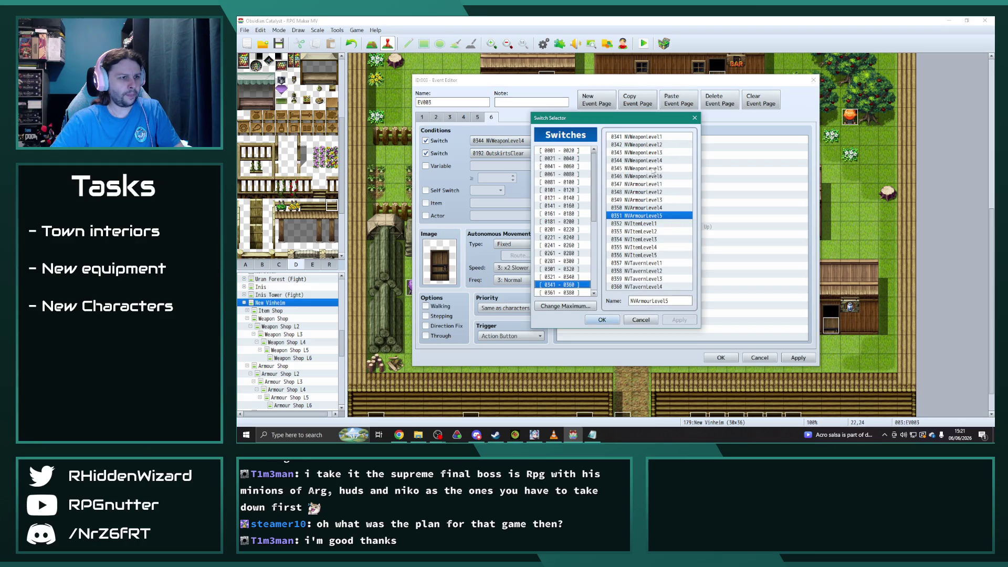
pyautogui.doubleClick(644, 169)
# Step: Point the weapon door's Transfer Player at Weapon Shop L6, save, and return to that map
pyautogui.doubleClick(653, 227)
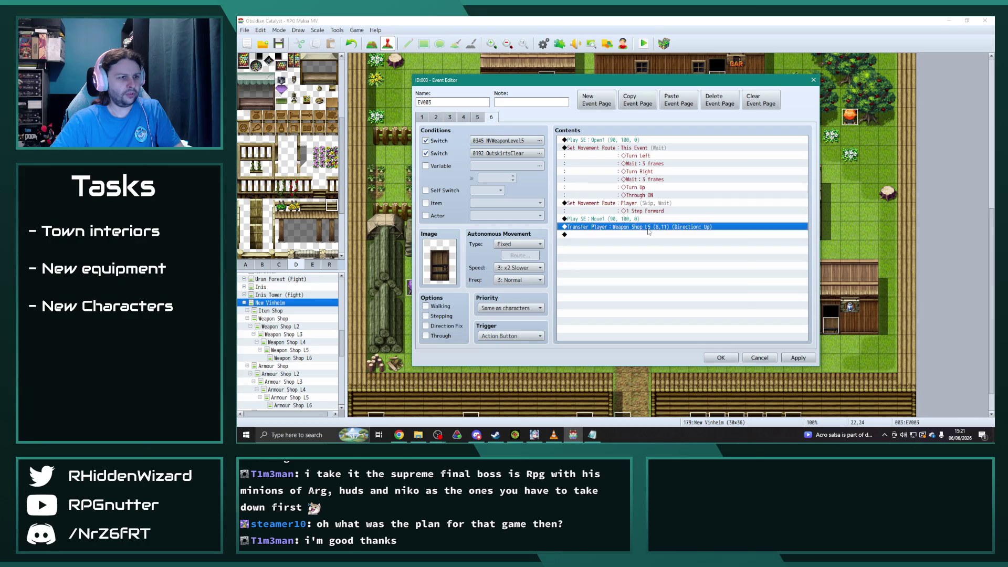
pyautogui.click(704, 205)
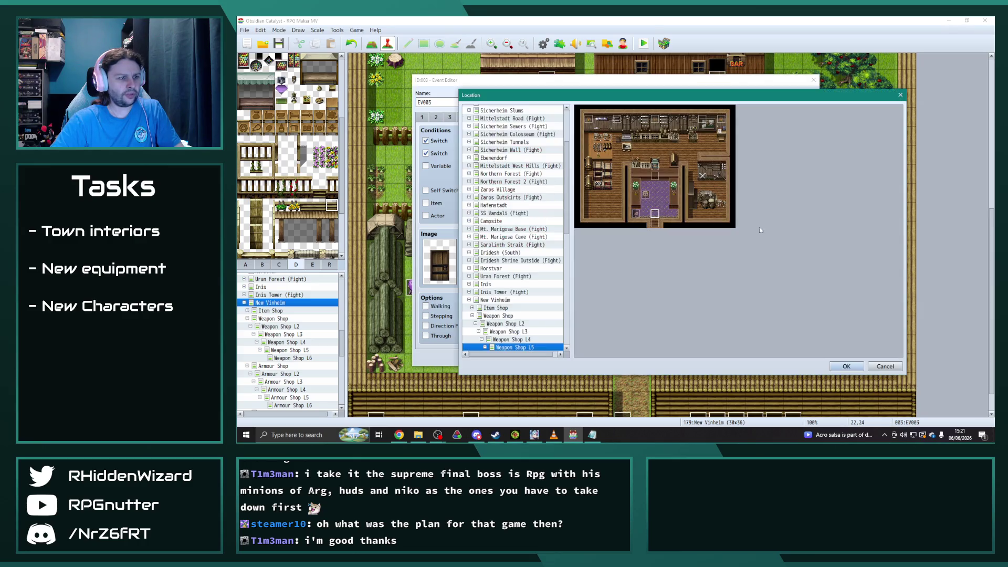
pyautogui.scroll(-1, 523, 329)
pyautogui.click(525, 340)
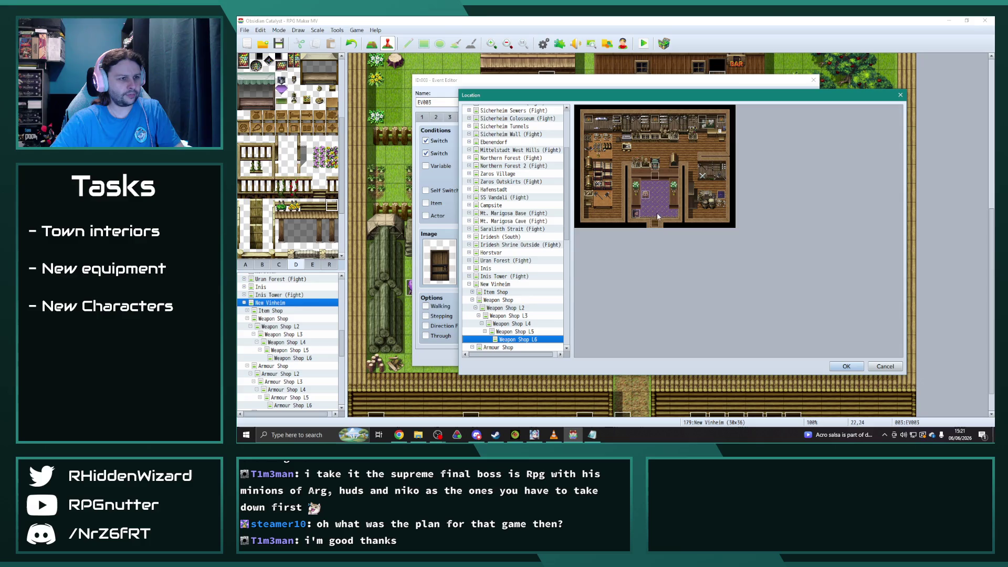
pyautogui.click(846, 365)
pyautogui.click(685, 294)
pyautogui.click(798, 356)
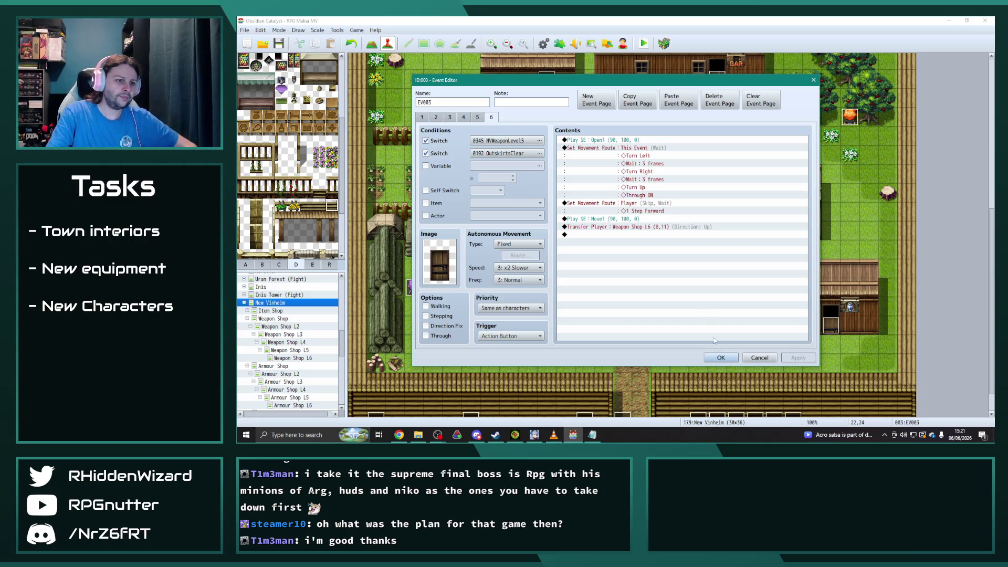
pyautogui.click(721, 358)
pyautogui.click(301, 358)
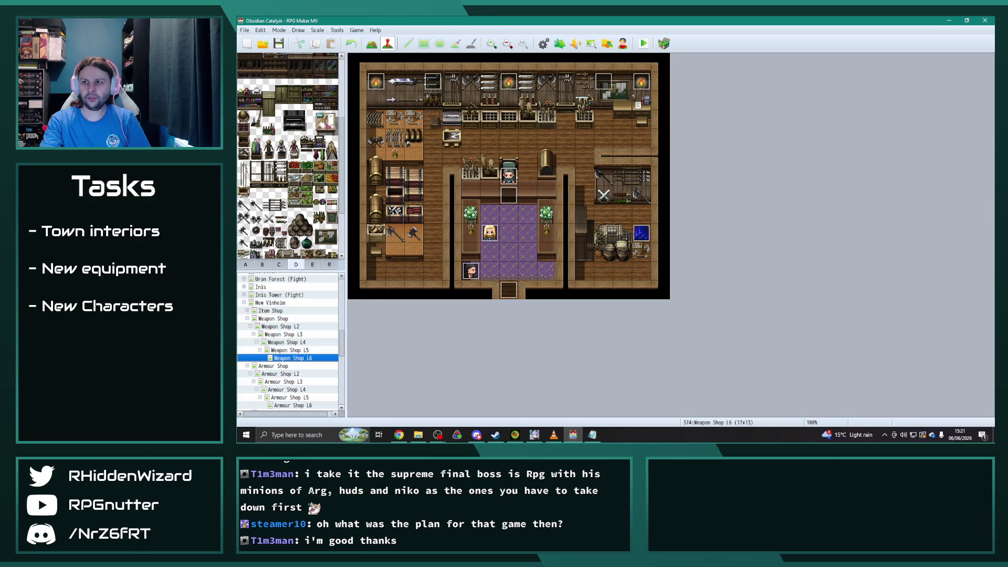
pyautogui.hotkey('alt', 'Tab')
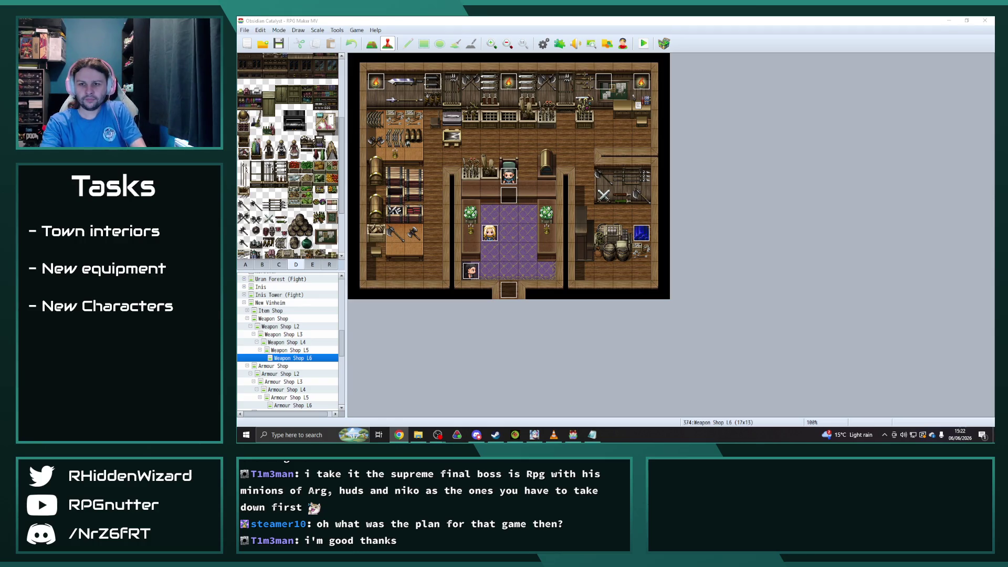
pyautogui.click(482, 193)
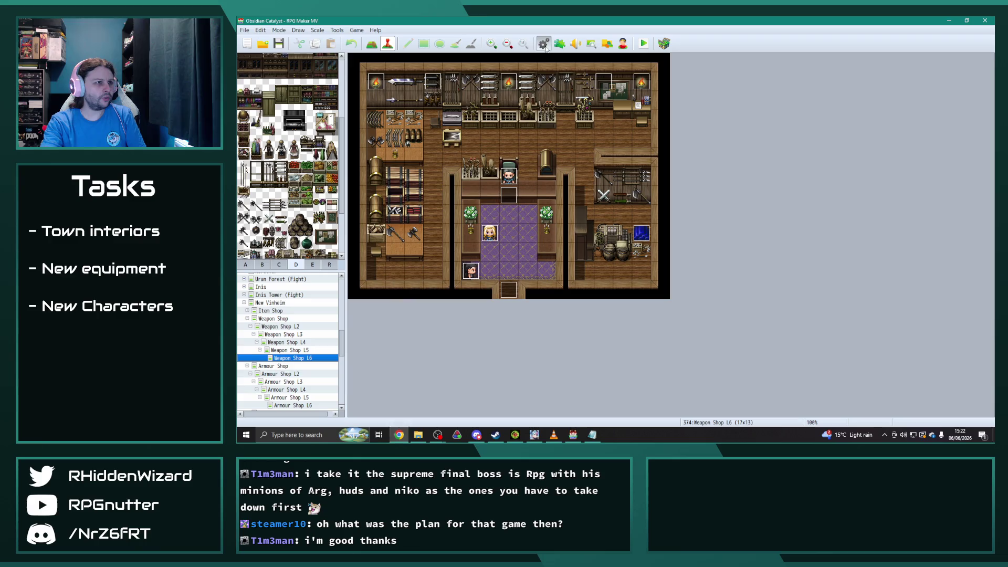
# Step: Open the Database with F9 and compare the Deadeye, Sniper and Hunter classes
pyautogui.press('F9')
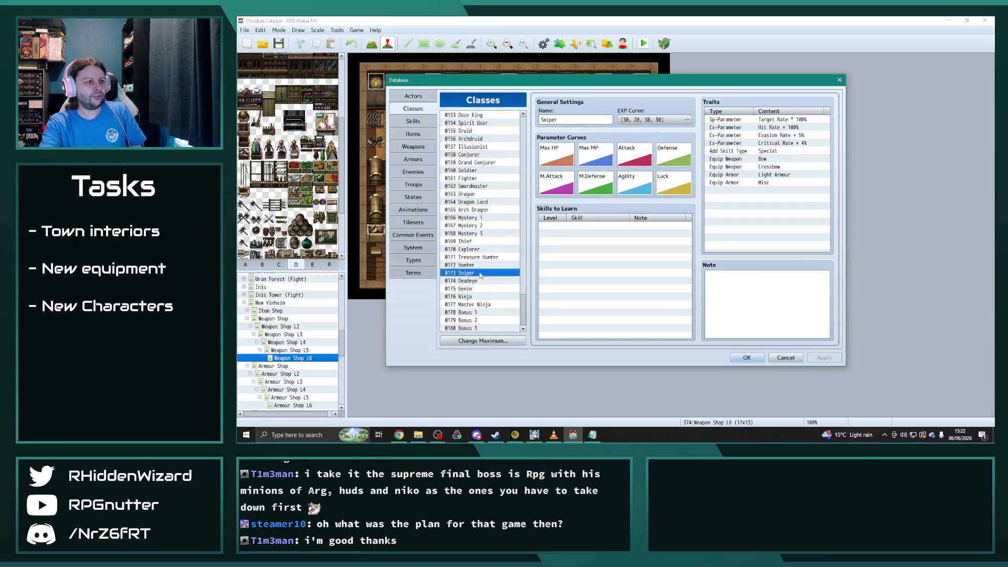
pyautogui.click(482, 281)
pyautogui.click(482, 273)
pyautogui.click(481, 265)
pyautogui.click(483, 281)
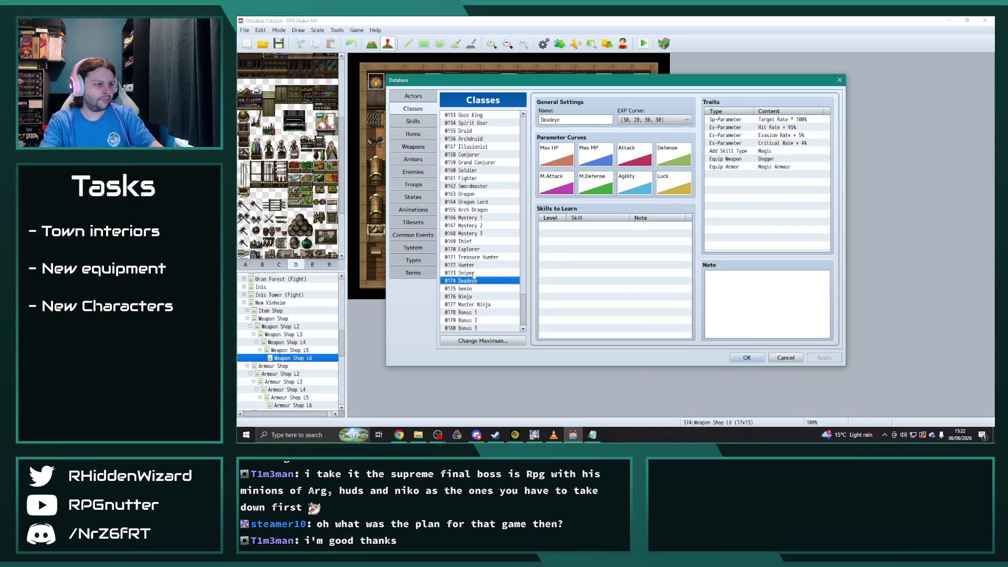
# Step: Replace Deadeye's traits with Sniper's nine traits, including Bow, Crossbow and Light Armour
pyautogui.click(474, 273)
pyautogui.click(782, 119)
pyautogui.keyDown('shift'); pyautogui.click(771, 182); pyautogui.keyUp('shift')
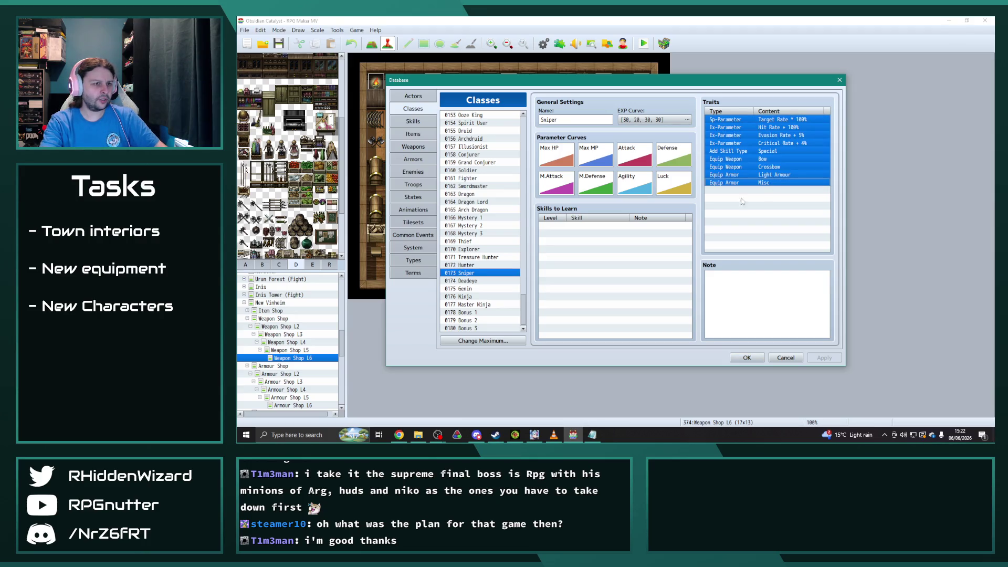
pyautogui.press('Down')
pyautogui.click(763, 121)
pyautogui.press('Delete')
pyautogui.press('Delete')
pyautogui.press('Delete')
pyautogui.hotkey('ctrl', 'v')
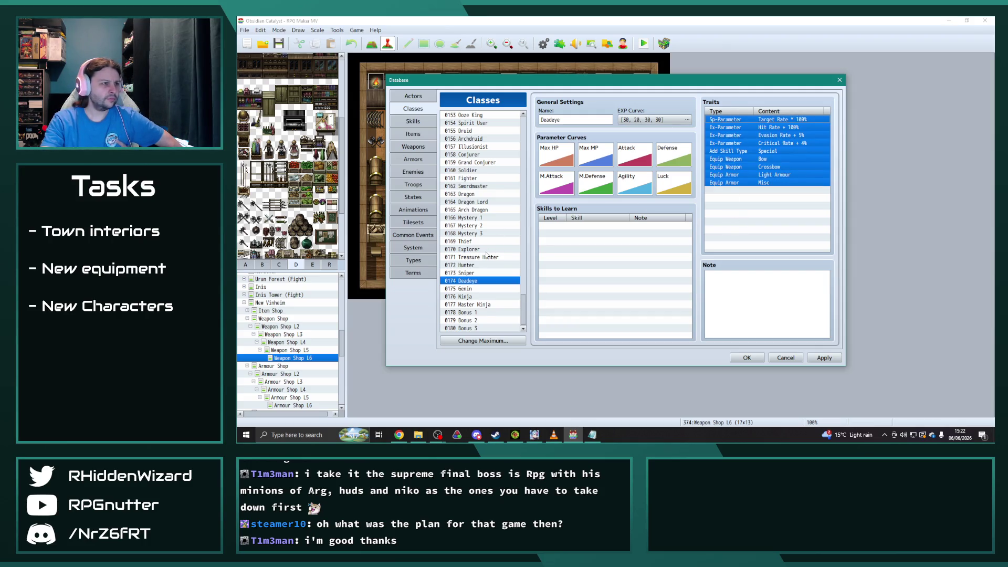
pyautogui.scroll(3, 487, 255)
pyautogui.scroll(20, 487, 255)
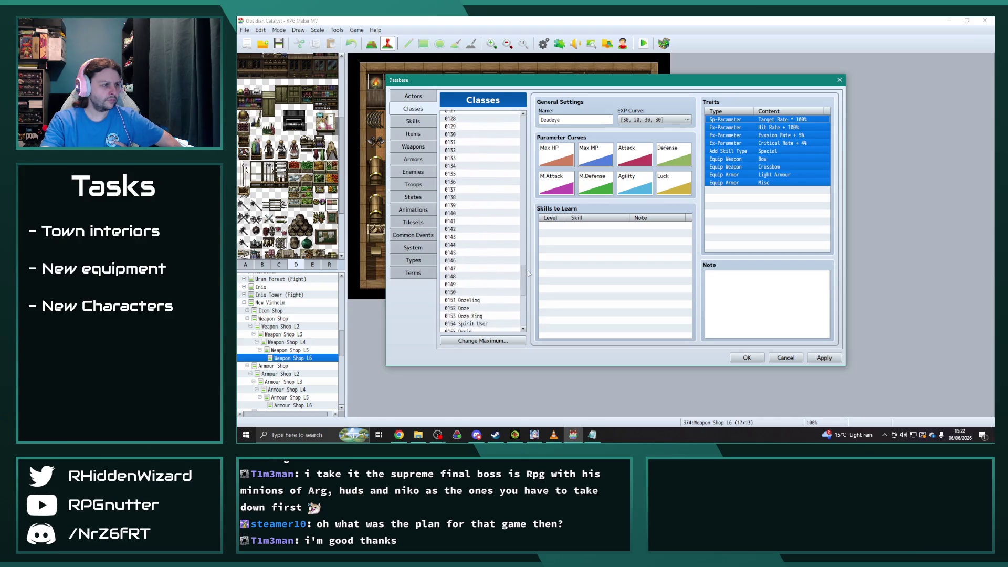
pyautogui.moveTo(533, 222)
pyautogui.mouseDown()
pyautogui.moveTo(544, 120)
pyautogui.moveTo(546, 257)
pyautogui.moveTo(533, 185)
pyautogui.moveTo(527, 319)
pyautogui.mouseUp()
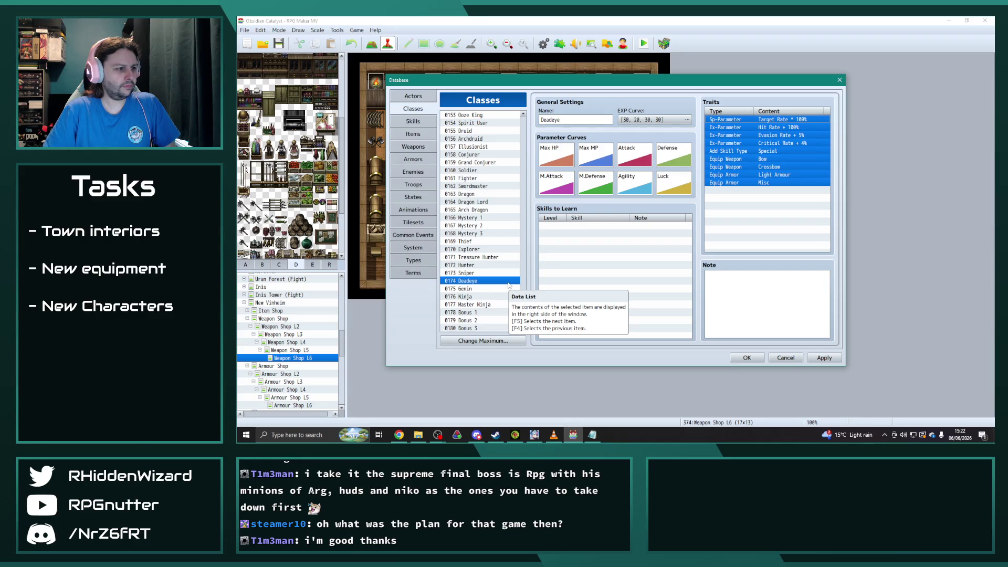
pyautogui.click(482, 251)
pyautogui.click(478, 243)
pyautogui.click(479, 250)
pyautogui.click(480, 257)
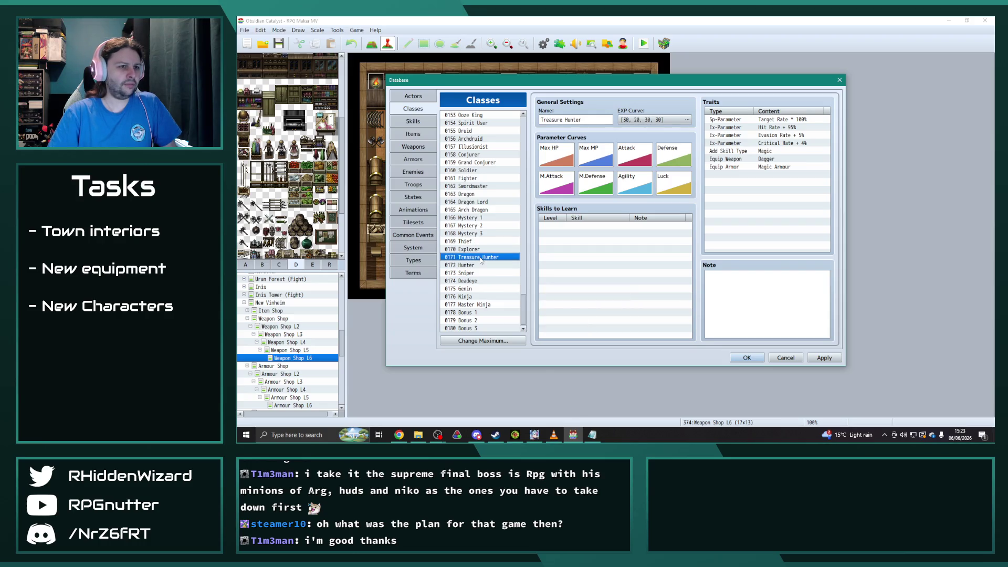
pyautogui.click(470, 242)
pyautogui.click(473, 249)
pyautogui.click(476, 258)
pyautogui.click(472, 242)
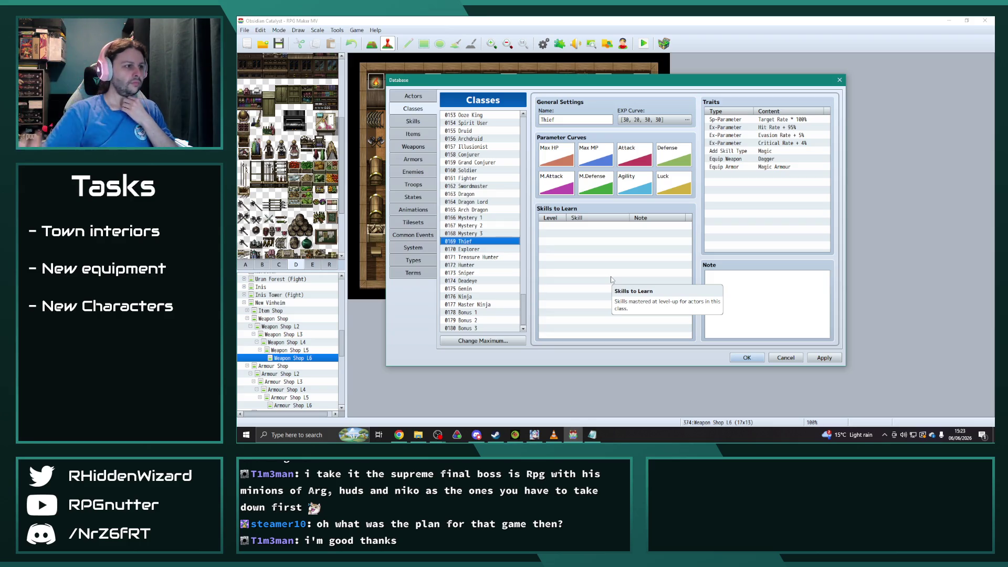
pyautogui.scroll(1, 479, 126)
pyautogui.click(483, 123)
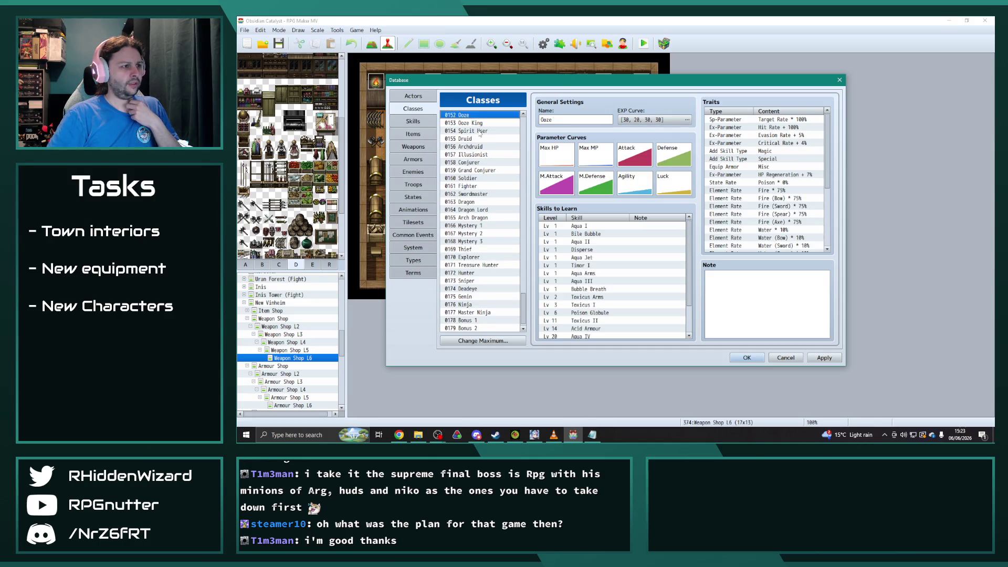
pyautogui.click(480, 117)
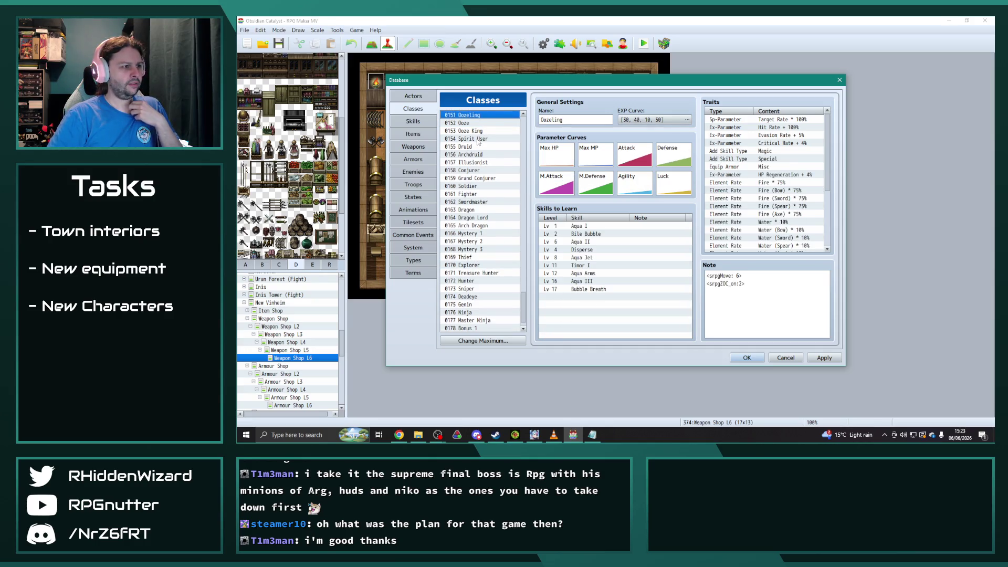
pyautogui.click(479, 139)
pyautogui.click(473, 163)
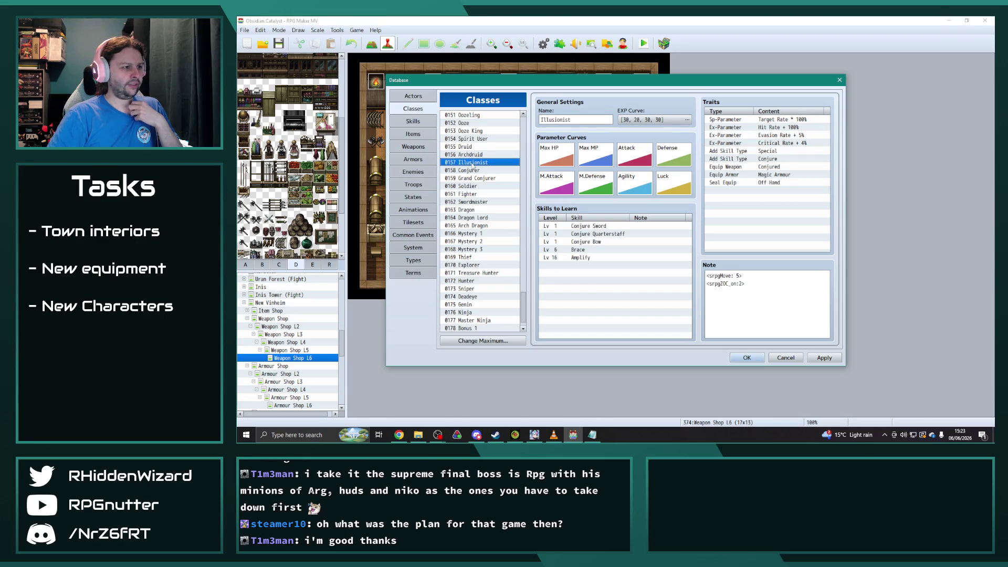
pyautogui.click(473, 187)
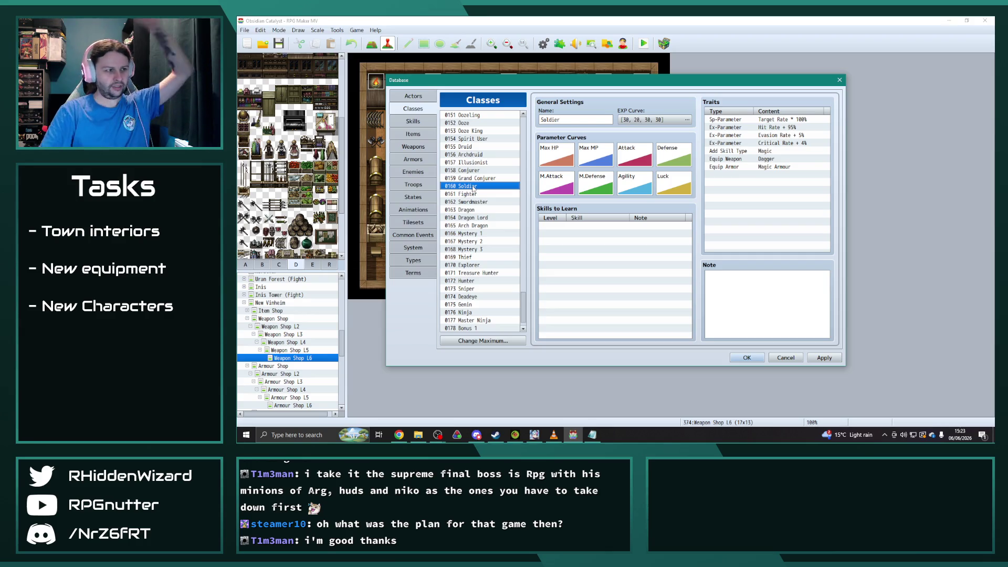
pyautogui.click(474, 210)
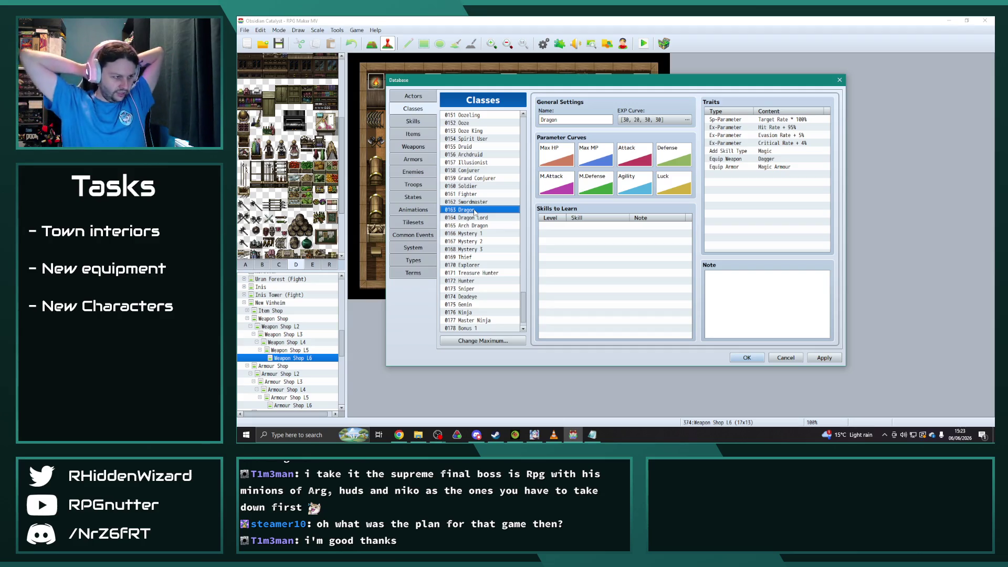
pyautogui.click(484, 234)
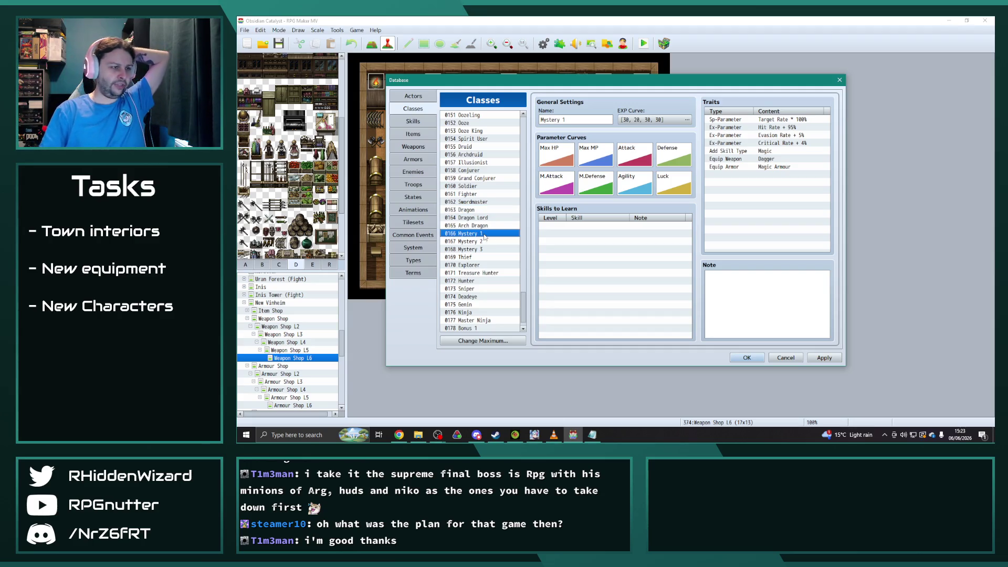
pyautogui.click(479, 257)
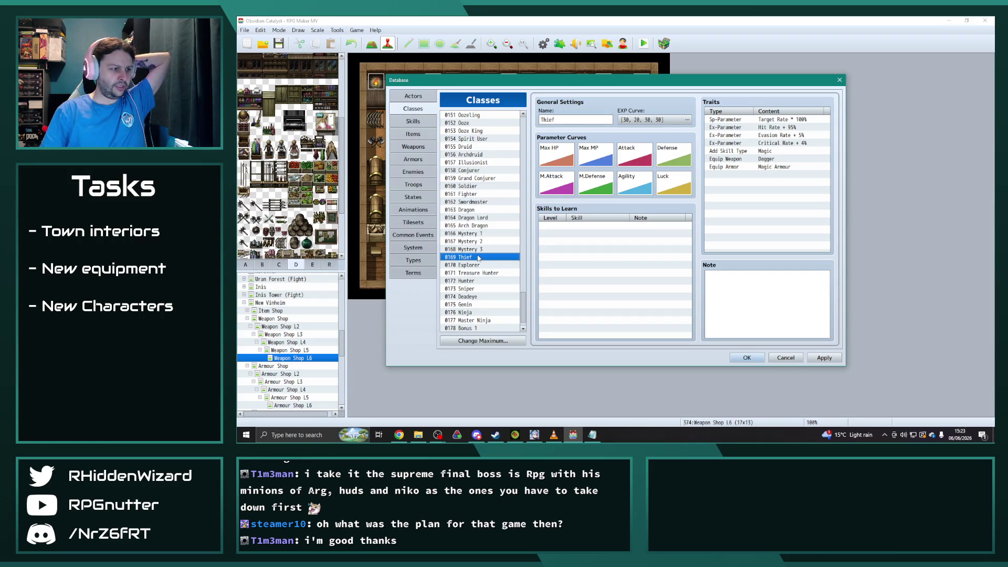
pyautogui.click(484, 282)
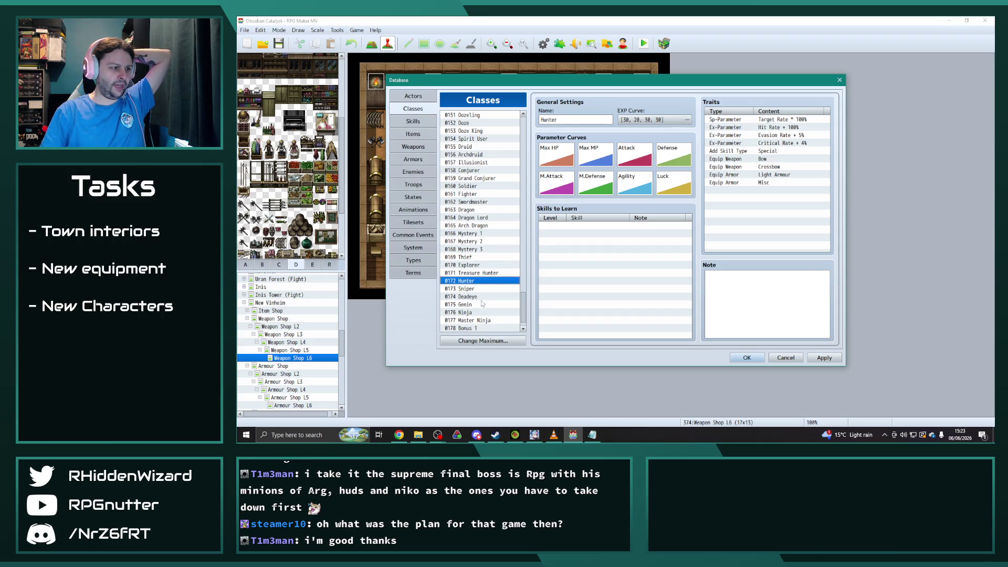
pyautogui.scroll(-1, 483, 305)
pyautogui.click(476, 288)
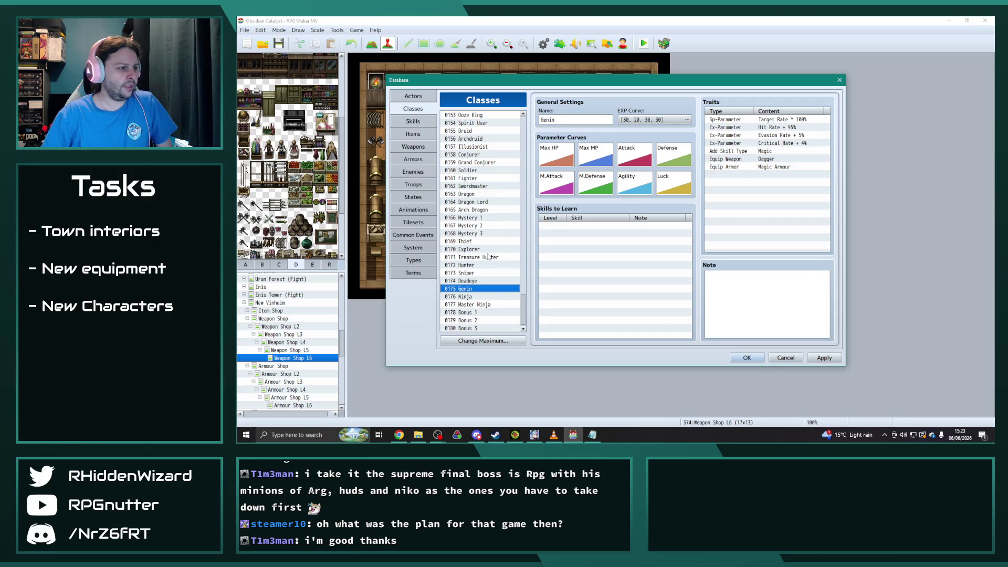
pyautogui.click(420, 97)
# Step: Rename actor 0052 to Lyle and set his class to Hunter
pyautogui.click(477, 265)
pyautogui.doubleClick(590, 118)
pyautogui.write('Lyle')
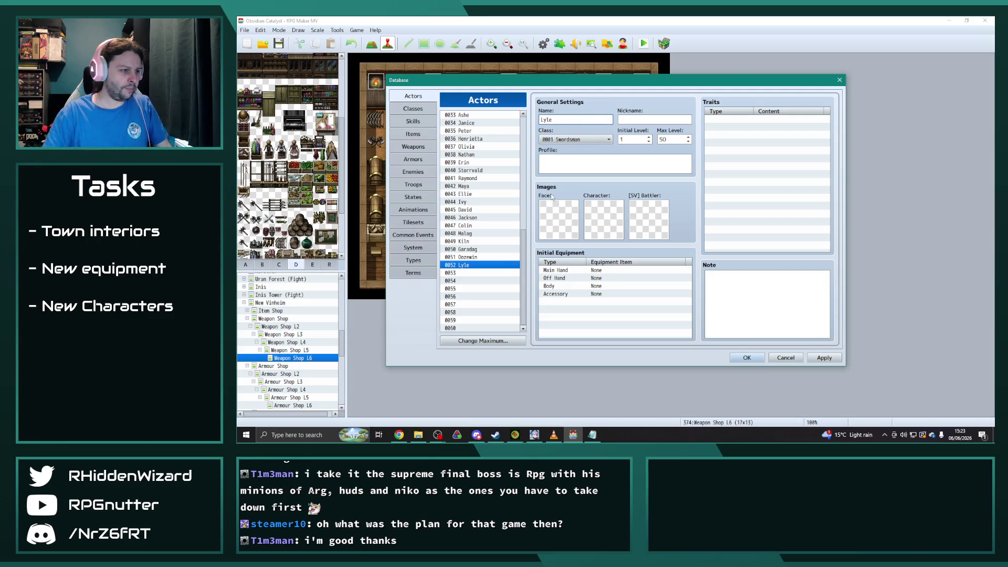
pyautogui.click(588, 141)
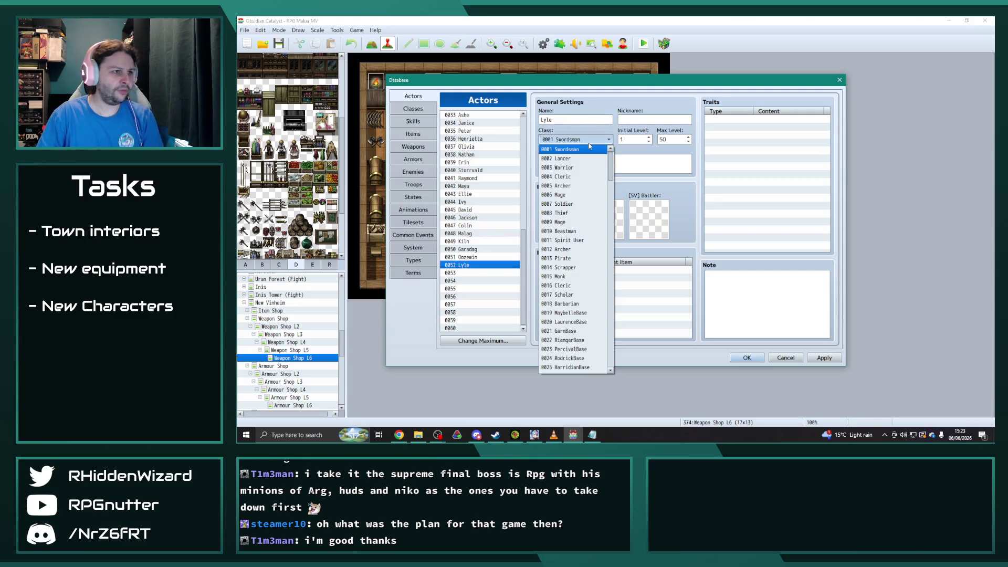
pyautogui.moveTo(611, 166); pyautogui.dragTo(610, 354)
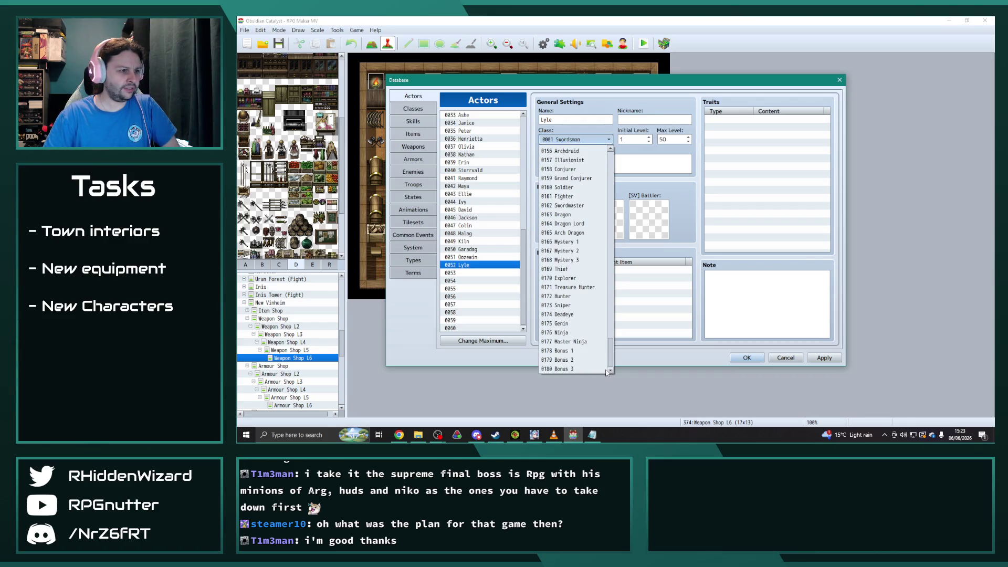
pyautogui.click(568, 297)
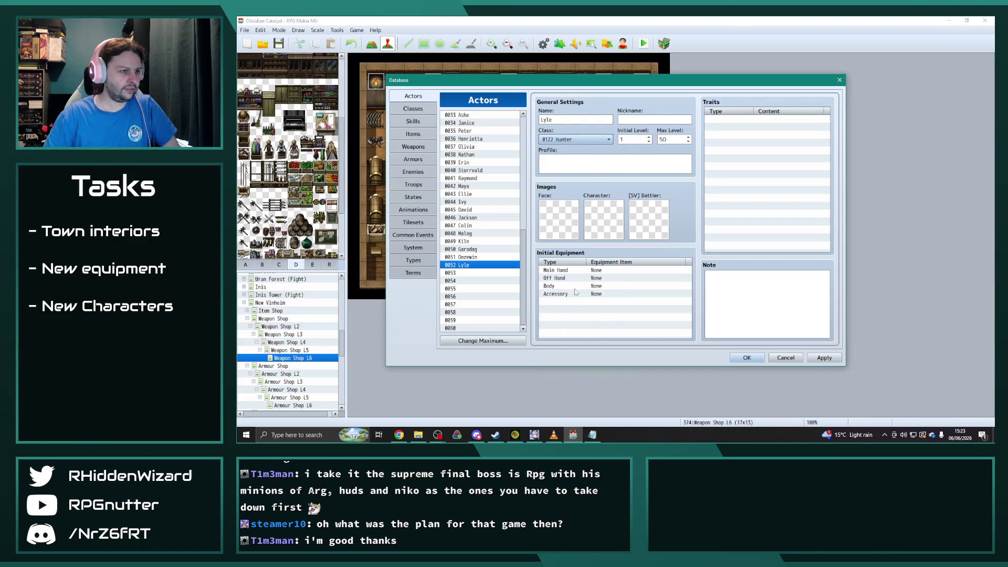
# Step: Compare Lyle with the Oozewin actor, then apply the changes and close the Database
pyautogui.click(477, 256)
pyautogui.click(472, 249)
pyautogui.press('Down')
pyautogui.press('Down')
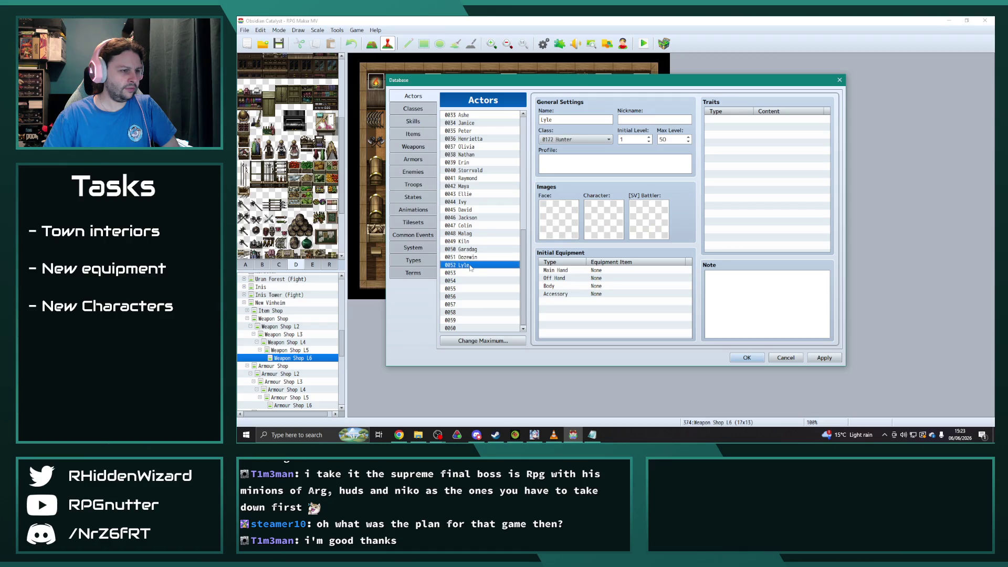
pyautogui.click(472, 249)
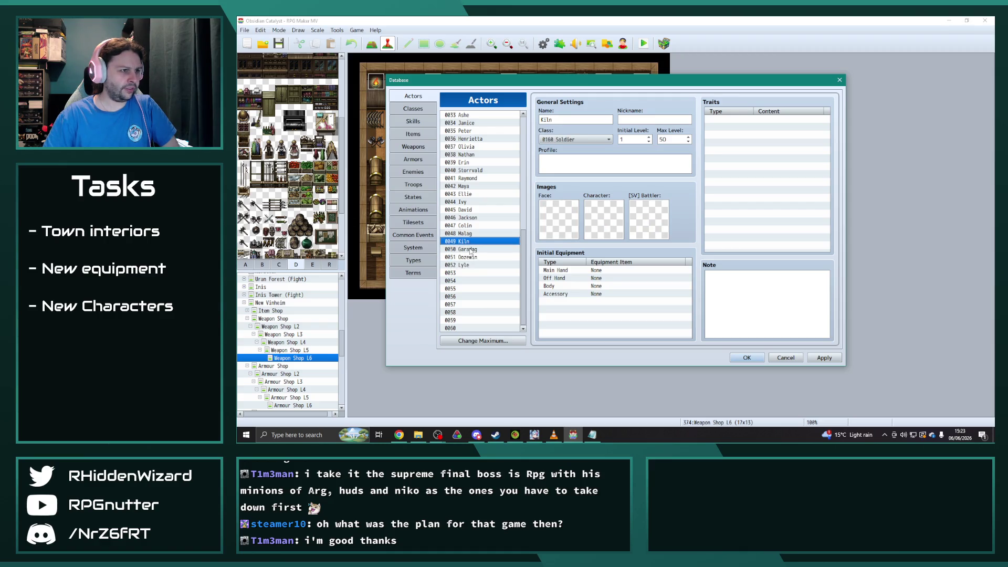
pyautogui.click(471, 257)
pyautogui.click(472, 265)
pyautogui.click(824, 357)
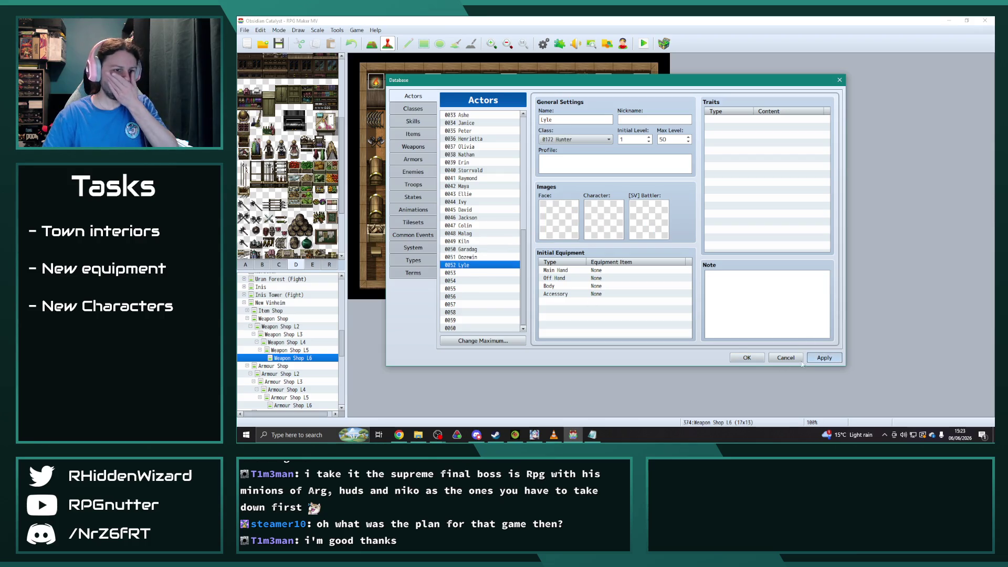
pyautogui.click(747, 358)
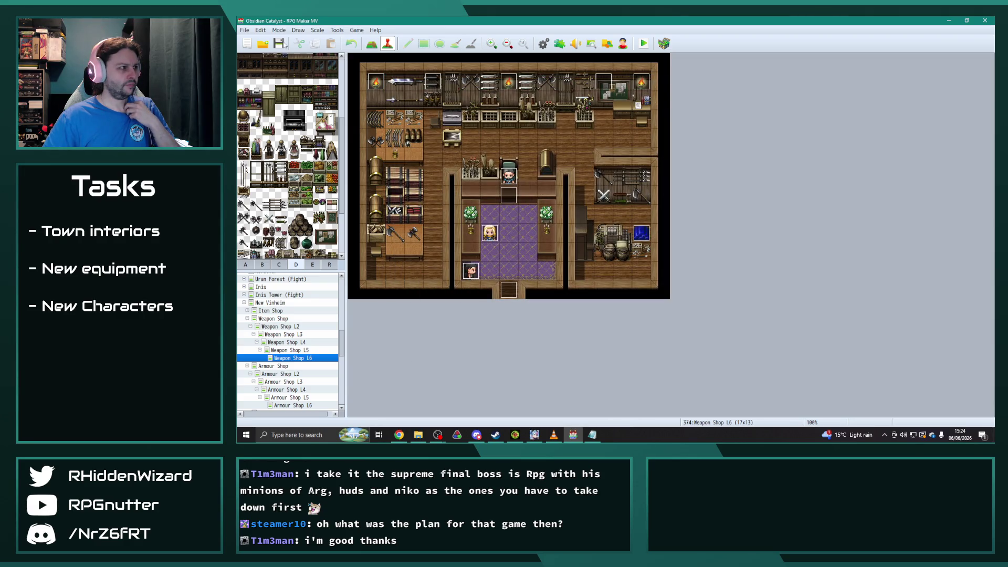
# Step: Save the project and switch over to Chrome
pyautogui.click(279, 44)
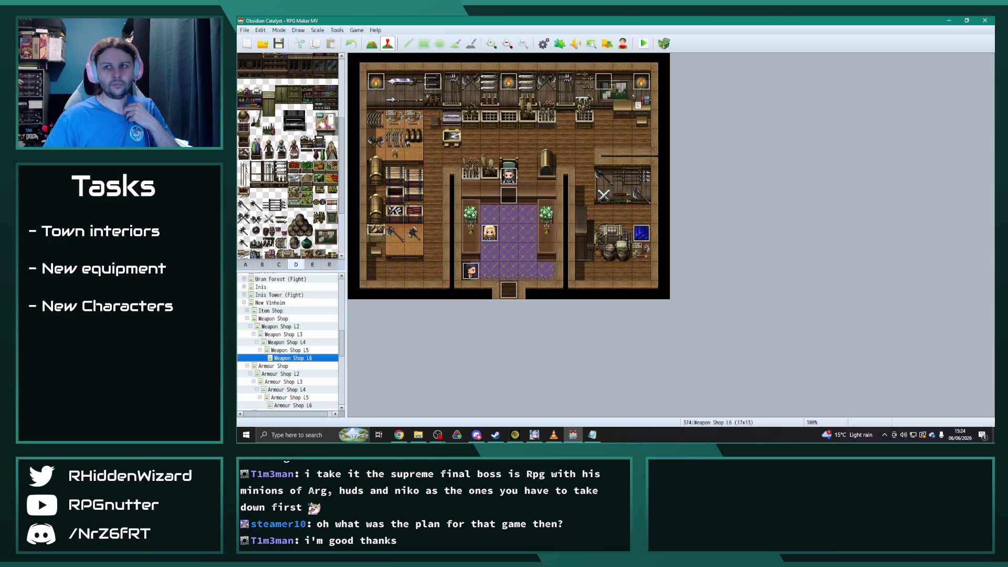
pyautogui.hotkey('alt', 'Tab')
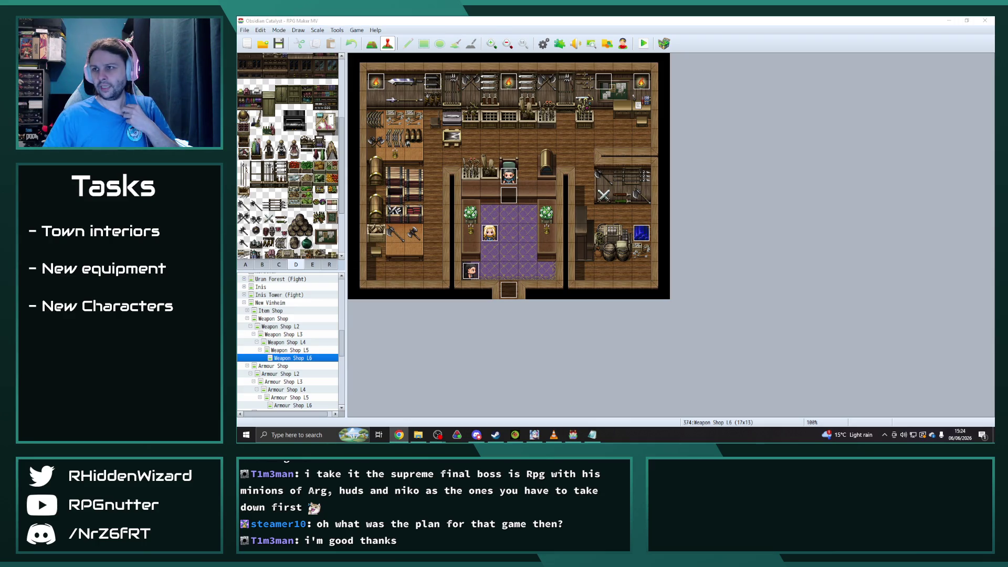
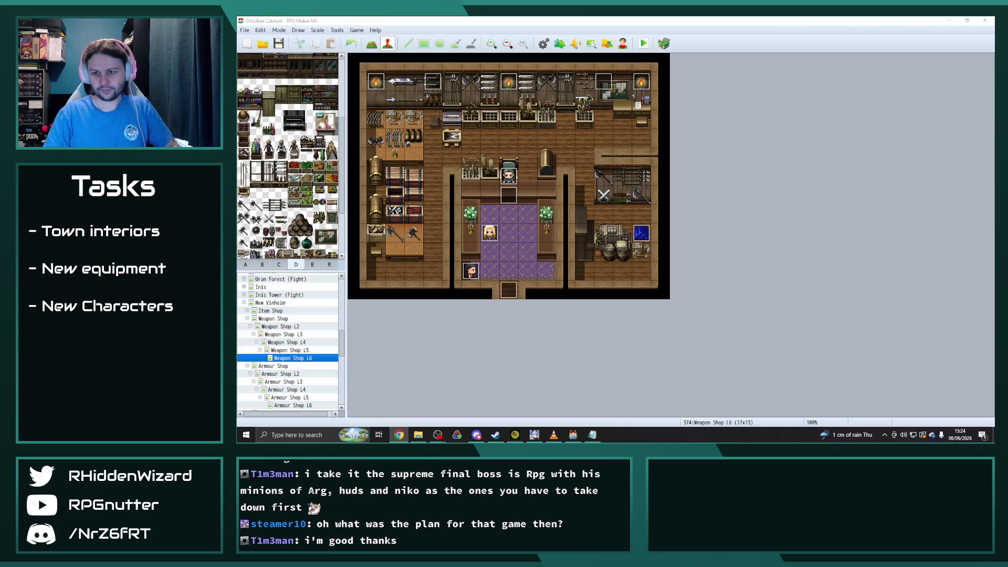
# Step: On Weapon Shop L4, duplicate Janice's page 2 as page 3, conditioned on switch 0725 C11IntroHQEnd
pyautogui.click(300, 344)
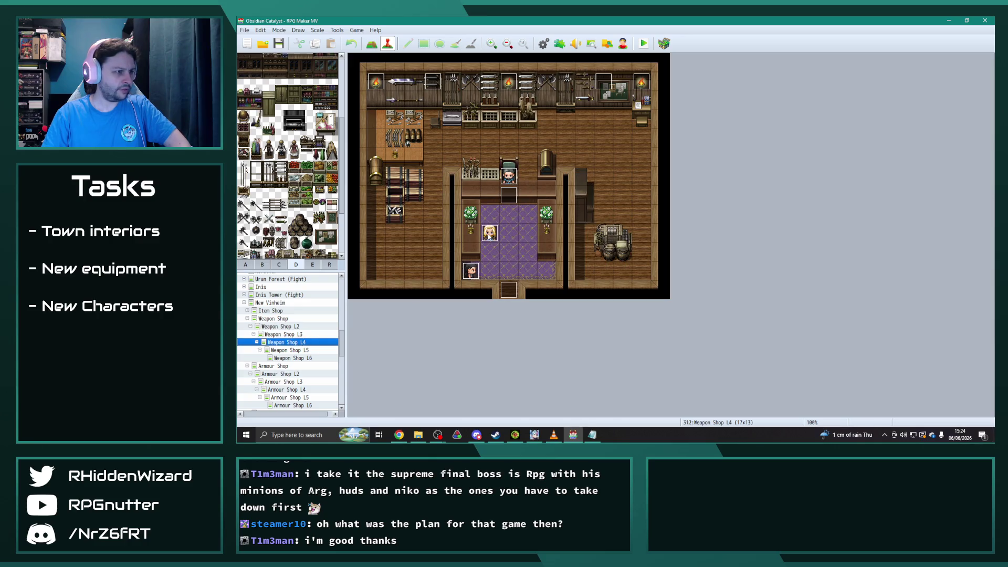
pyautogui.doubleClick(489, 233)
pyautogui.click(449, 117)
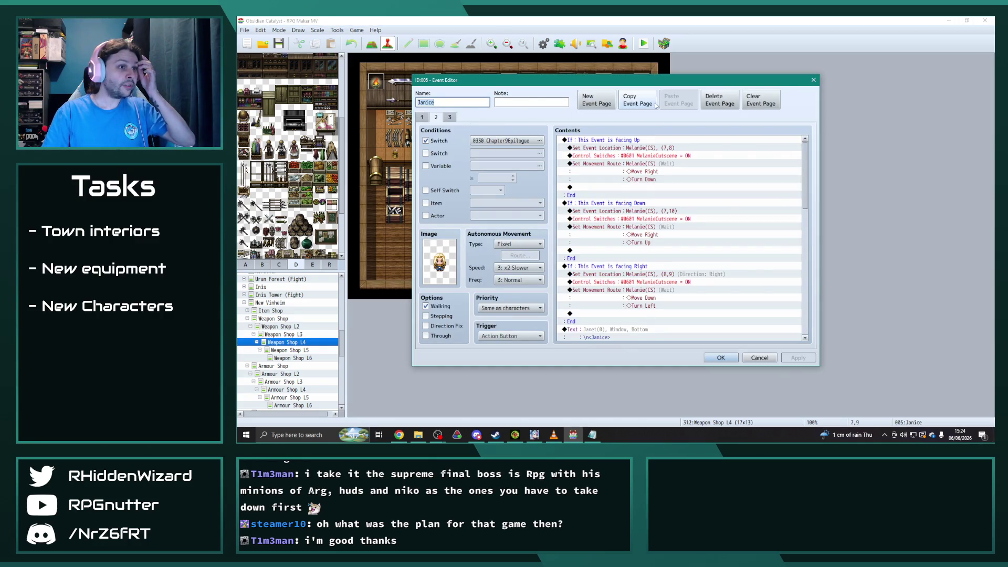
pyautogui.click(638, 100)
pyautogui.click(679, 100)
pyautogui.click(499, 141)
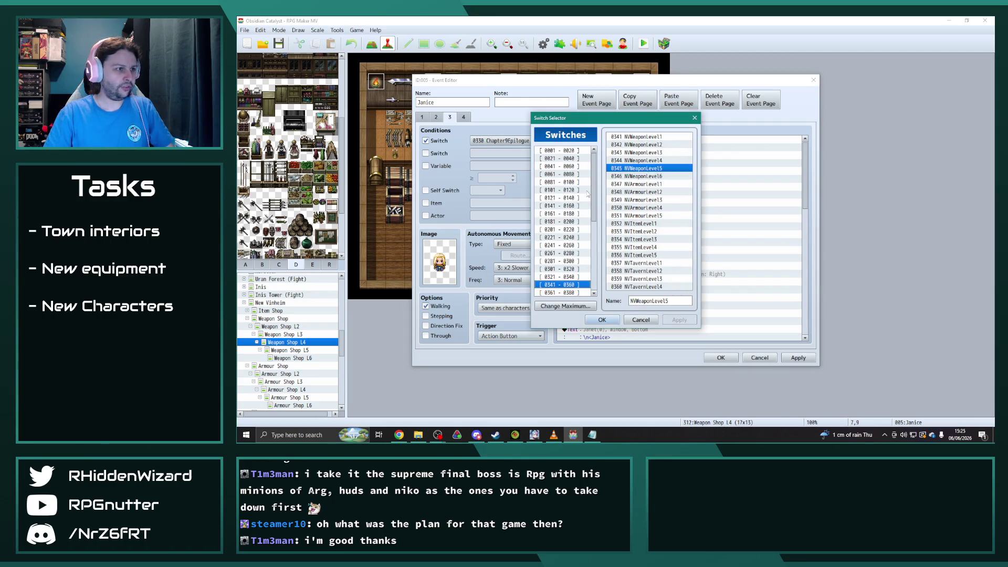
pyautogui.scroll(-6, 584, 294)
pyautogui.click(583, 293)
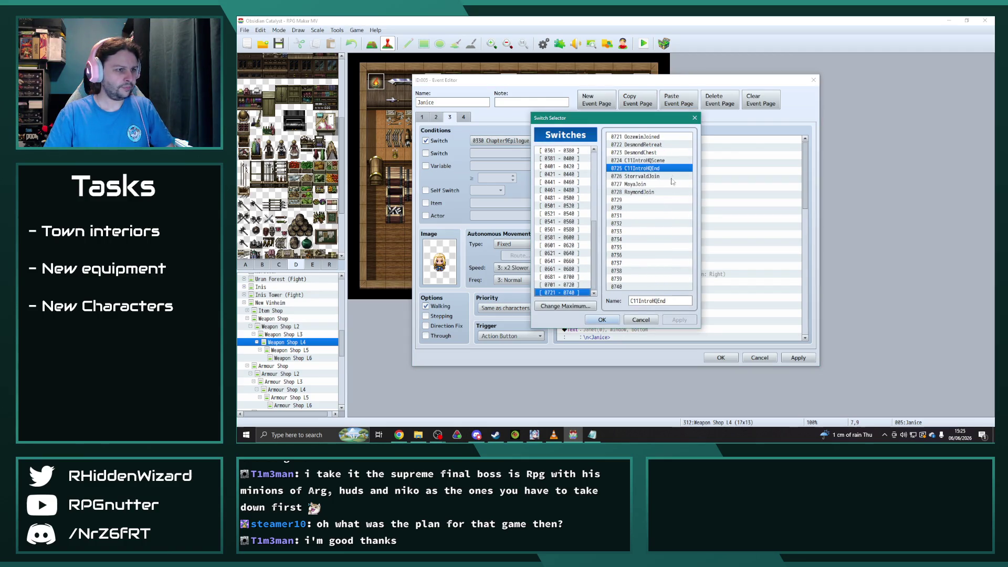
pyautogui.doubleClick(646, 169)
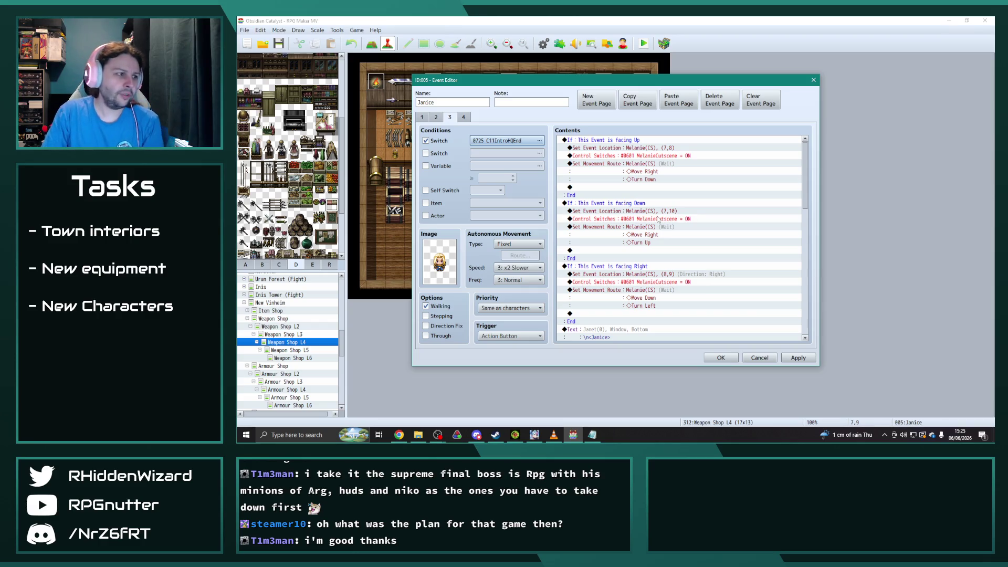
# Step: Change page 3's Quest Add command from quest 290 to 304
pyautogui.moveTo(807, 176); pyautogui.dragTo(807, 302)
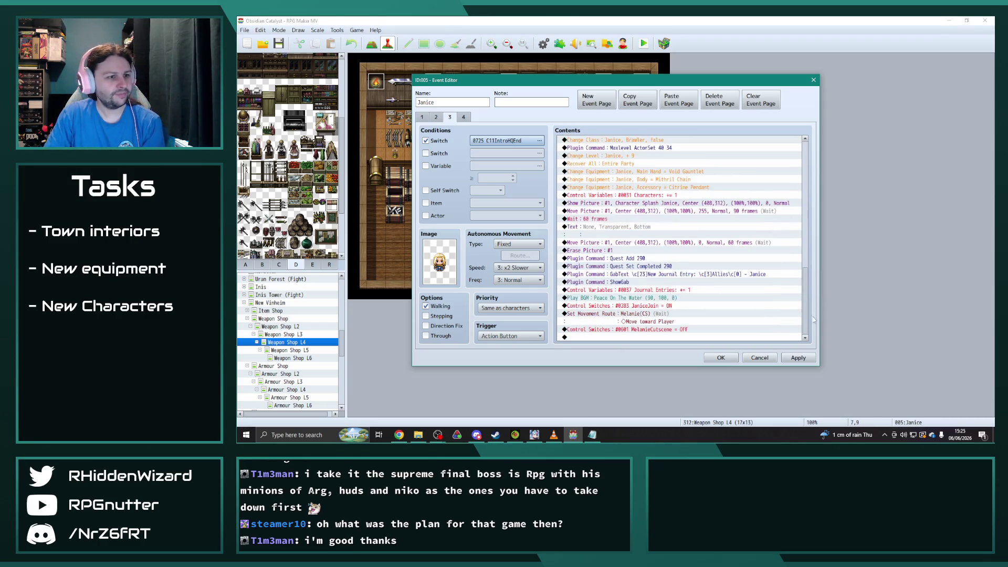
pyautogui.scroll(2, 651, 264)
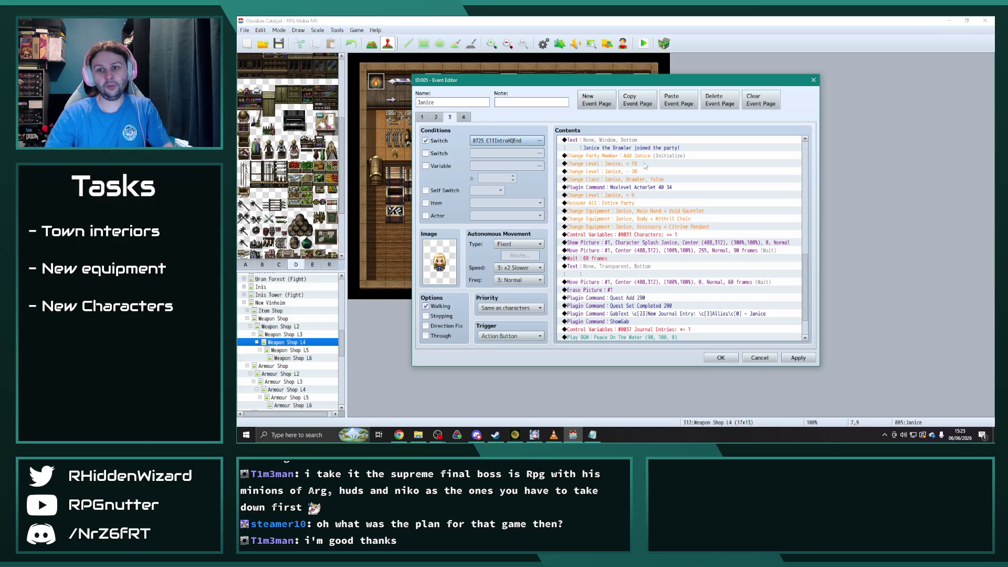
pyautogui.scroll(-1, 637, 225)
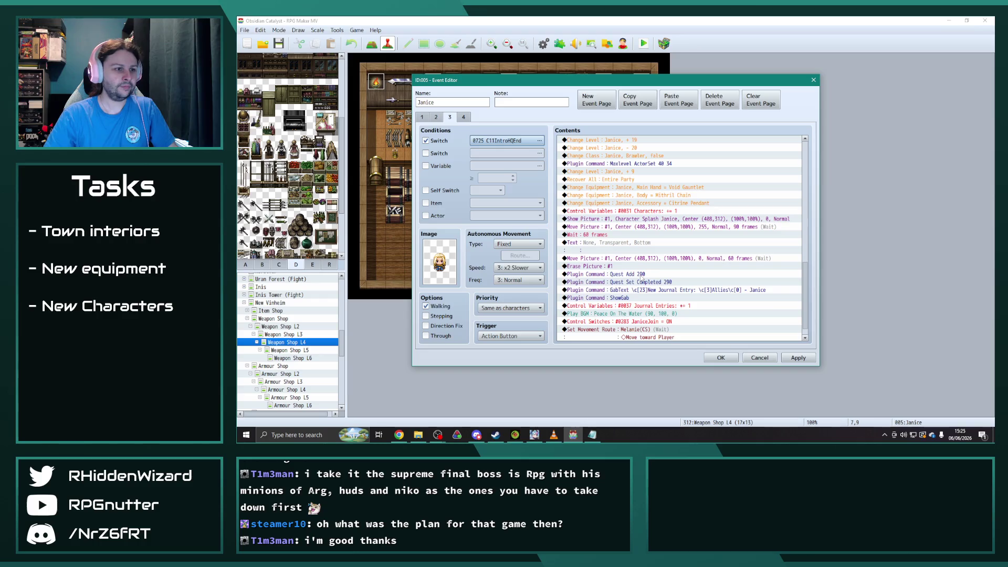
pyautogui.click(641, 275)
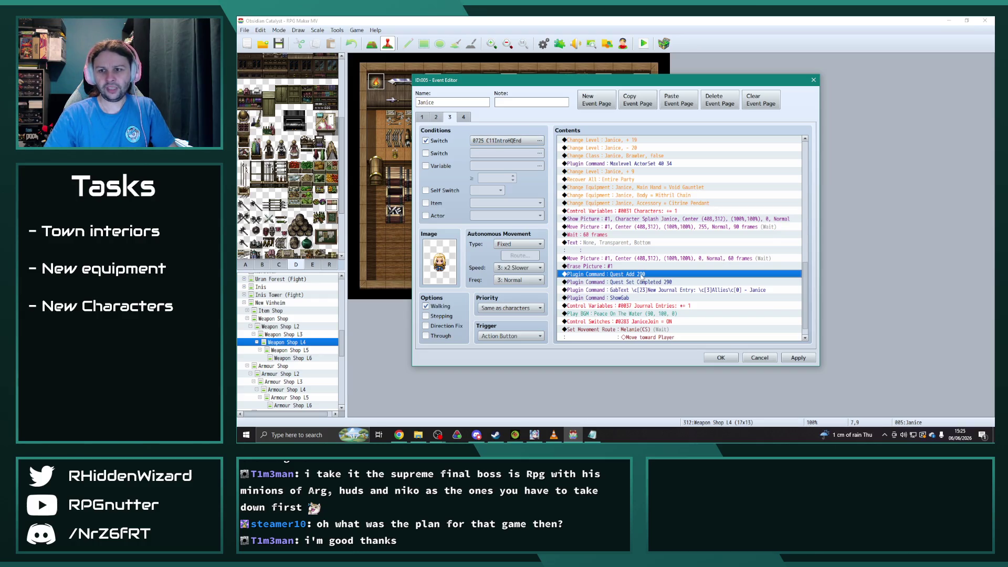
pyautogui.doubleClick(642, 276)
pyautogui.click(652, 231)
pyautogui.doubleClick(634, 231)
pyautogui.write('304')
pyautogui.click(691, 248)
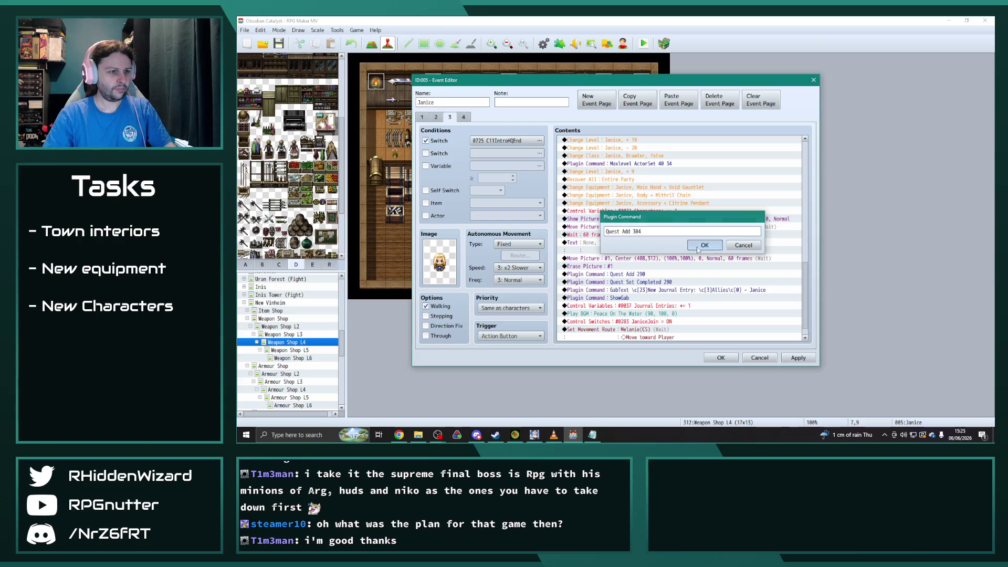
# Step: Change the Quest Set Completed command to quest 304 and save Janice's event
pyautogui.doubleClick(652, 283)
pyautogui.click(663, 232)
pyautogui.doubleClick(662, 231)
pyautogui.write('304')
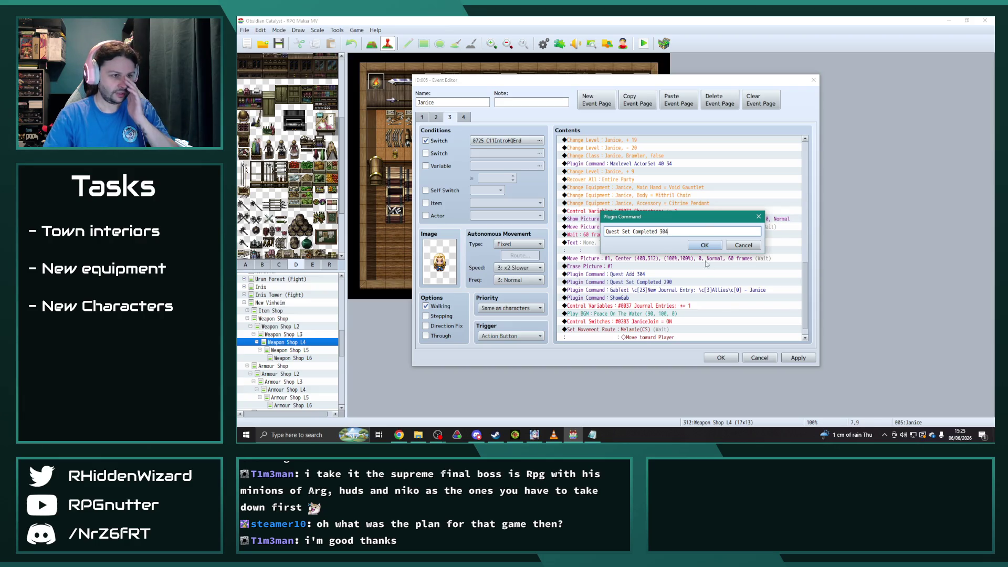
pyautogui.click(705, 245)
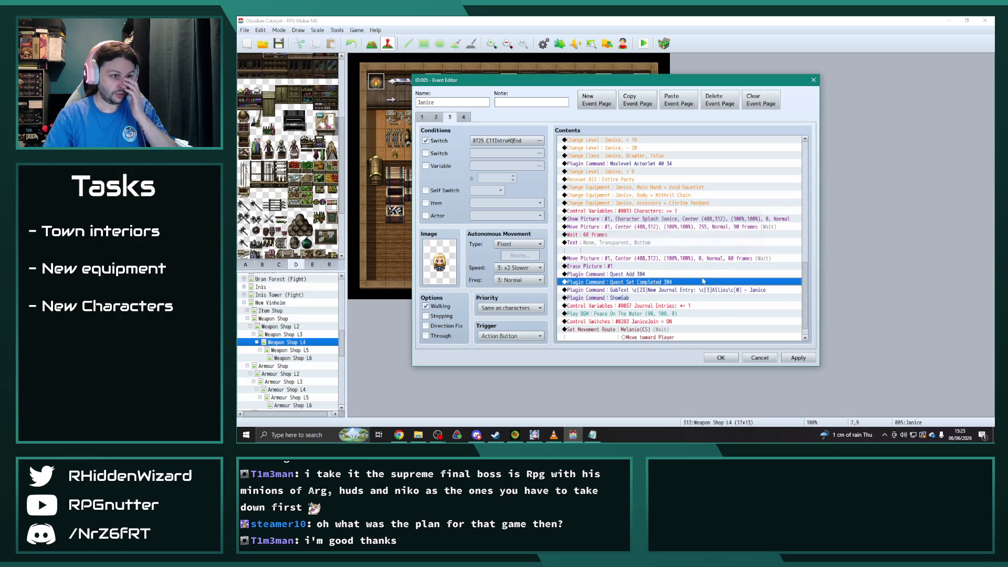
pyautogui.click(720, 360)
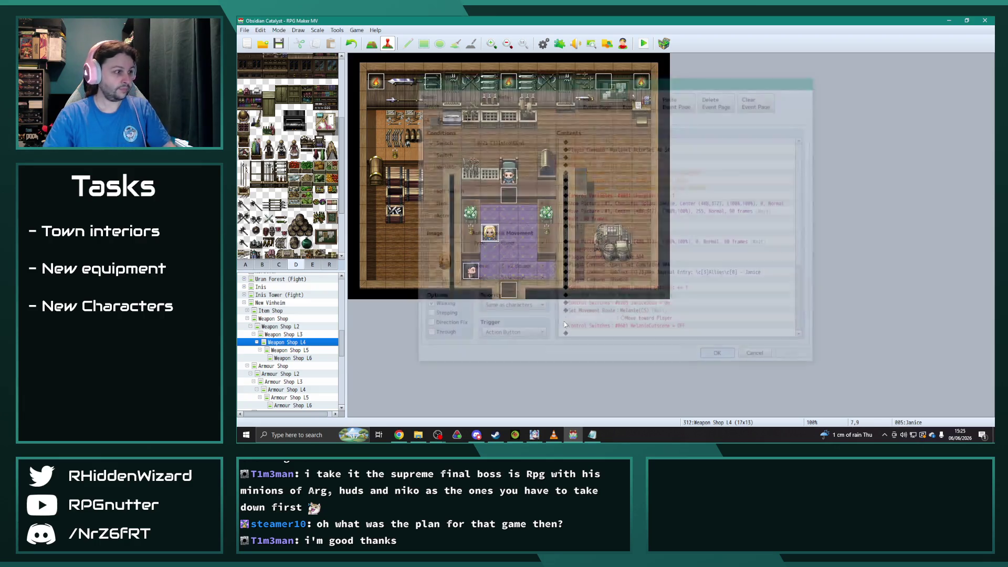
# Step: On Weapon Shop L5, duplicate Janice's page 2 as page 3, conditioned on switch 0725 C11IntroHQEnd
pyautogui.click(308, 351)
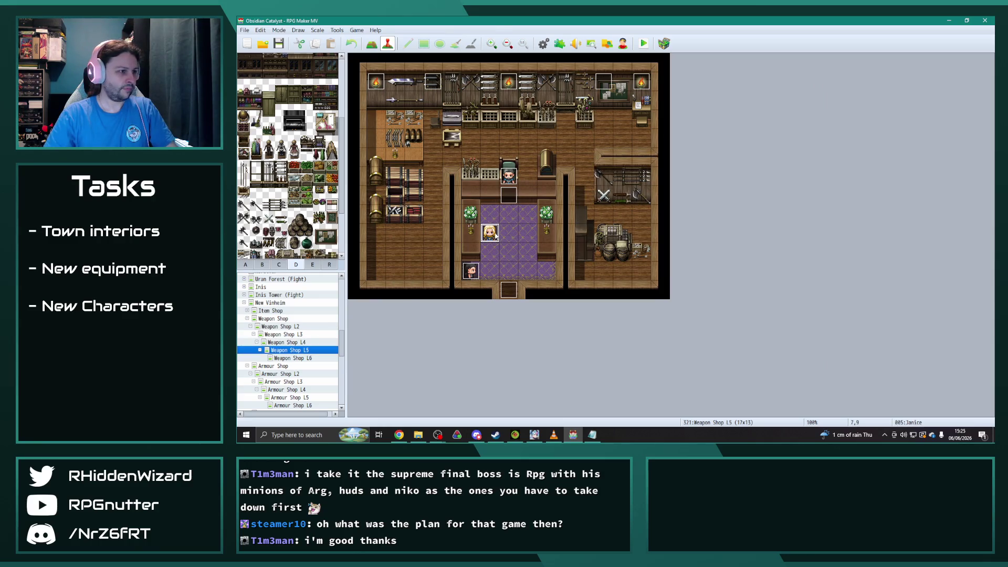
pyautogui.doubleClick(489, 233)
pyautogui.click(436, 117)
pyautogui.click(638, 100)
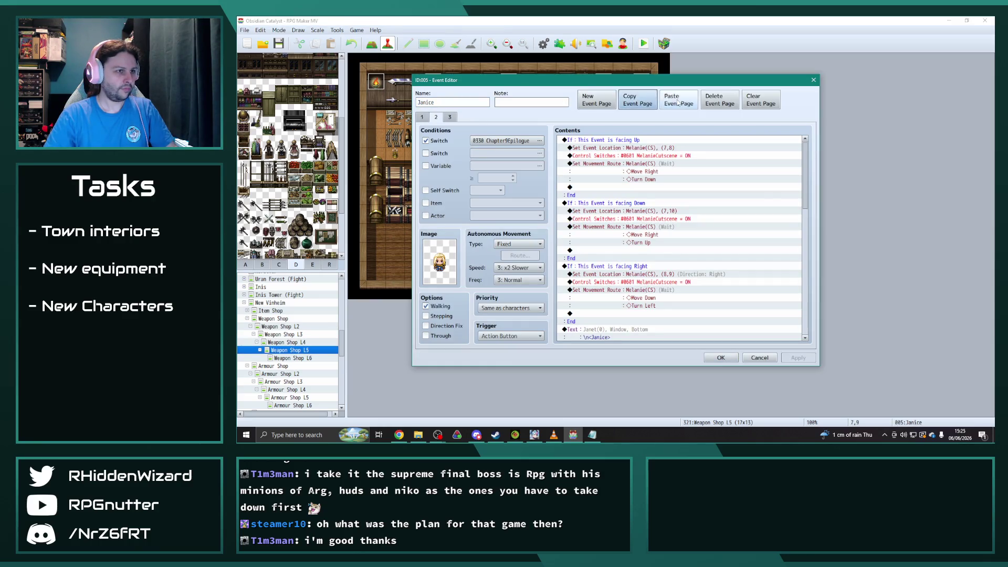
pyautogui.click(679, 100)
pyautogui.click(528, 142)
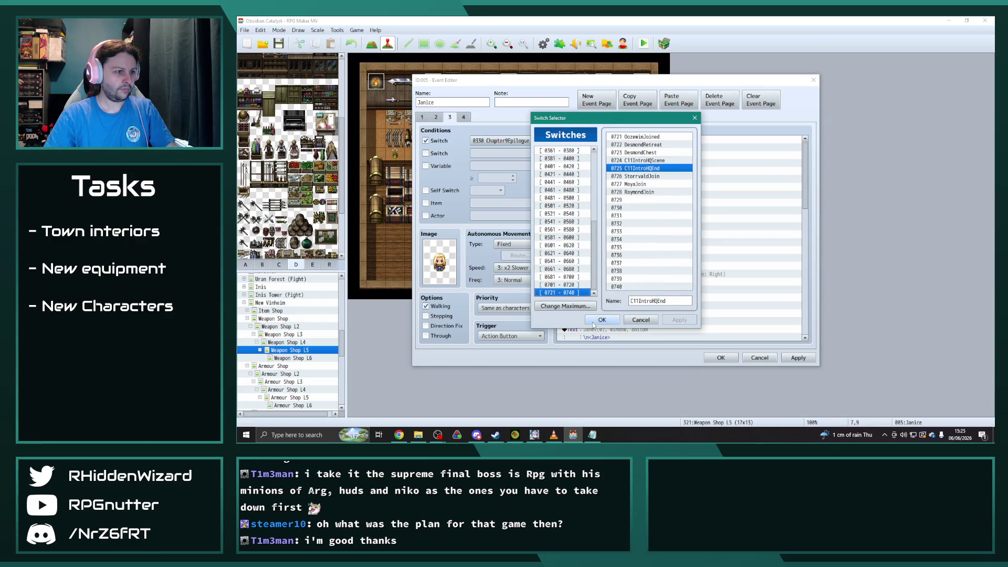
pyautogui.click(604, 320)
# Step: Change page 3's Quest Add command from quest 290 to 304
pyautogui.scroll(-3, 796, 201)
pyautogui.scroll(-10, 796, 201)
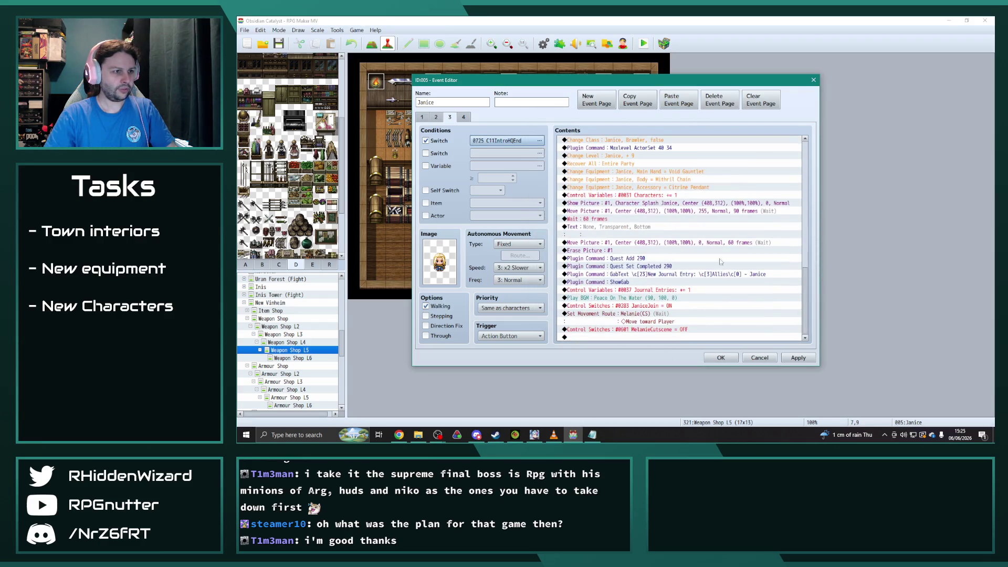
pyautogui.doubleClick(636, 257)
pyautogui.press('BackSpace')
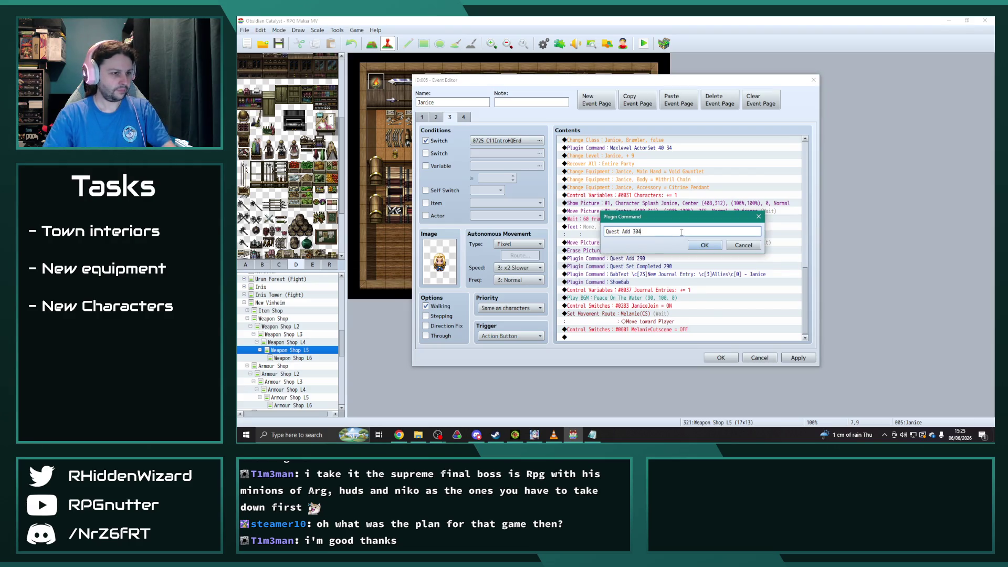
pyautogui.click(704, 245)
# Step: Set Quest Set Completed to quest 304, apply and close the event, then open Weapon Shop L6
pyautogui.doubleClick(630, 274)
pyautogui.click(662, 232)
pyautogui.doubleClick(662, 231)
pyautogui.write('3')
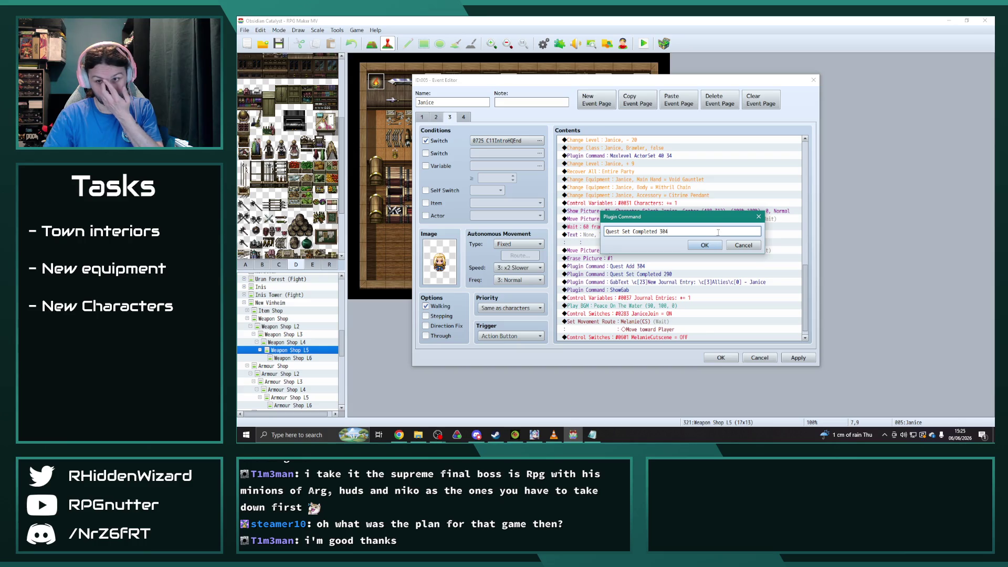
pyautogui.click(704, 245)
pyautogui.click(798, 357)
pyautogui.click(721, 358)
pyautogui.click(292, 358)
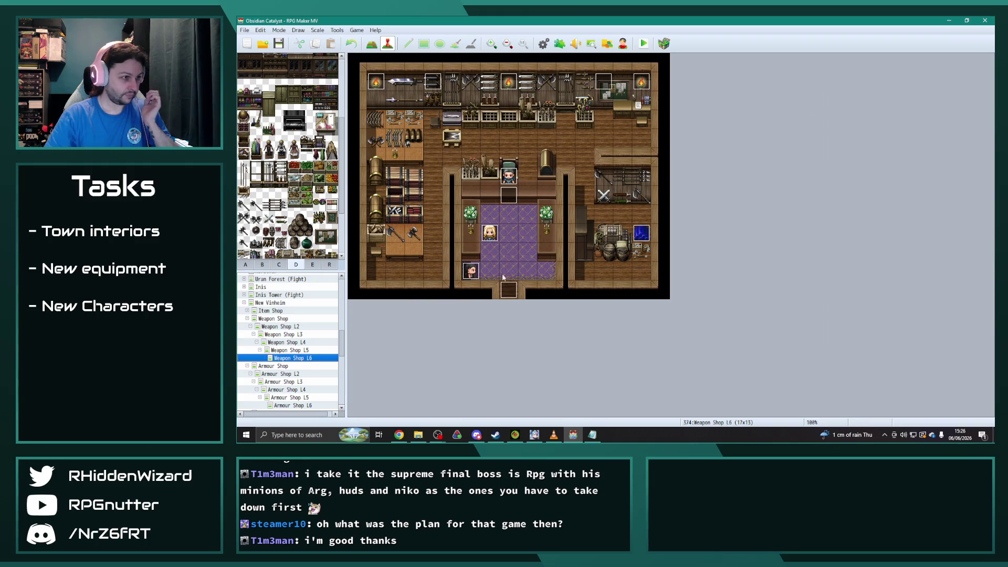
# Step: Duplicate Janice's page 2 as page 3, conditioned on switch 0725 C11IntroHQEnd
pyautogui.doubleClick(491, 232)
pyautogui.click(637, 100)
pyautogui.click(678, 100)
pyautogui.click(539, 141)
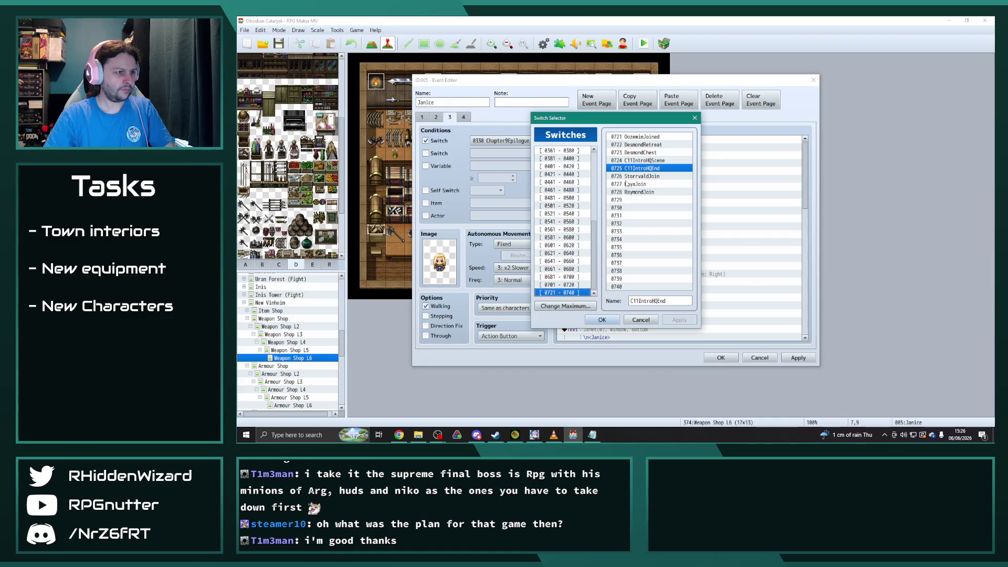
pyautogui.click(599, 323)
# Step: Change page 3's Quest Add command from quest 290 to 304
pyautogui.scroll(-15, 802, 171)
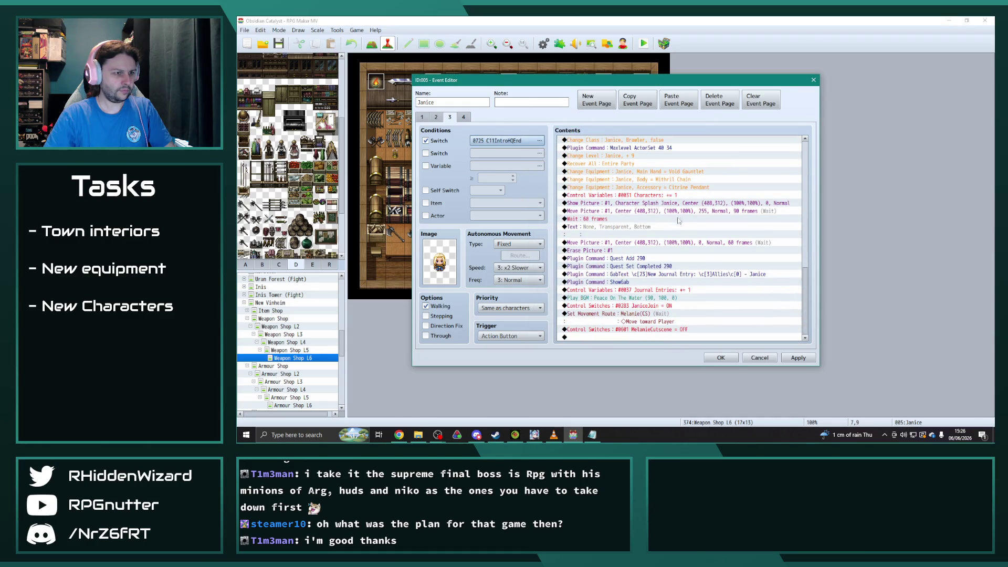
pyautogui.click(651, 260)
pyautogui.doubleClick(651, 259)
pyautogui.click(640, 231)
pyautogui.press('BackSpace')
pyautogui.press('BackSpace')
pyautogui.press('BackSpace')
pyautogui.write('34')
pyautogui.press('Return')
# Step: Set Quest Set Completed to quest 304, save the event, then open the Armour Shop L6 map
pyautogui.press('Down')
pyautogui.press('Return')
pyautogui.click(673, 232)
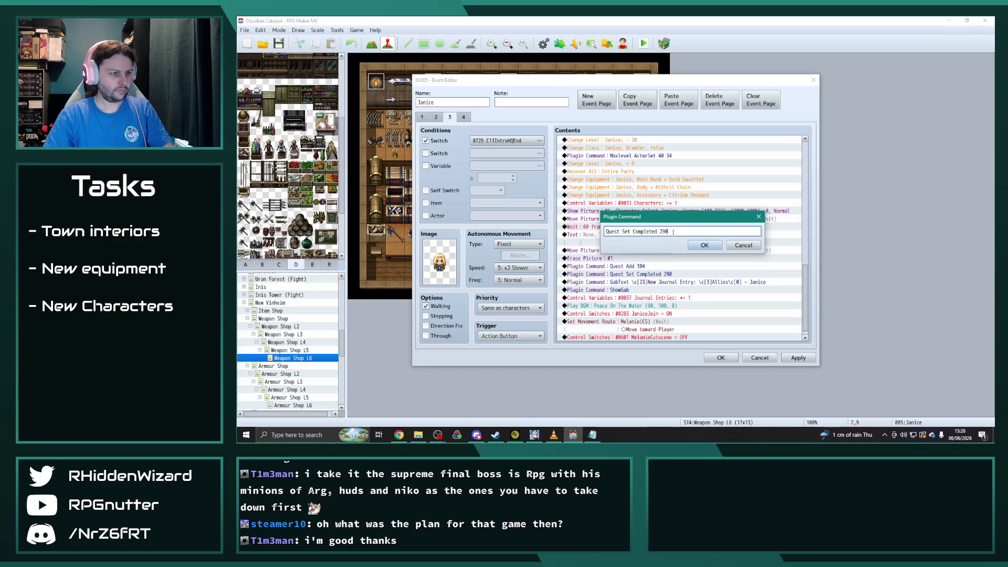
pyautogui.doubleClick(696, 231)
pyautogui.write('304')
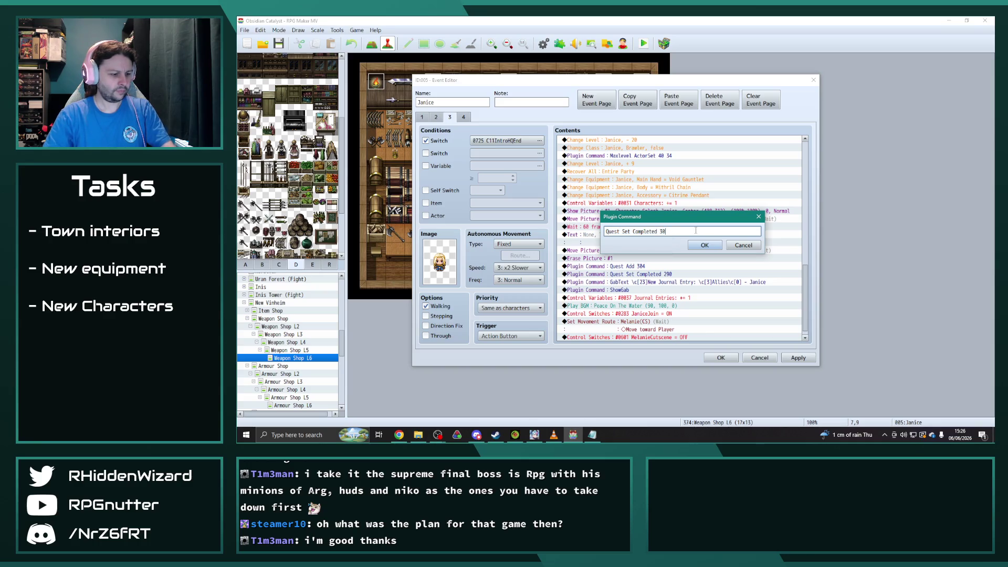
pyautogui.click(704, 245)
pyautogui.click(798, 358)
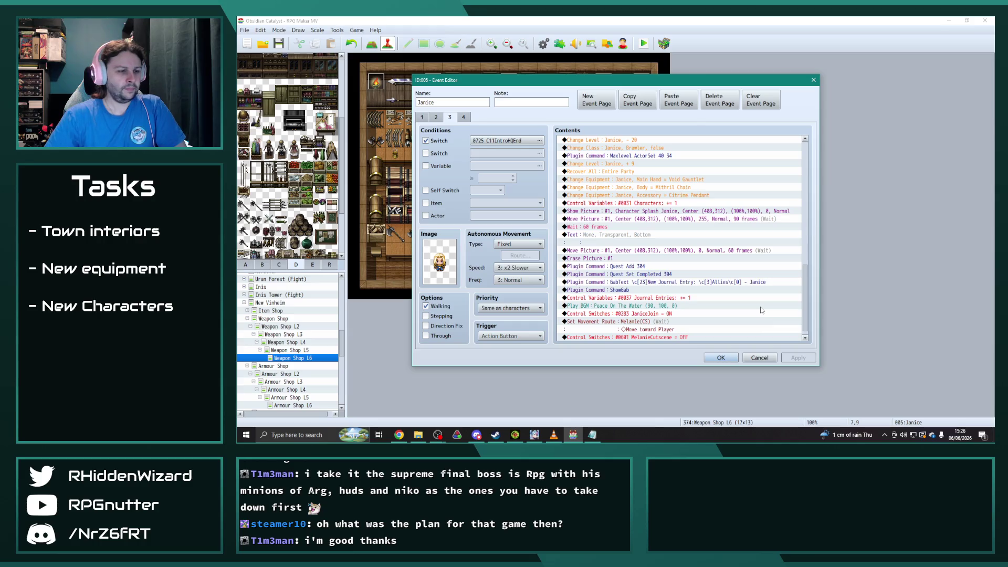
pyautogui.click(722, 358)
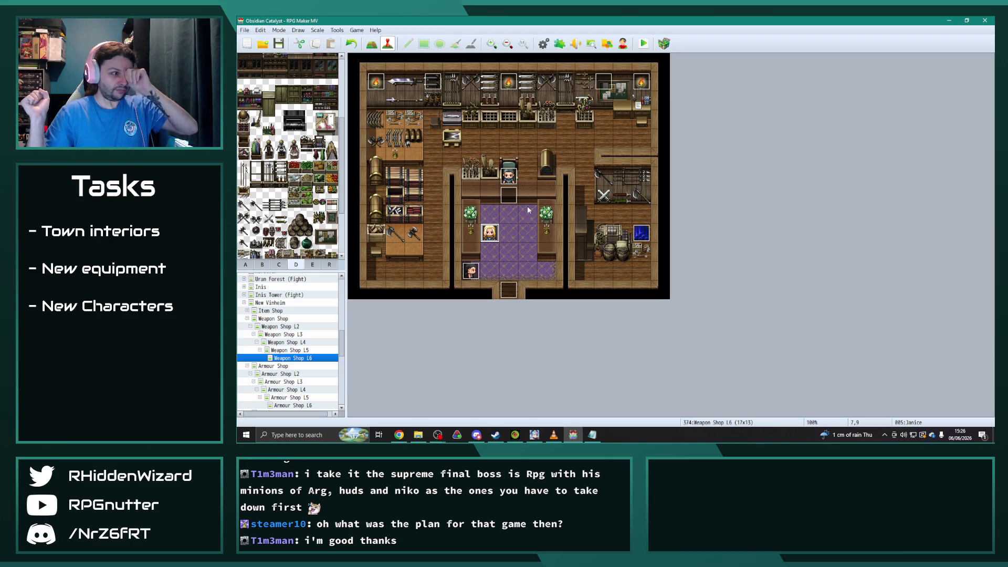
pyautogui.click(301, 405)
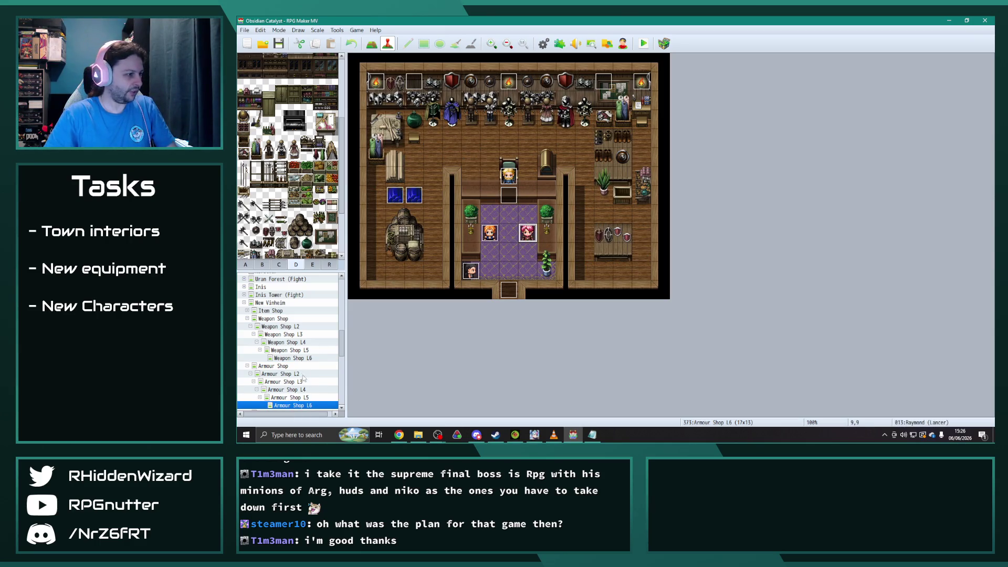
# Step: Rename the Raymond (Lancer) event to Lyle
pyautogui.click(301, 358)
pyautogui.click(533, 254)
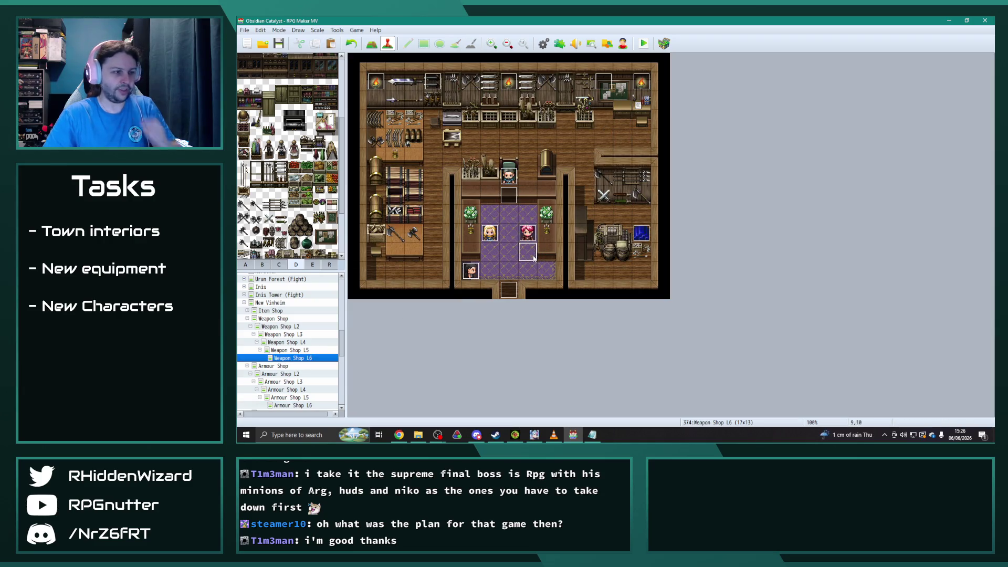
pyautogui.doubleClick(528, 232)
pyautogui.doubleClick(438, 102)
pyautogui.write('Lyle (Lancer')
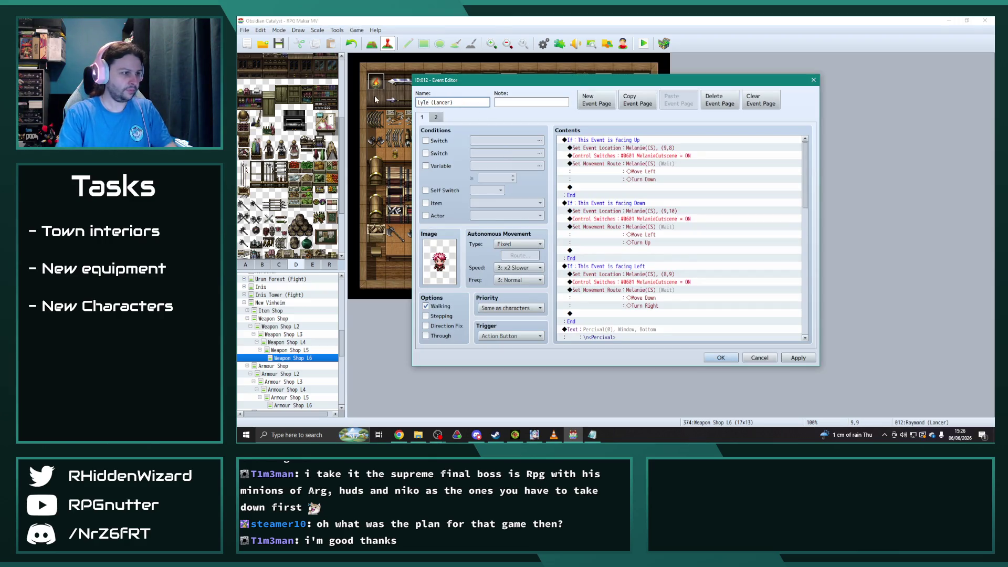
pyautogui.hotkey('shift', 'End')
pyautogui.press('Delete')
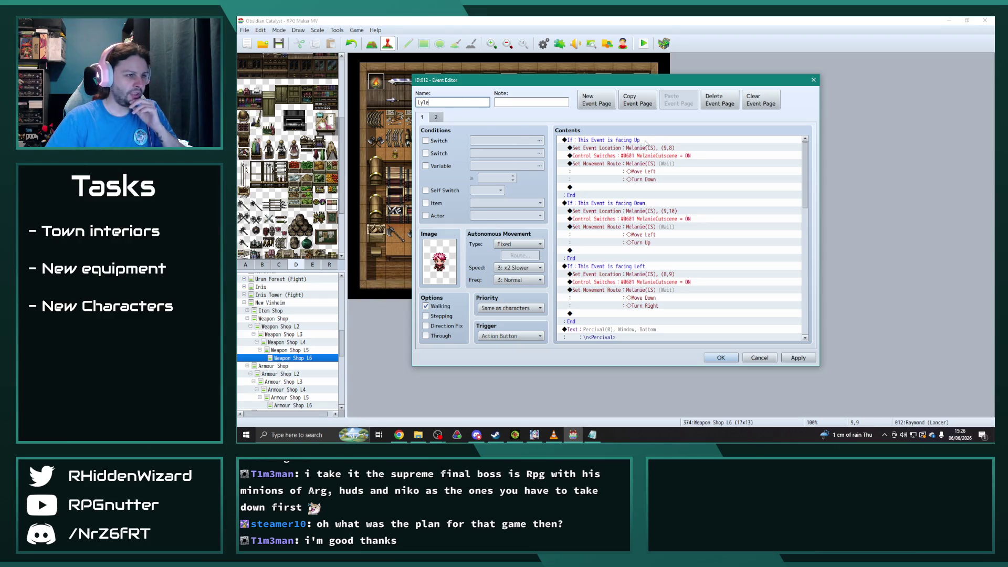
# Step: Keep the location command unchanged and make the join message read 'Lyle the Sniper joined the party!'
pyautogui.doubleClick(646, 148)
pyautogui.click(713, 209)
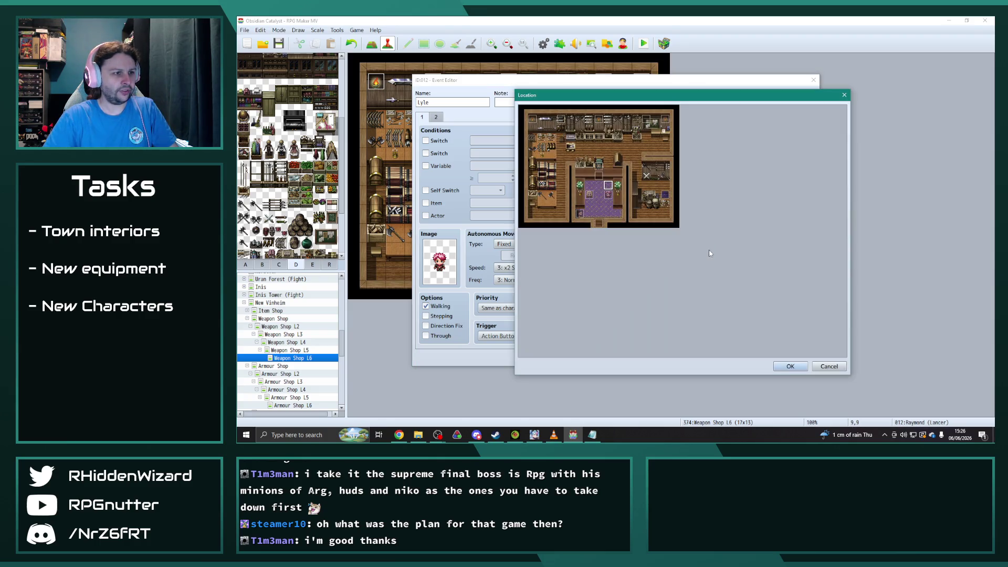
pyautogui.click(790, 365)
pyautogui.click(730, 284)
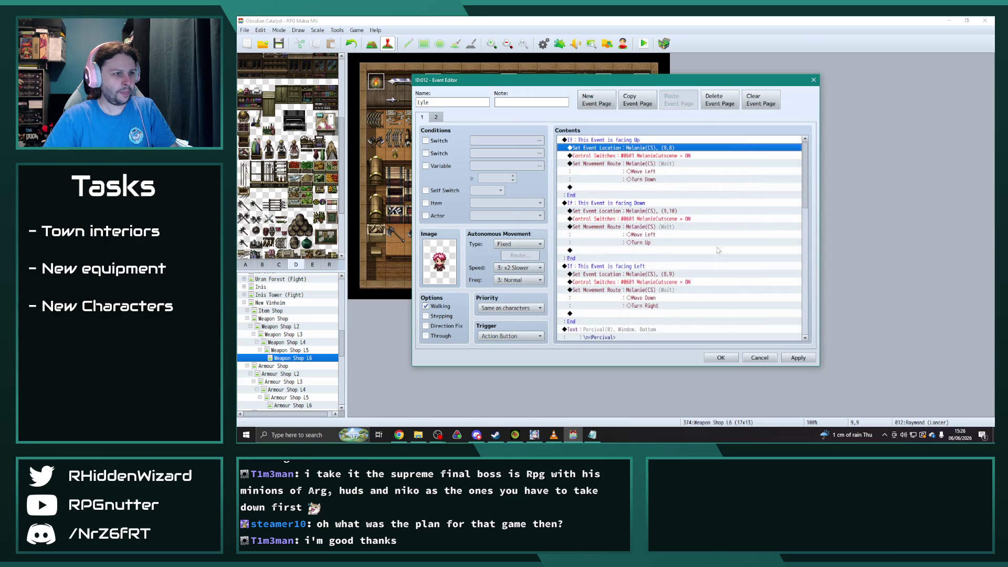
pyautogui.scroll(-10, 695, 272)
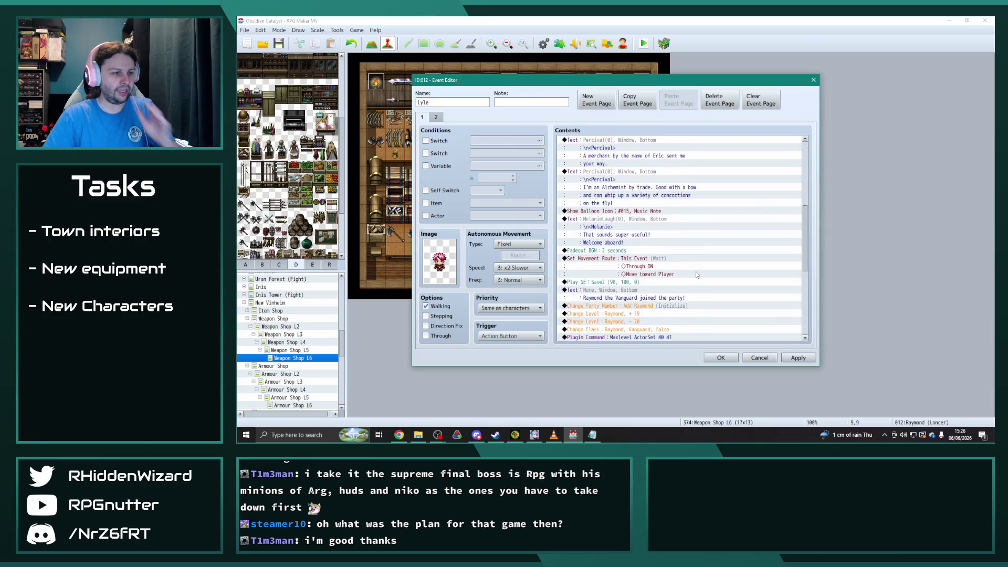
pyautogui.doubleClick(657, 245)
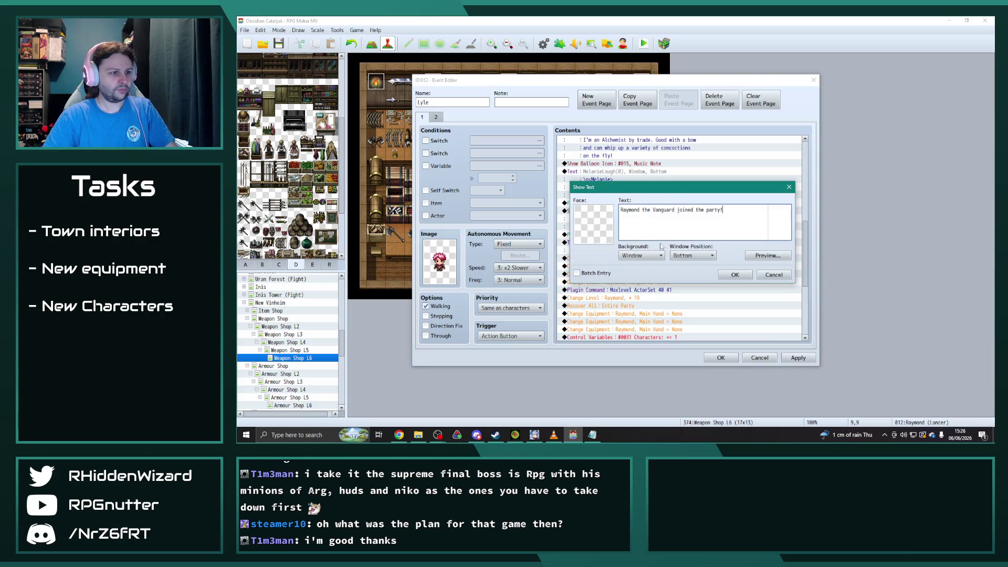
pyautogui.moveTo(676, 209); pyautogui.dragTo(548, 209)
pyautogui.write('Lyle')
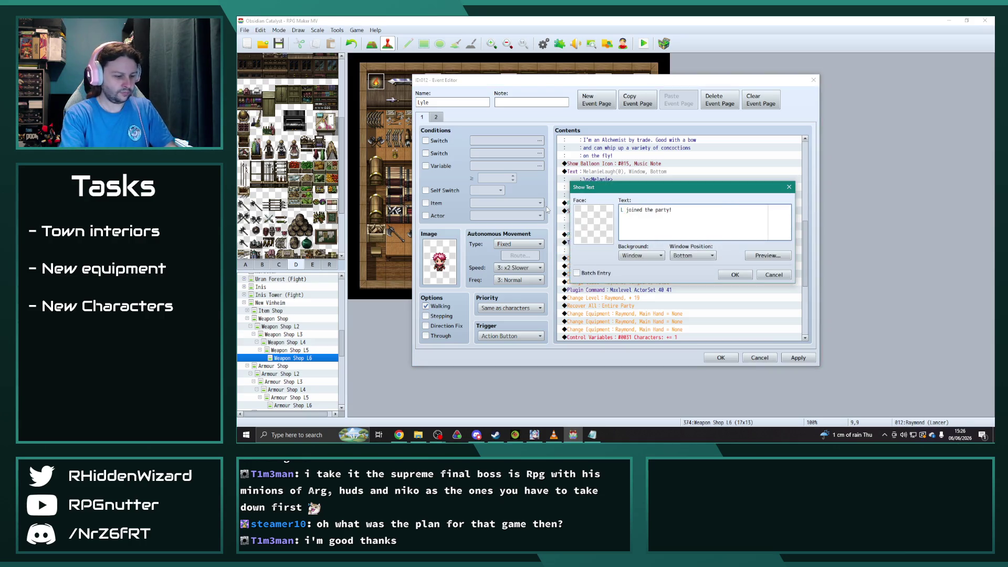
pyautogui.write(' the Sniper')
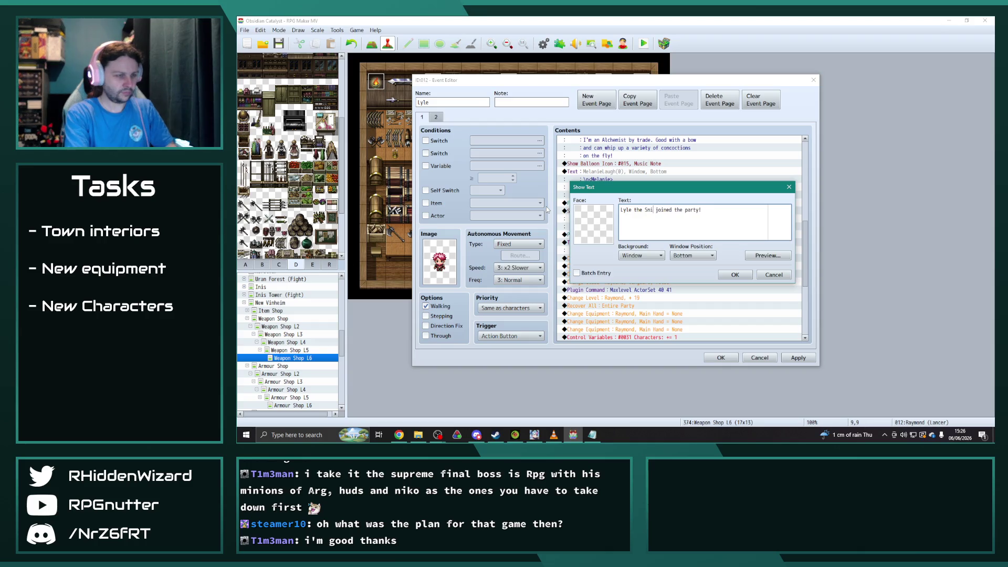
pyautogui.click(734, 275)
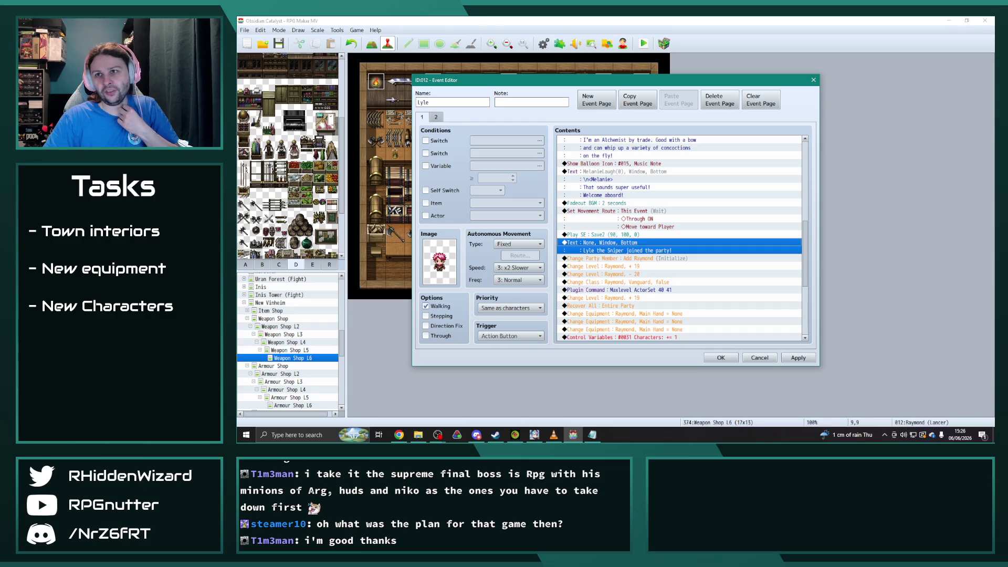
# Step: Close the Lyle event editor and open the Database on the Actors list
pyautogui.hotkey('alt', 'Tab')
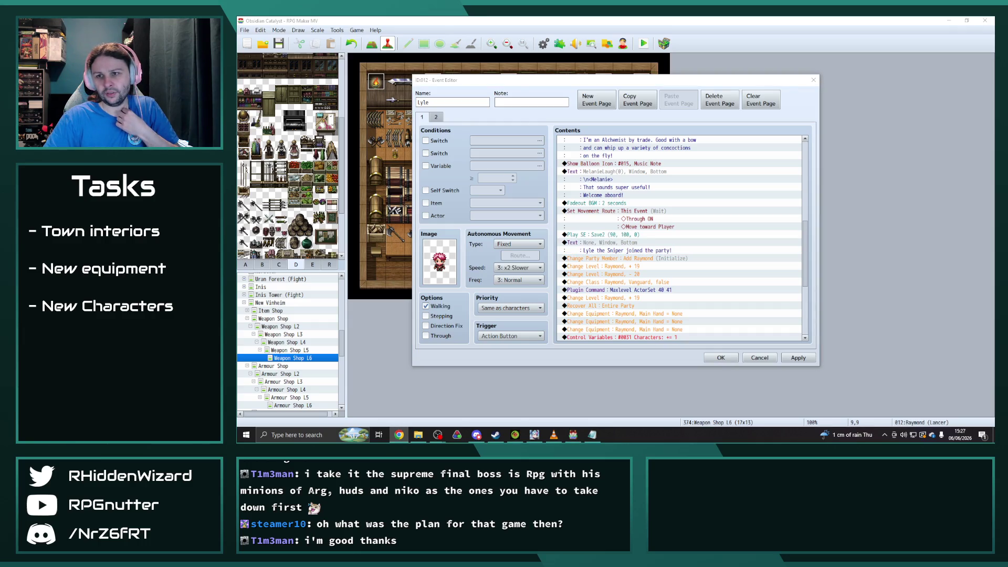
pyautogui.hotkey('alt', 'Tab')
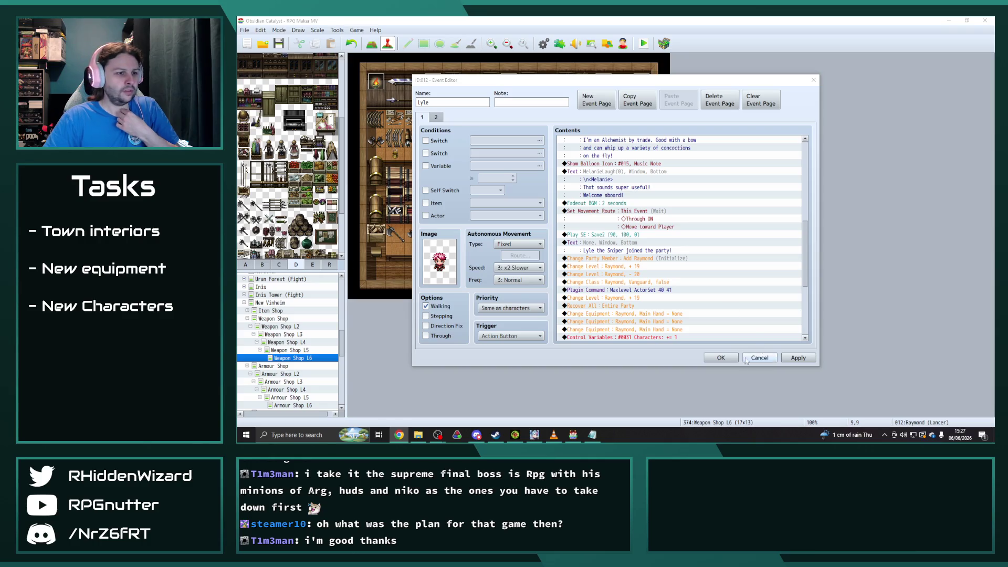
pyautogui.press('Return')
pyautogui.click(544, 43)
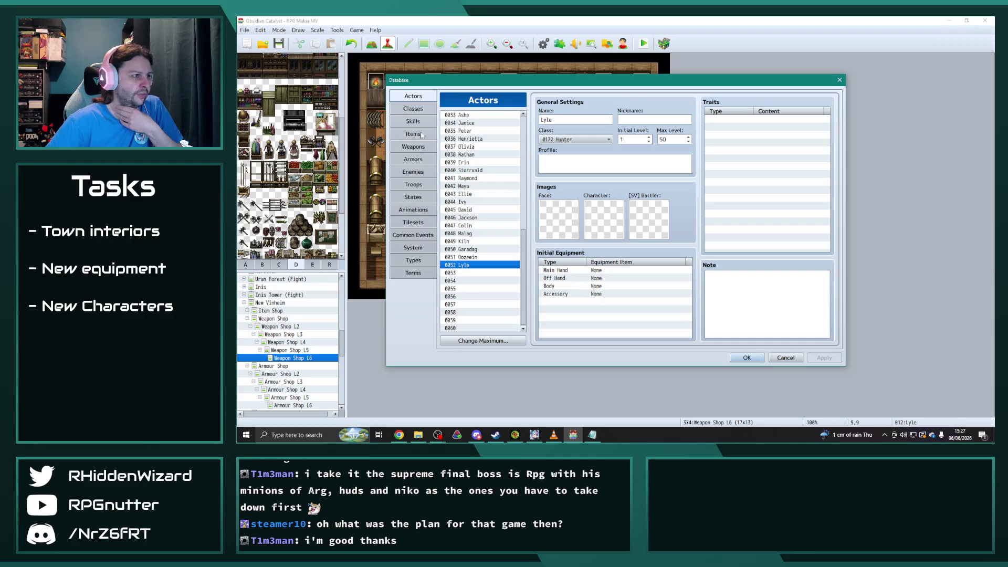
pyautogui.click(417, 108)
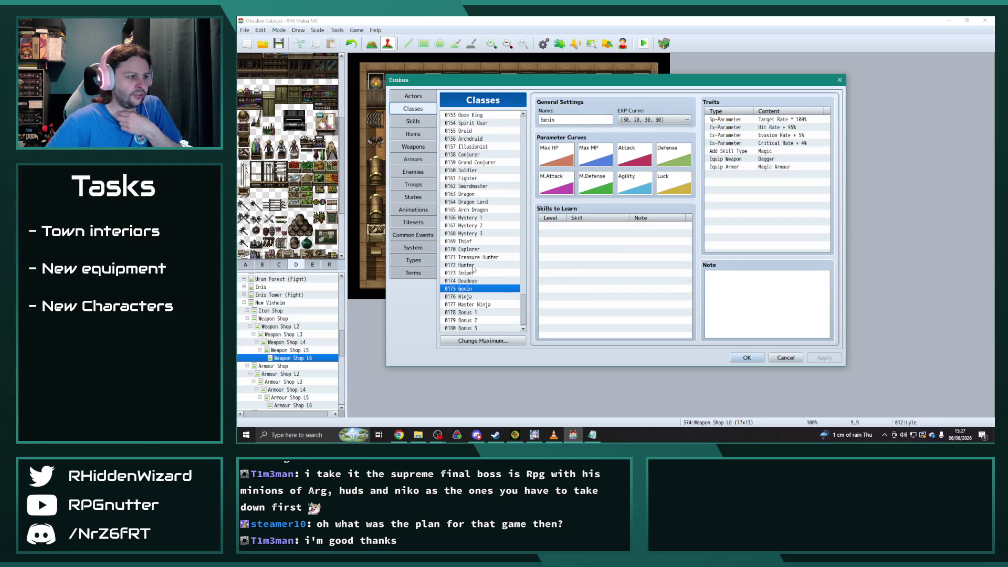
pyautogui.click(477, 266)
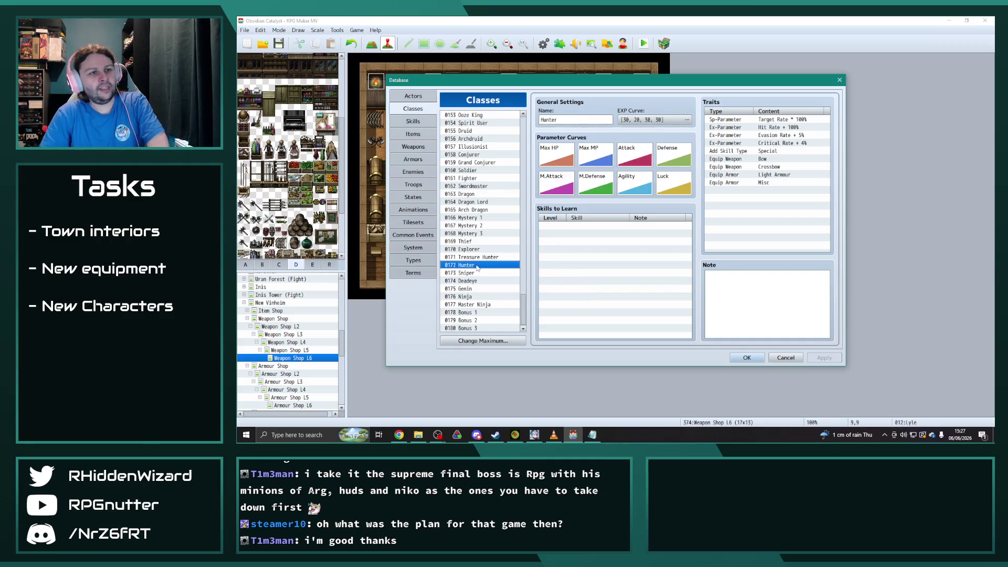
pyautogui.click(484, 280)
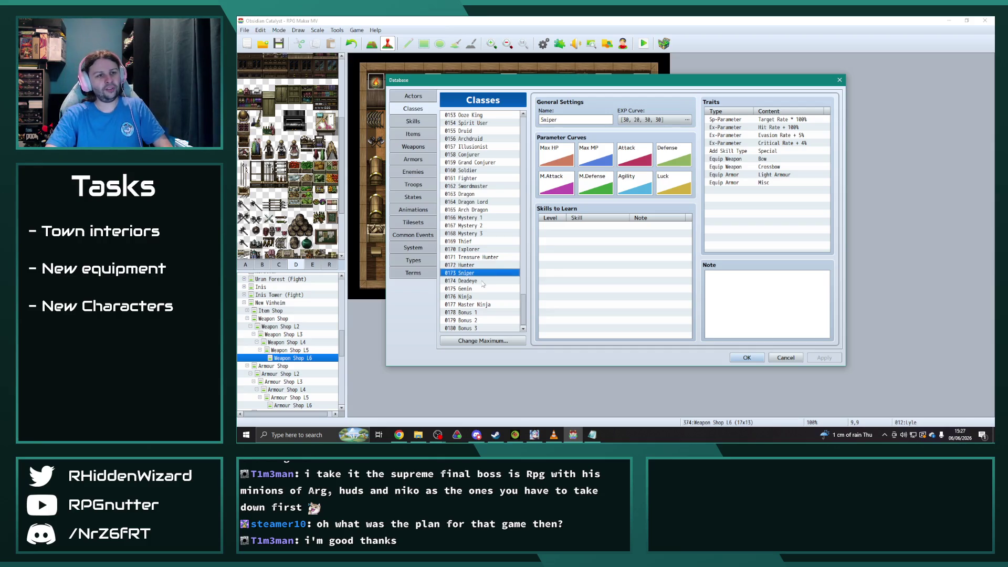
pyautogui.click(476, 266)
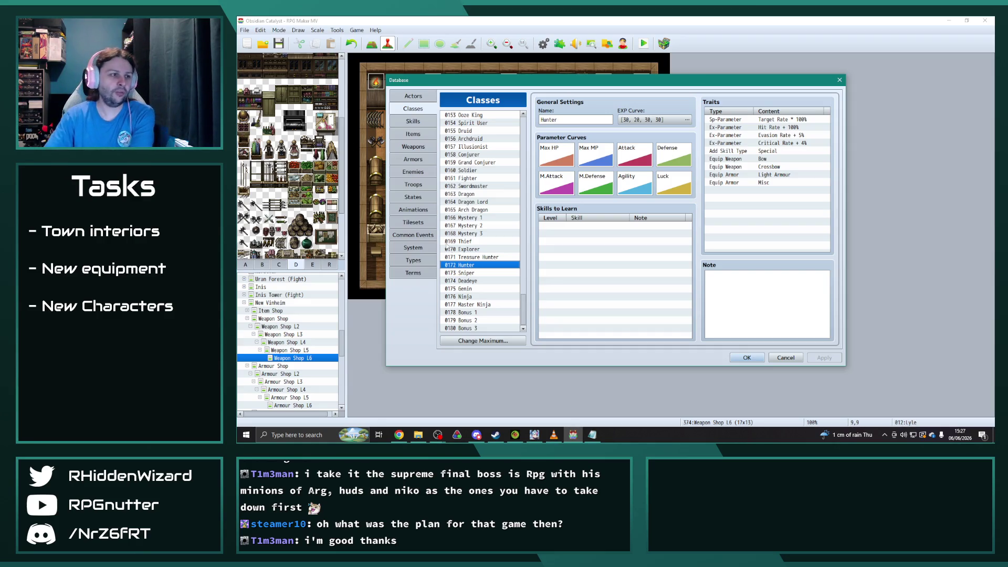
pyautogui.click(747, 358)
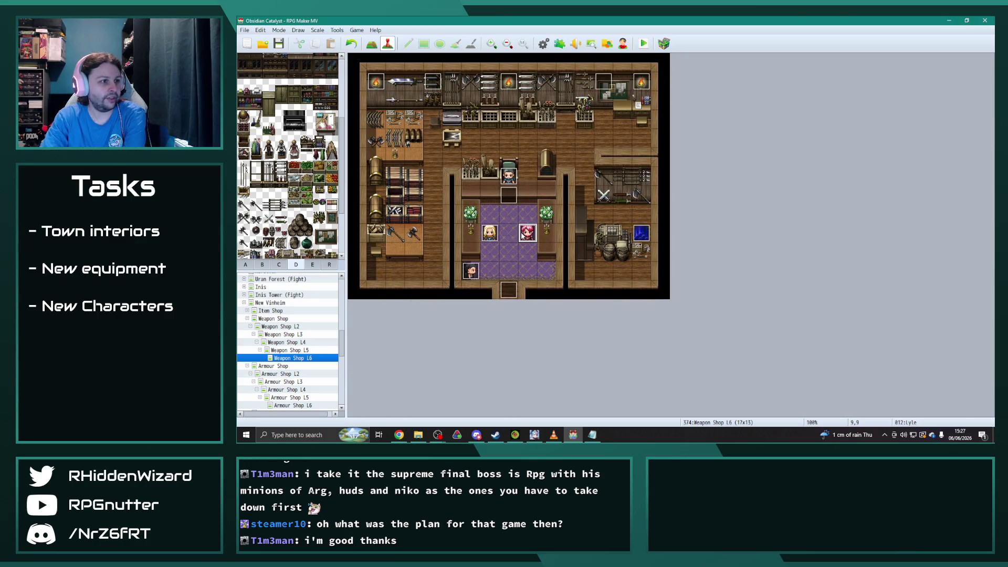
# Step: Make the Change Party Member command add Lyle to the party
pyautogui.press('Return')
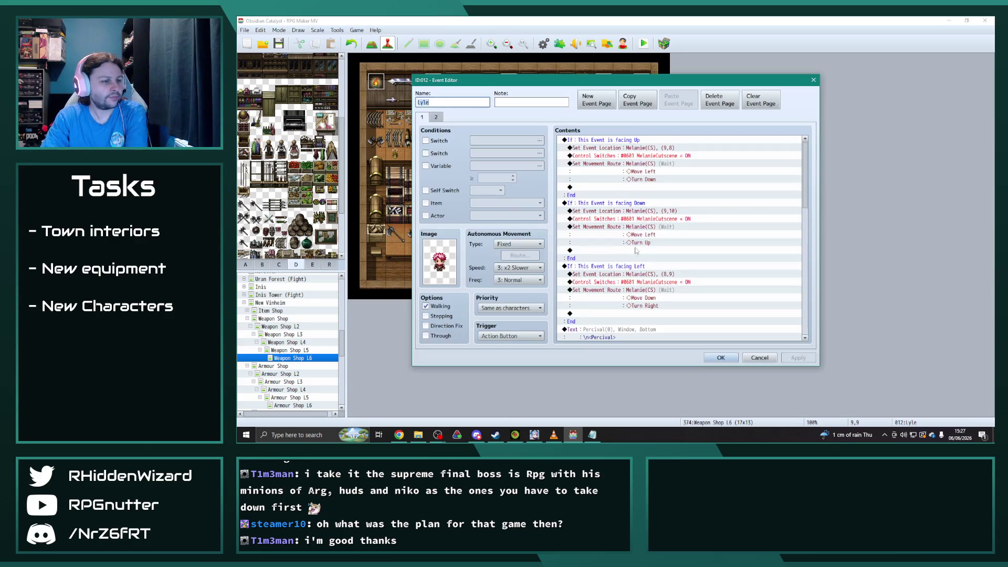
pyautogui.scroll(-15, 678, 236)
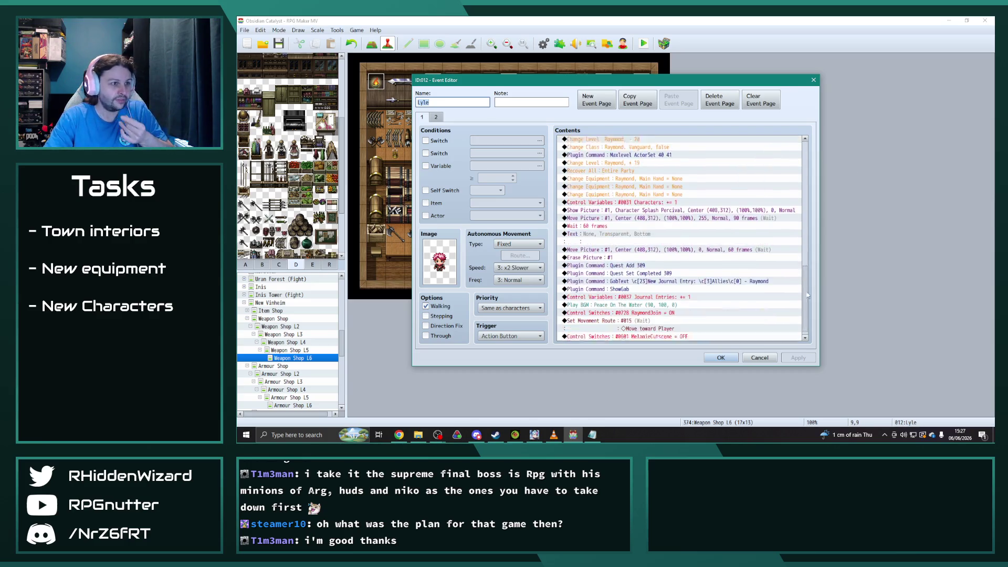
pyautogui.scroll(5, 659, 236)
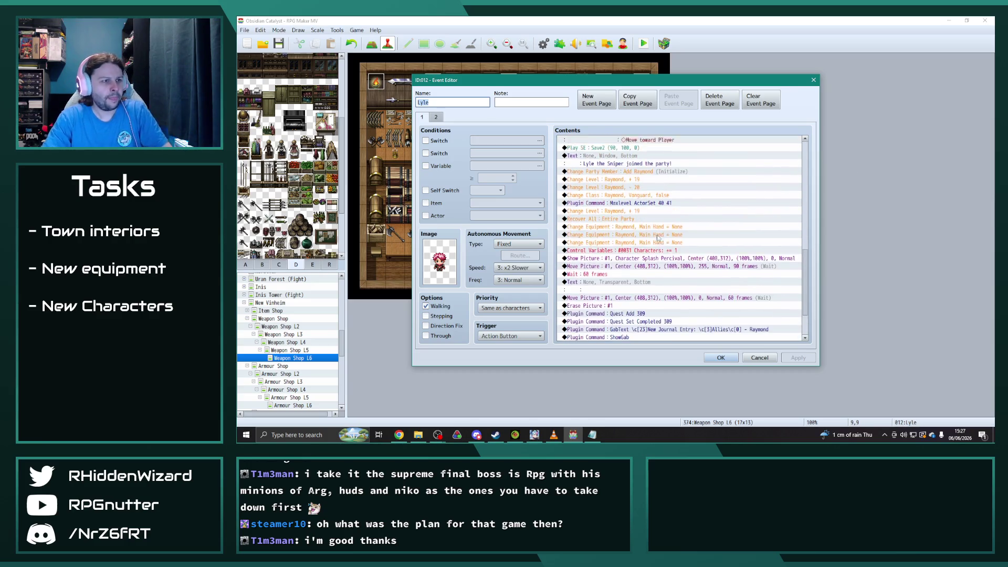
pyautogui.doubleClick(641, 196)
pyautogui.click(694, 217)
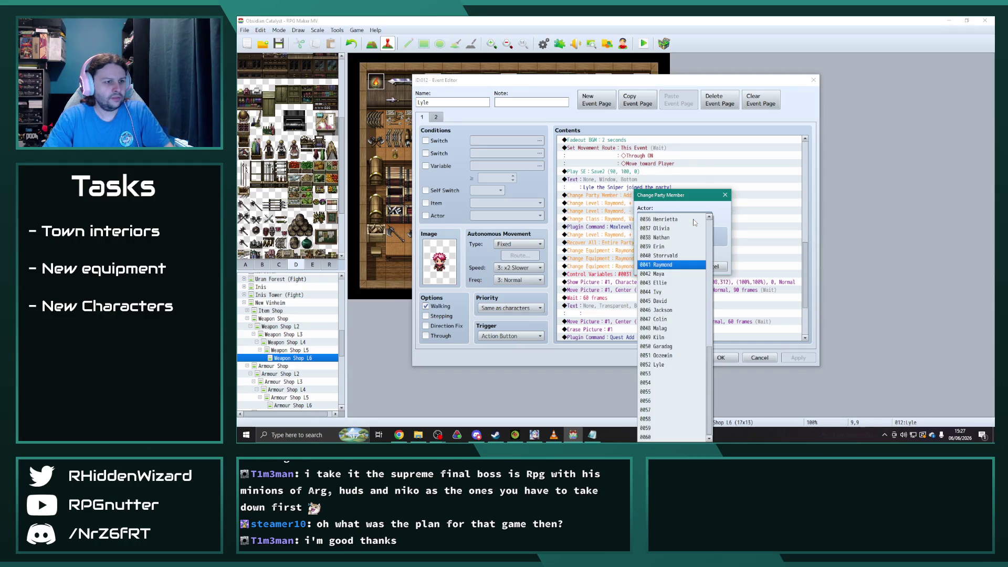
pyautogui.click(674, 362)
pyautogui.click(671, 266)
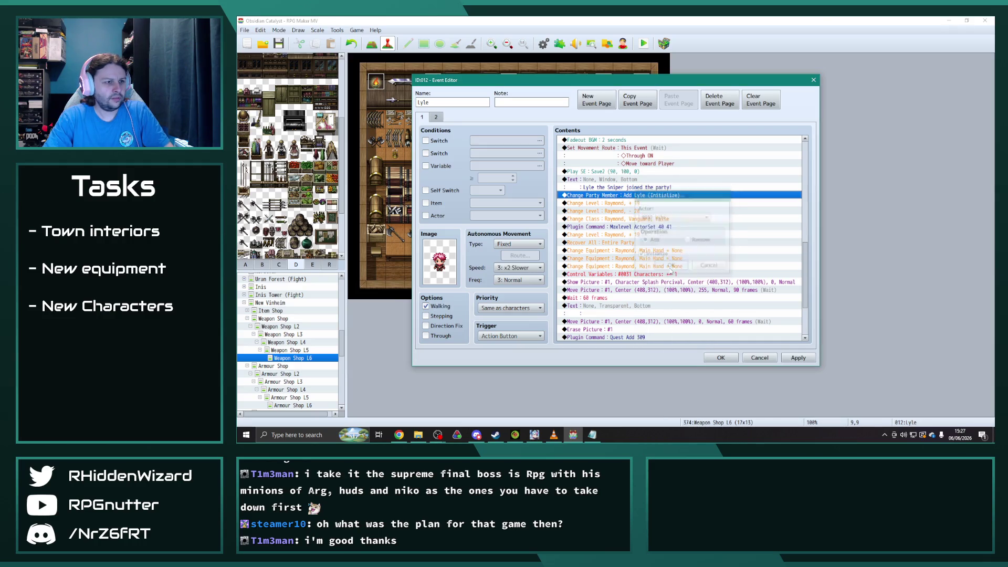
# Step: Change the Maxlevel plugin command's actor id from 41 to 52
pyautogui.doubleClick(660, 227)
pyautogui.click(666, 231)
pyautogui.press('BackSpace')
pyautogui.press('BackSpace')
pyautogui.write('52')
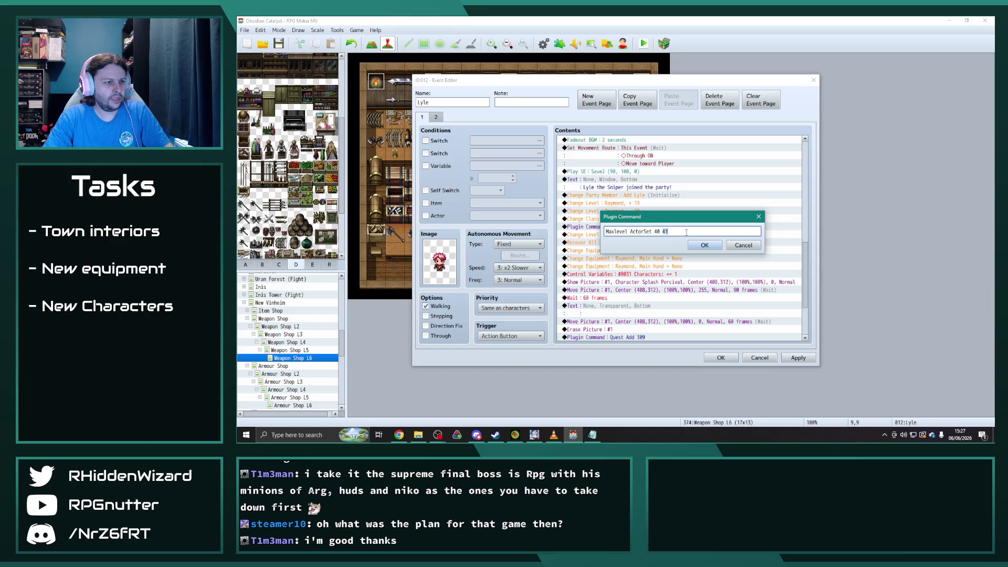
pyautogui.click(694, 245)
# Step: Retarget the level increase of 19 and level decrease of 20 to Lyle
pyautogui.doubleClick(635, 203)
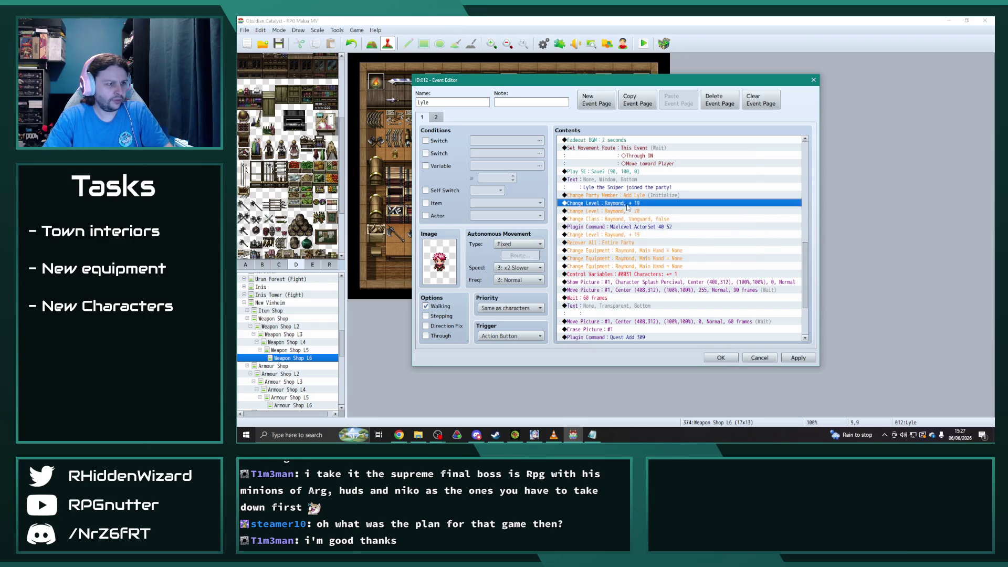
pyautogui.click(704, 190)
pyautogui.click(688, 346)
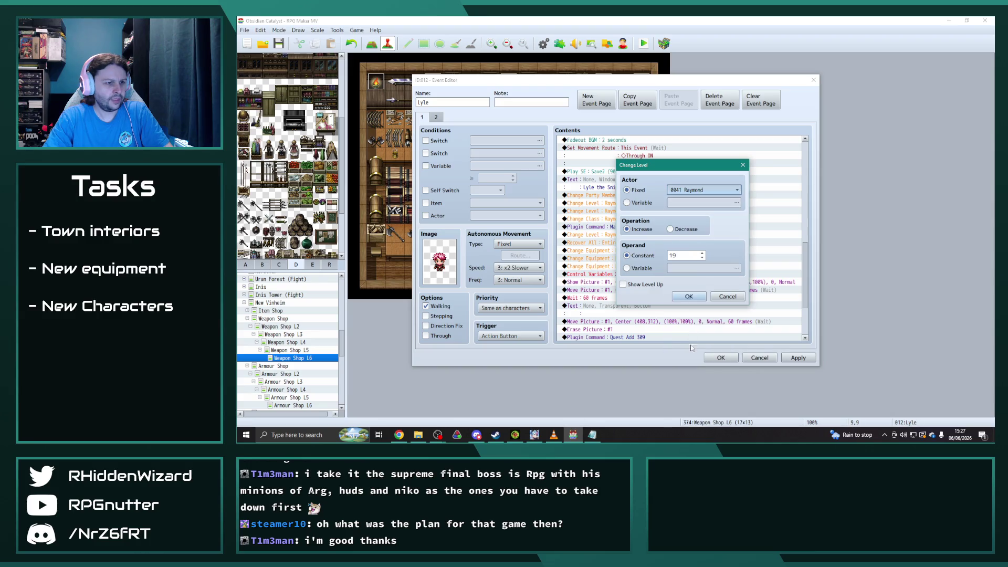
pyautogui.click(690, 293)
pyautogui.doubleClick(634, 211)
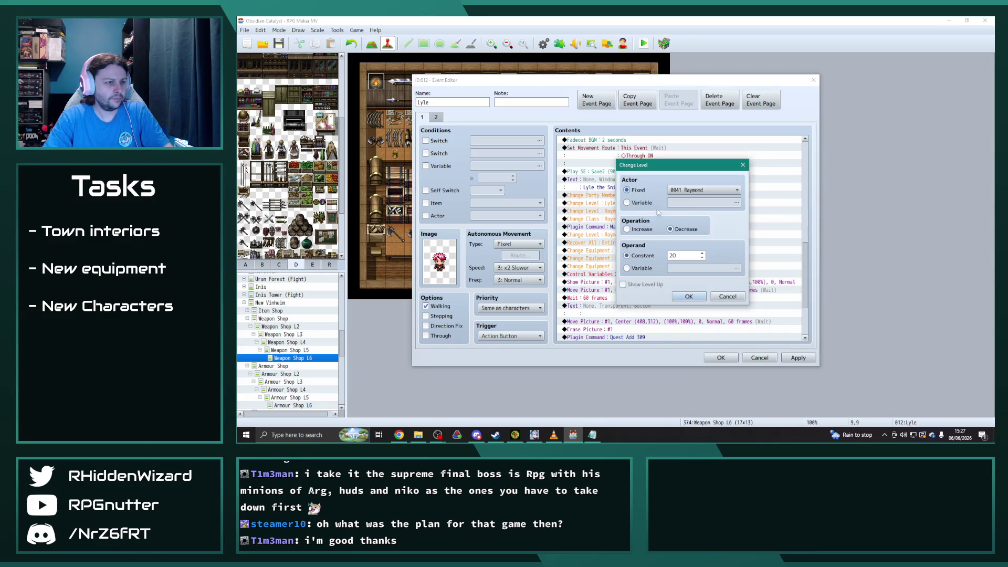
pyautogui.click(704, 191)
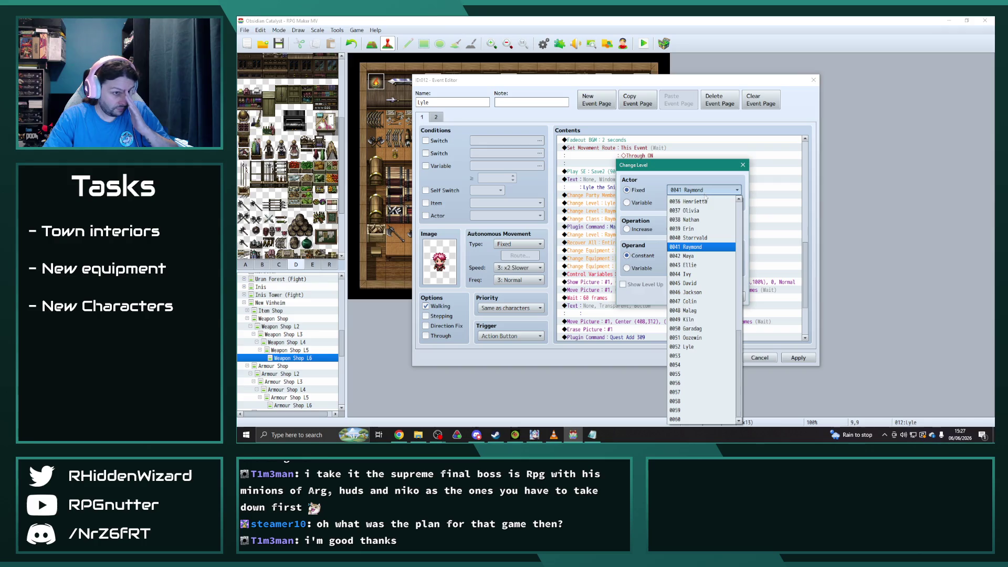
pyautogui.click(688, 347)
pyautogui.click(689, 296)
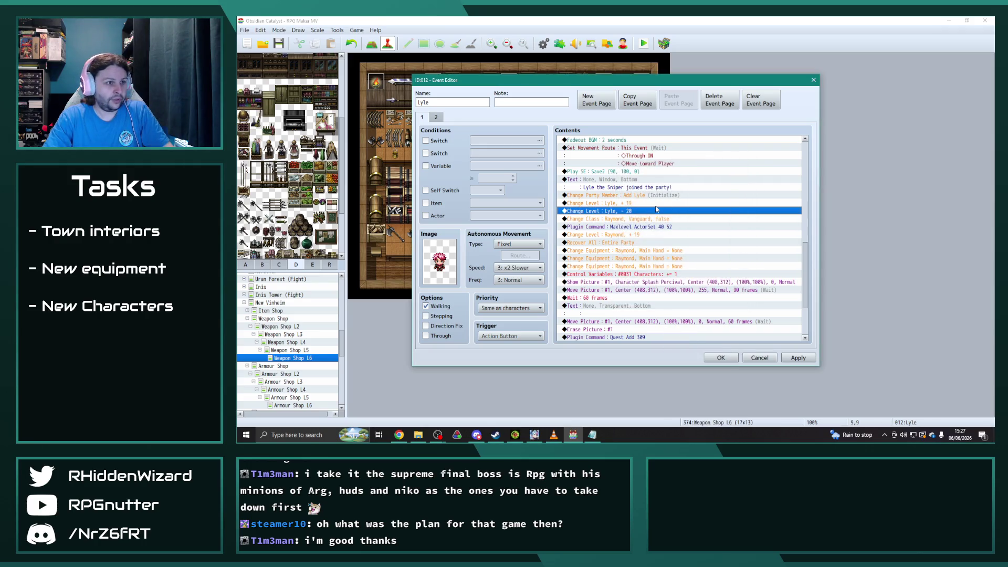
# Step: Make the Change Class command give Lyle the Sniper class
pyautogui.doubleClick(651, 219)
pyautogui.click(686, 220)
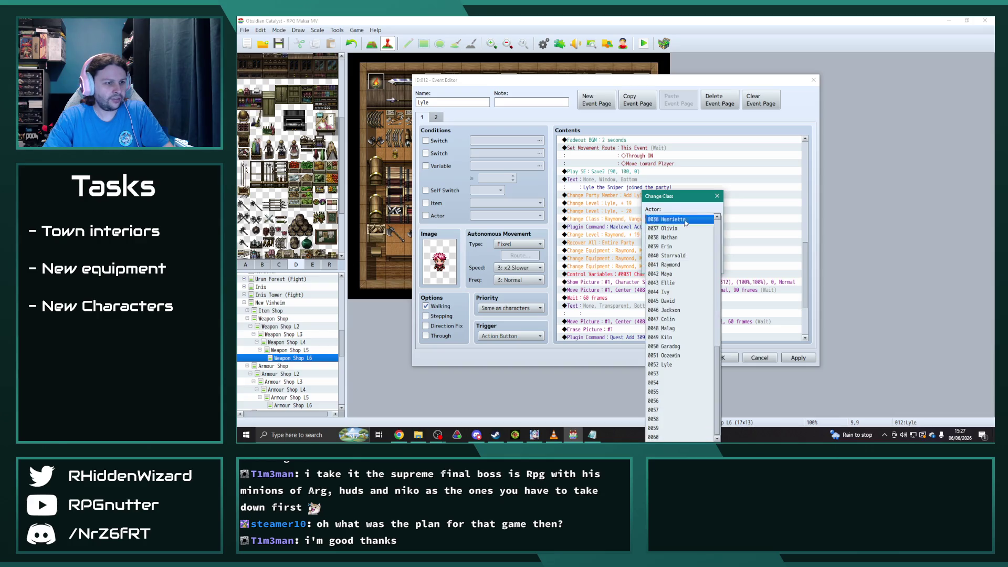
pyautogui.click(675, 366)
pyautogui.click(677, 243)
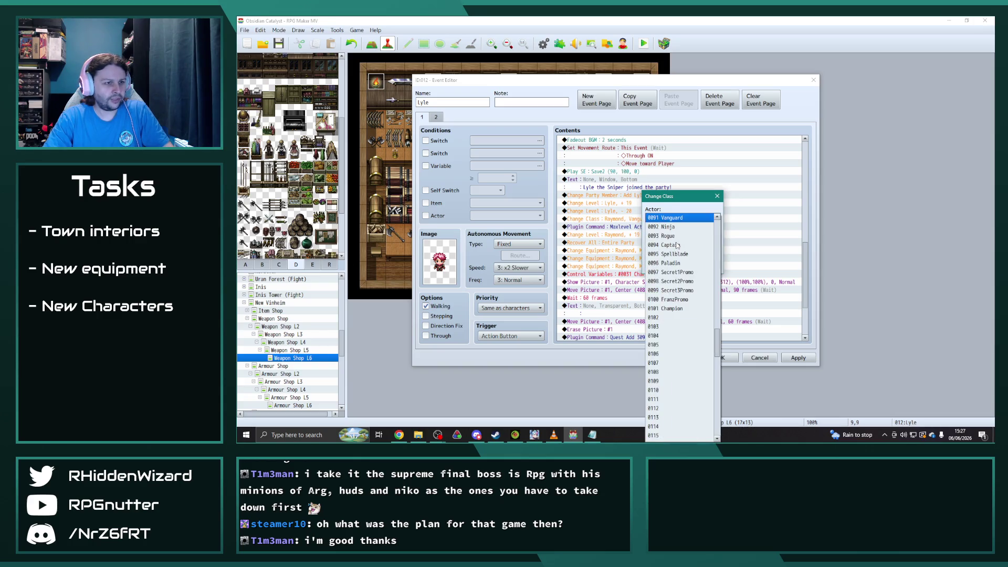
pyautogui.scroll(-20, 682, 305)
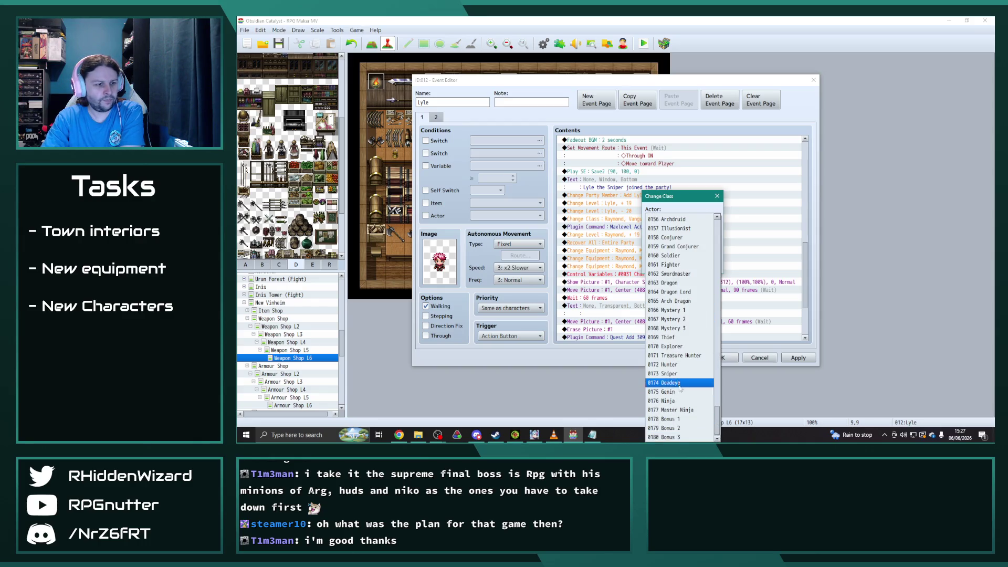
pyautogui.click(664, 374)
pyautogui.click(664, 267)
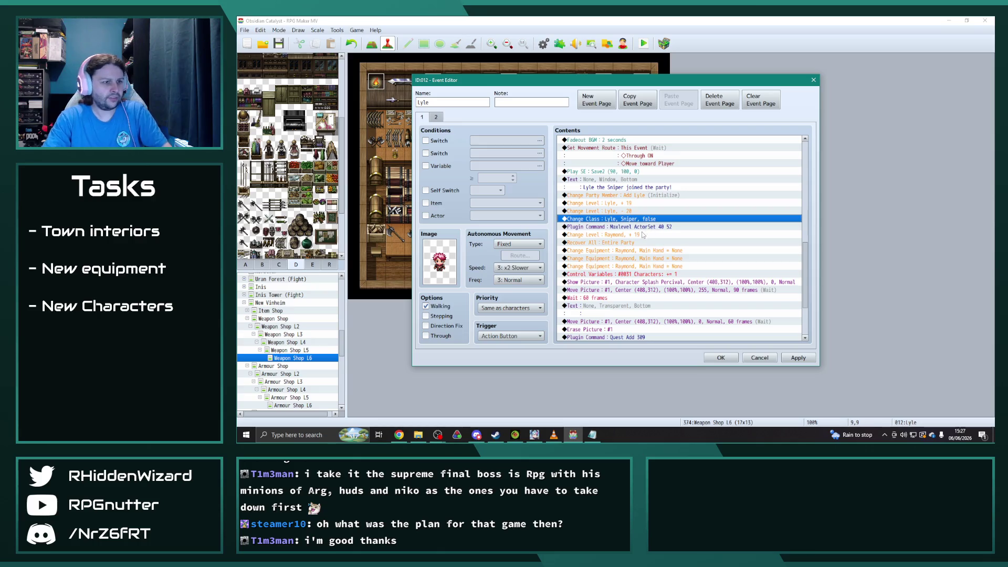
# Step: Retarget the remaining Raymond Change Level command to 0052 Lyle
pyautogui.click(641, 235)
pyautogui.doubleClick(641, 235)
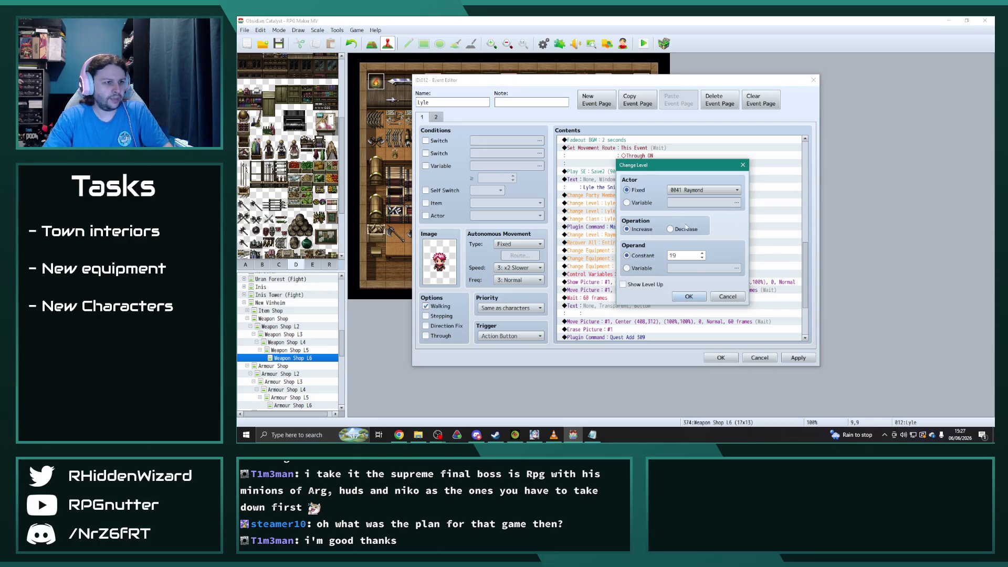
pyautogui.click(704, 190)
pyautogui.click(698, 356)
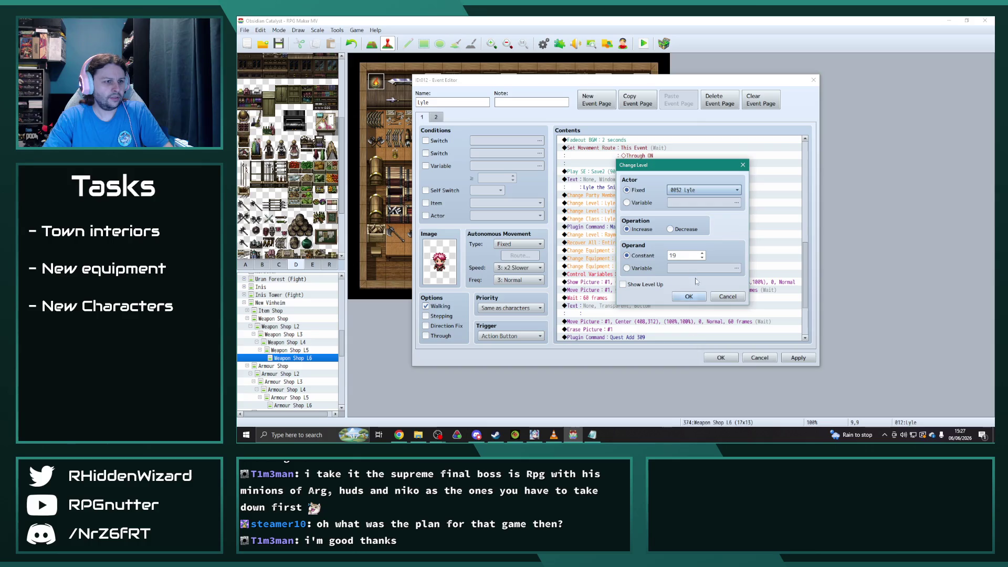
pyautogui.click(693, 297)
# Step: Switch the first two main-hand Change Equipment commands from Raymond to Lyle
pyautogui.click(632, 252)
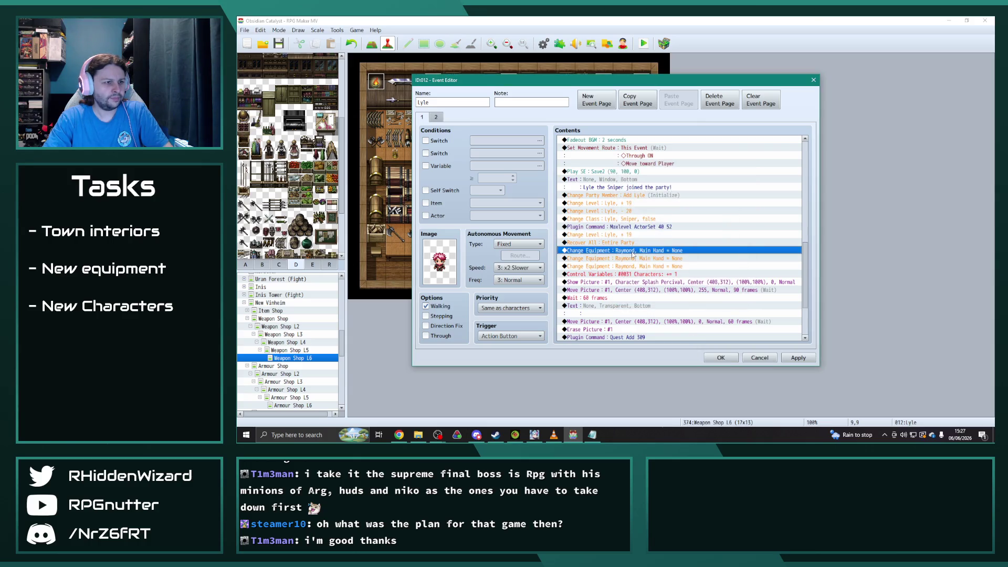
pyautogui.doubleClick(632, 254)
pyautogui.click(683, 212)
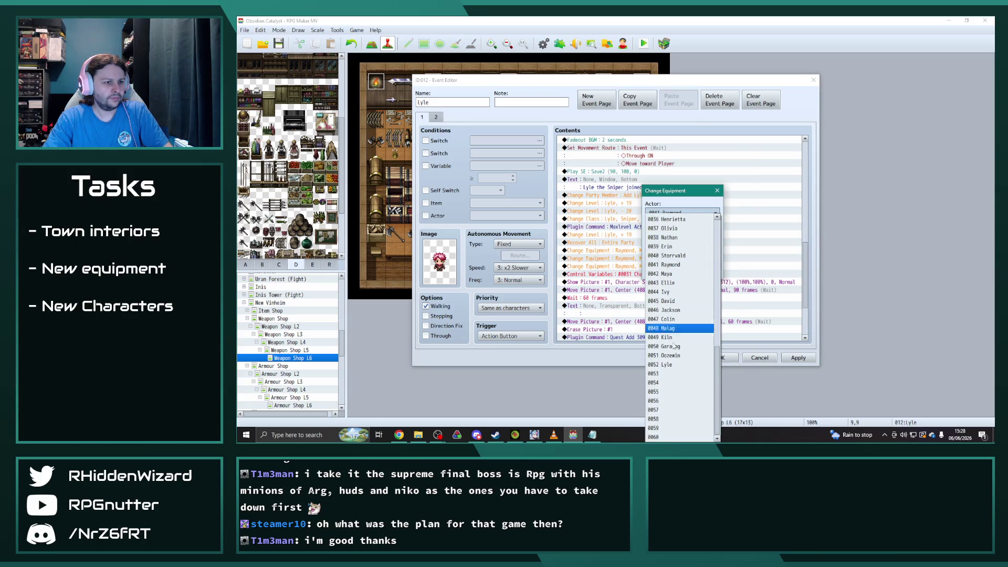
pyautogui.click(672, 365)
pyautogui.click(662, 274)
pyautogui.doubleClick(604, 259)
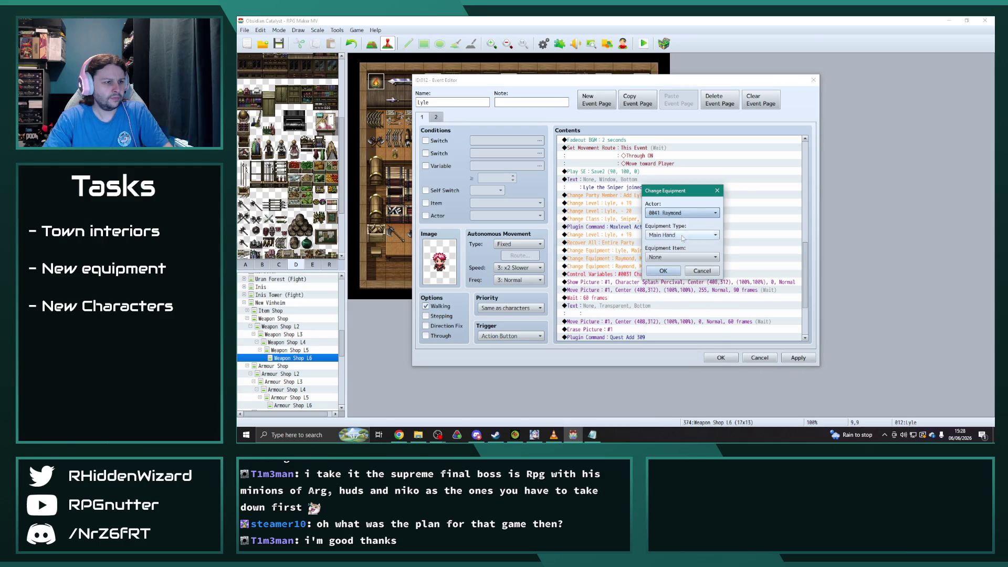
pyautogui.click(682, 212)
pyautogui.click(667, 364)
pyautogui.click(663, 274)
# Step: Switch the last main-hand Change Equipment command from Raymond to Lyle
pyautogui.click(634, 267)
pyautogui.doubleClick(634, 266)
pyautogui.click(682, 212)
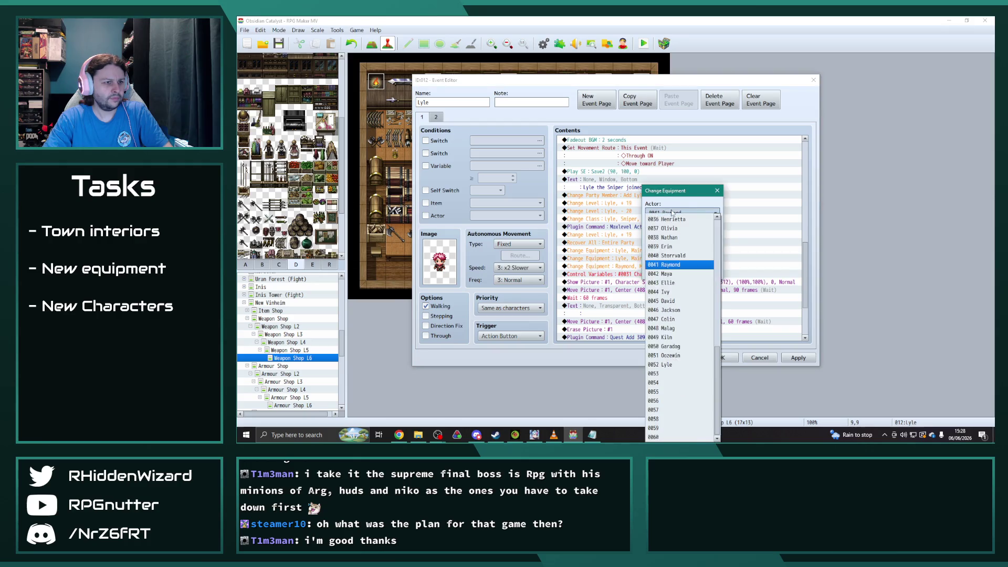
pyautogui.click(670, 365)
pyautogui.click(663, 270)
pyautogui.scroll(-3, 641, 260)
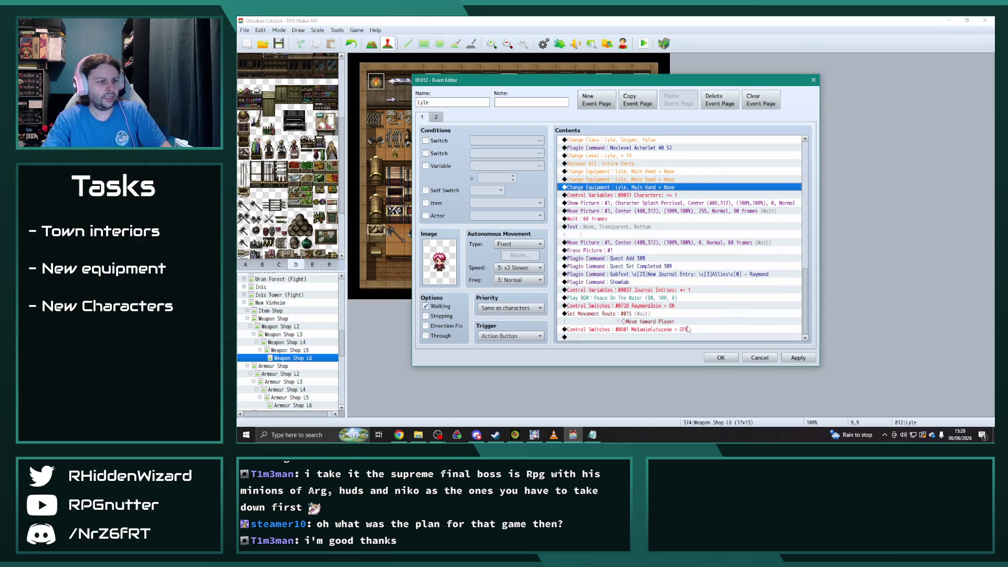
pyautogui.click(641, 258)
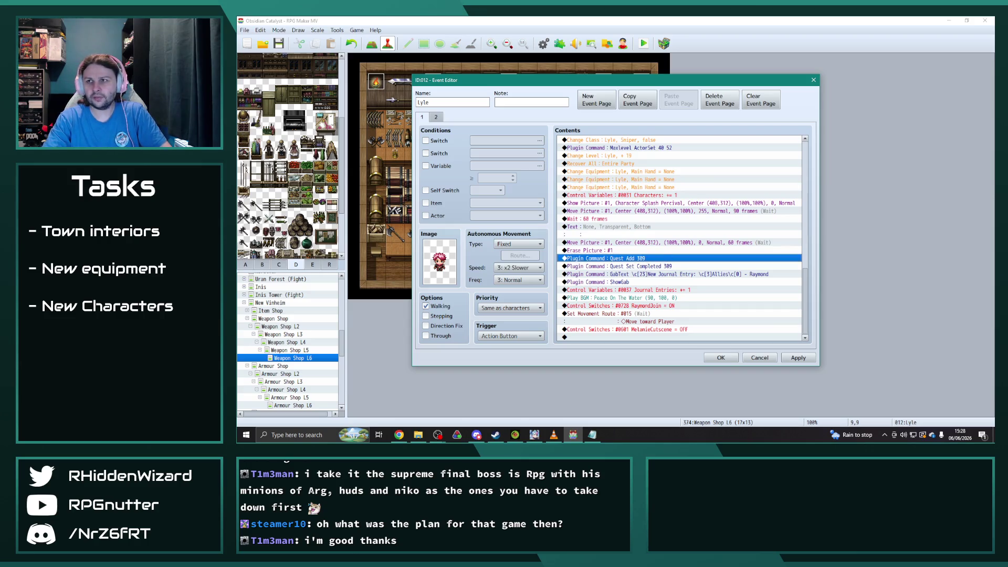
# Step: Change the Quest Add and Quest Set Completed commands from quest 309 to 310
pyautogui.doubleClick(641, 257)
pyautogui.hotkey('alt', 'Tab')
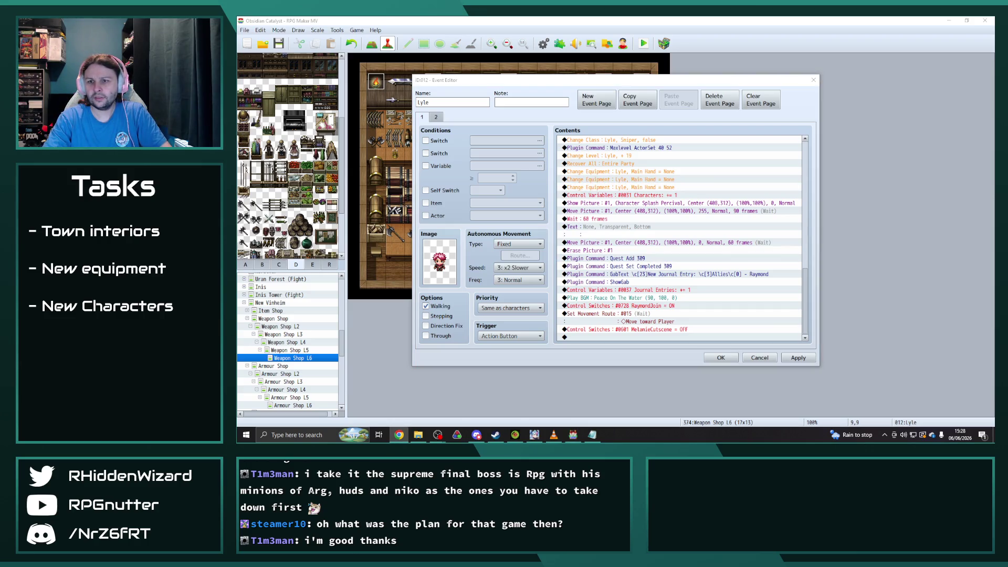
pyautogui.click(645, 259)
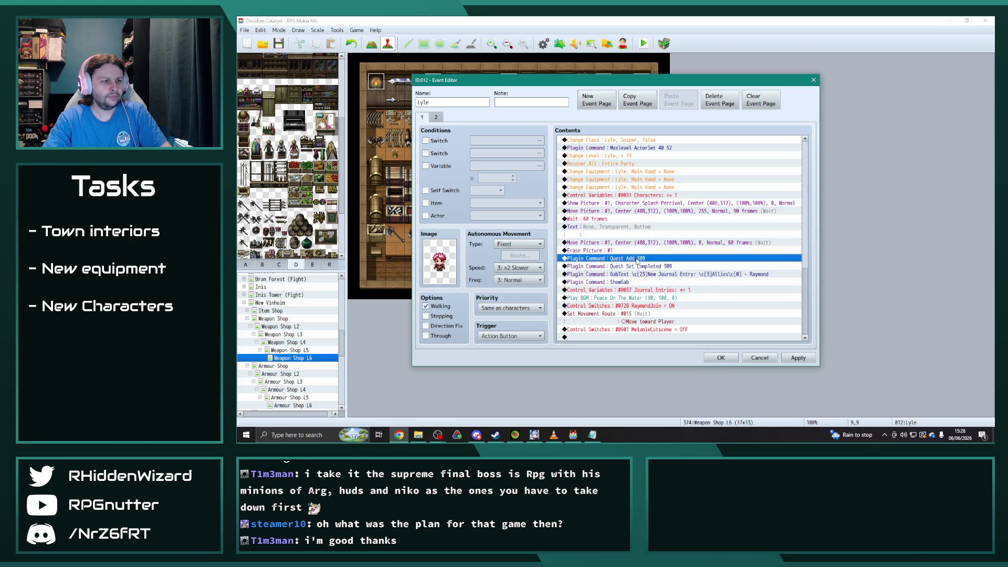
pyautogui.doubleClick(644, 259)
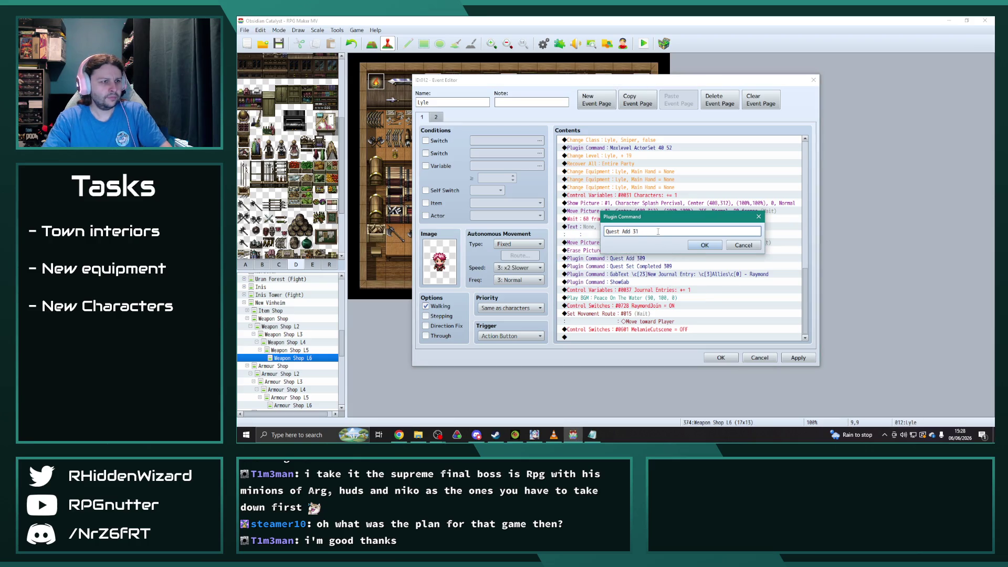
pyautogui.write('0')
pyautogui.click(704, 246)
pyautogui.doubleClick(641, 273)
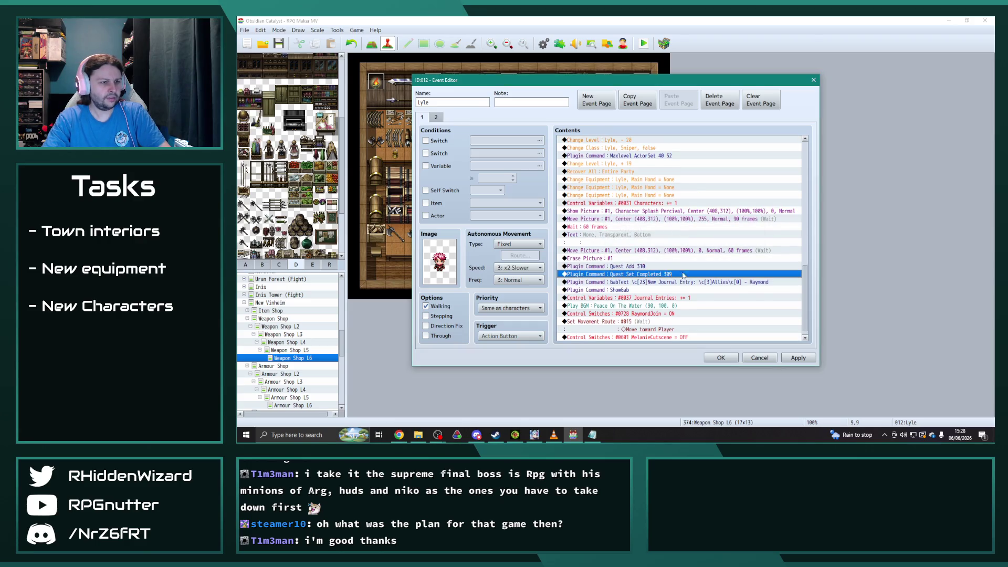
pyautogui.write('0')
pyautogui.click(705, 245)
# Step: Change the GabText journal line to name Lyle instead of Raymond and apply the event
pyautogui.doubleClick(756, 282)
pyautogui.press('End')
pyautogui.moveTo(747, 232); pyautogui.dragTo(791, 236)
pyautogui.write('Ly')
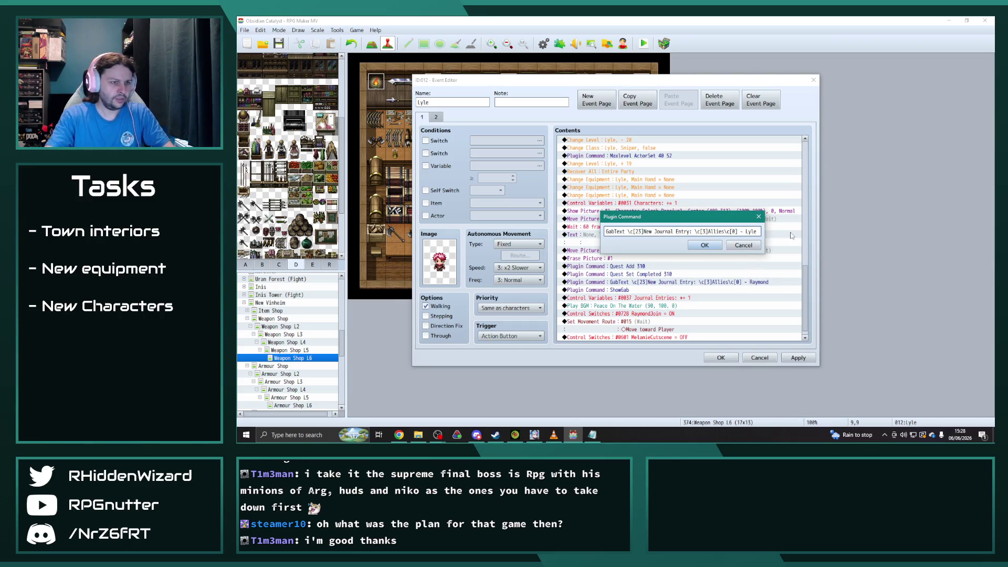
pyautogui.click(704, 245)
pyautogui.click(798, 359)
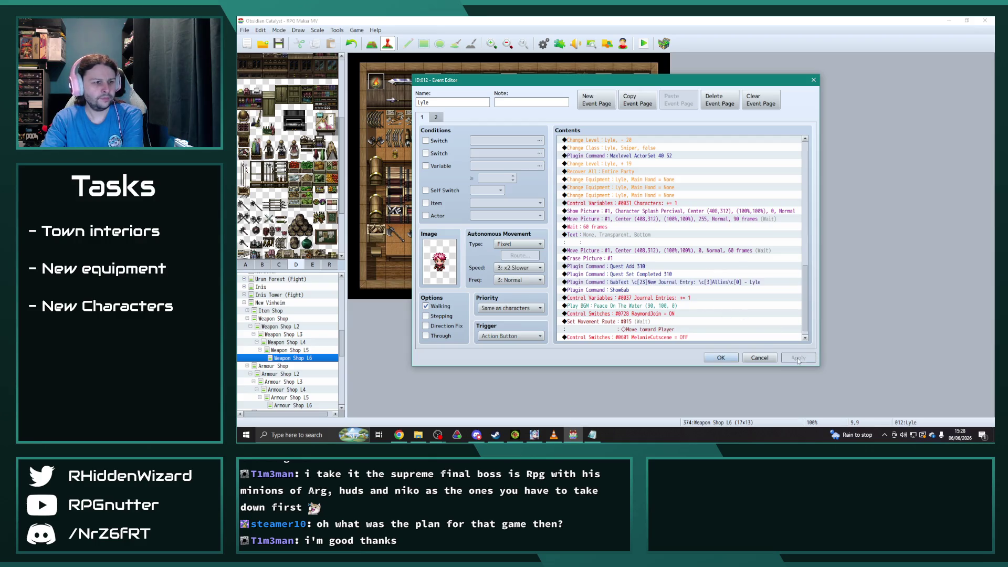
pyautogui.scroll(-1, 682, 262)
pyautogui.doubleClick(672, 305)
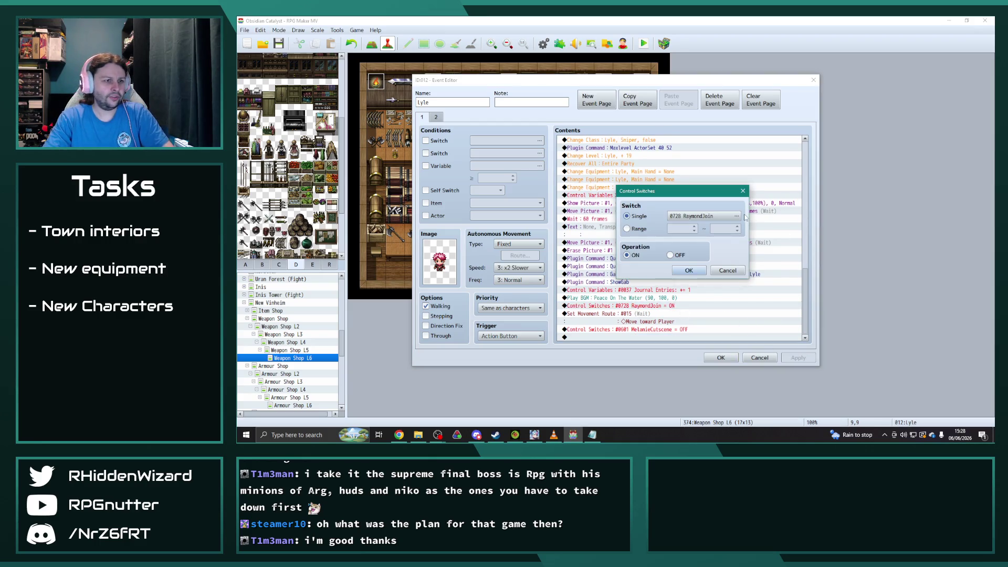
# Step: Name switch 0730 EllieJoin and switch 0729 LyleJoin in the switch list
pyautogui.click(736, 216)
pyautogui.click(713, 212)
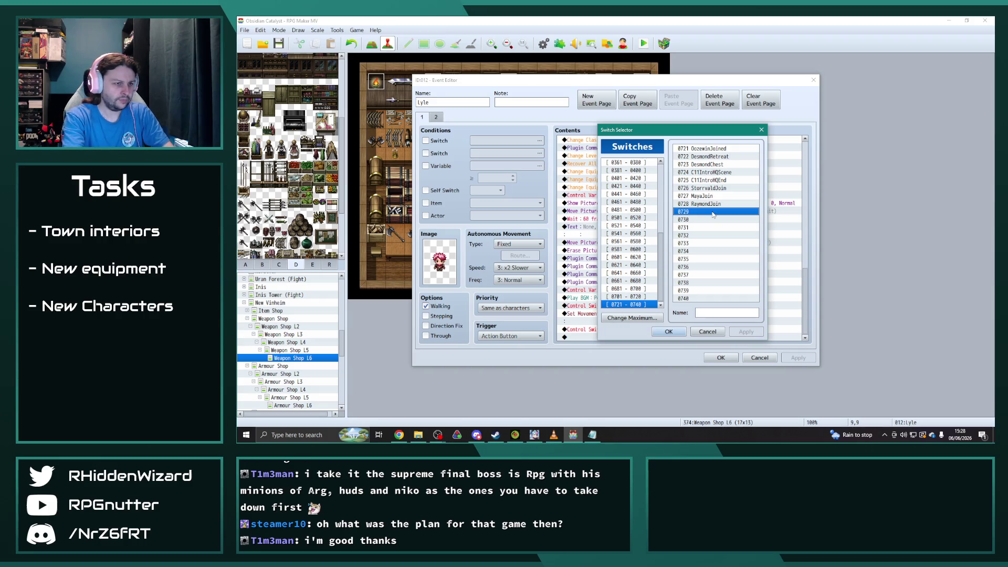
pyautogui.click(714, 219)
pyautogui.click(717, 312)
pyautogui.write('EllieJoin')
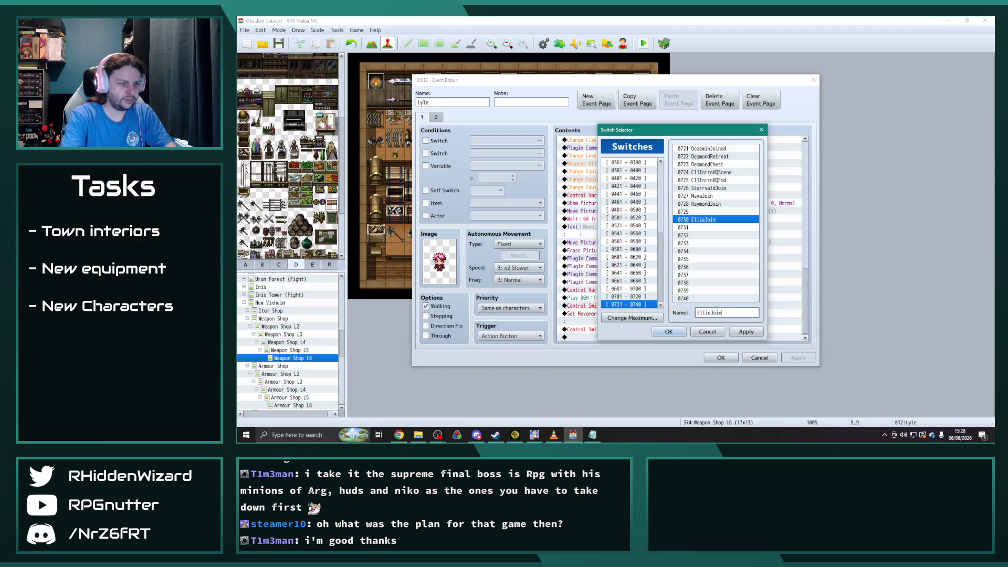
pyautogui.click(728, 211)
pyautogui.click(711, 312)
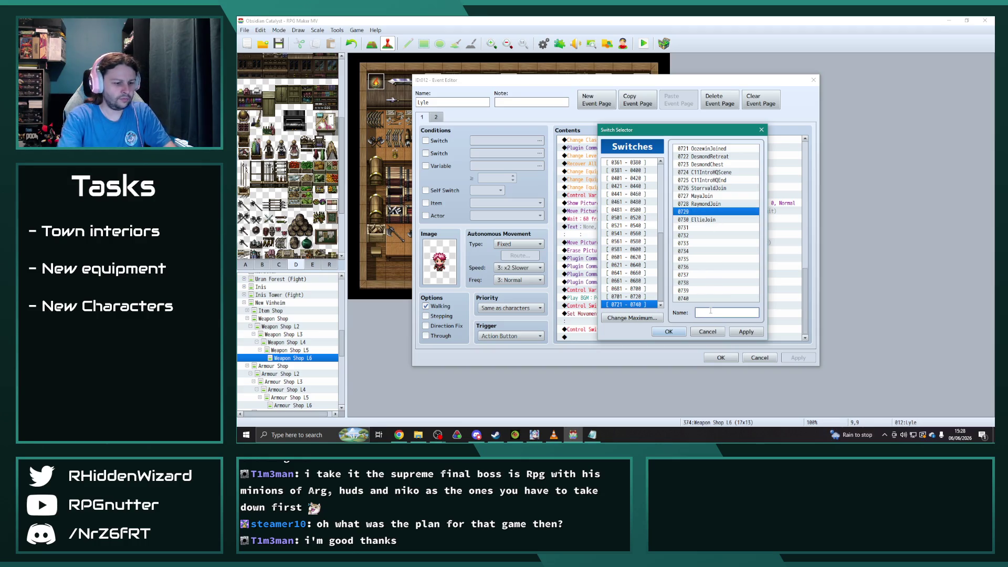
pyautogui.write('oin')
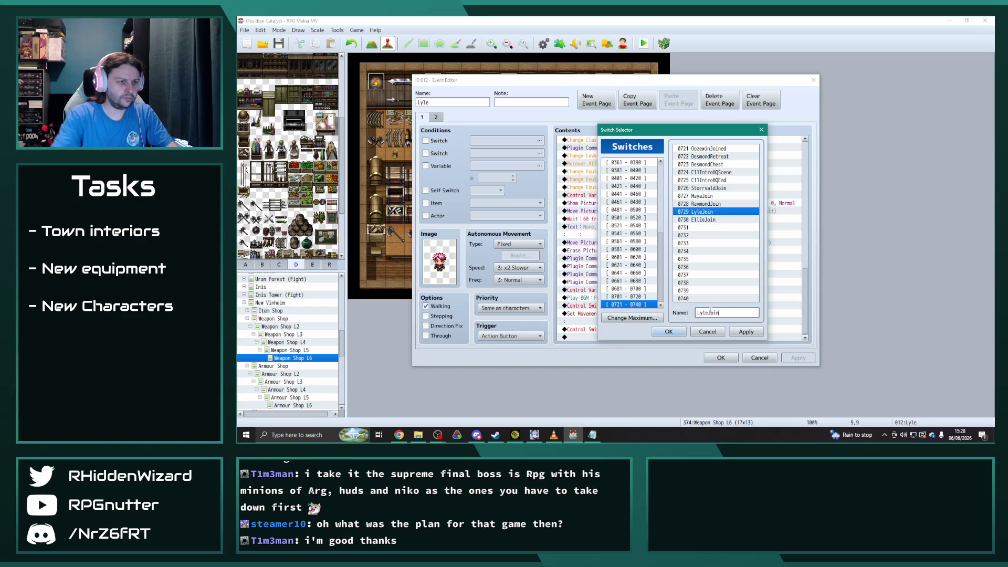
# Step: Make the command turn on 0729 LyleJoin, apply, and close the event editor
pyautogui.click(668, 331)
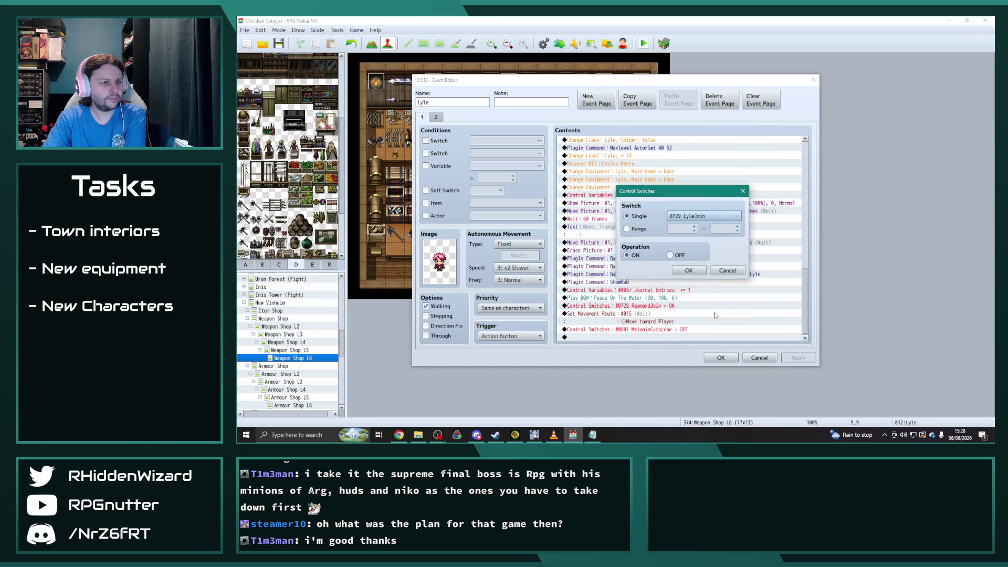
pyautogui.click(692, 271)
pyautogui.click(798, 358)
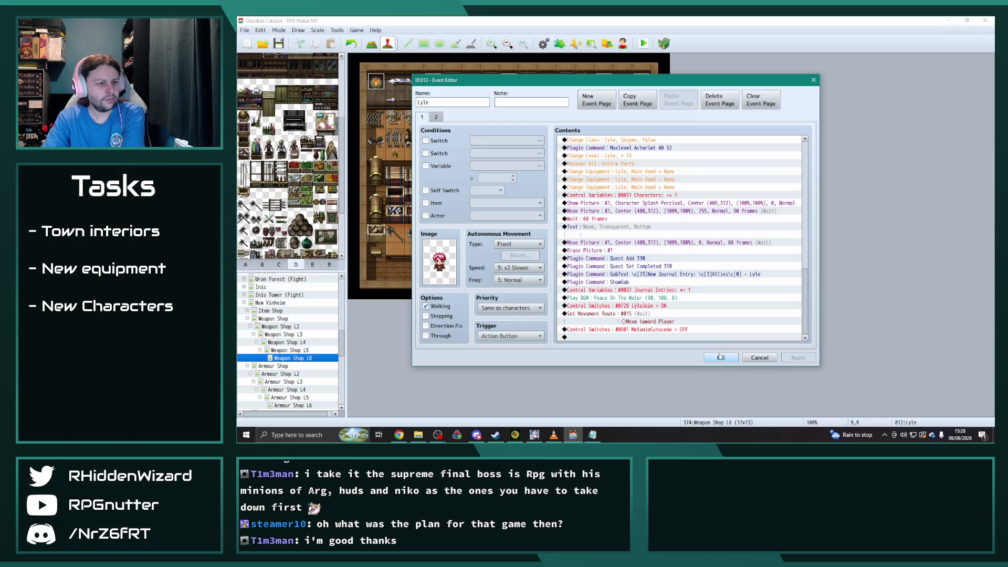
pyautogui.click(719, 359)
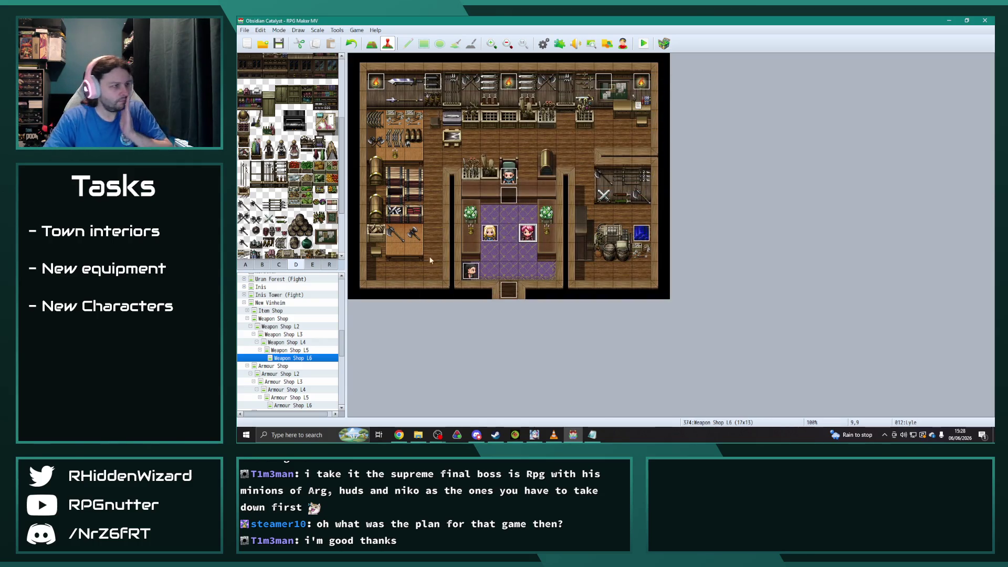
# Step: Save the project and review the Lyle event's second page without changes
pyautogui.click(279, 44)
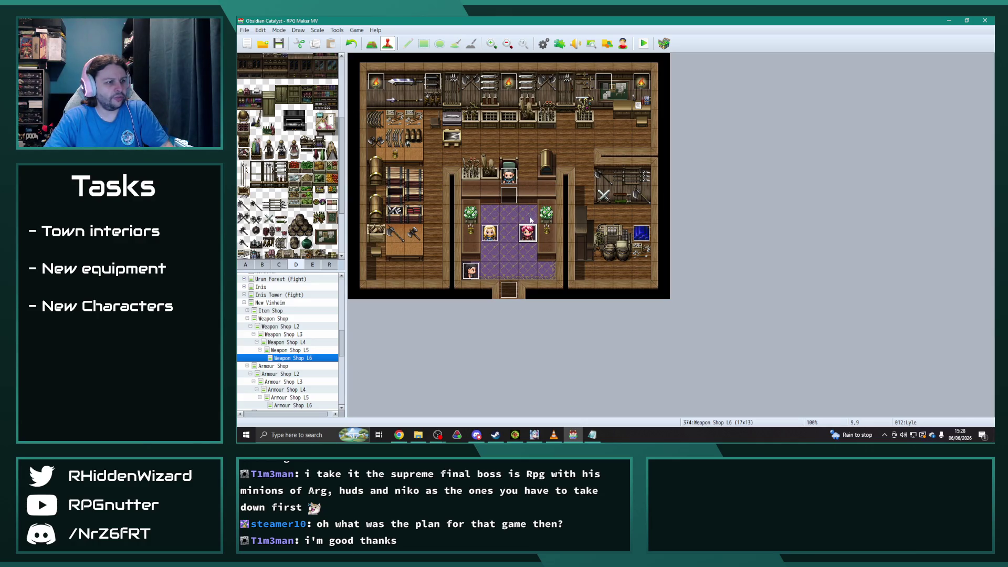
pyautogui.doubleClick(527, 231)
pyautogui.click(436, 117)
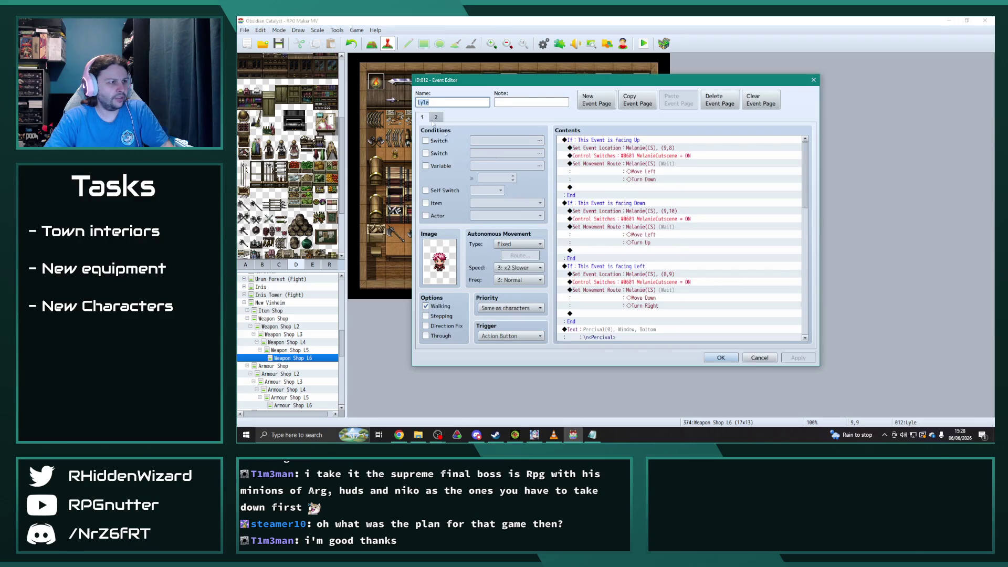
pyautogui.click(721, 358)
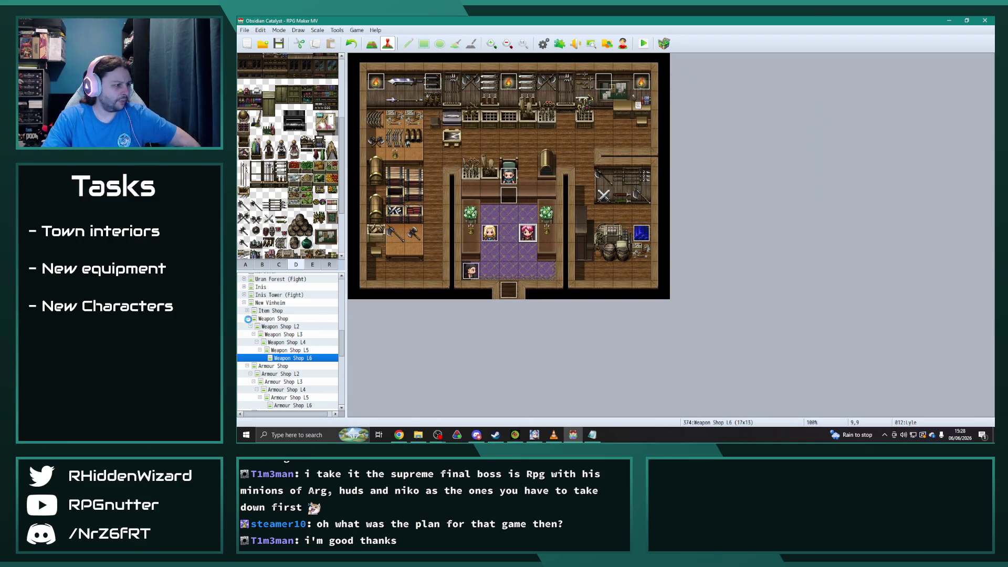
# Step: Collapse the Weapon Shop branch and open the Armour Shop map
pyautogui.click(271, 366)
pyautogui.click(247, 318)
pyautogui.click(247, 326)
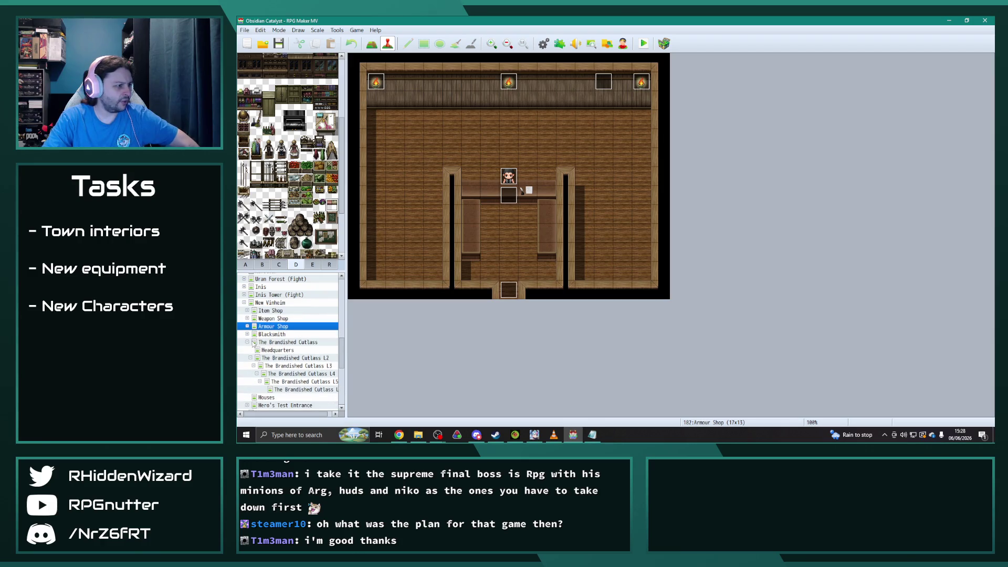
# Step: Expand the Blacksmith branch to Blacksmith L5 and inspect its Dagger event unchanged
pyautogui.click(247, 342)
pyautogui.click(247, 334)
pyautogui.click(283, 342)
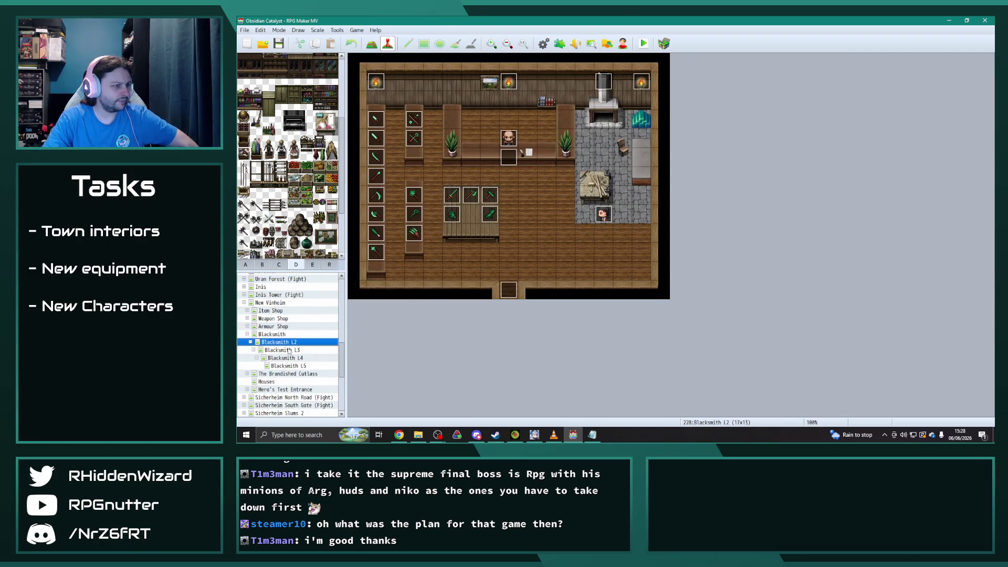
pyautogui.click(284, 350)
pyautogui.click(289, 366)
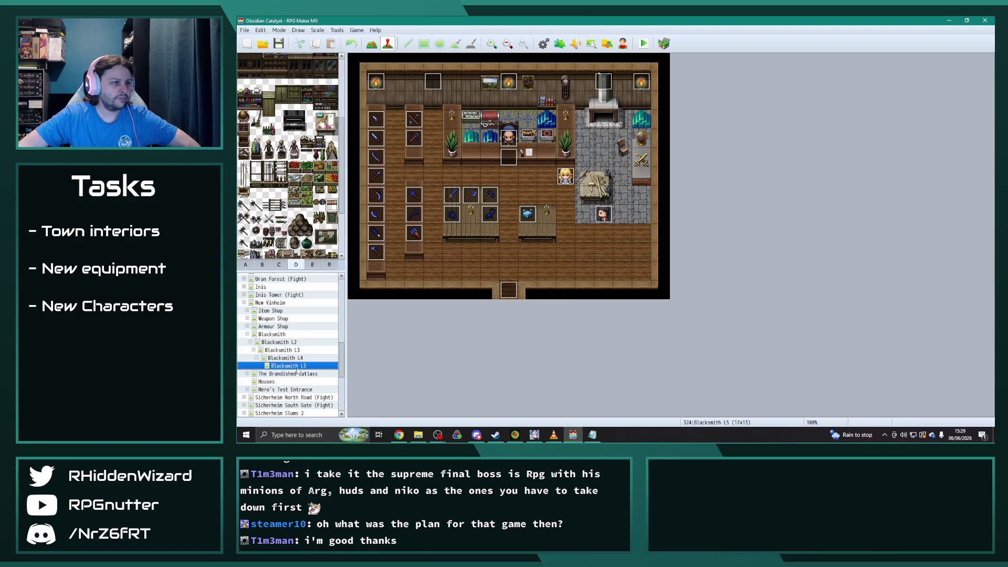
pyautogui.doubleClick(376, 125)
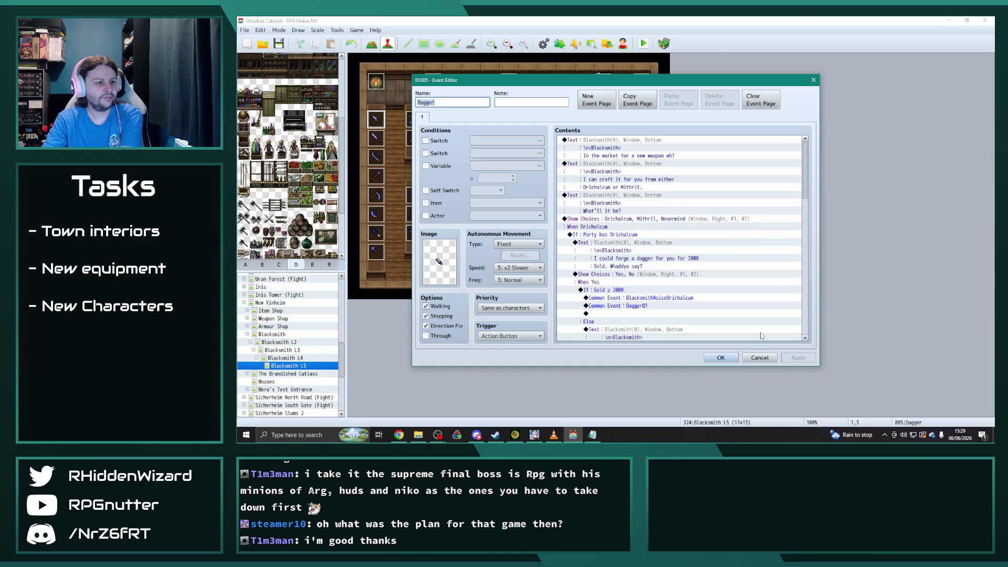
pyautogui.click(721, 358)
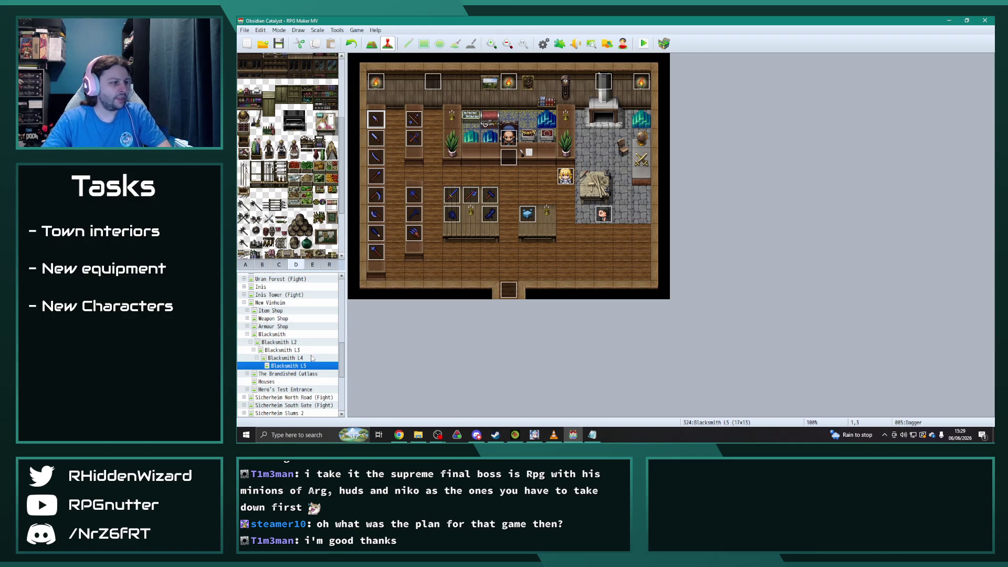
pyautogui.click(311, 358)
pyautogui.press('Up')
pyautogui.press('Down')
pyautogui.press('Down')
pyautogui.press('Up')
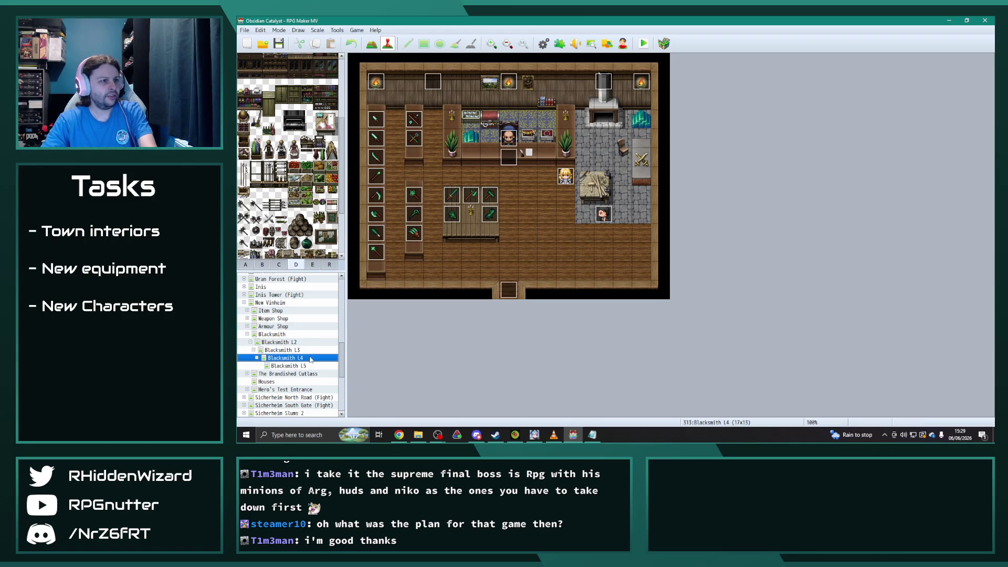
pyautogui.press('Down')
pyautogui.press('Up')
pyautogui.press('Down')
pyautogui.press('Up')
pyautogui.press('Down')
pyautogui.press('Up')
pyautogui.press('Down')
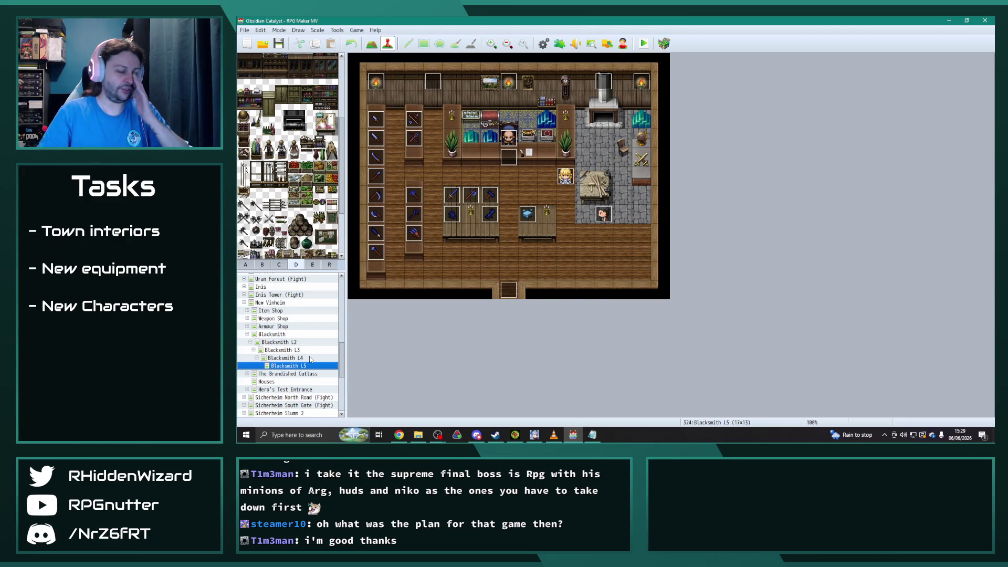
# Step: Duplicate the Blacksmith L5 map by copying and pasting it in the map tree
pyautogui.rightClick(297, 366)
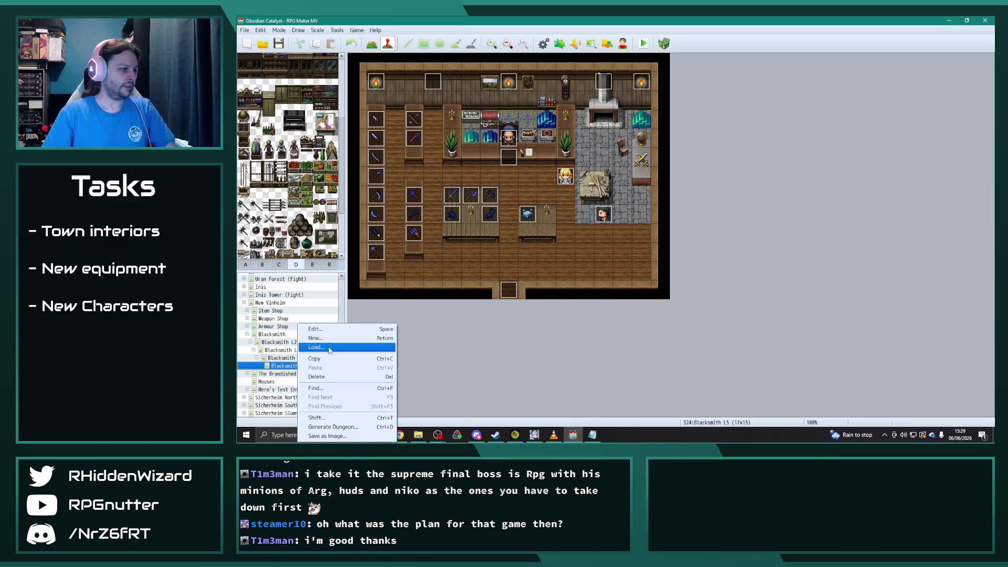
pyautogui.click(314, 366)
pyautogui.rightClick(303, 370)
pyautogui.click(336, 371)
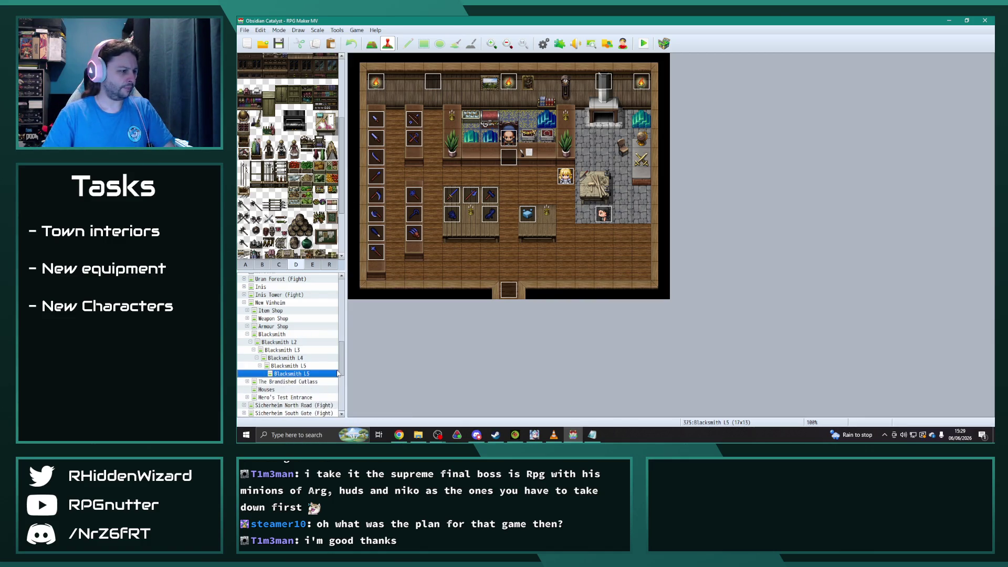
# Step: Rename the copy to Blacksmith L6, then open the Pirate event on Blacksmith L4
pyautogui.rightClick(302, 374)
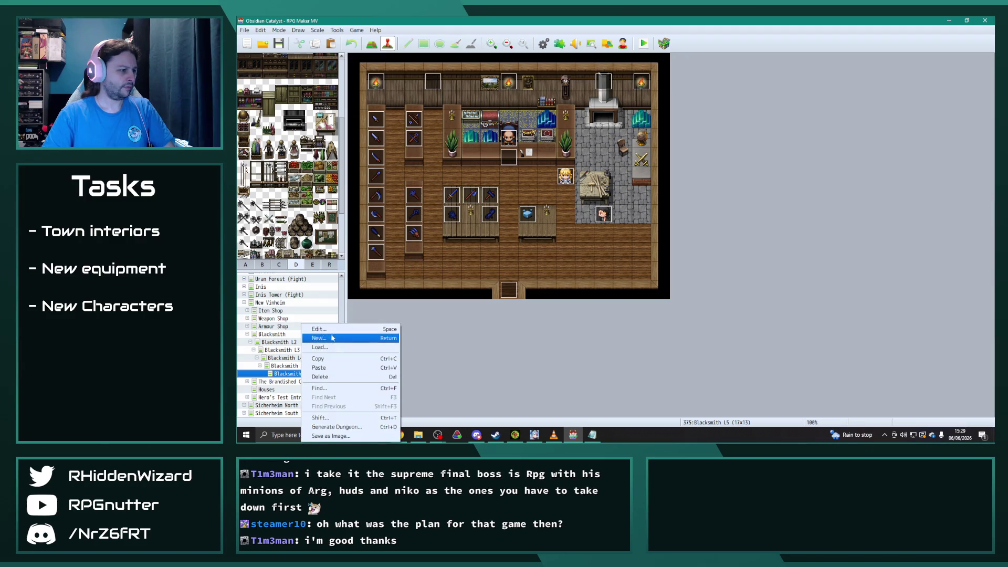
pyautogui.click(317, 329)
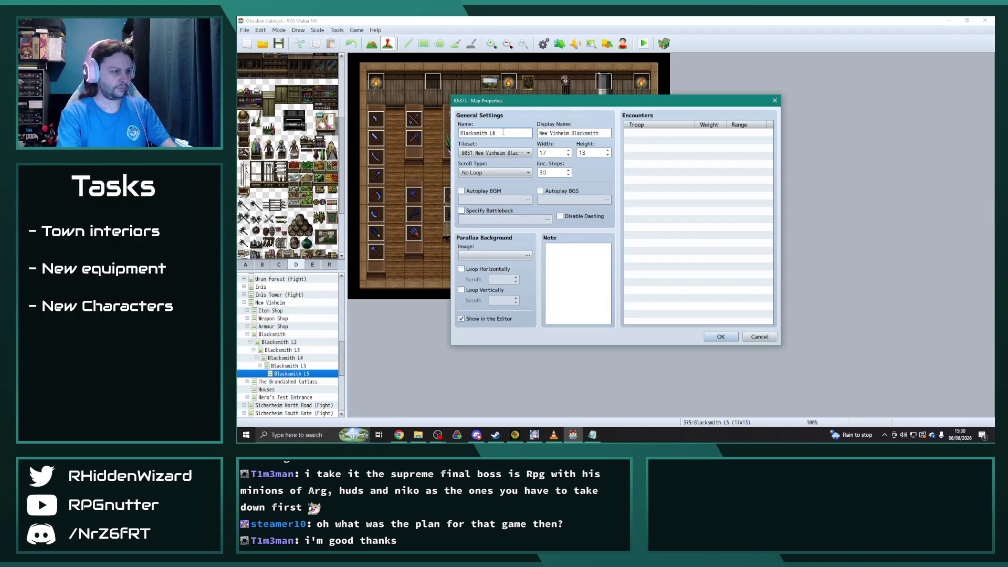
pyautogui.click(721, 337)
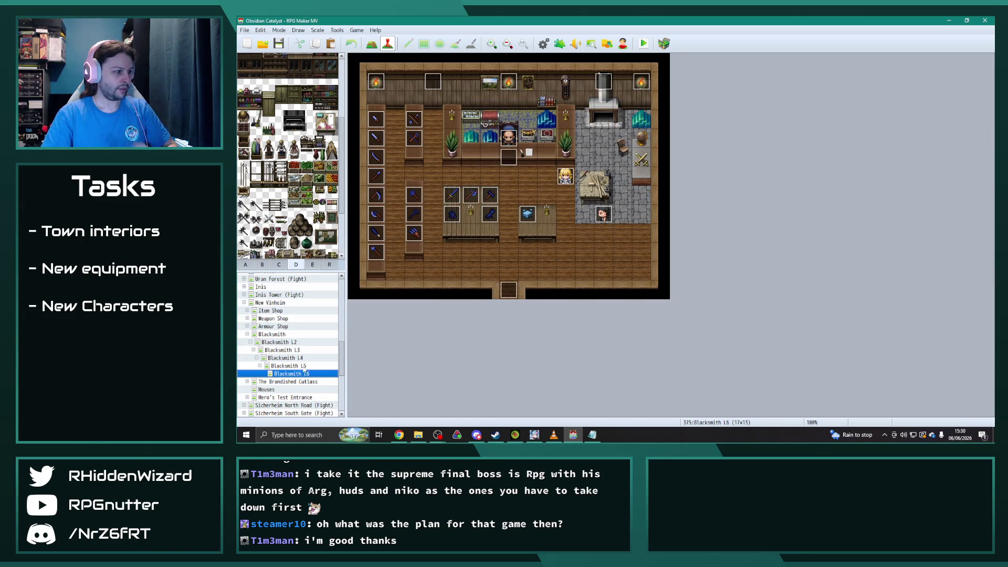
pyautogui.click(285, 358)
pyautogui.doubleClick(603, 213)
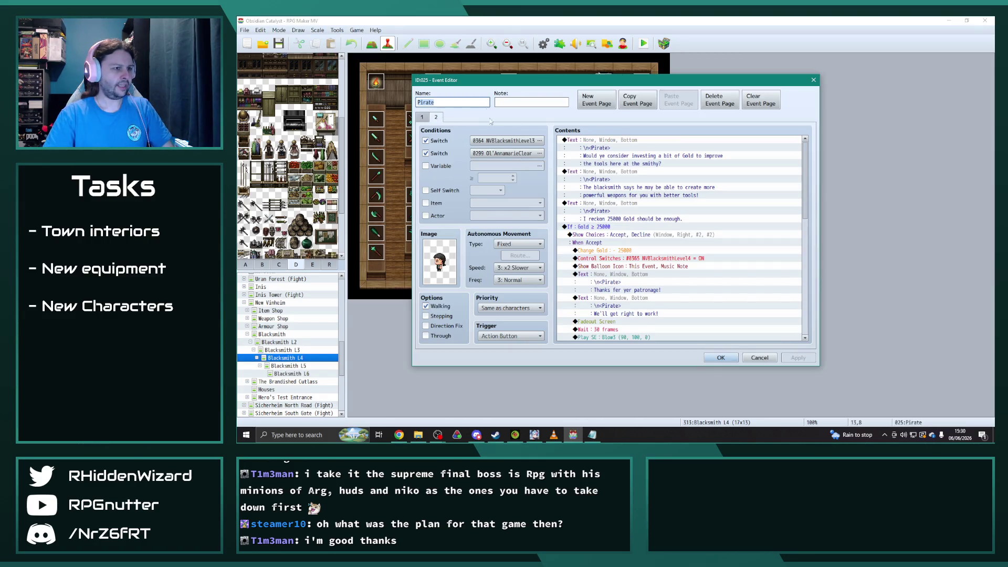
# Step: Copy the L4 Pirate event's page and paste it as page 2 of L5's Pirate event
pyautogui.click(638, 100)
pyautogui.click(720, 358)
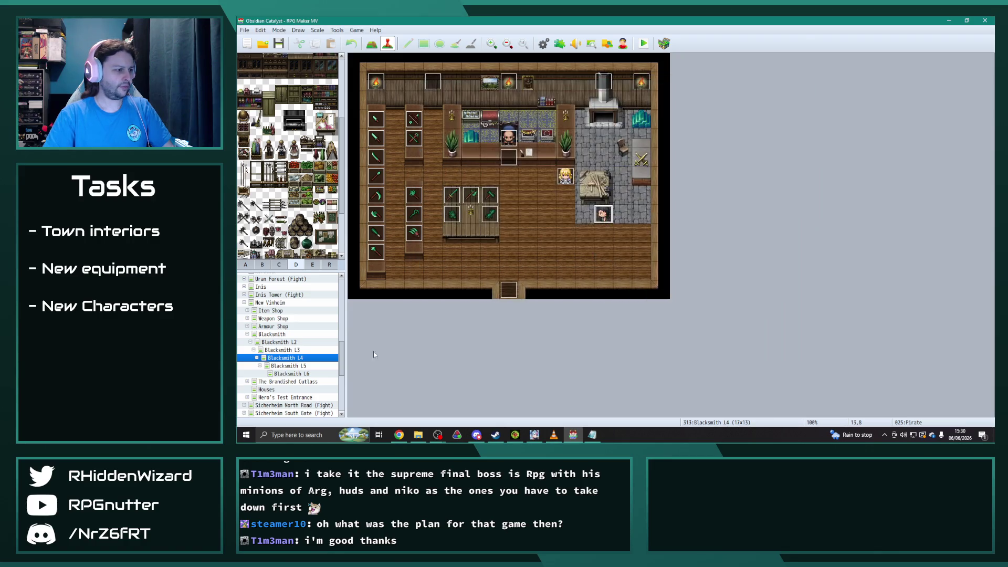
pyautogui.click(308, 366)
pyautogui.doubleClick(606, 208)
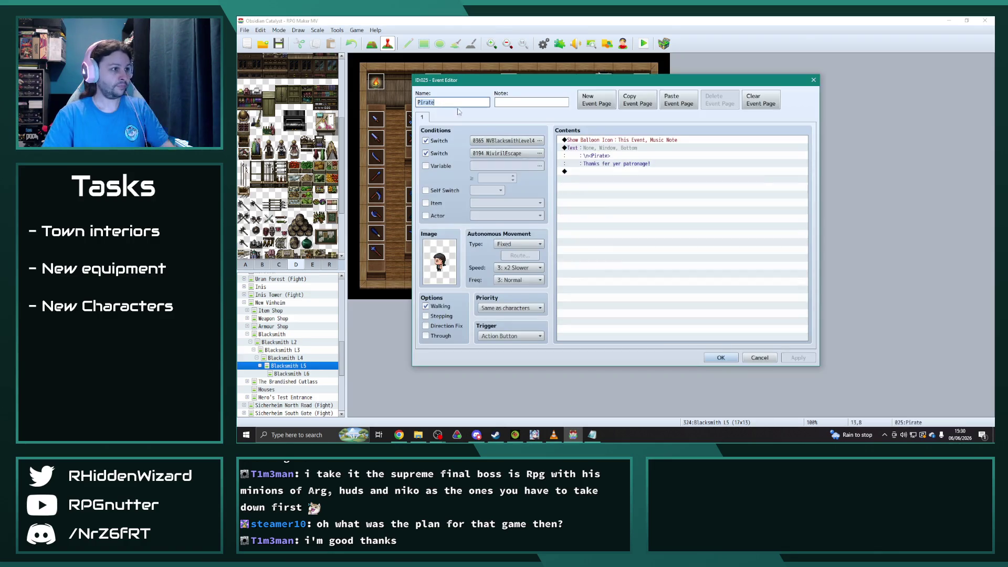
pyautogui.click(679, 99)
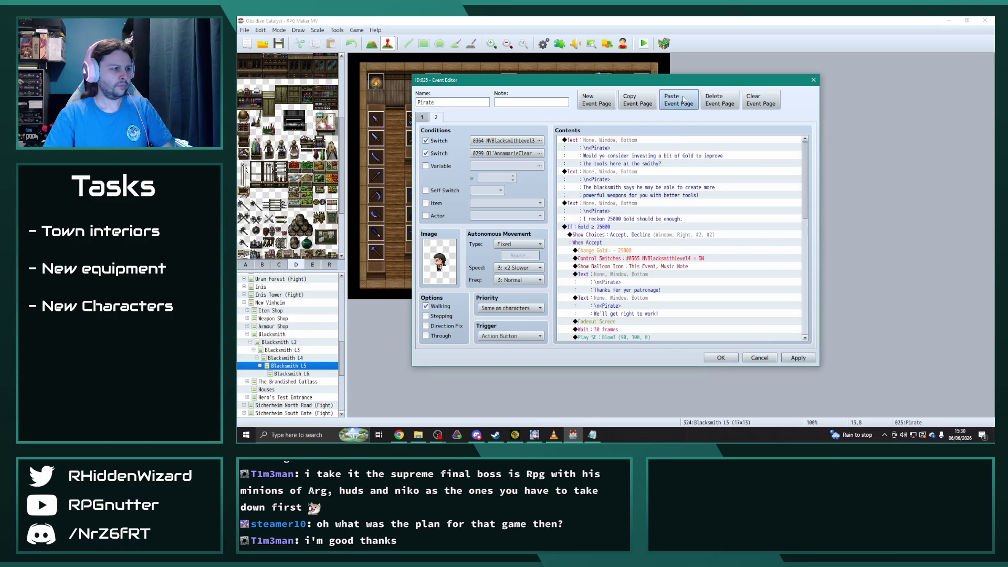
# Step: Set page 2's switch conditions to 0365 NVBlacksmithLevel4 and 0725 C11IntroHQEnd
pyautogui.click(526, 140)
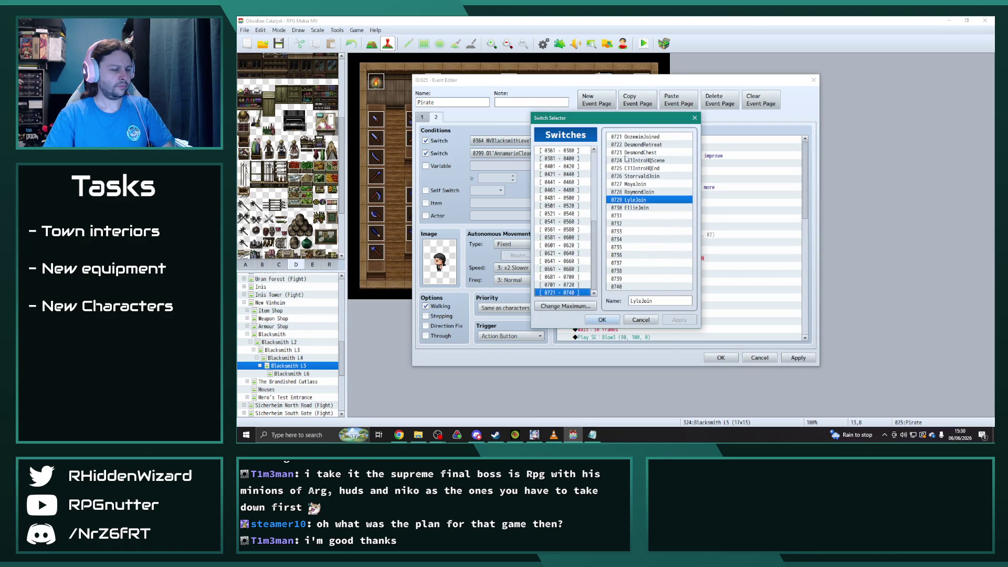
pyautogui.scroll(3, 587, 225)
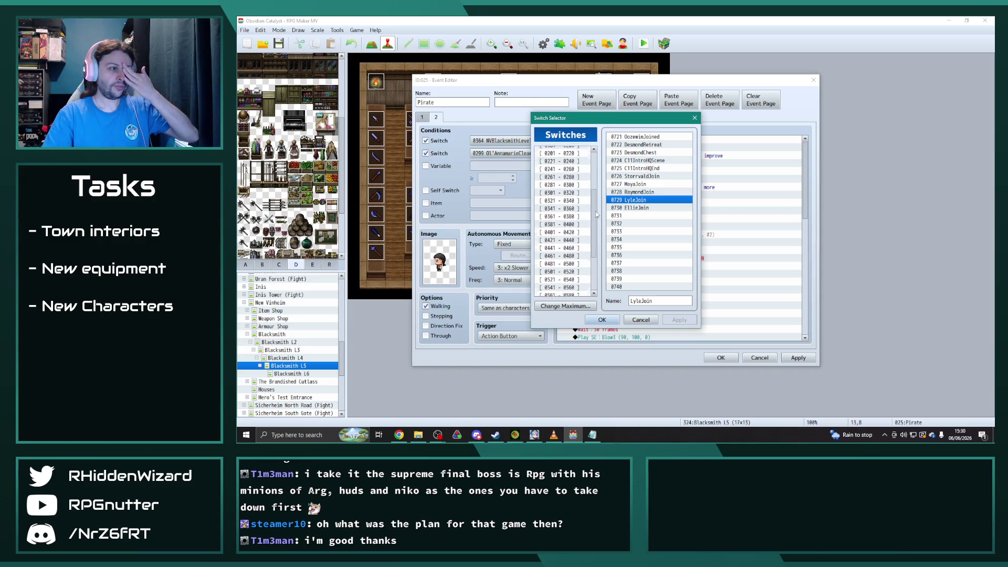
pyautogui.click(559, 221)
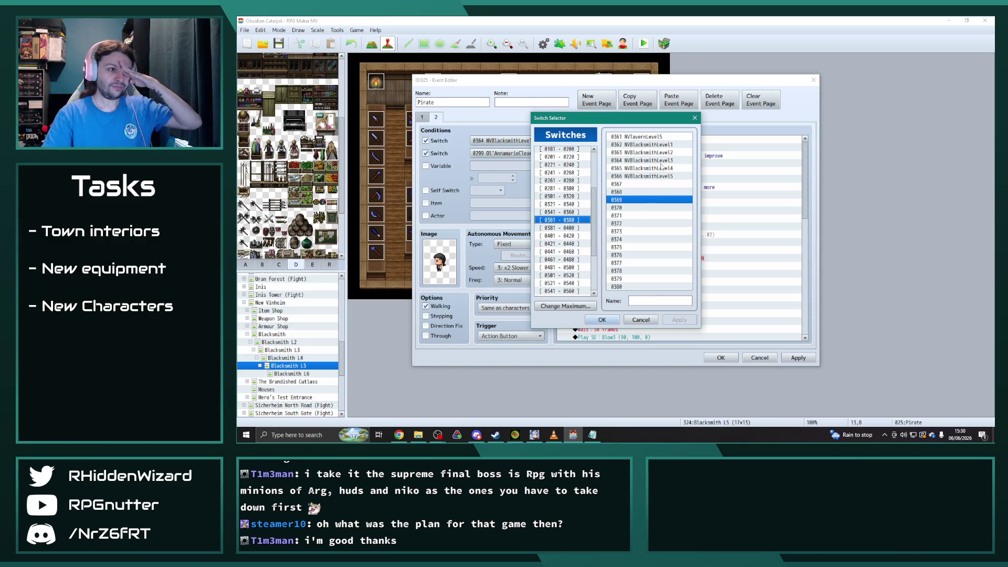
pyautogui.doubleClick(651, 168)
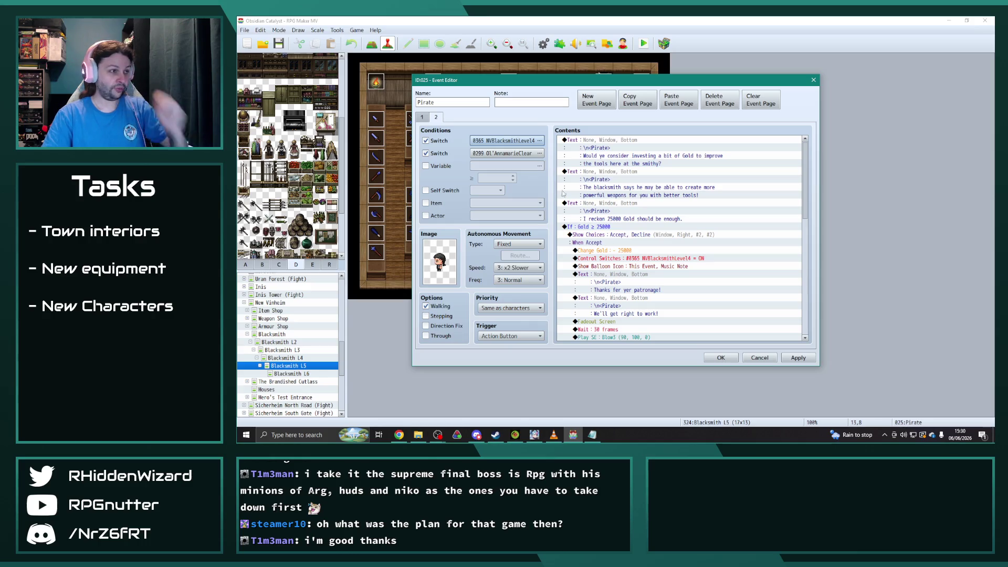
pyautogui.click(539, 153)
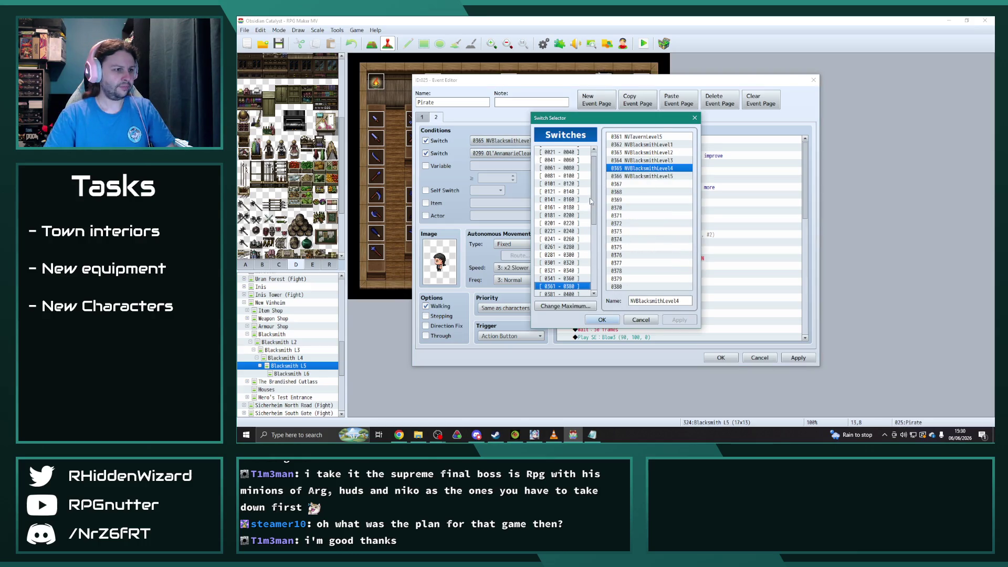
pyautogui.scroll(-6, 591, 201)
pyautogui.click(573, 293)
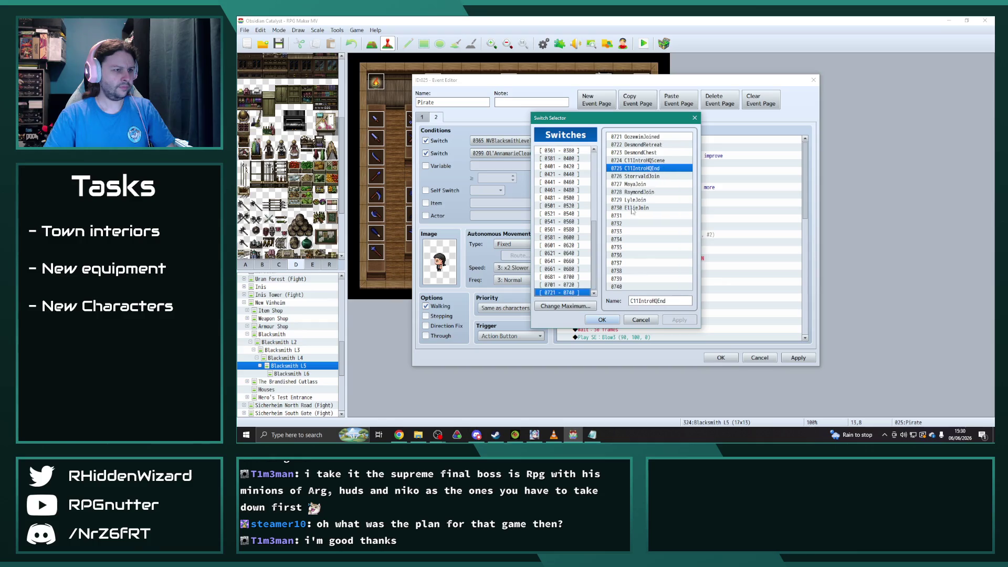
pyautogui.click(602, 320)
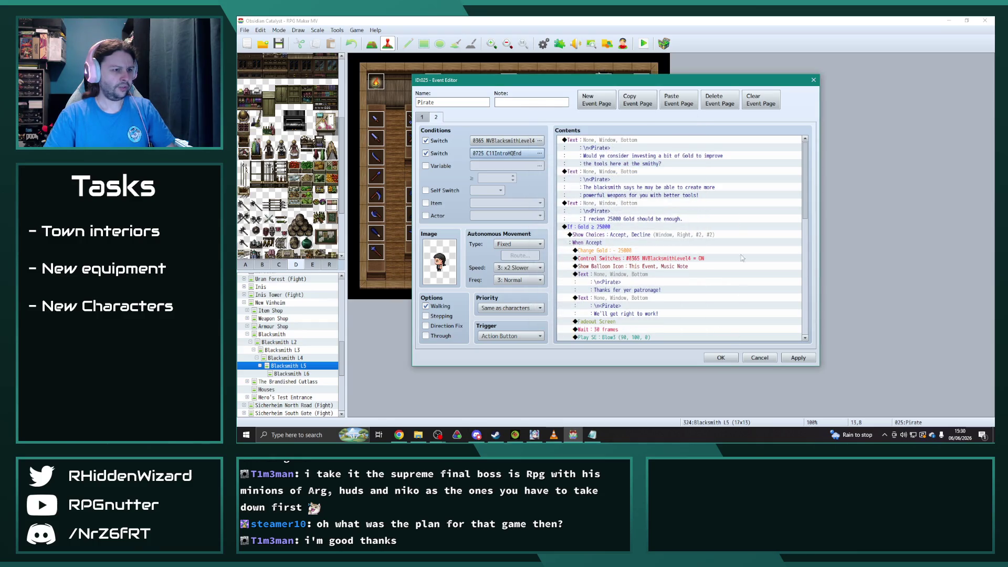
pyautogui.doubleClick(626, 216)
# Step: Change the quoted price, the gold requirement and the gold deduction to 30000
pyautogui.moveTo(658, 217); pyautogui.dragTo(648, 217)
pyautogui.write('30000')
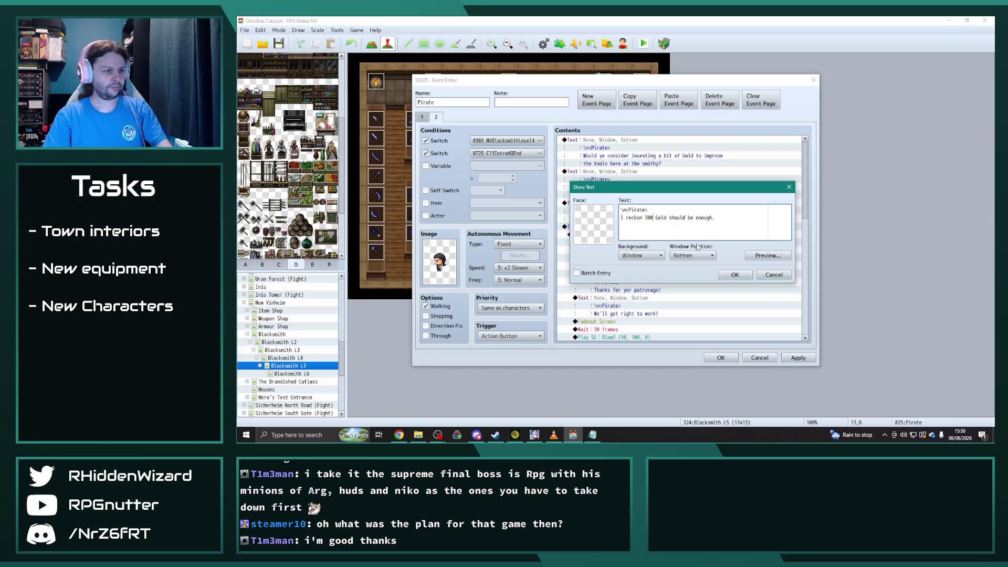
pyautogui.click(734, 275)
pyautogui.press('Down')
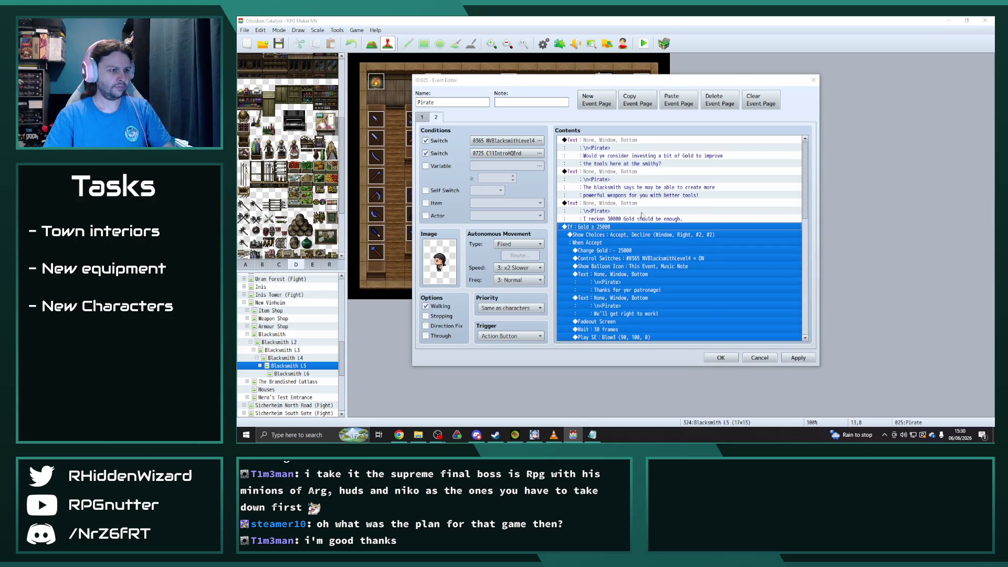
pyautogui.press('Return')
pyautogui.doubleClick(698, 185)
pyautogui.write('30')
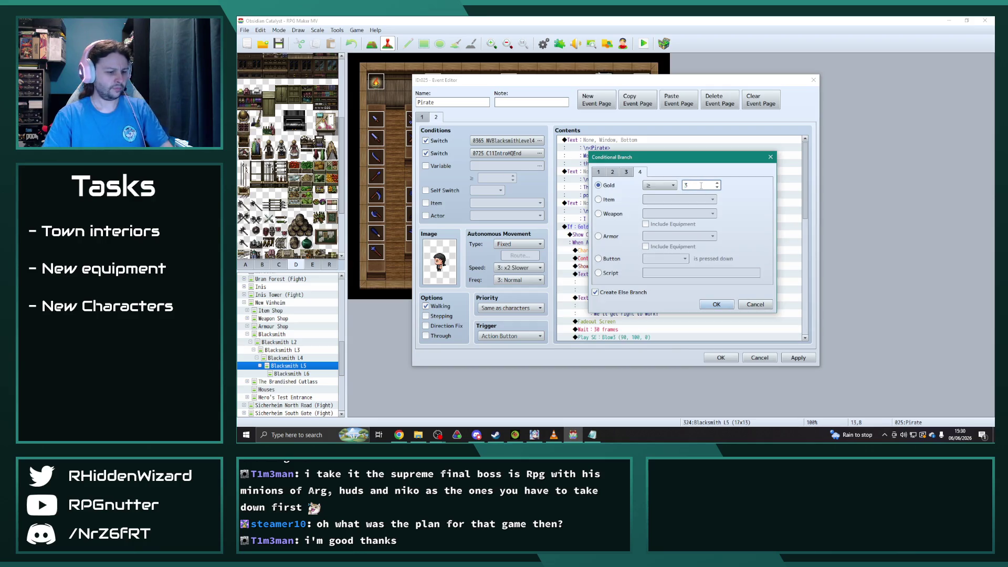
pyautogui.click(725, 306)
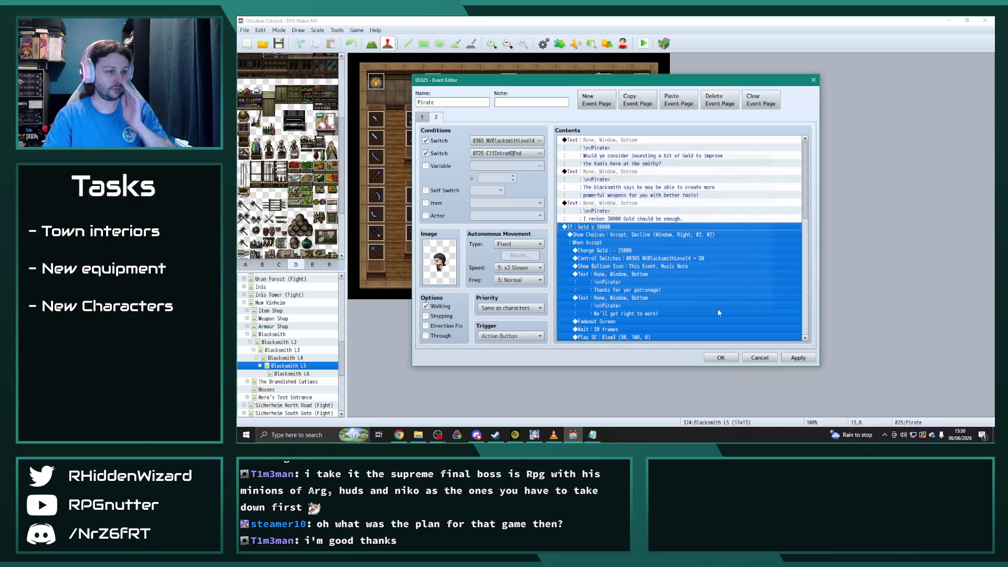
pyautogui.doubleClick(628, 252)
pyautogui.doubleClick(687, 240)
pyautogui.write('3')
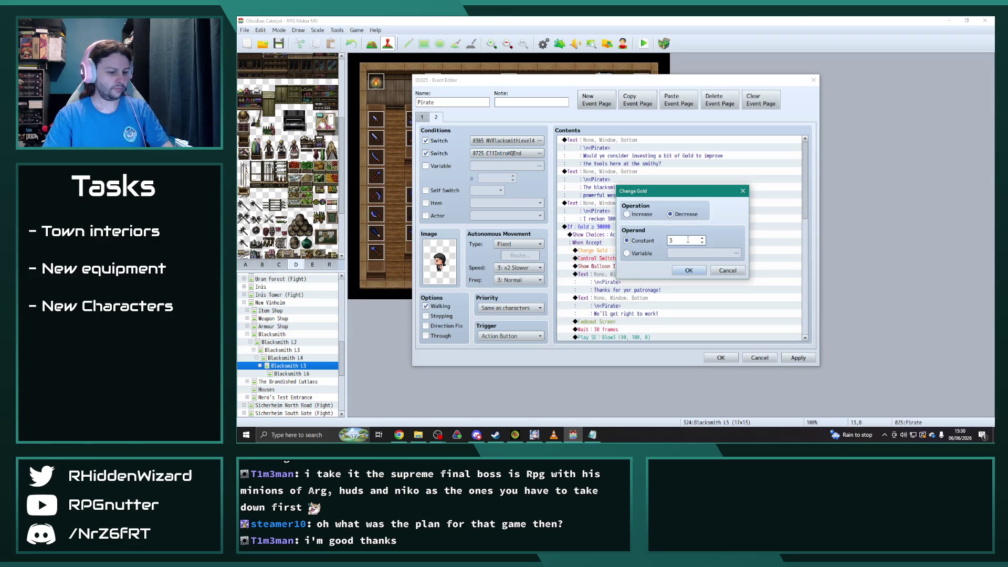
pyautogui.write('0000')
pyautogui.click(689, 271)
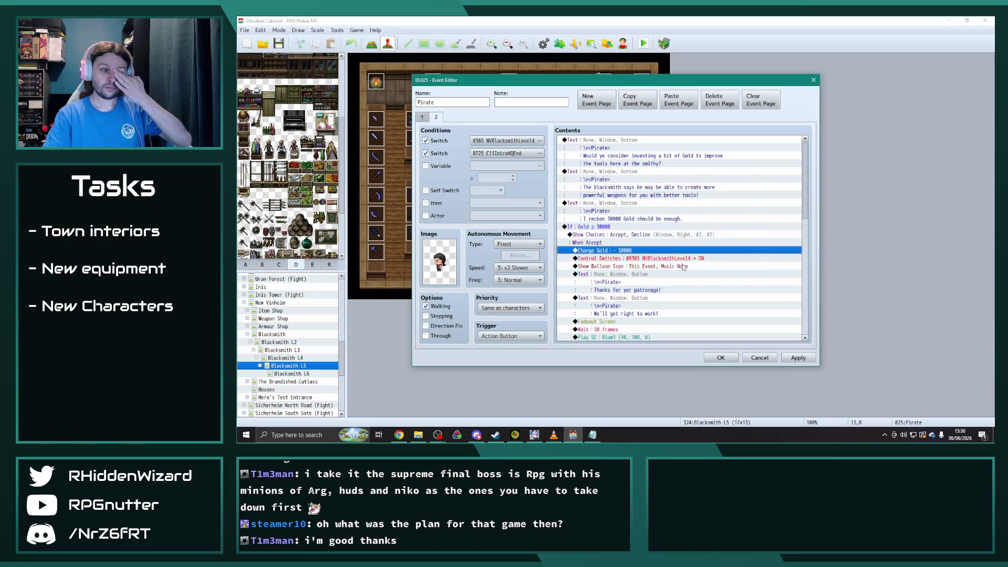
# Step: Make the switch command turn on 0366 NVBlacksmithLevel5
pyautogui.click(687, 258)
pyautogui.doubleClick(688, 259)
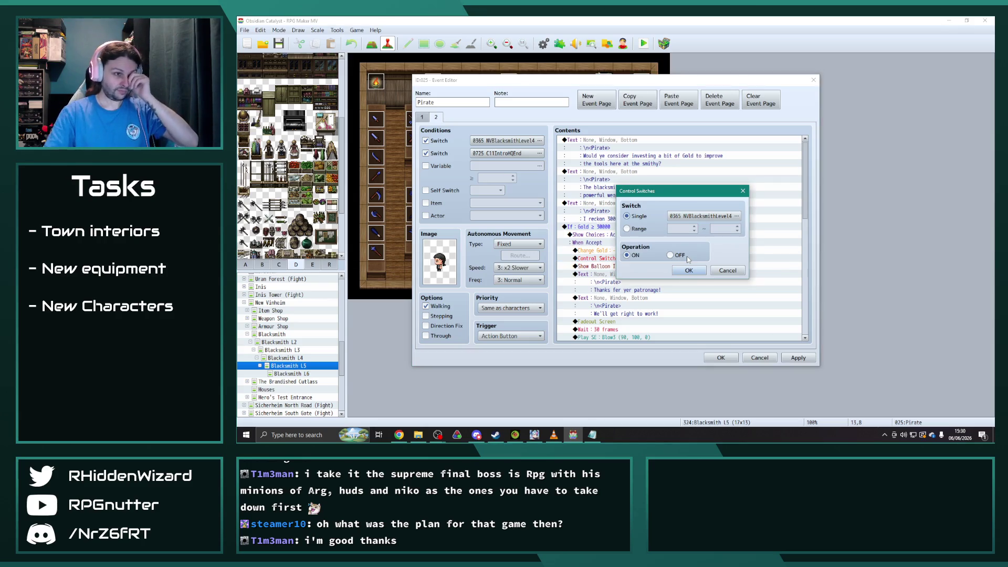
pyautogui.click(730, 215)
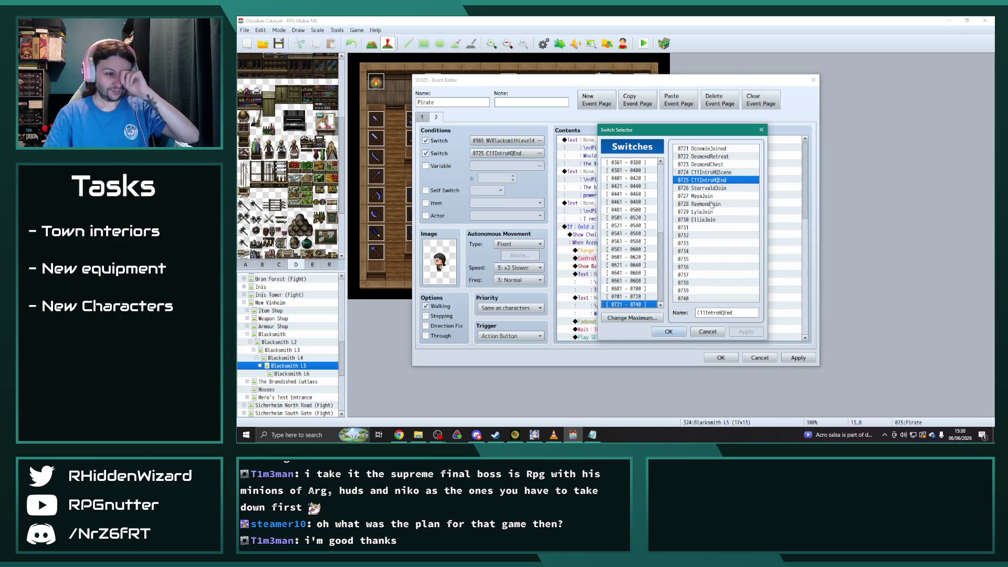
pyautogui.moveTo(664, 129); pyautogui.dragTo(821, 112)
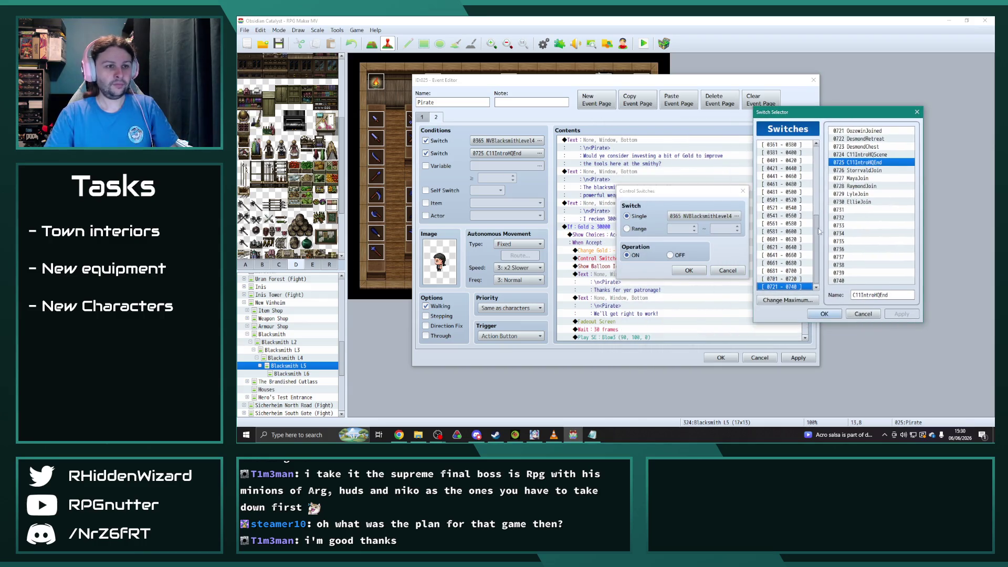
pyautogui.click(782, 145)
pyautogui.click(856, 170)
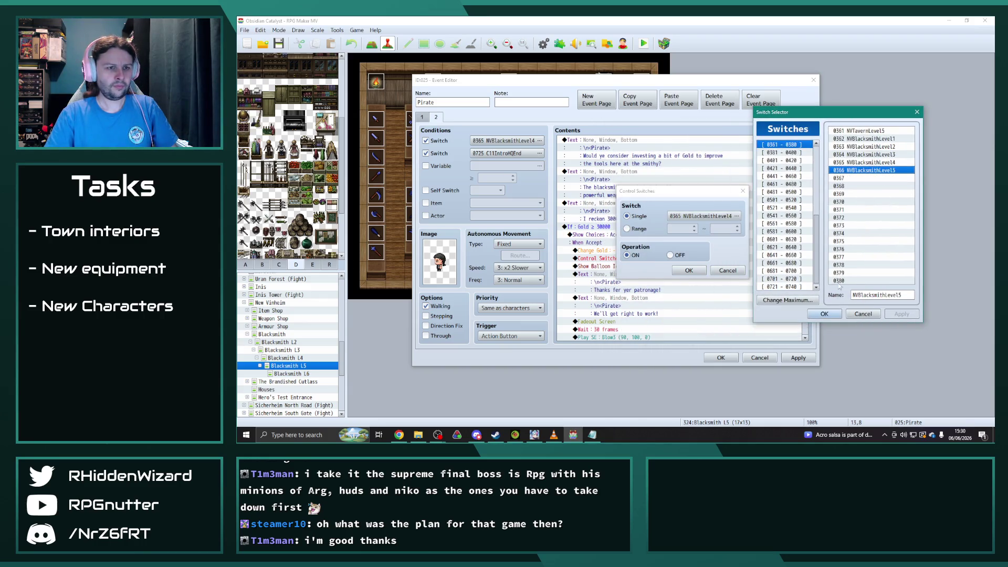
pyautogui.click(824, 313)
pyautogui.click(689, 271)
# Step: Retarget the Transfer Player command to Blacksmith L6 (12,8), then apply and close the event
pyautogui.scroll(-4, 799, 231)
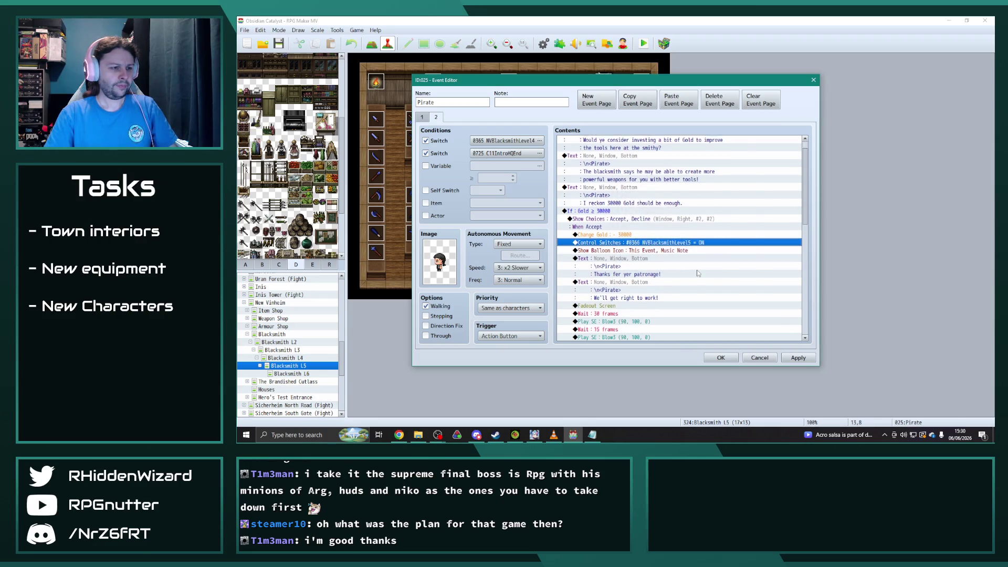
pyautogui.scroll(-8, 799, 230)
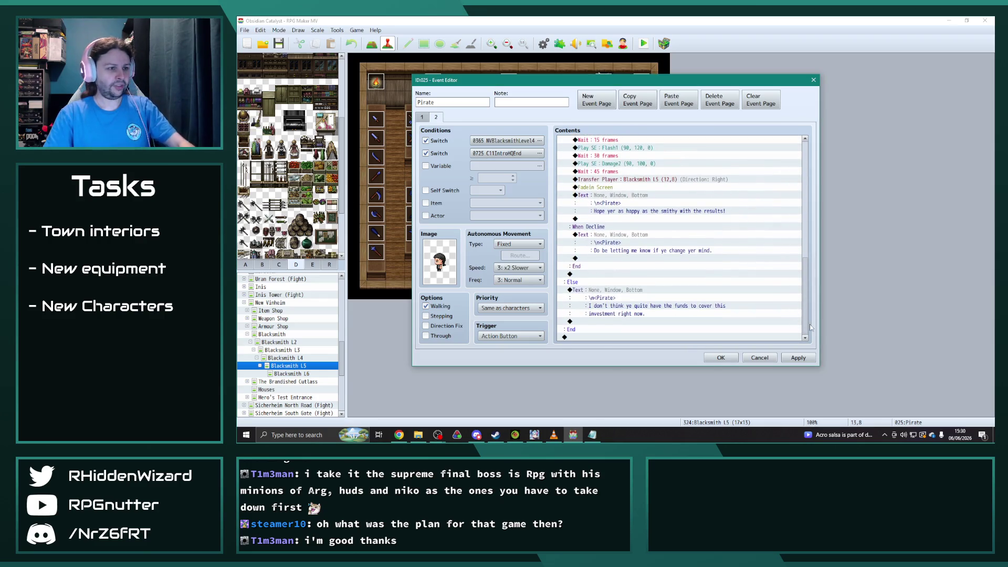
pyautogui.doubleClick(660, 180)
pyautogui.click(713, 203)
pyautogui.press('Down')
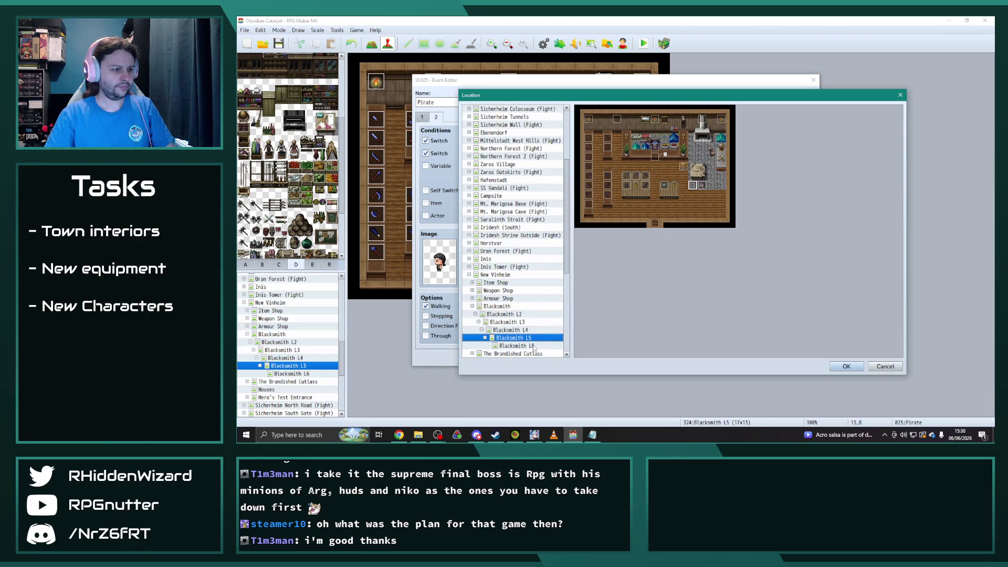
pyautogui.click(847, 366)
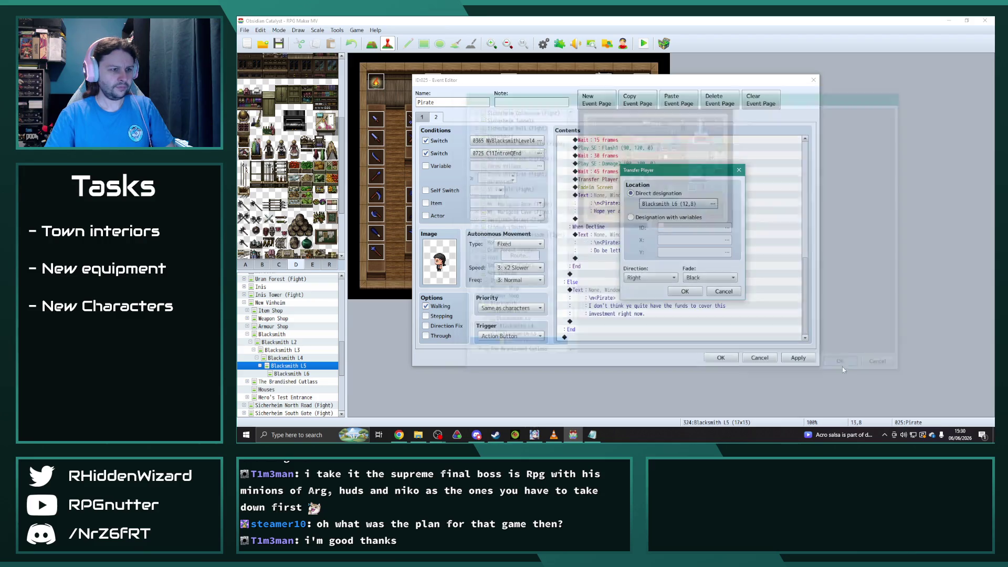
pyautogui.click(685, 295)
pyautogui.click(795, 358)
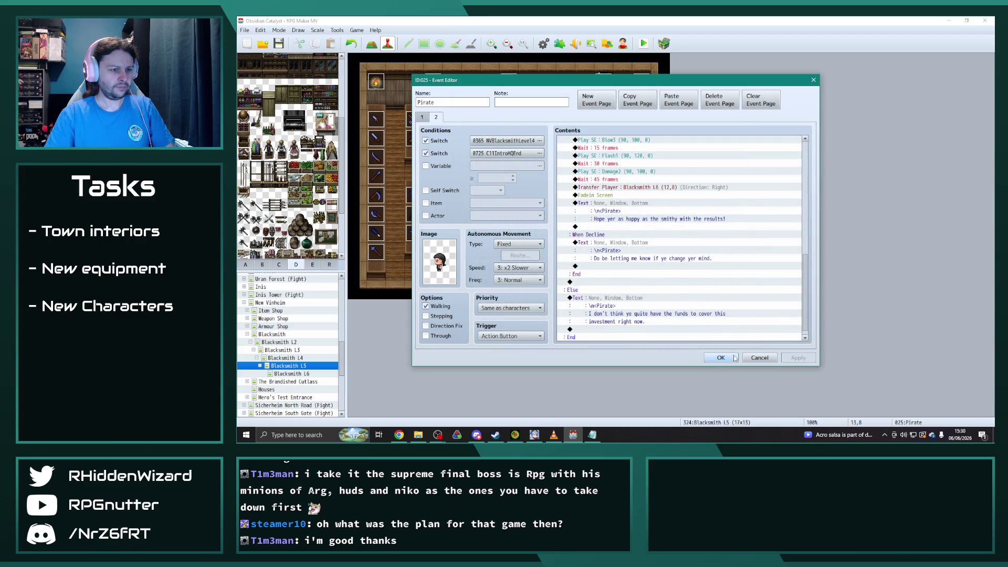
pyautogui.click(737, 358)
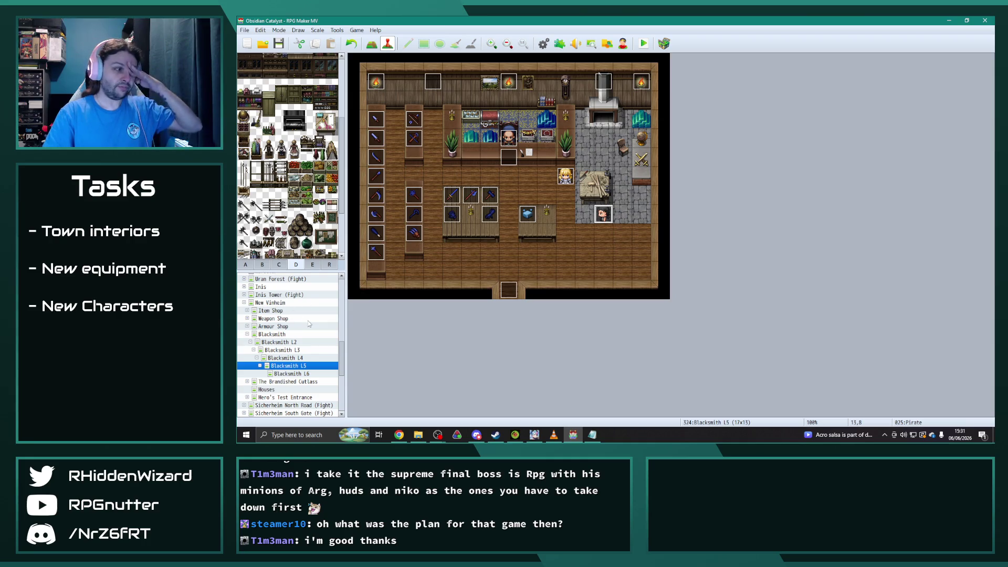
# Step: Add a sixth page to New Vinheim's door event EV005 conditioned on 0366 NVBlacksmithLevel5
pyautogui.click(270, 303)
pyautogui.scroll(1, 531, 136)
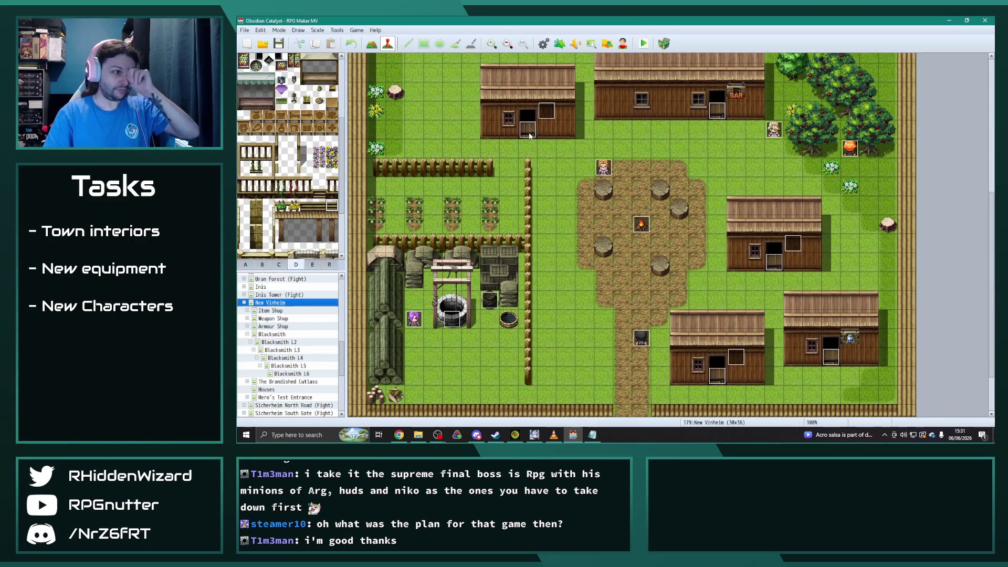
pyautogui.doubleClick(529, 135)
pyautogui.click(655, 105)
pyautogui.click(677, 99)
pyautogui.click(504, 141)
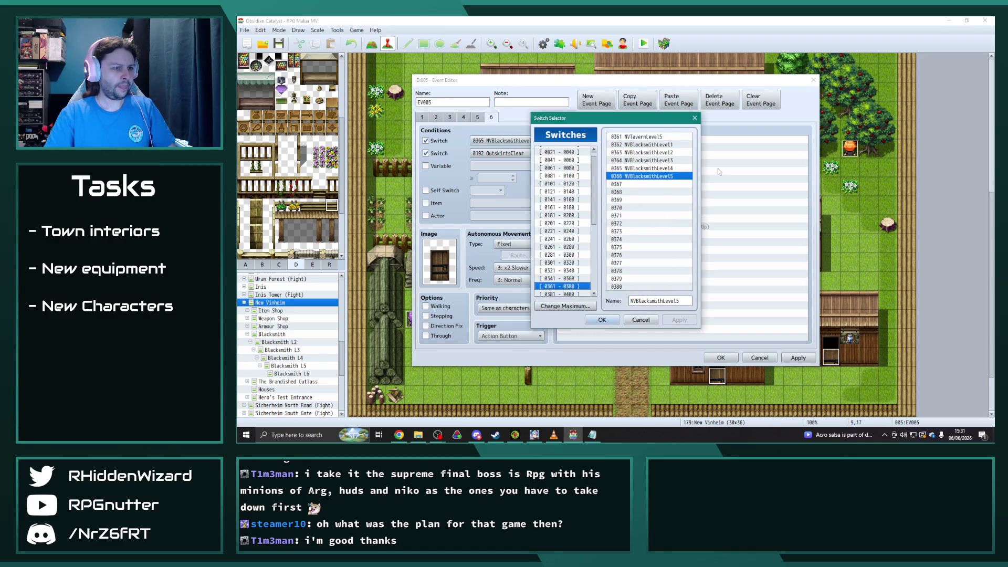
pyautogui.click(602, 319)
# Step: Point the new page's transfer to Blacksmith L6 at (8,11), close the event, and open Blacksmith L6
pyautogui.doubleClick(655, 226)
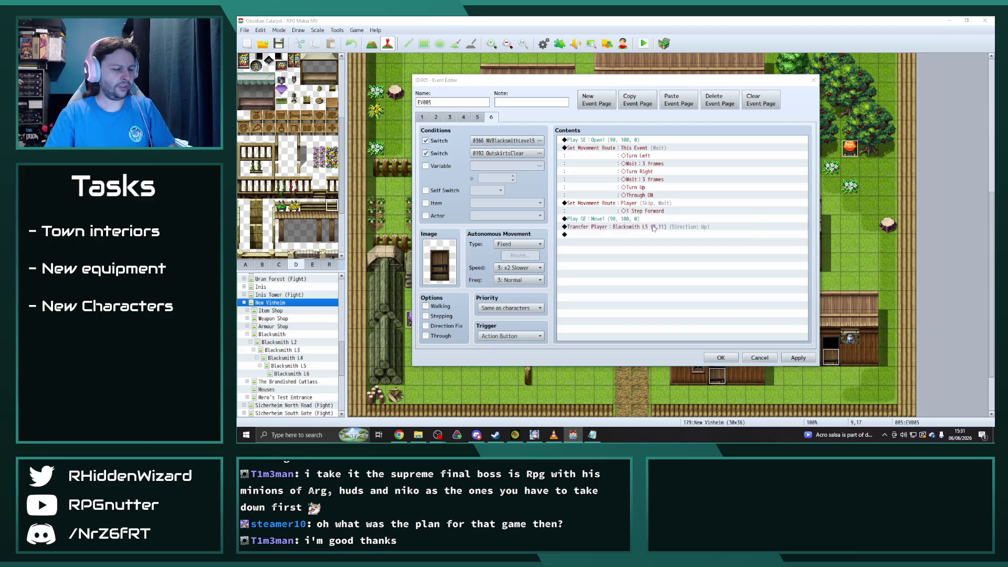
pyautogui.click(688, 206)
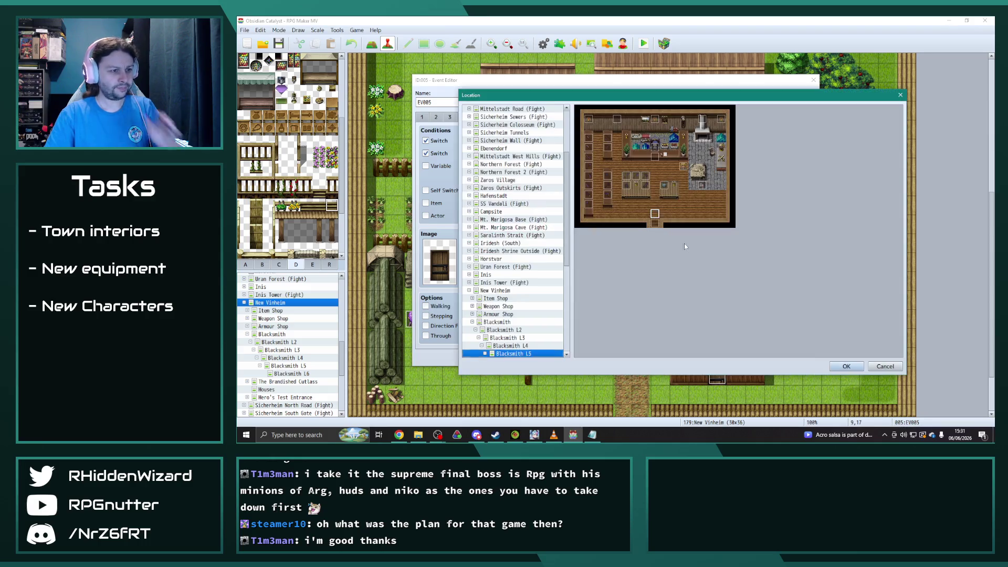
pyautogui.scroll(-1, 541, 320)
pyautogui.click(531, 346)
pyautogui.click(658, 218)
pyautogui.press('Return')
pyautogui.press('Return')
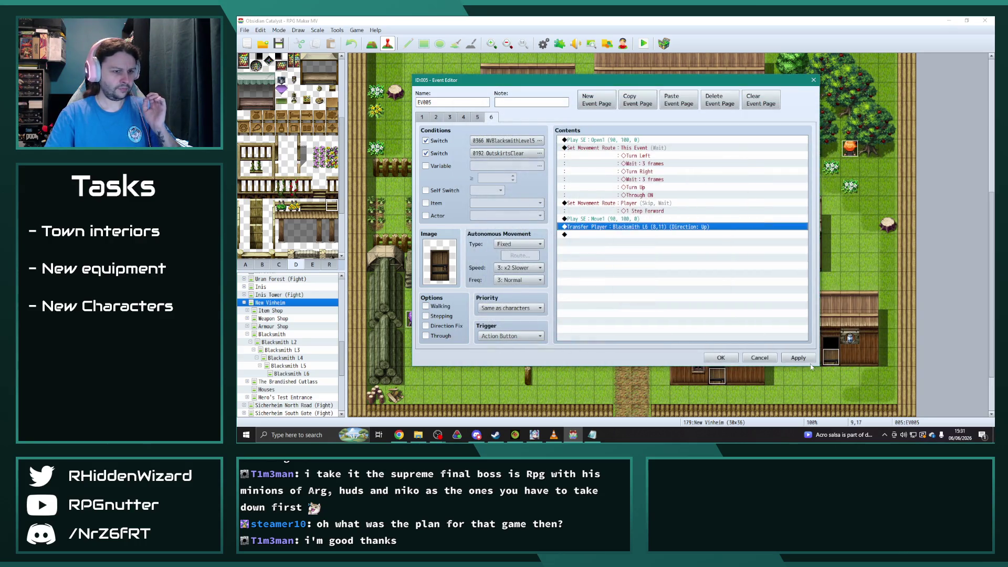
pyautogui.click(721, 358)
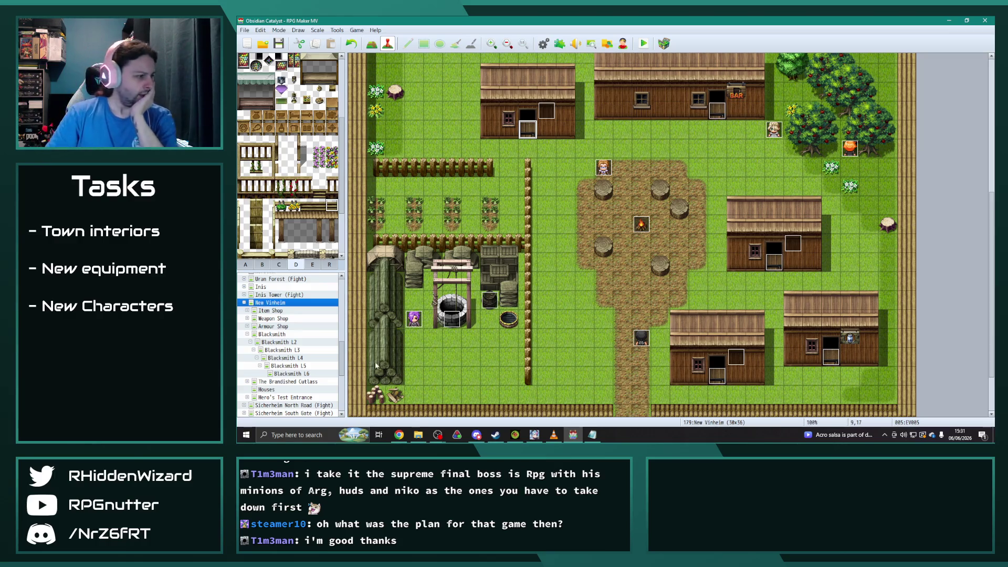
pyautogui.click(296, 374)
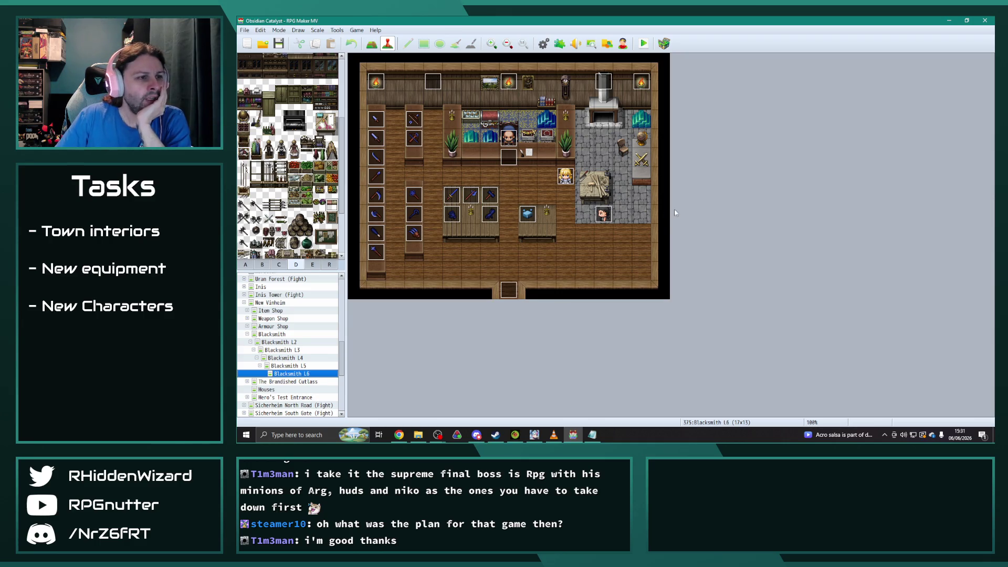
# Step: Inspect the Arthur event, then paint a test tile on the counter and undo it
pyautogui.click(569, 180)
pyautogui.doubleClick(568, 180)
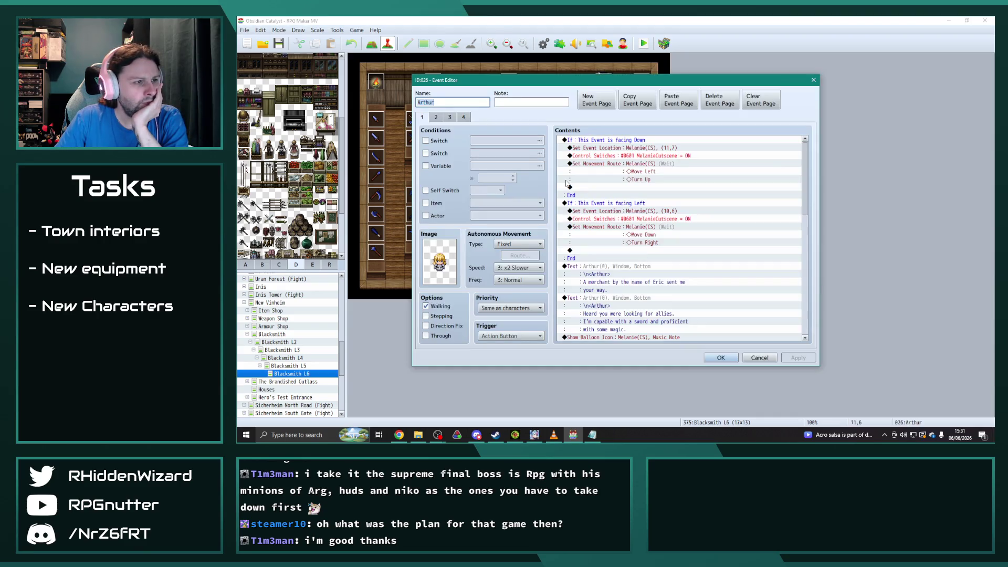
pyautogui.press('Escape')
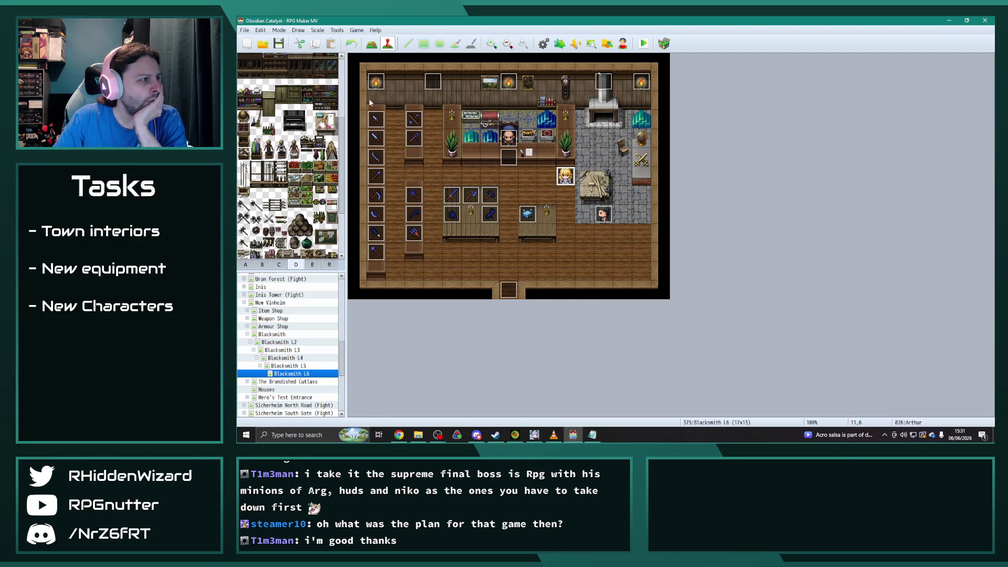
pyautogui.click(371, 44)
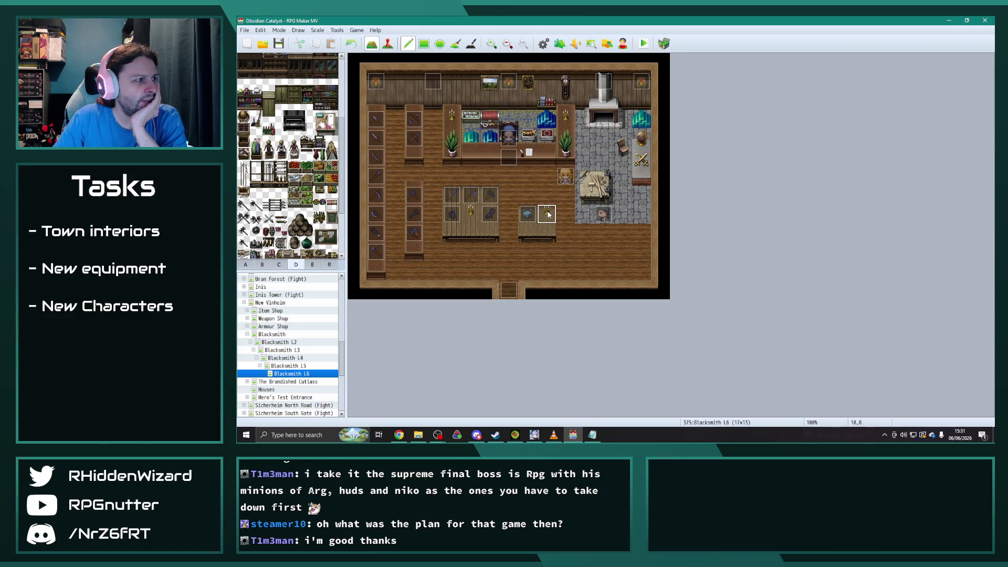
pyautogui.click(566, 214)
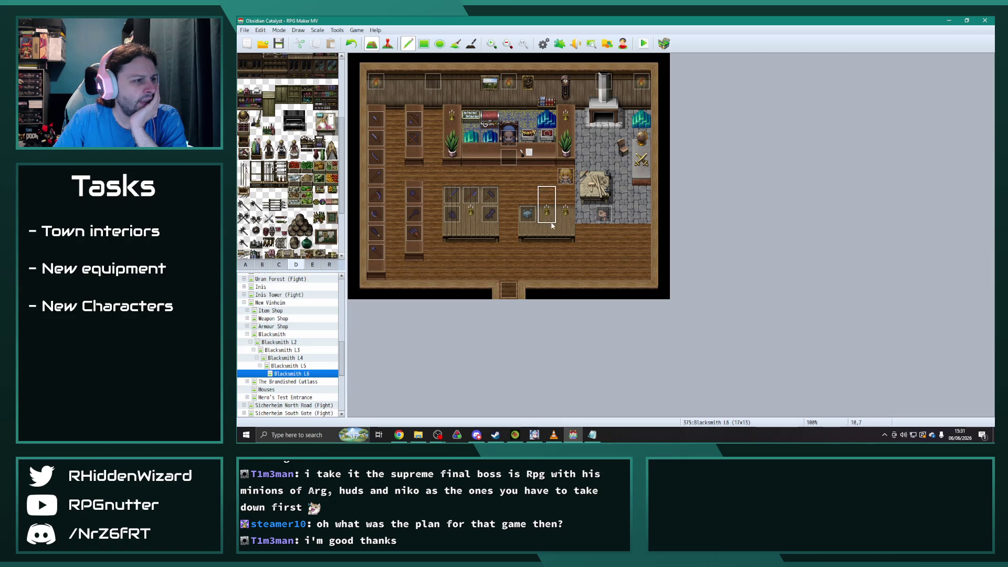
pyautogui.hotkey('ctrl', 'z')
pyautogui.press('F6')
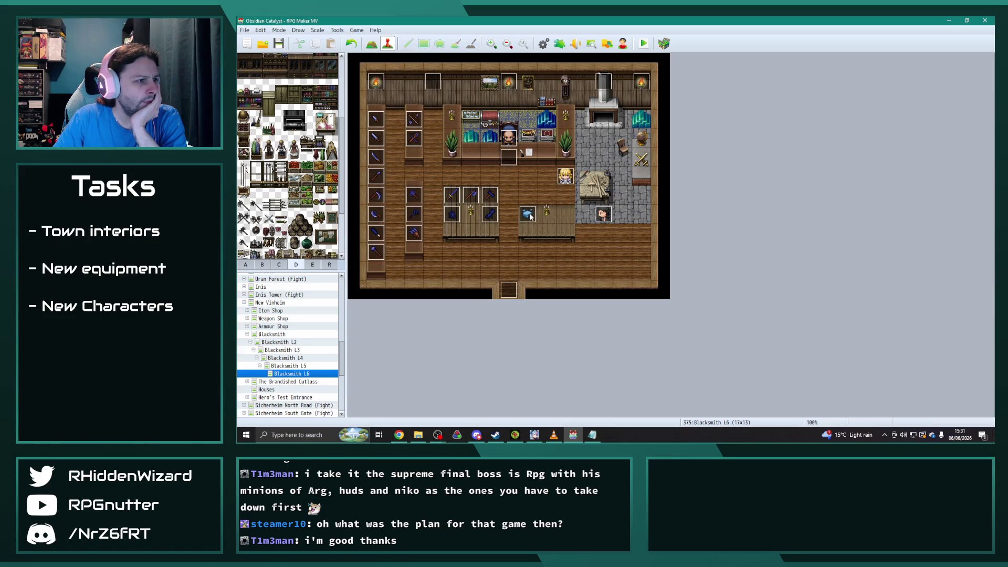
# Step: Review the DivineIce and Bow events without changing them
pyautogui.doubleClick(530, 214)
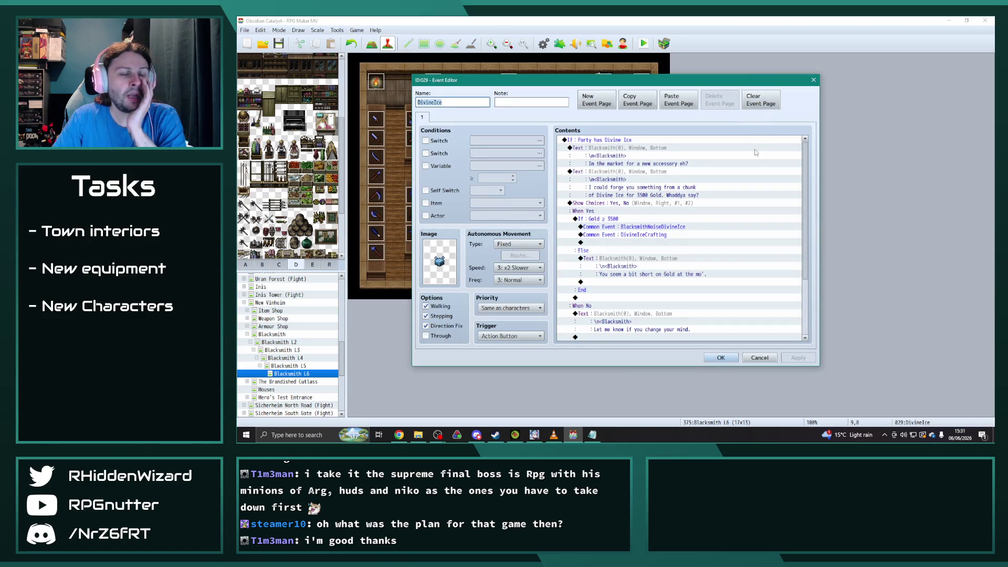
pyautogui.scroll(-3, 806, 190)
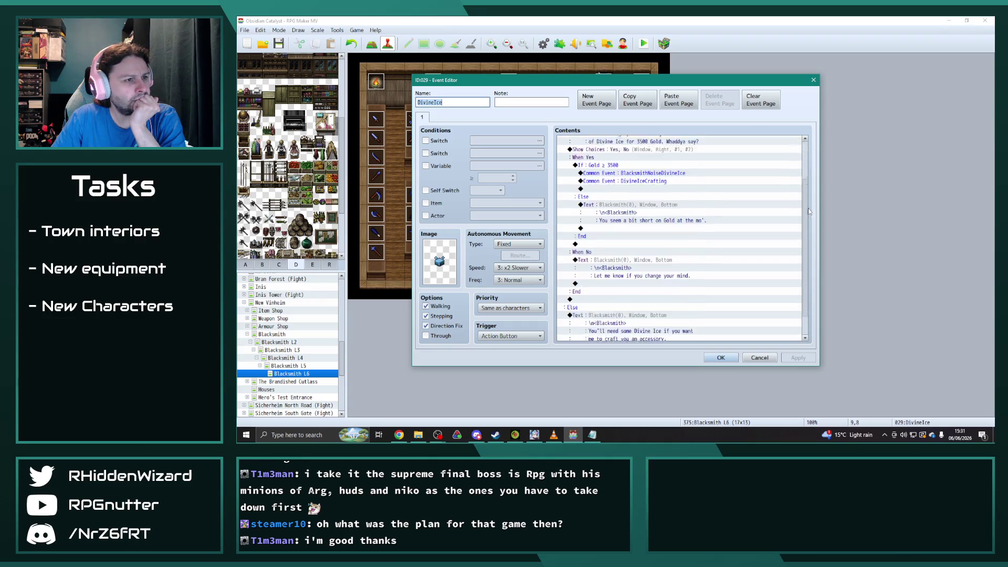
pyautogui.scroll(3, 811, 173)
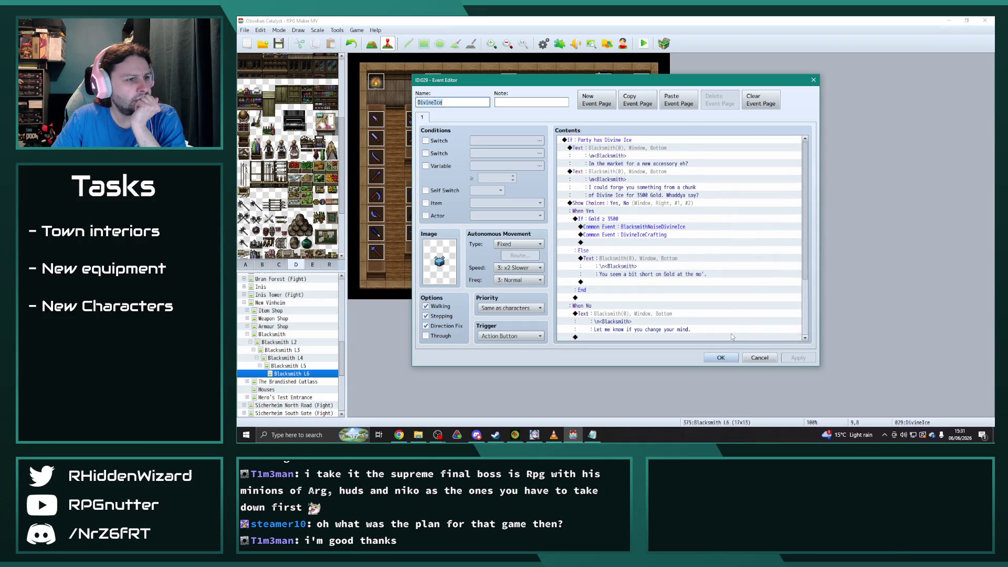
pyautogui.click(721, 357)
pyautogui.doubleClick(414, 119)
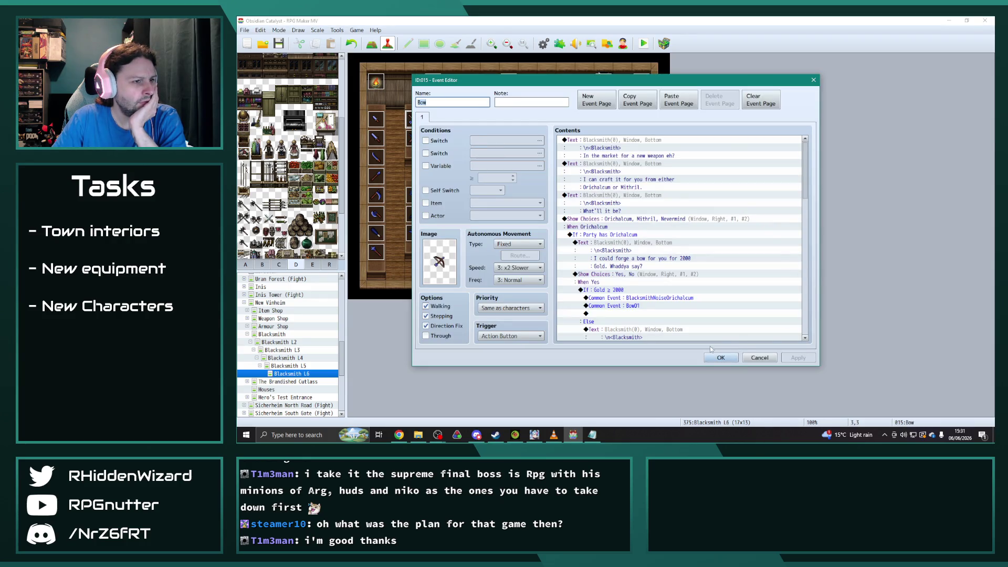
pyautogui.click(722, 358)
# Step: Paste a copy of the DivineIce event onto counter tile (11,8)
pyautogui.click(527, 214)
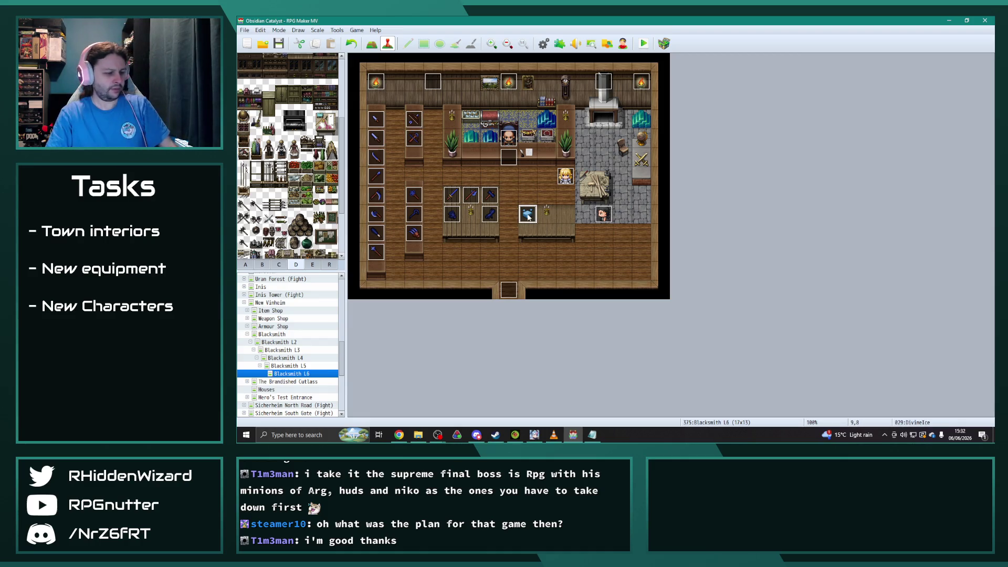
pyautogui.click(566, 216)
pyautogui.hotkey('ctrl', 'v')
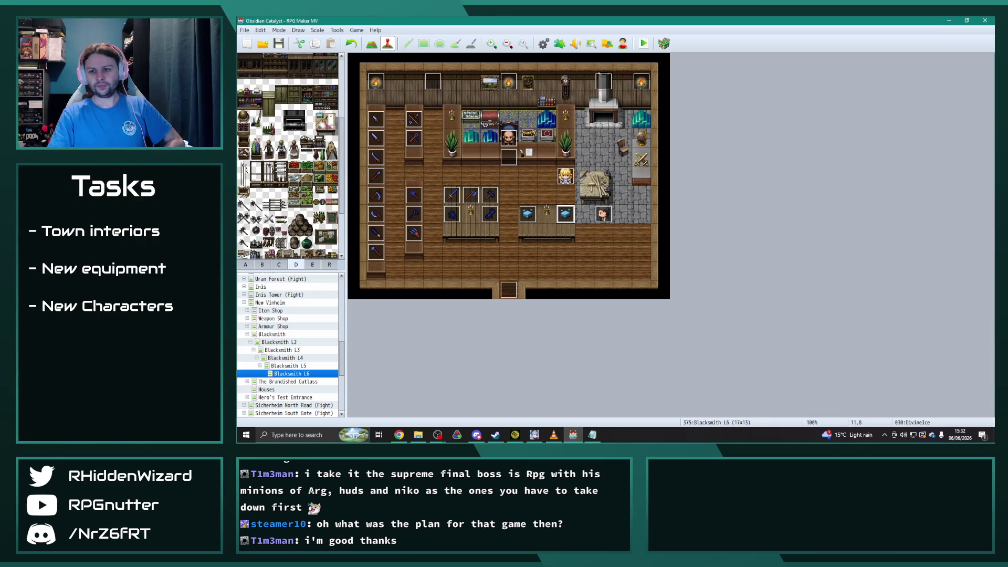
pyautogui.hotkey('alt', 'Tab')
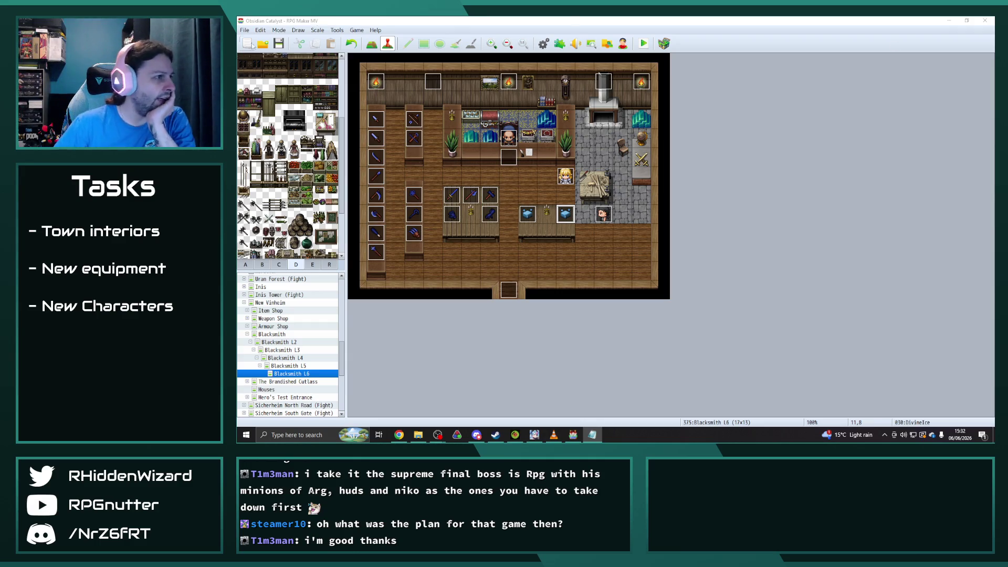
# Step: Stamp a 2x2 picture from tileset page D onto the back wall
pyautogui.click(313, 265)
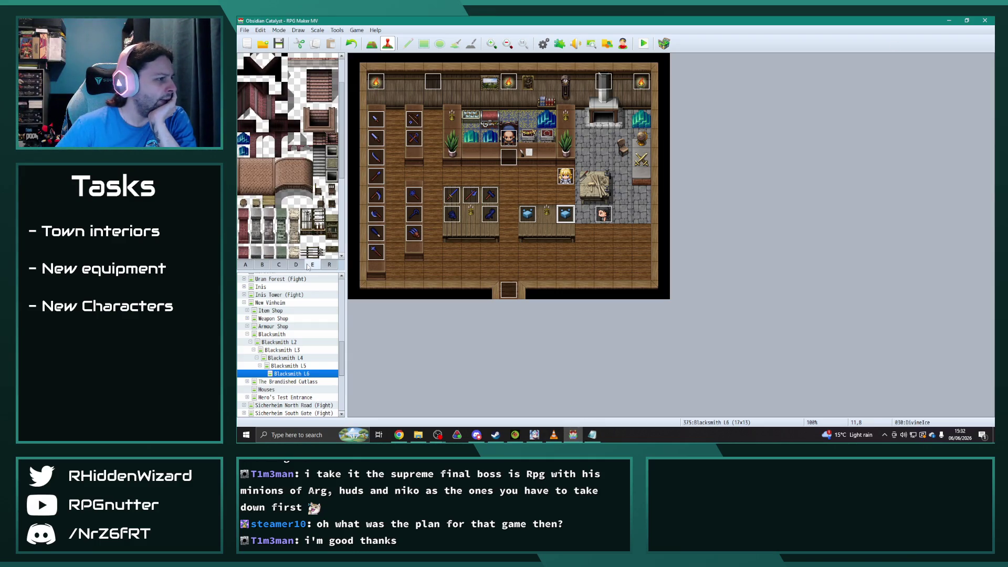
pyautogui.click(302, 265)
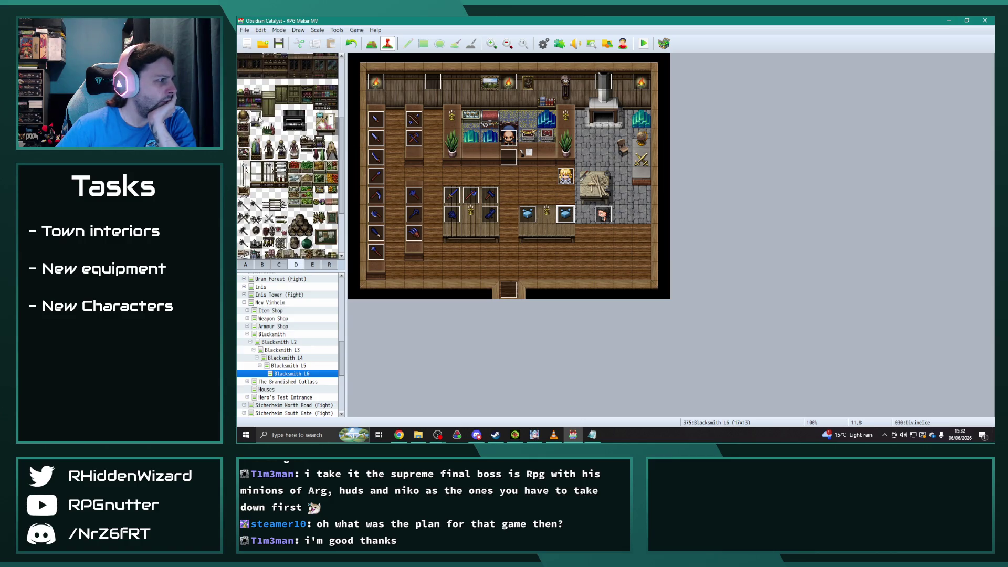
pyautogui.press('F5')
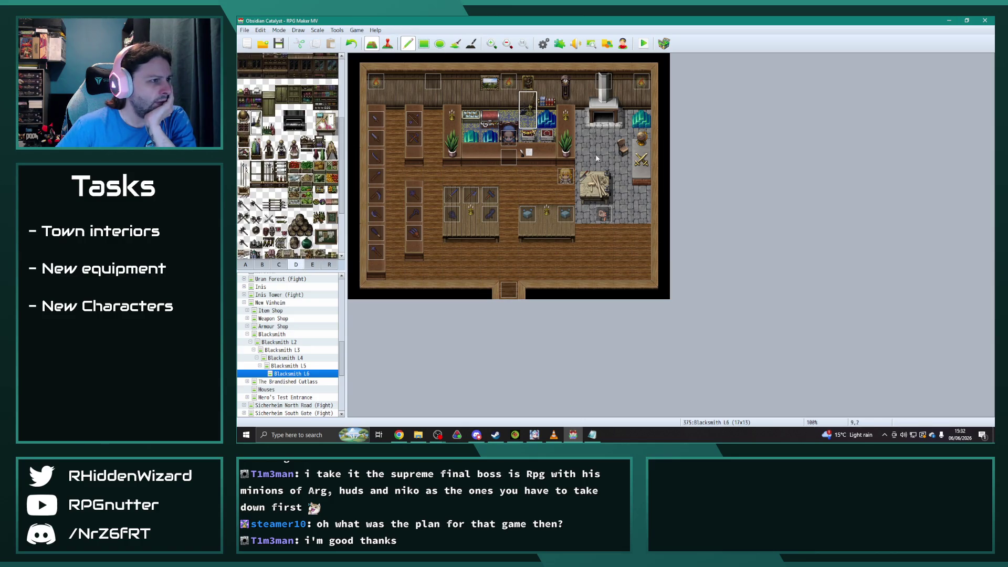
pyautogui.rightClick(535, 183)
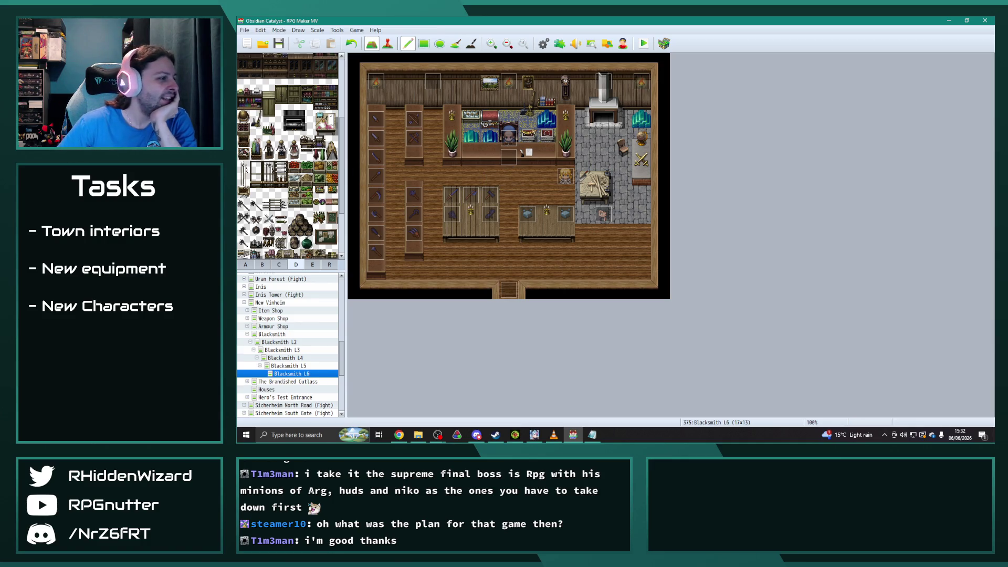
pyautogui.scroll(-1, 285, 230)
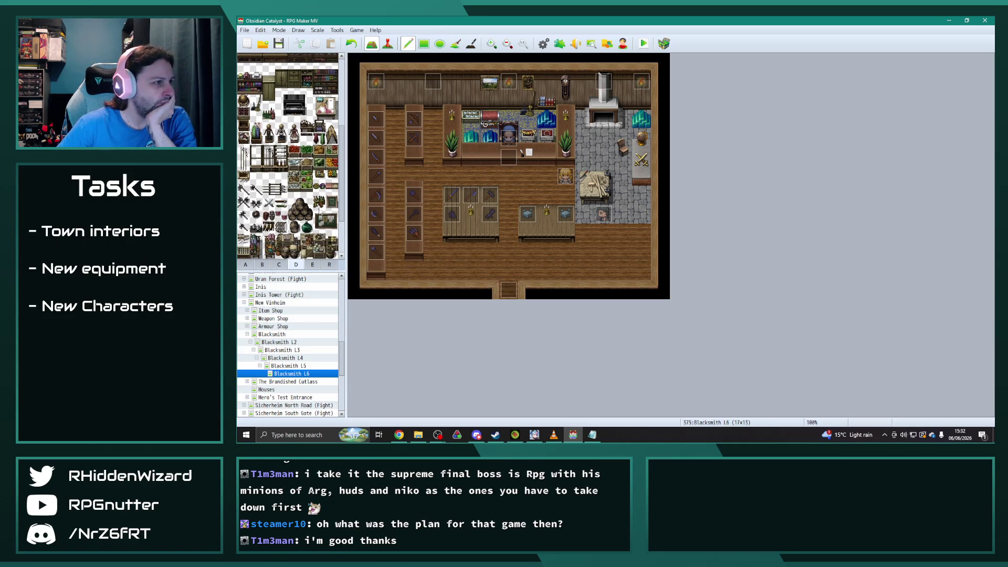
pyautogui.click(332, 205)
pyautogui.moveTo(320, 215); pyautogui.dragTo(332, 226)
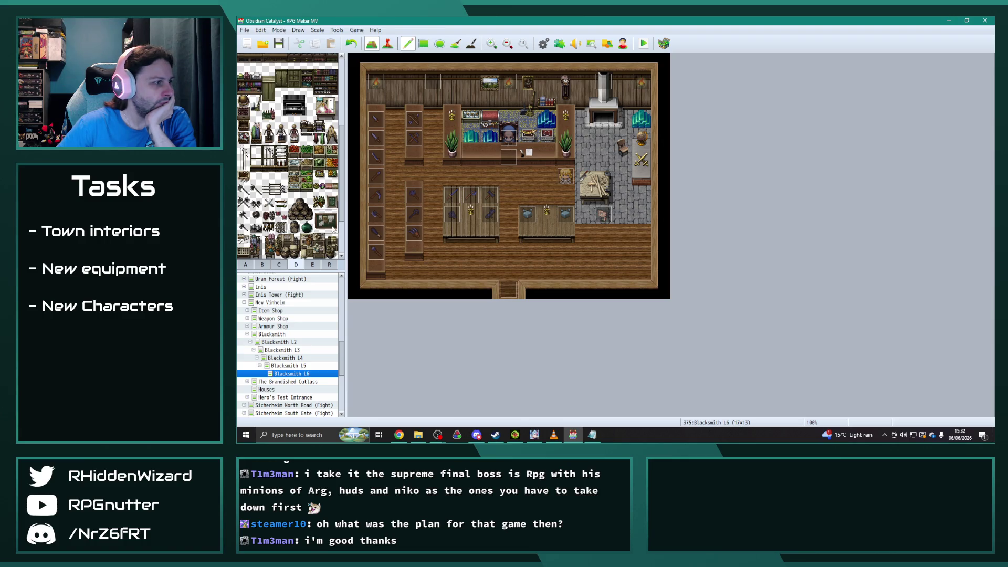
pyautogui.click(457, 89)
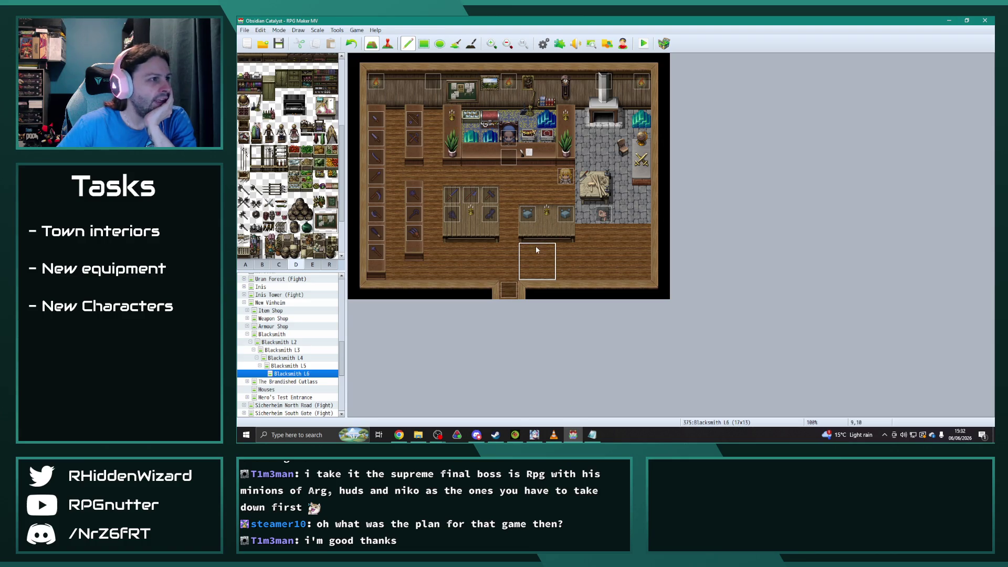
# Step: Try tileset C decorations, undoing a shelf and a table item, then place an object at the right edge
pyautogui.scroll(-2, 289, 184)
pyautogui.scroll(-1, 288, 221)
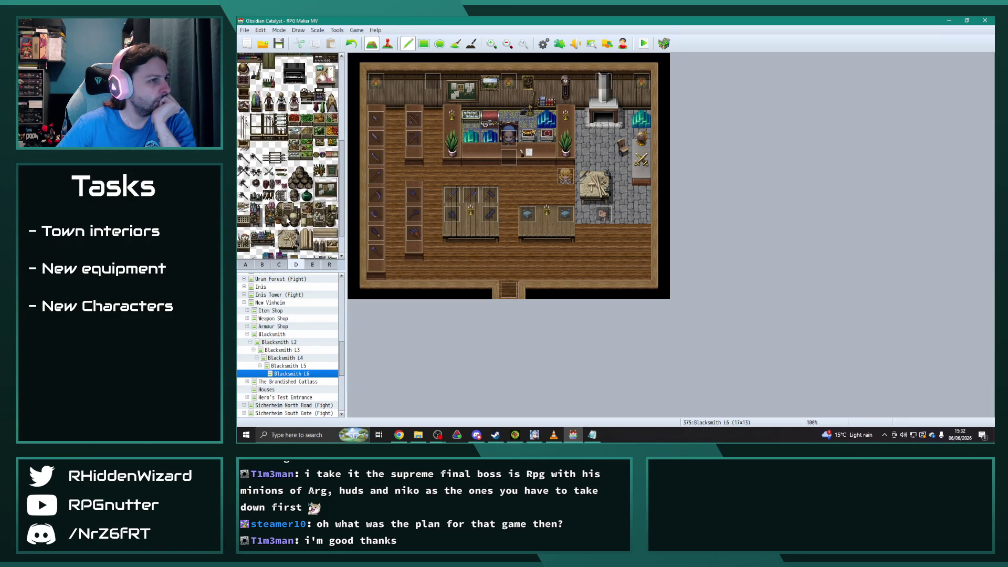
pyautogui.scroll(-3, 288, 221)
pyautogui.click(279, 266)
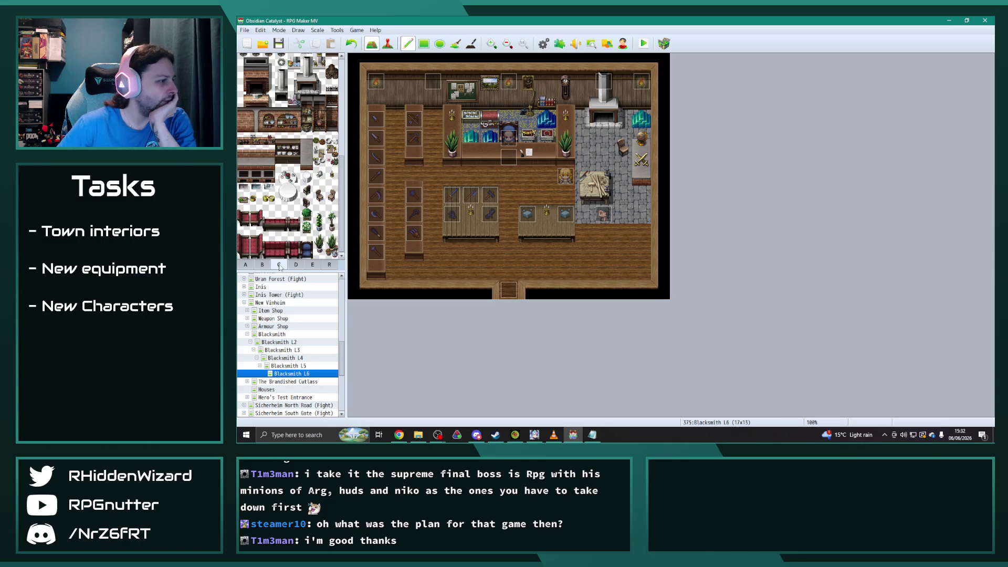
pyautogui.scroll(-10, 312, 230)
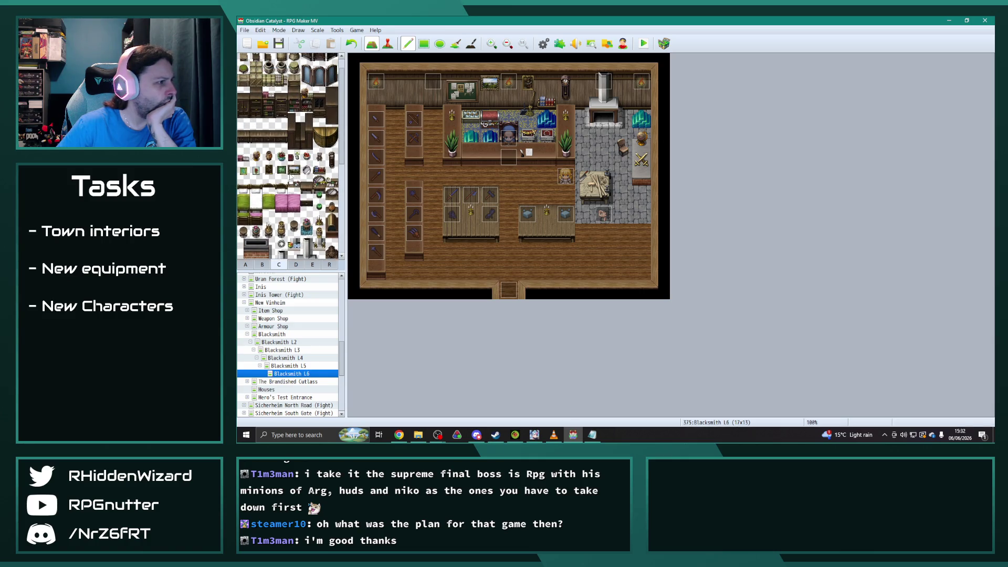
pyautogui.click(319, 169)
pyautogui.click(509, 100)
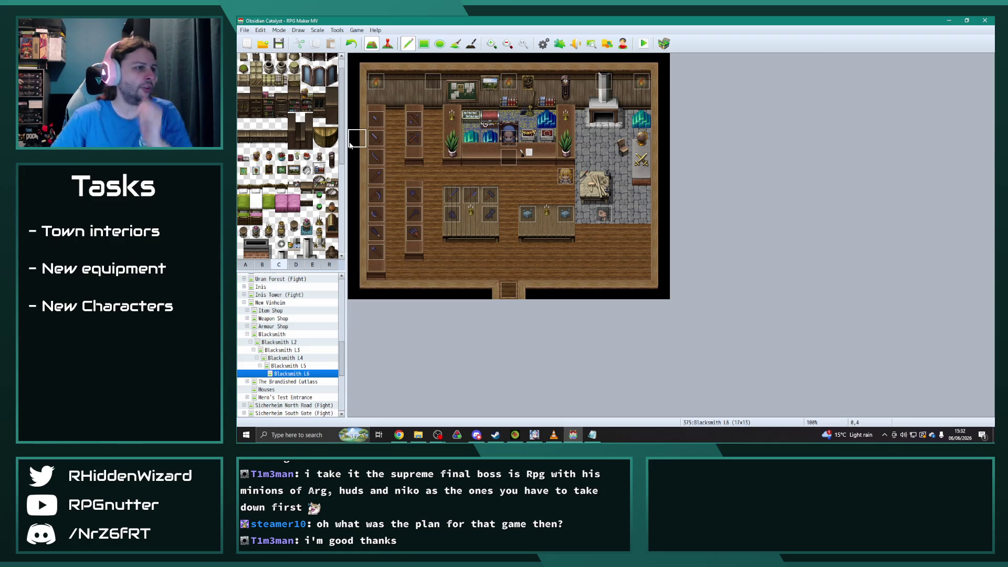
pyautogui.hotkey('ctrl', 'z')
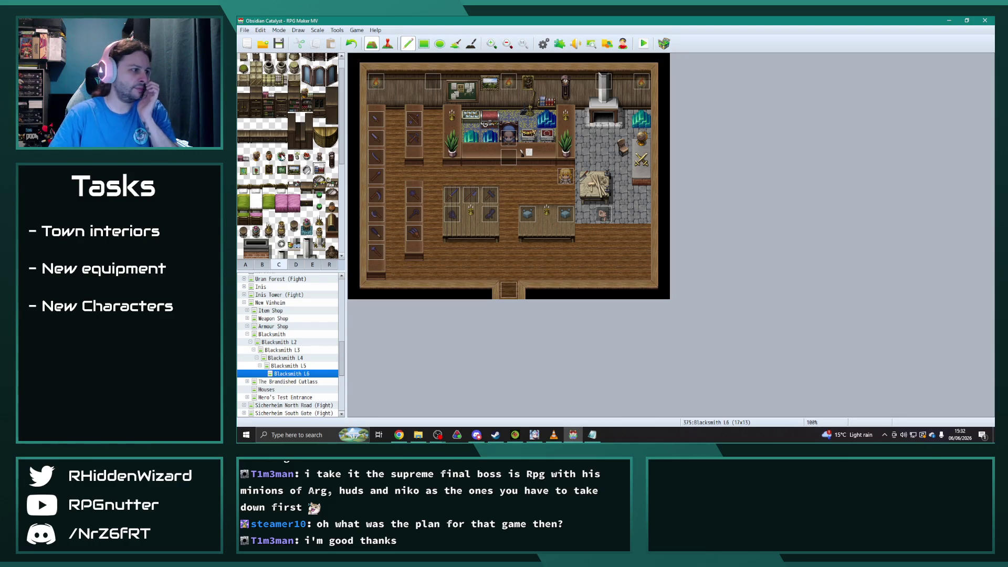
pyautogui.click(294, 156)
pyautogui.click(546, 233)
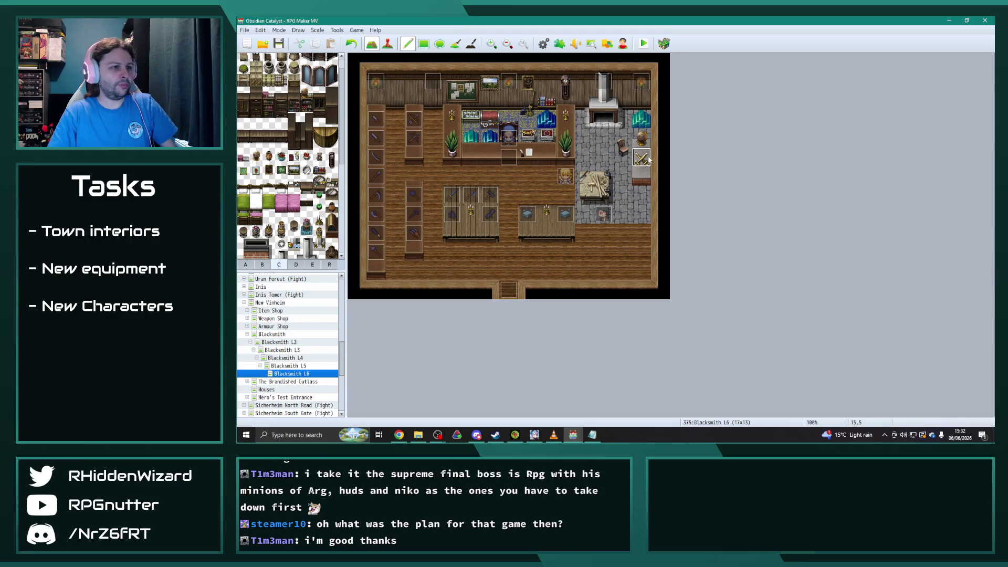
pyautogui.hotkey('ctrl', 'z')
pyautogui.click(642, 185)
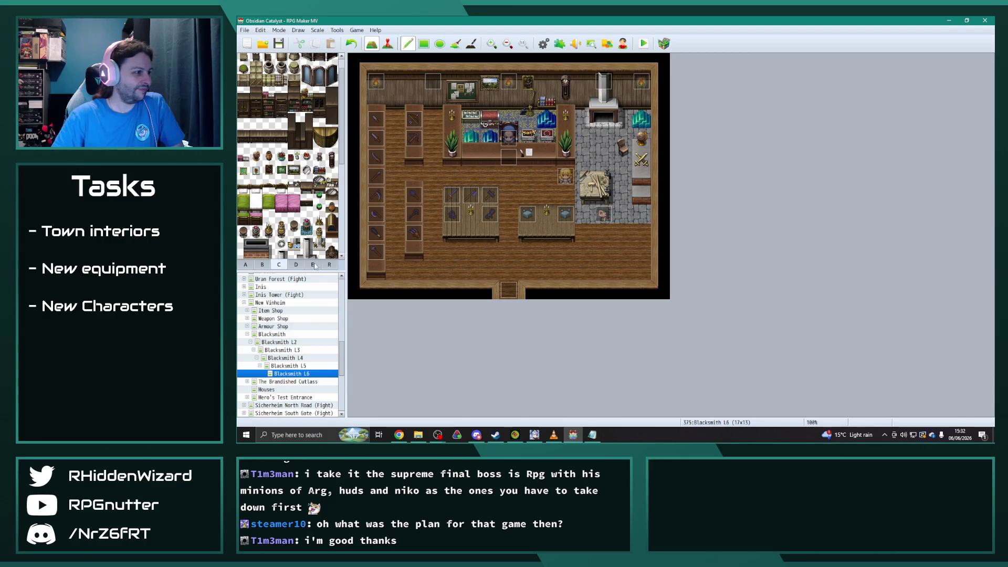
# Step: Paint stone floor at the right edge and set the red book and plant beside it
pyautogui.scroll(1, 290, 214)
pyautogui.scroll(-5, 282, 251)
pyautogui.click(306, 169)
pyautogui.click(640, 184)
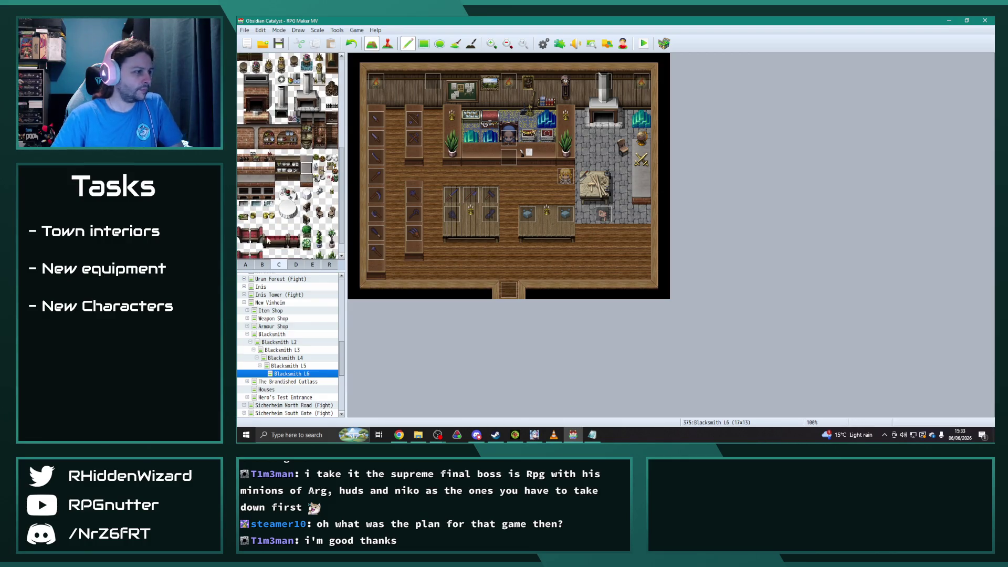
pyautogui.scroll(5, 294, 225)
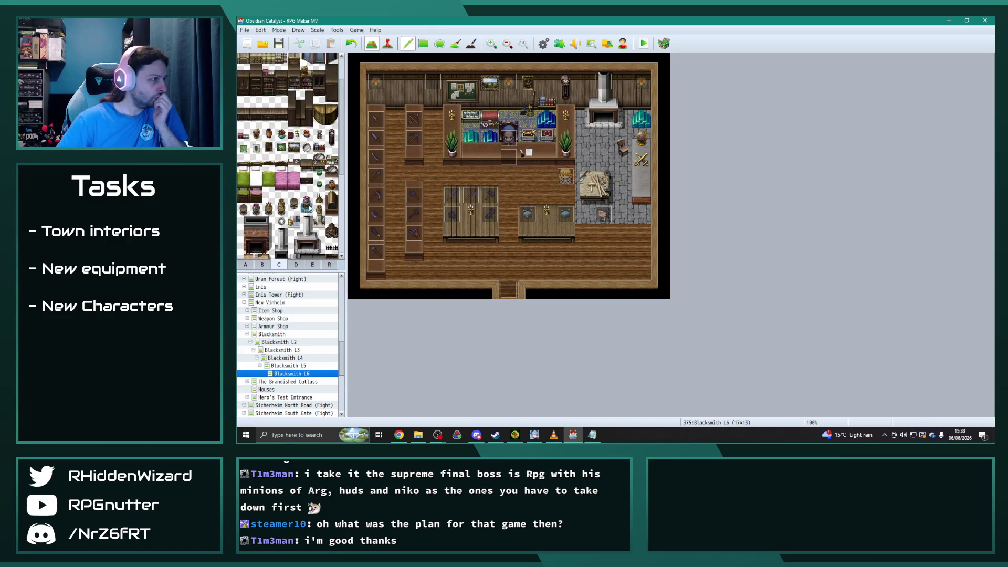
pyautogui.click(294, 136)
pyautogui.click(641, 177)
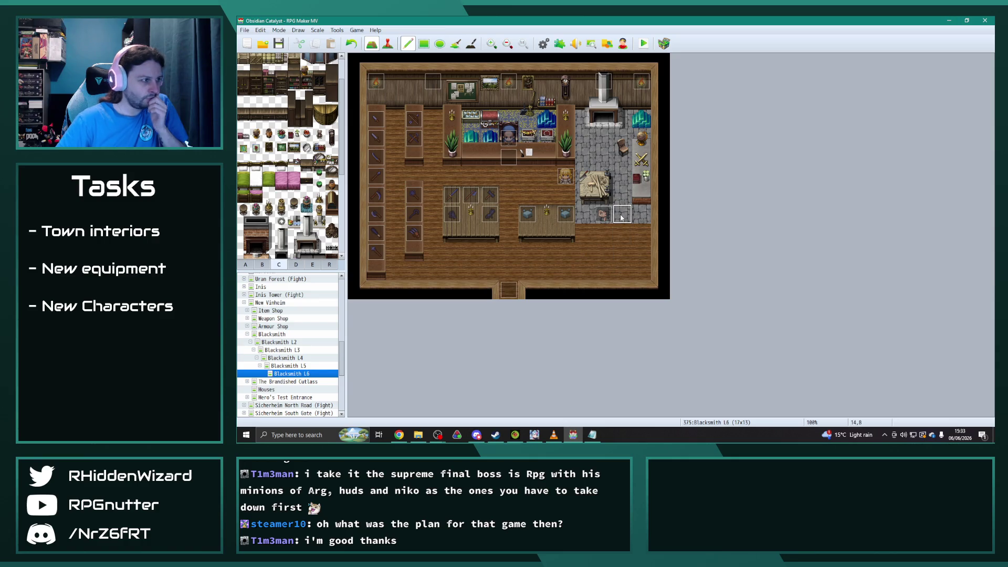
pyautogui.click(281, 134)
# Step: Replace the red book with a flower bouquet, then try a tall shelf on the back wall and undo it
pyautogui.click(641, 177)
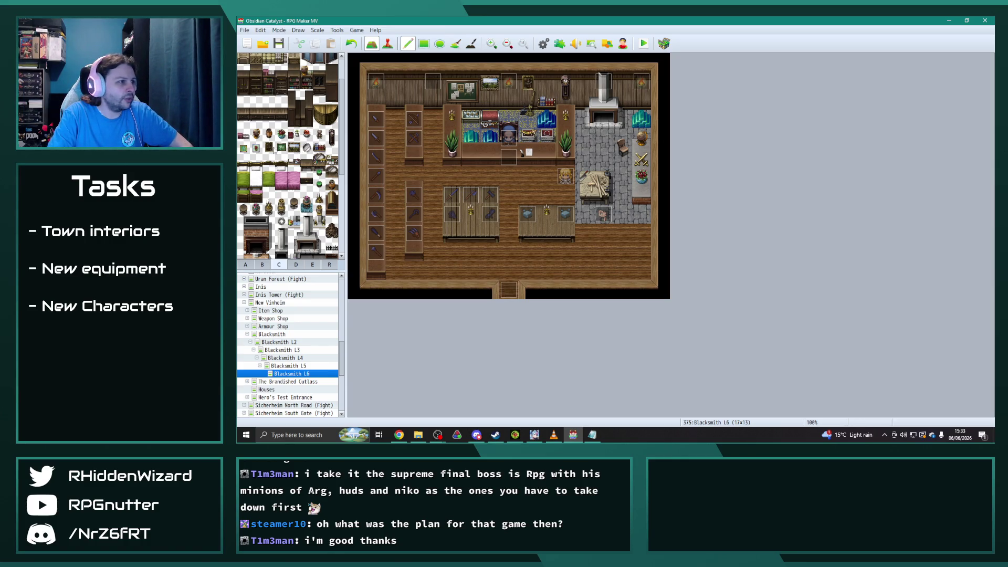
pyautogui.click(313, 265)
pyautogui.scroll(-5, 299, 214)
pyautogui.scroll(-3, 298, 216)
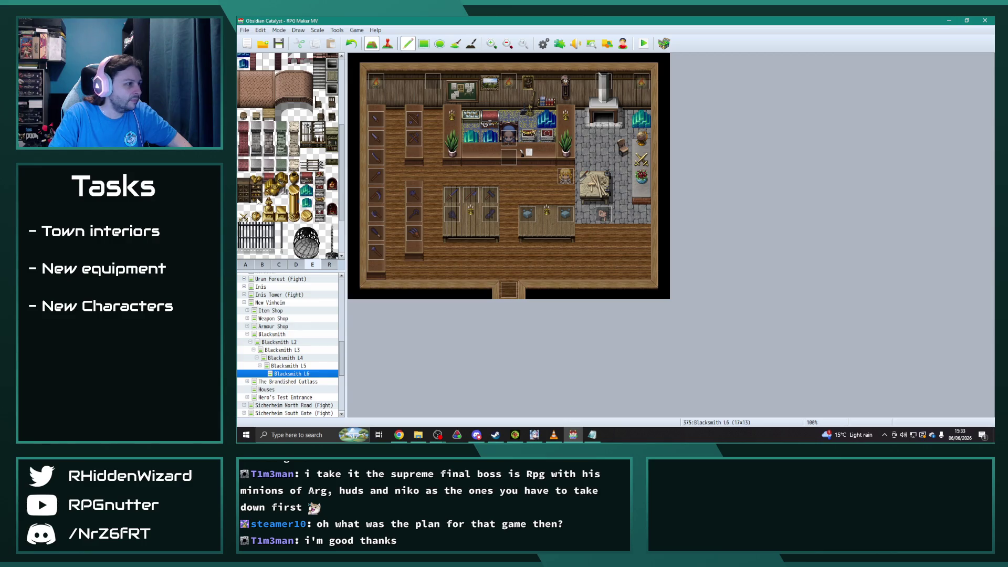
pyautogui.moveTo(258, 202); pyautogui.dragTo(257, 185)
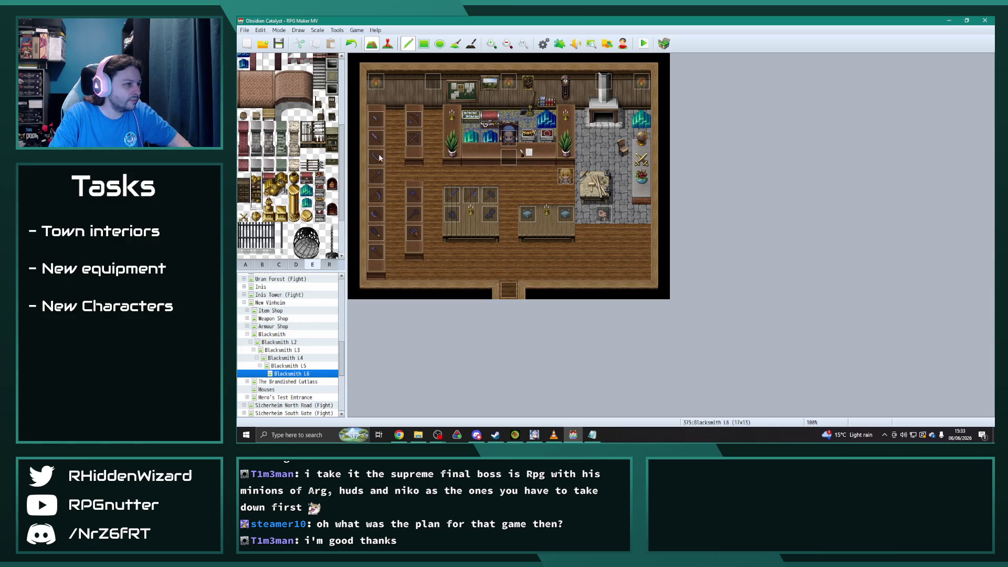
pyautogui.click(509, 80)
pyautogui.hotkey('ctrl', 'z')
pyautogui.rightClick(510, 181)
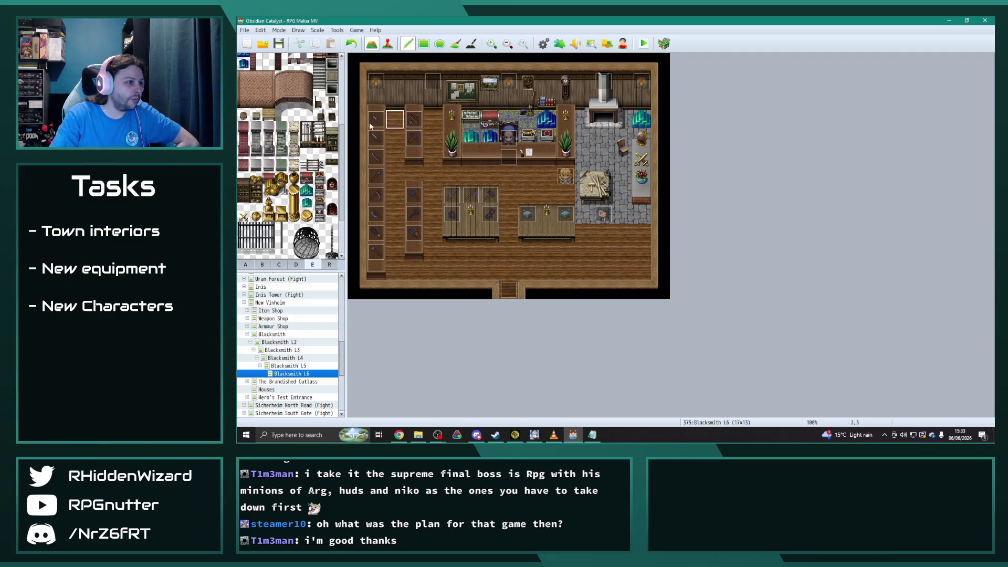
# Step: Place a two-tile gold ornament from tileset E on the counter
pyautogui.moveTo(332, 180); pyautogui.dragTo(332, 193)
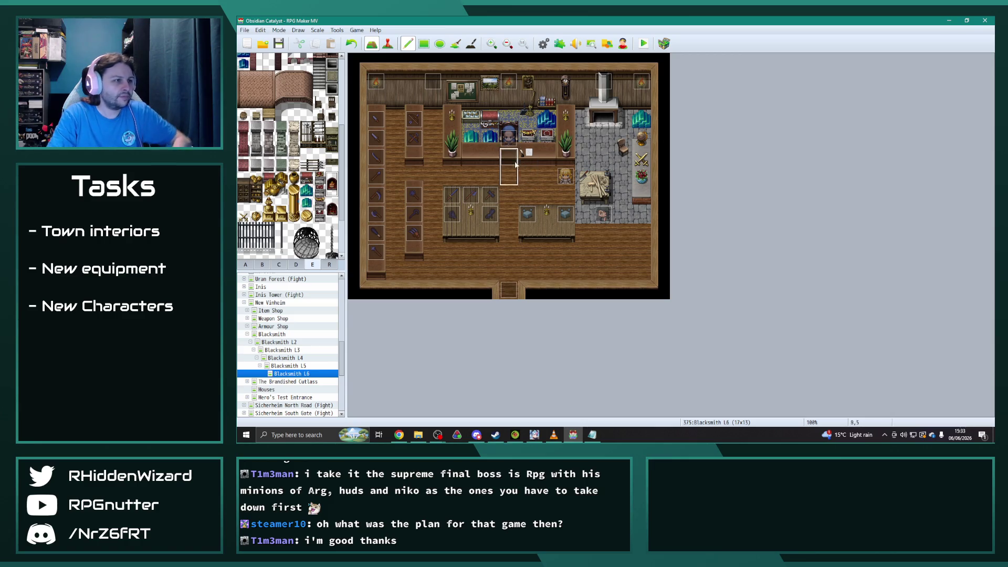
pyautogui.scroll(-2, 306, 200)
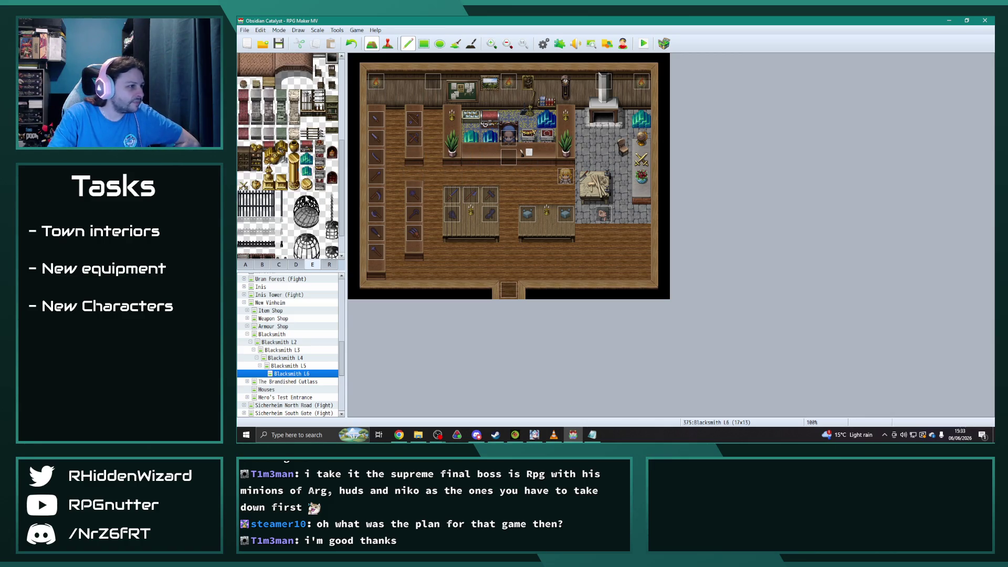
pyautogui.click(508, 120)
# Step: Browse tilesets C, E and D, then hang a green picture from tileset B on the back wall
pyautogui.click(279, 265)
pyautogui.scroll(-5, 293, 236)
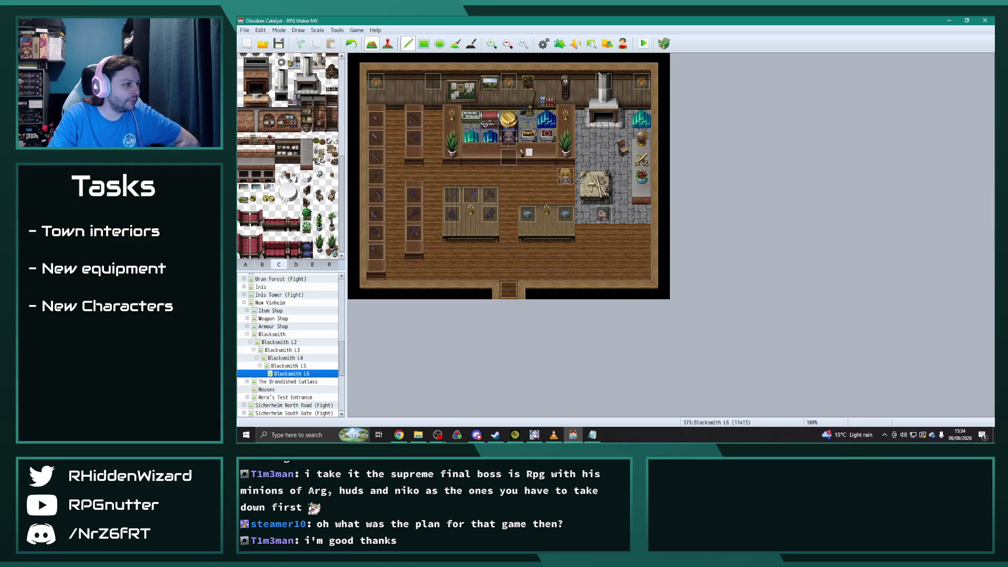
pyautogui.click(306, 243)
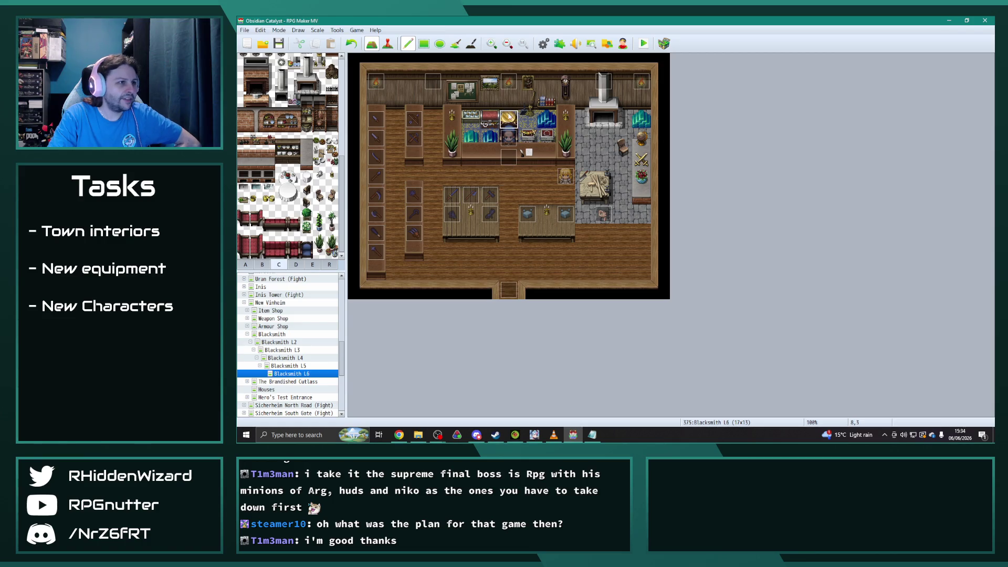
pyautogui.click(312, 264)
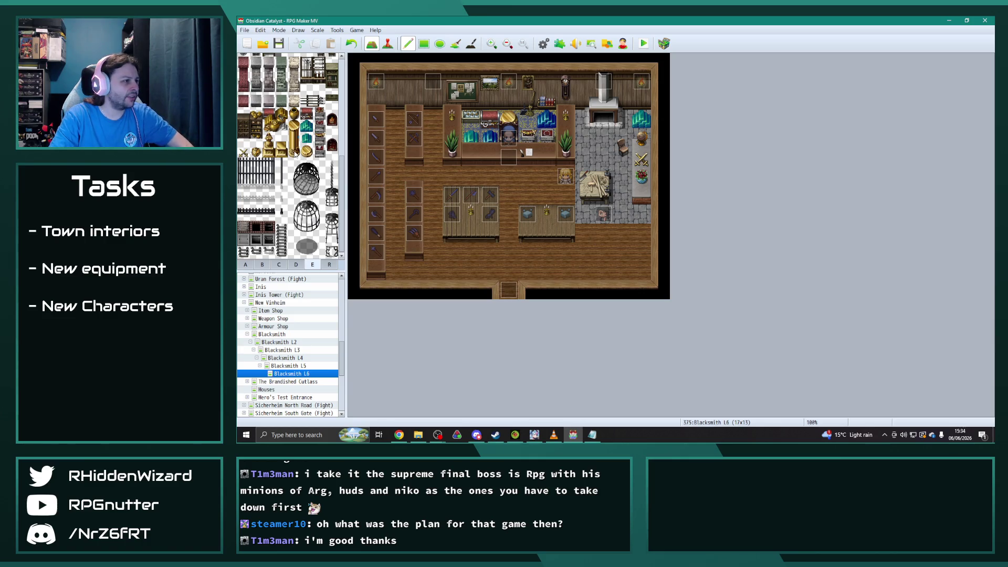
pyautogui.click(297, 265)
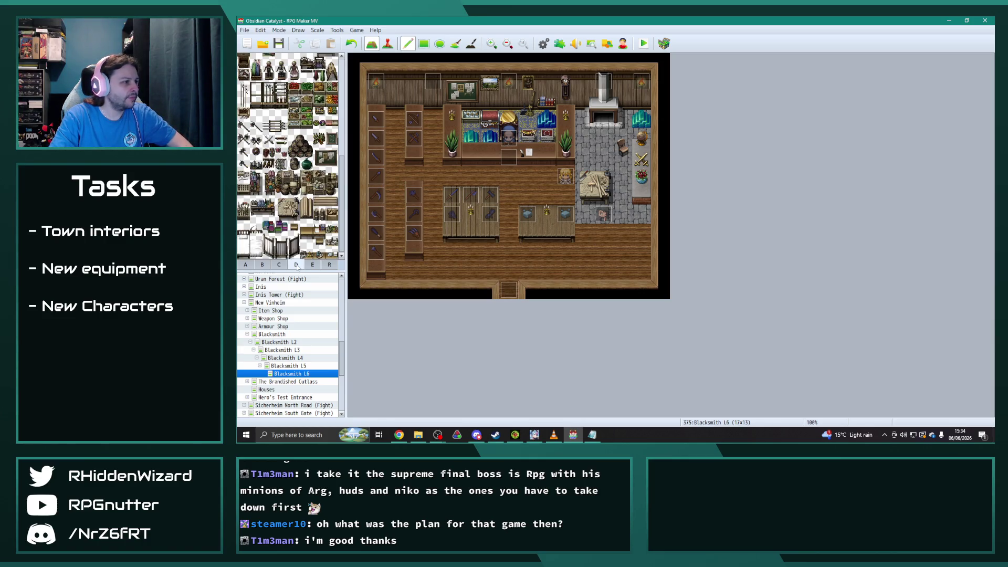
pyautogui.scroll(5, 306, 190)
pyautogui.scroll(-3, 306, 189)
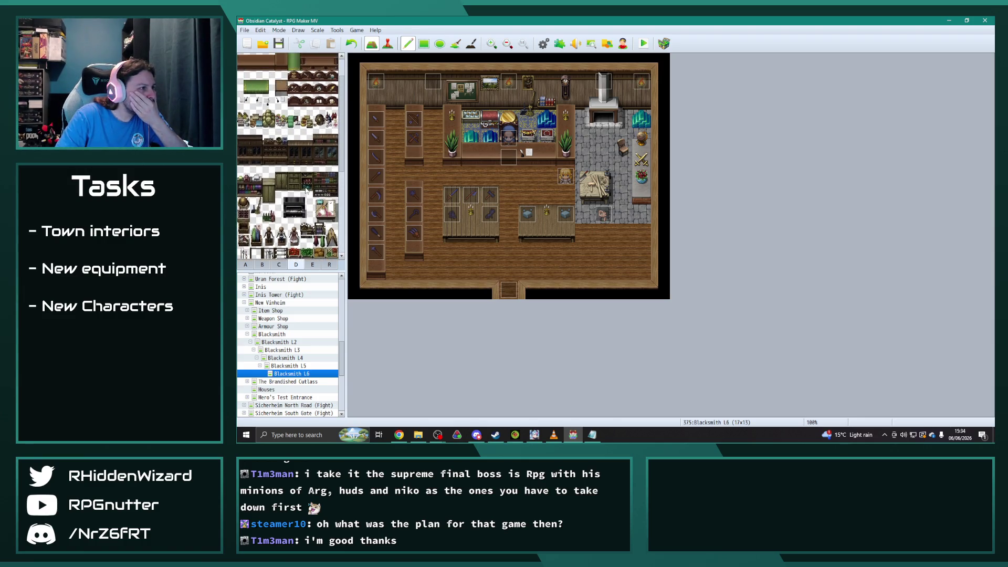
pyautogui.scroll(-4, 306, 190)
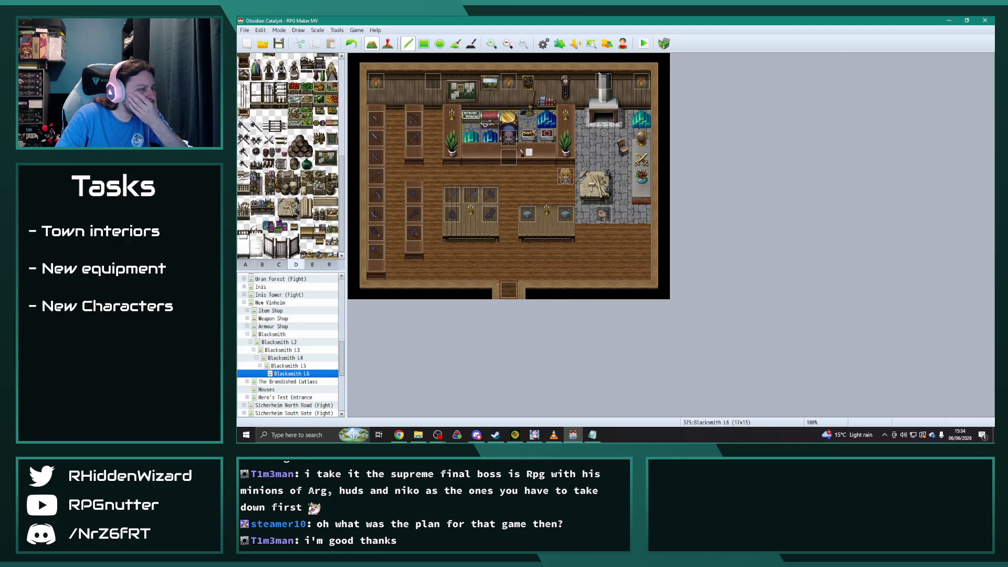
pyautogui.click(286, 267)
pyautogui.scroll(4, 307, 227)
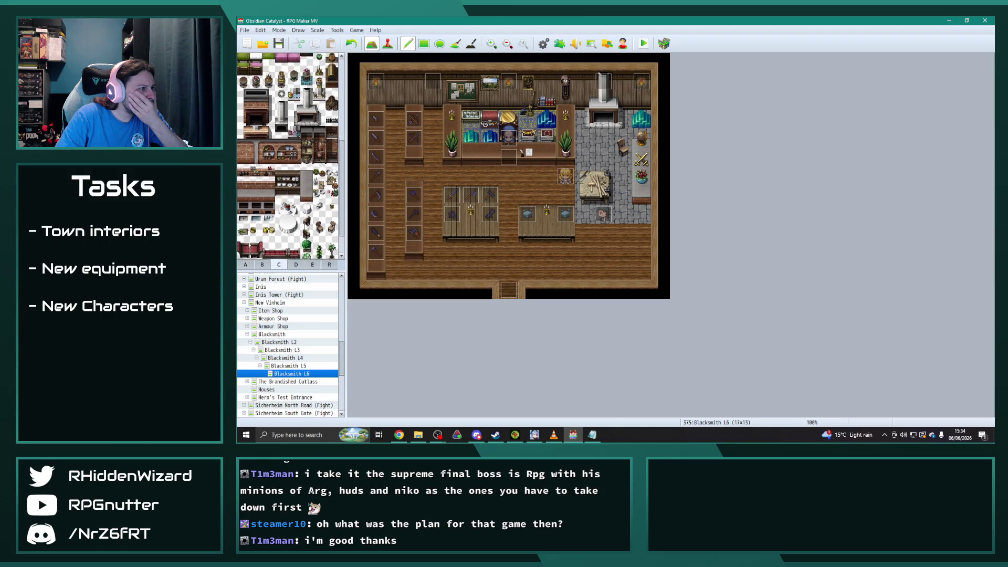
pyautogui.click(263, 265)
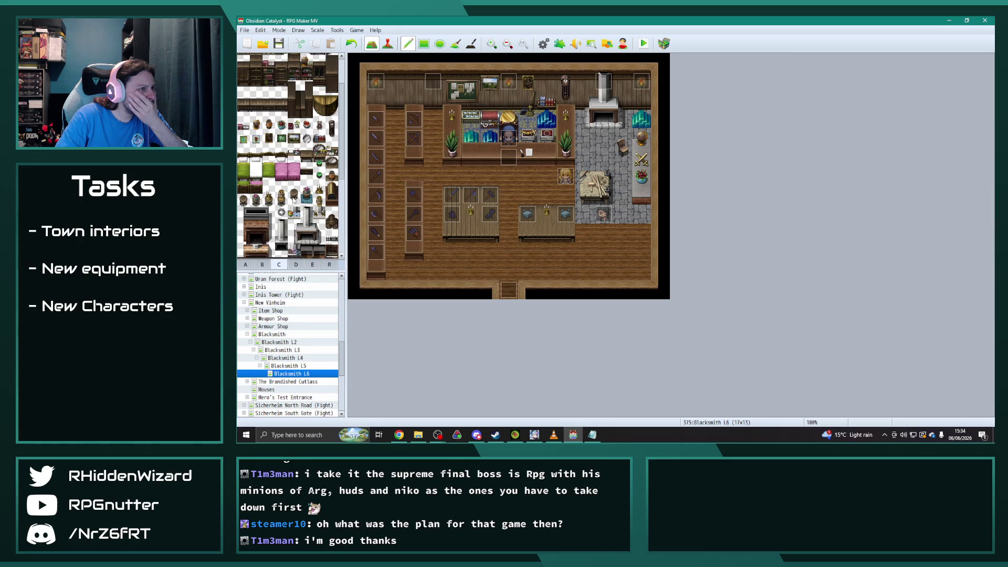
pyautogui.click(243, 138)
pyautogui.click(395, 85)
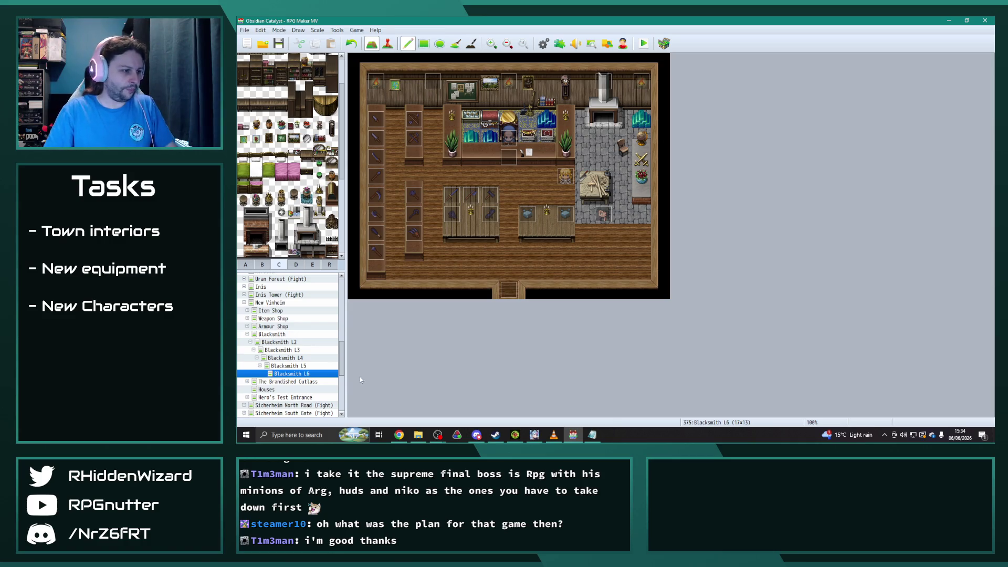
# Step: Bring up File Explorer beside RPG Maker and enter the Radiant Army IV project folder
pyautogui.click(417, 434)
pyautogui.moveTo(509, 55); pyautogui.dragTo(577, 52)
pyautogui.click(481, 134)
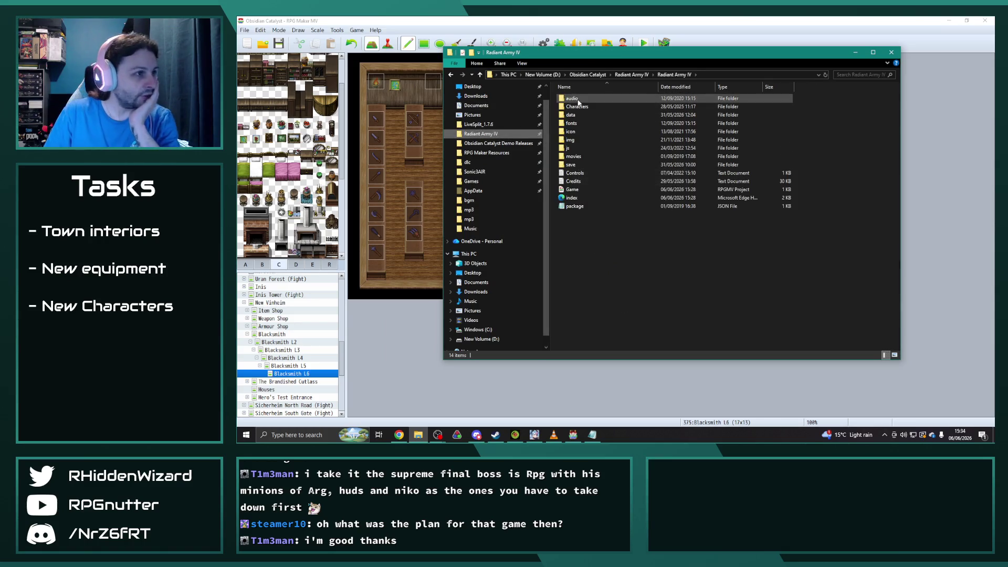
# Step: Find a blacksmith sprite sheet in img/characters, then return to RPG Maker in event mode
pyautogui.doubleClick(570, 140)
pyautogui.doubleClick(577, 123)
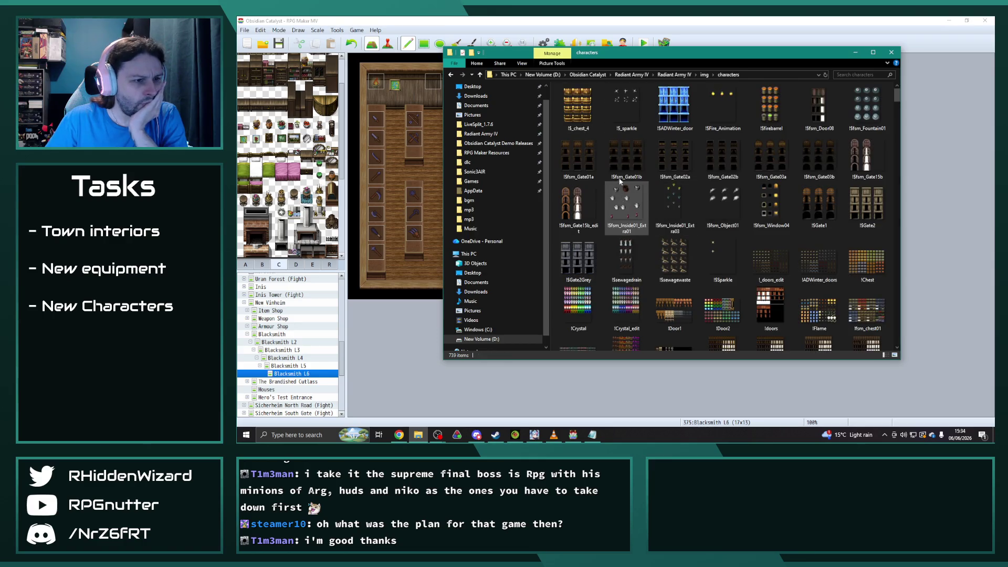
pyautogui.scroll(-3, 634, 160)
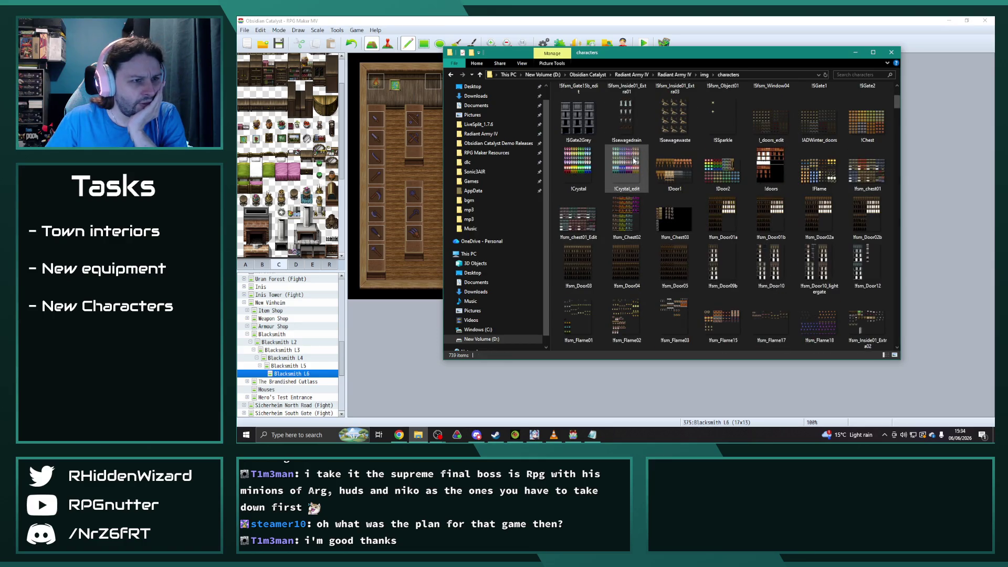
pyautogui.scroll(-5, 634, 160)
pyautogui.scroll(-5, 633, 153)
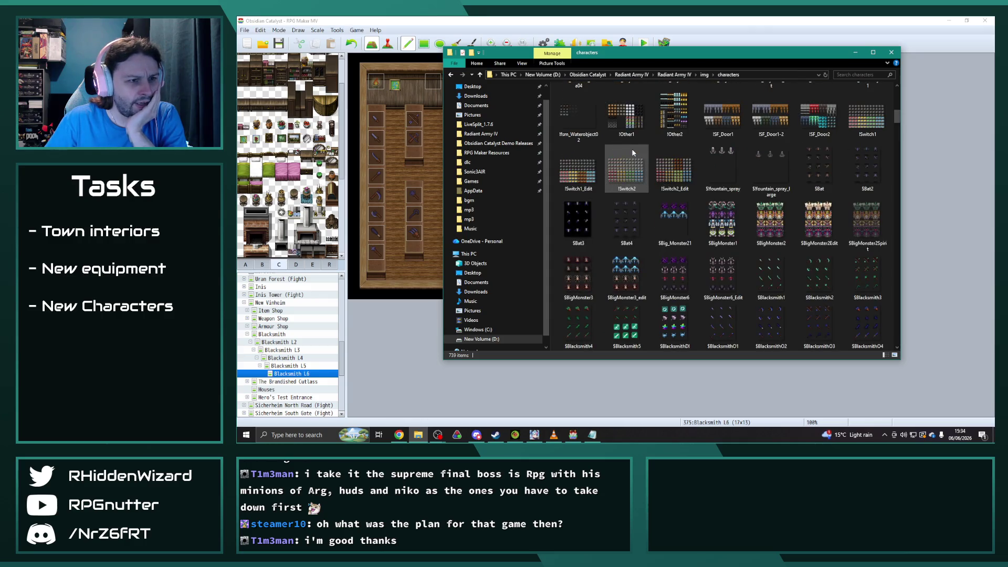
pyautogui.click(664, 312)
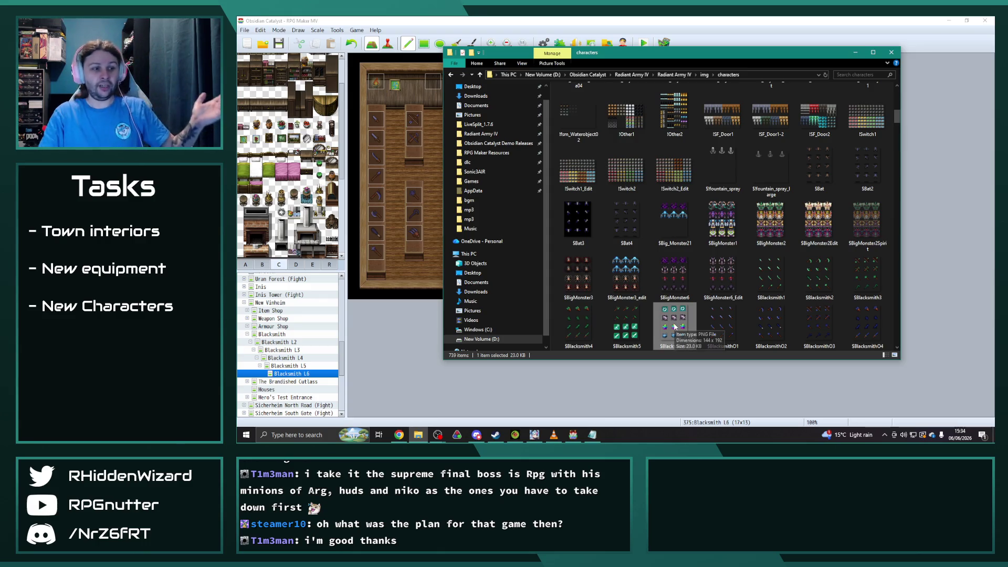
pyautogui.hotkey('alt', 'Tab')
pyautogui.press('F6')
# Step: Give the DivineIce event the green crystal sprite
pyautogui.doubleClick(567, 216)
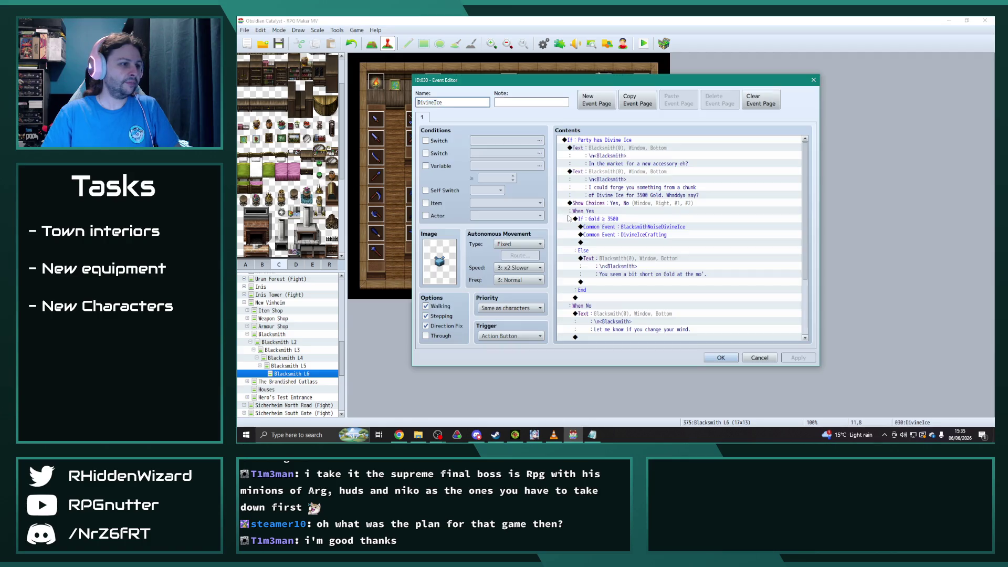
pyautogui.doubleClick(439, 261)
pyautogui.click(580, 176)
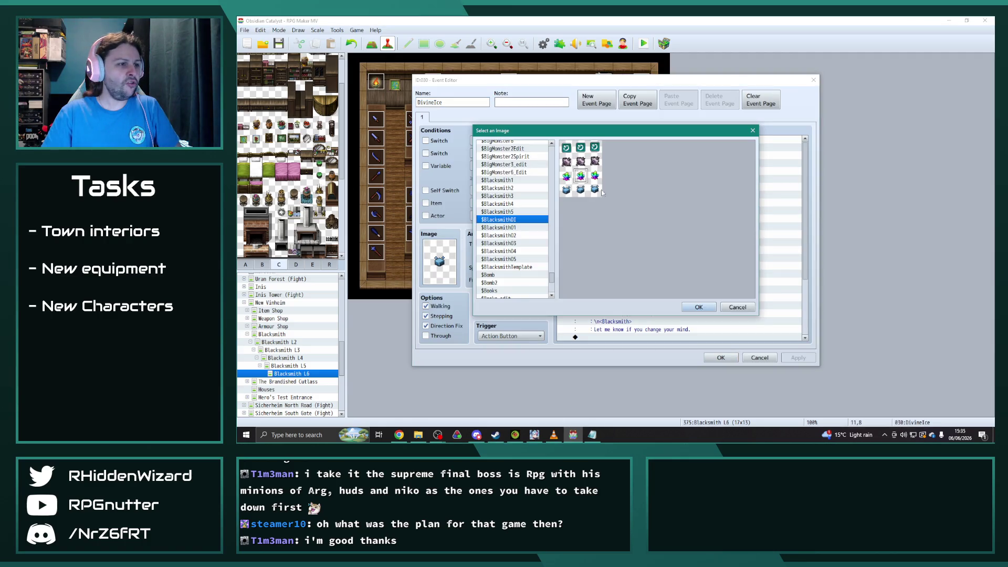
pyautogui.click(699, 307)
pyautogui.click(798, 359)
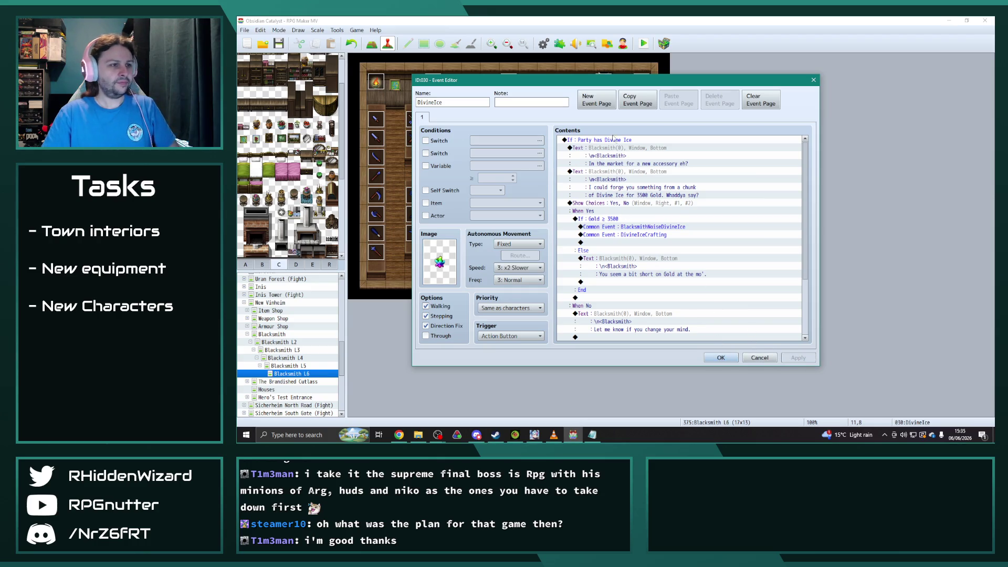
# Step: Change the Conditional Branch item check to Geode
pyautogui.hotkey('ctrl', 'a')
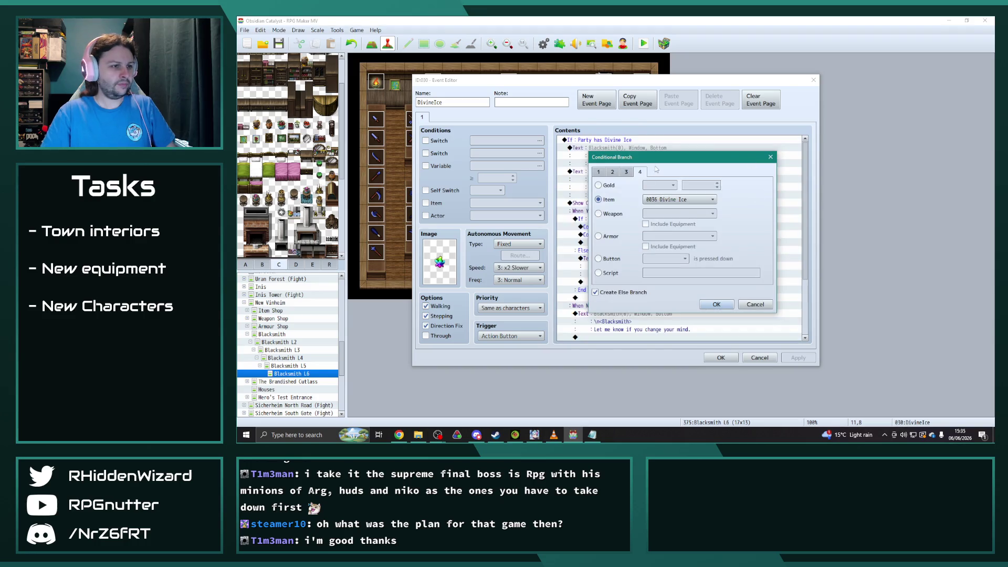
pyautogui.click(677, 200)
pyautogui.click(676, 219)
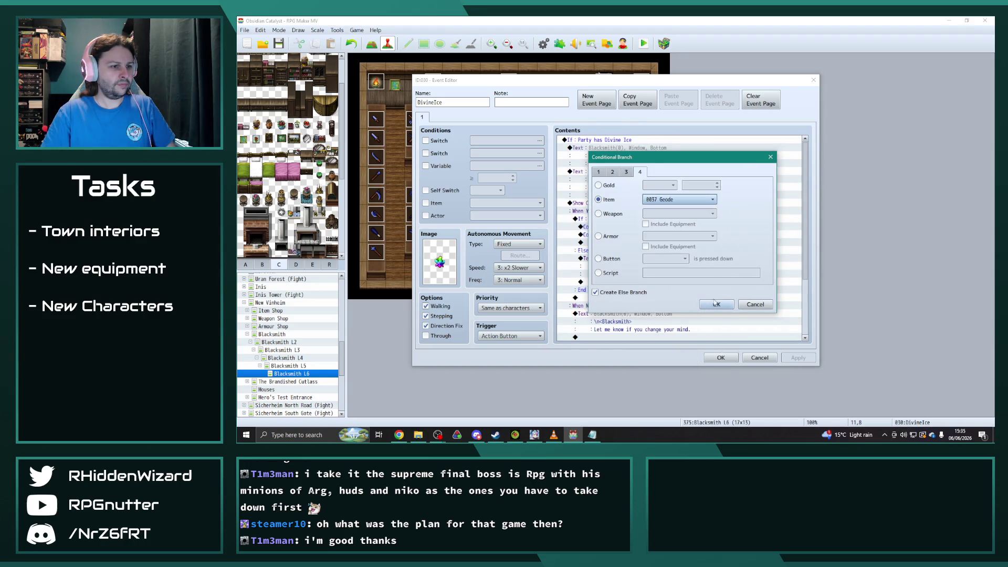
pyautogui.press('Return')
pyautogui.click(612, 151)
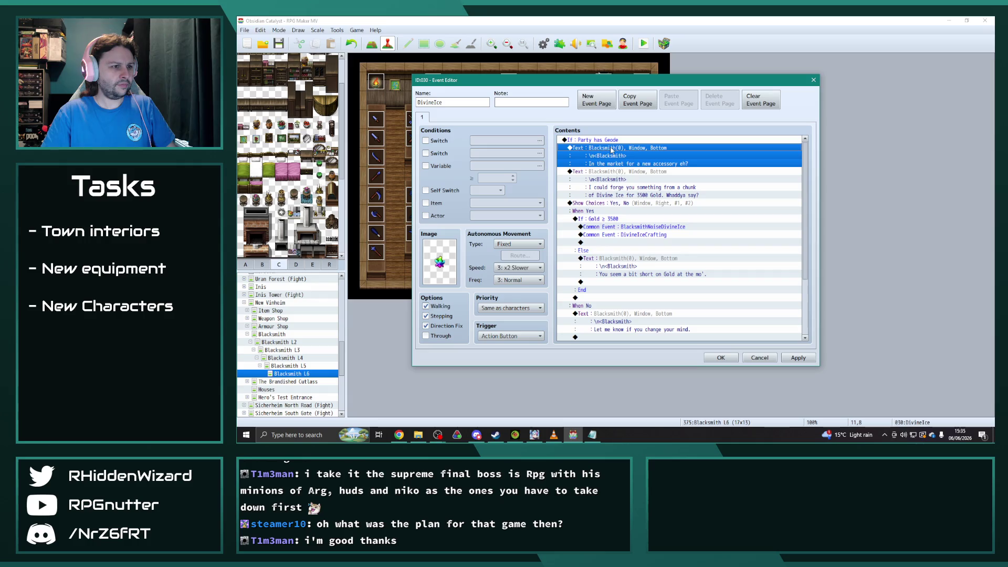
# Step: Reword the offer to 'I could forge you something from that Geode for 5000 Gold. Whaddya say?'
pyautogui.doubleClick(618, 178)
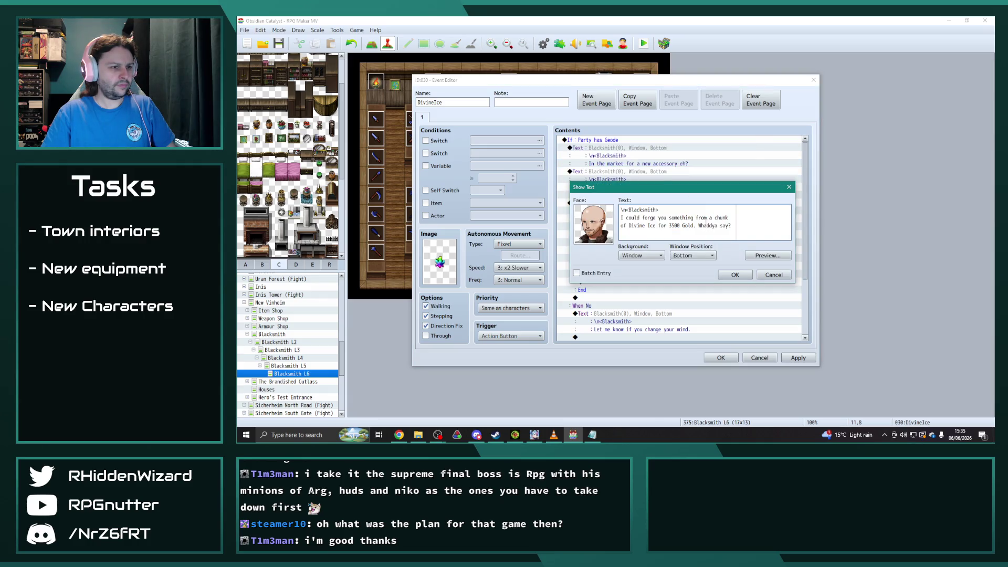
pyautogui.moveTo(694, 225); pyautogui.dragTo(709, 218)
pyautogui.write('that')
pyautogui.press('Return')
pyautogui.write('Geode for ')
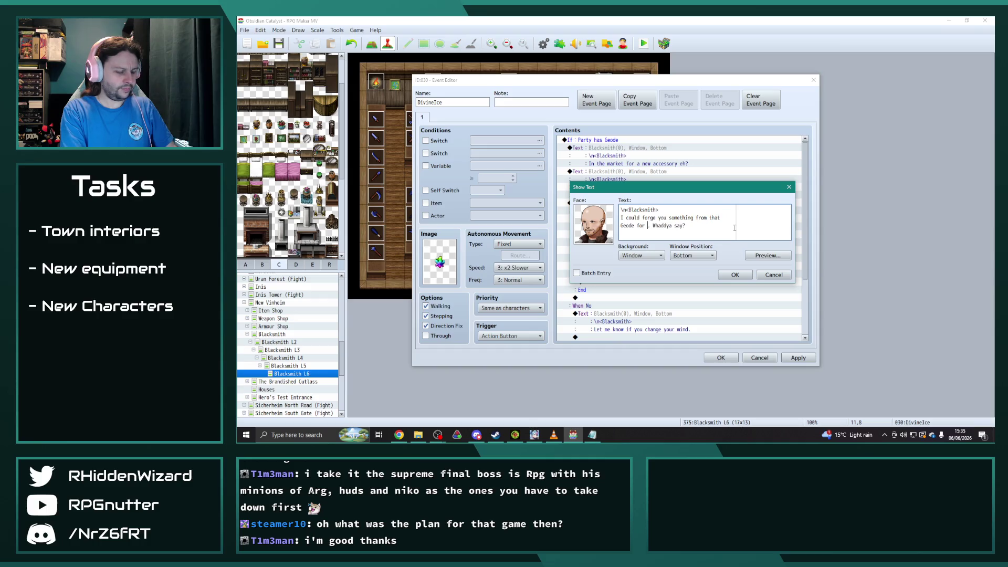
pyautogui.write('5000G')
pyautogui.moveTo(697, 189); pyautogui.dragTo(471, 128)
pyautogui.press('BackSpace')
pyautogui.write('Gold')
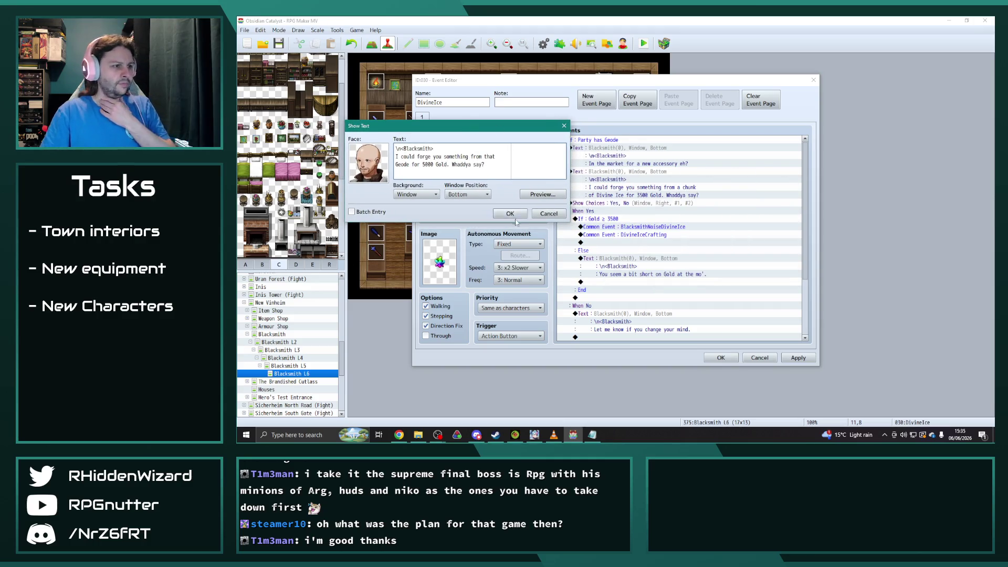
pyautogui.click(510, 213)
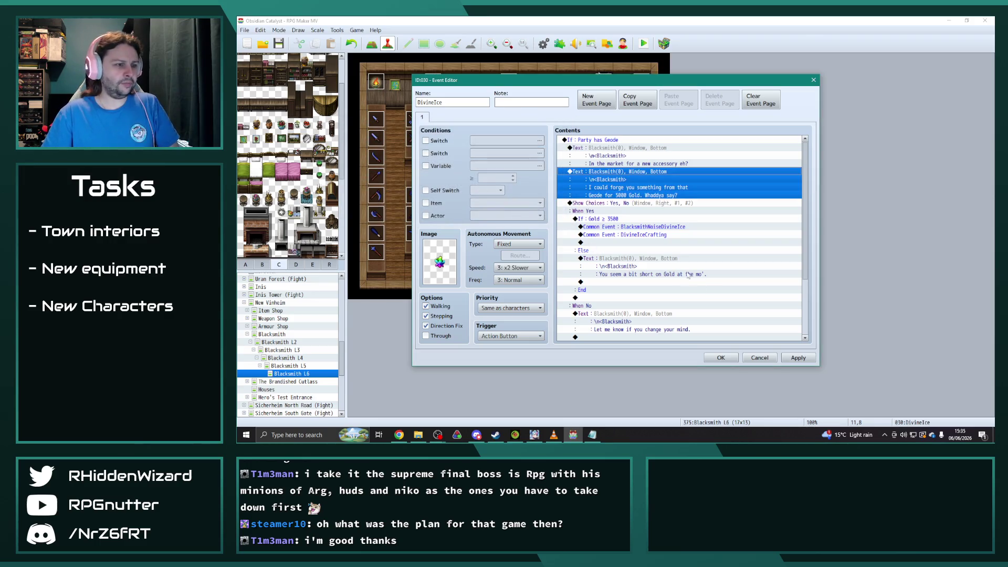
# Step: Raise the gold requirement from 3500 to 5000 and rename the event Geode
pyautogui.click(611, 220)
pyautogui.press('Return')
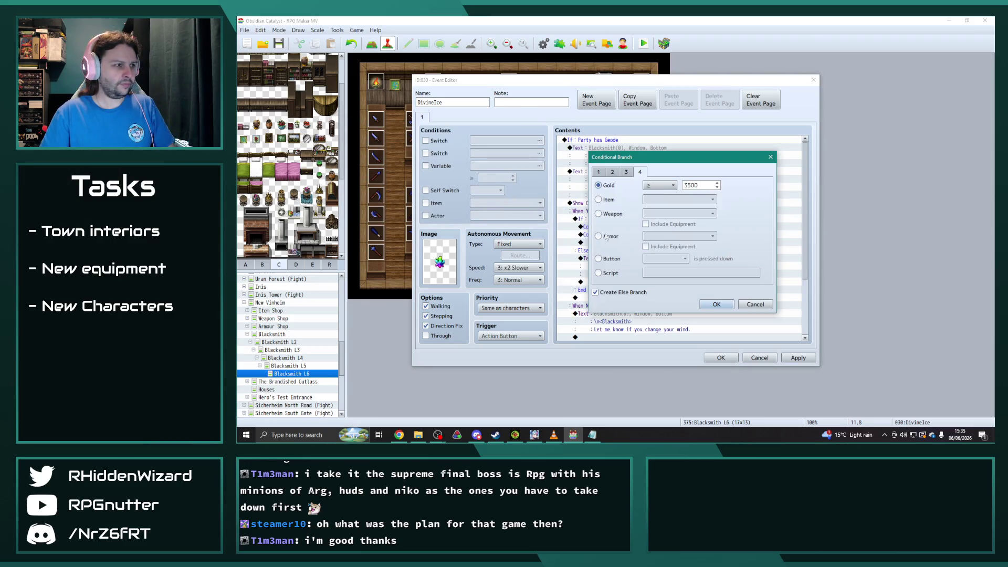
pyautogui.doubleClick(699, 186)
pyautogui.write('5000')
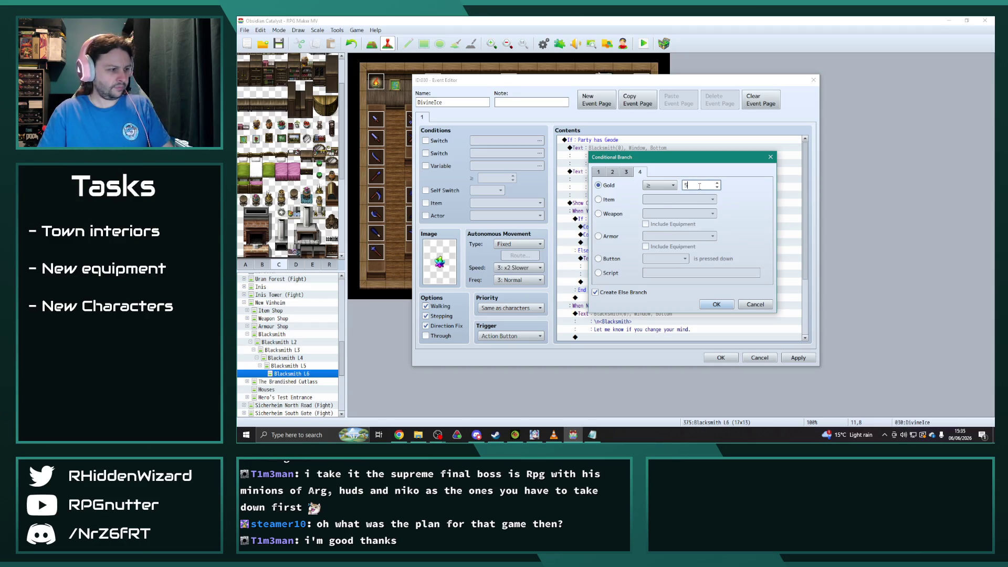
pyautogui.click(716, 305)
pyautogui.doubleClick(465, 103)
pyautogui.write('Geode')
# Step: Reword the missing-item line to ask for a Geode for a gemstone accessory, then apply and close
pyautogui.scroll(-4, 701, 243)
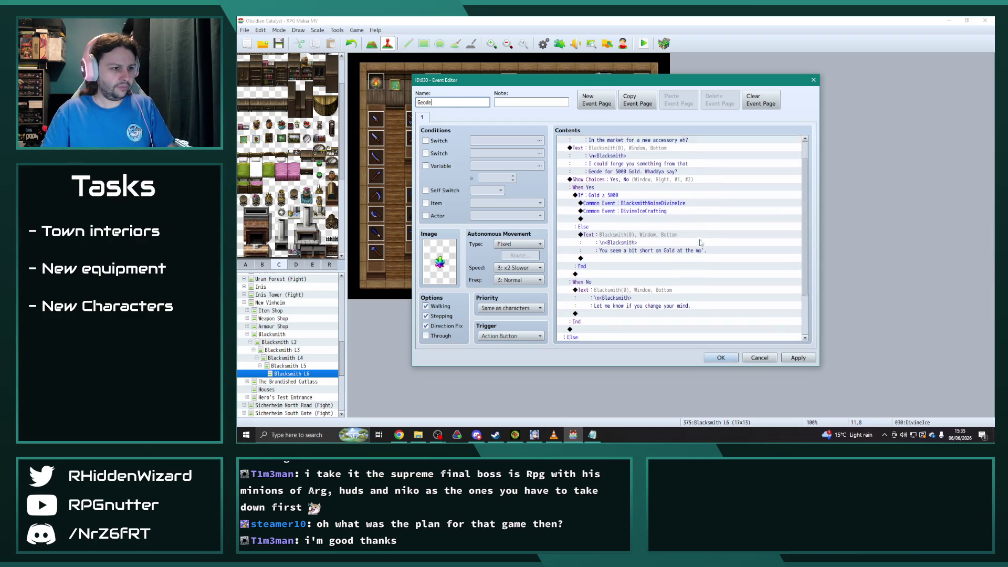
pyautogui.doubleClick(672, 297)
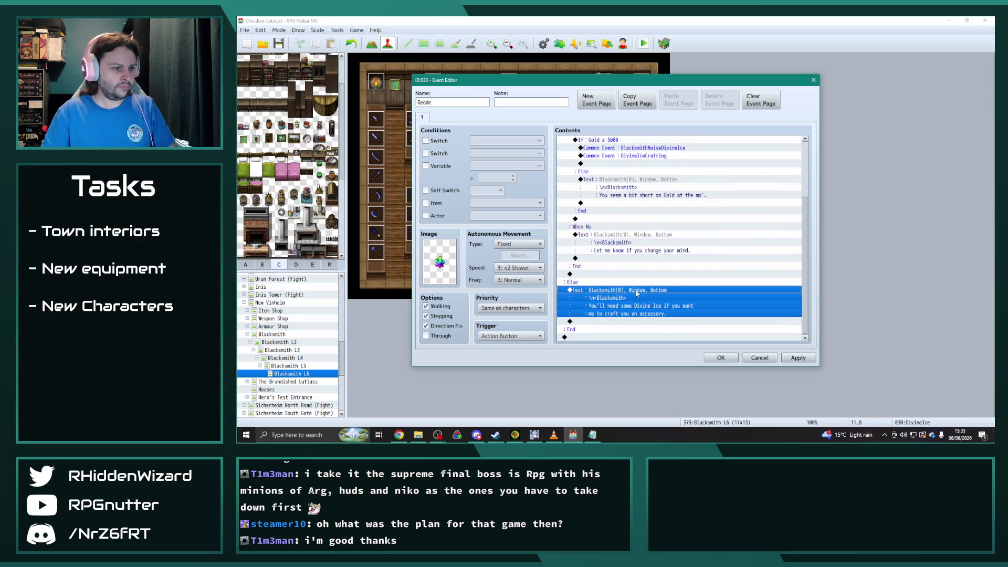
pyautogui.moveTo(693, 217); pyautogui.dragTo(666, 217)
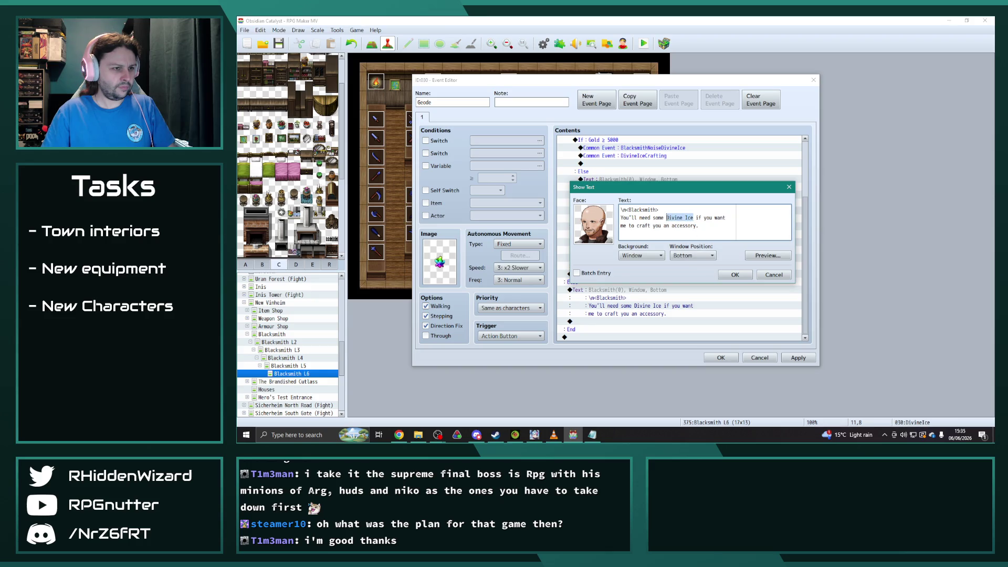
pyautogui.write('Geode')
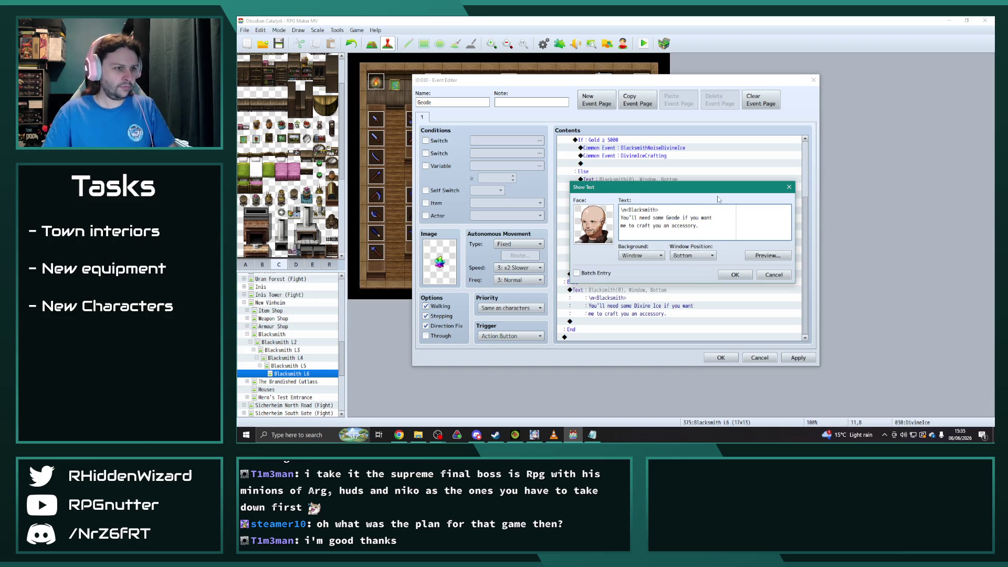
pyautogui.moveTo(688, 190)
pyautogui.mouseDown()
pyautogui.moveTo(637, 153)
pyautogui.moveTo(604, 181)
pyautogui.mouseUp()
pyautogui.write('ed a Geode')
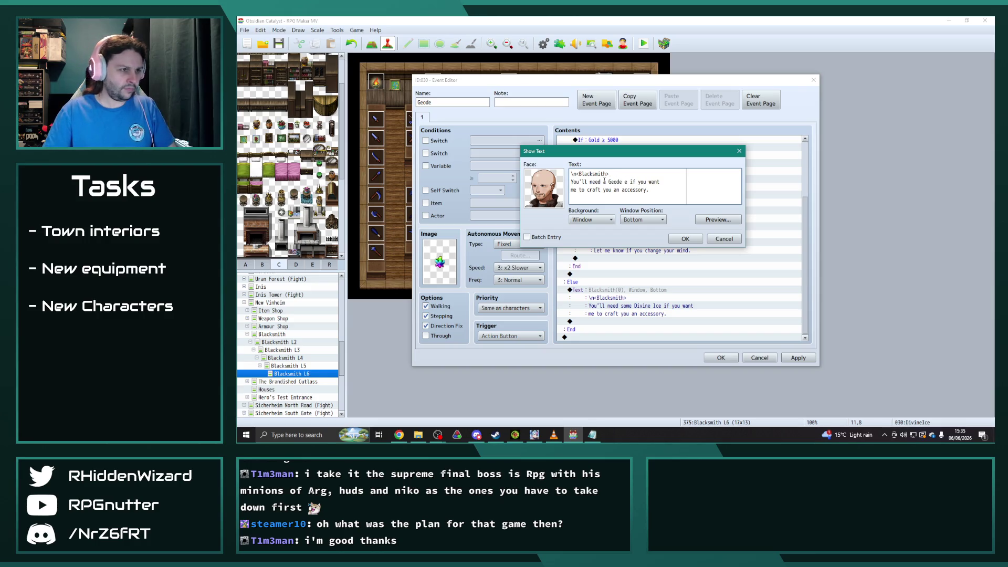
pyautogui.press('Delete')
pyautogui.press('BackSpace')
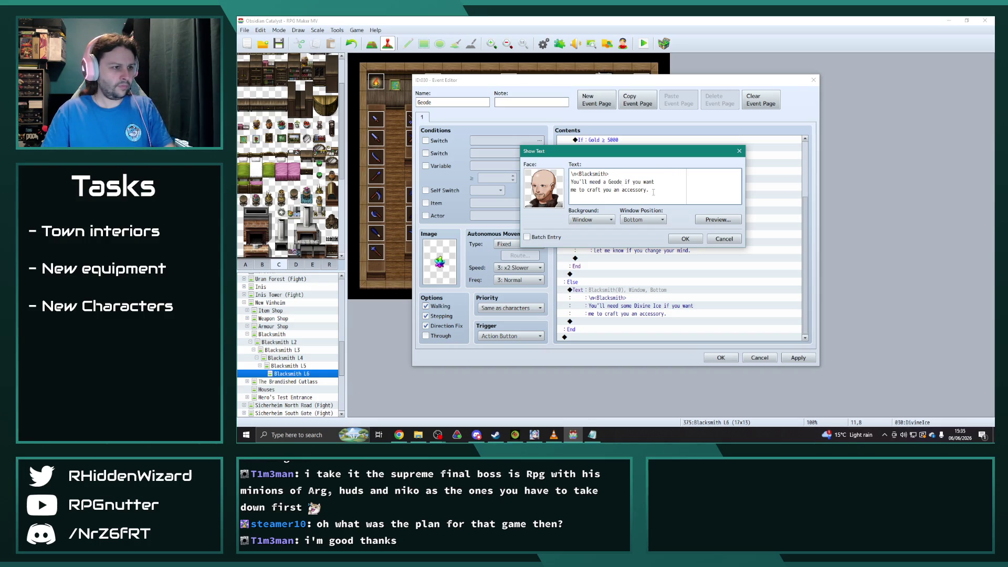
pyautogui.moveTo(651, 190); pyautogui.dragTo(622, 190)
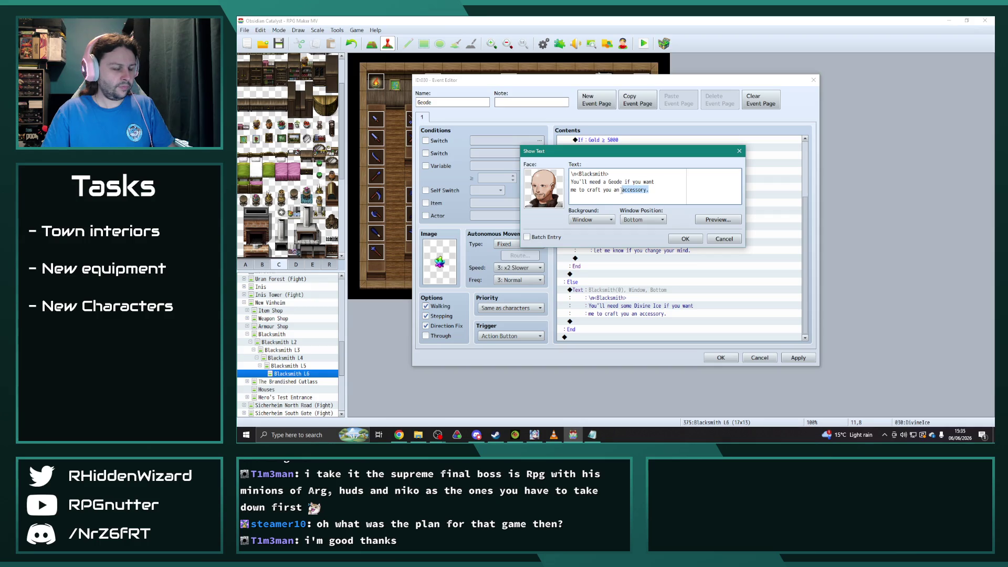
pyautogui.press('BackSpace')
pyautogui.press('BackSpace')
pyautogui.press('BackSpace')
pyautogui.write('mstone accessory')
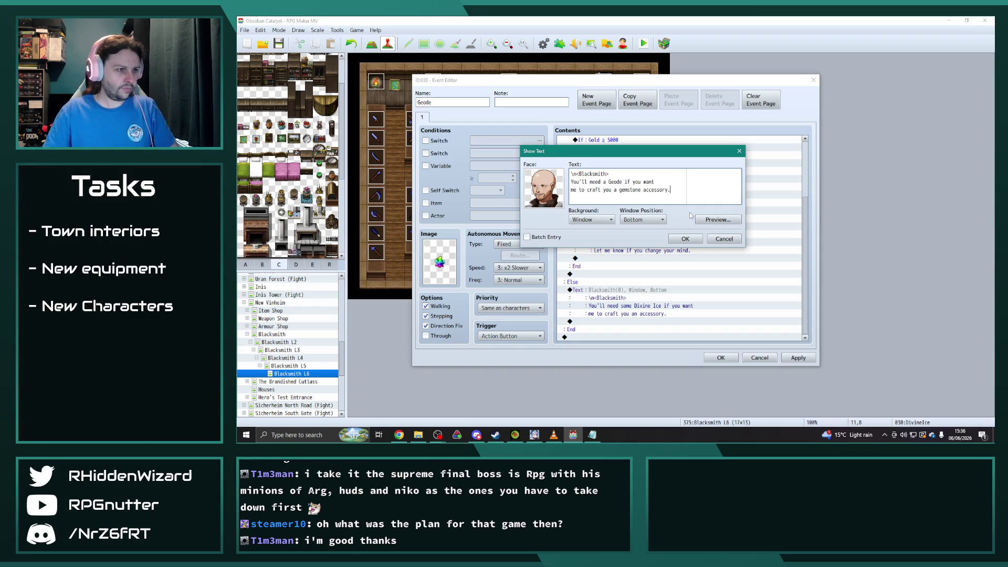
pyautogui.click(685, 239)
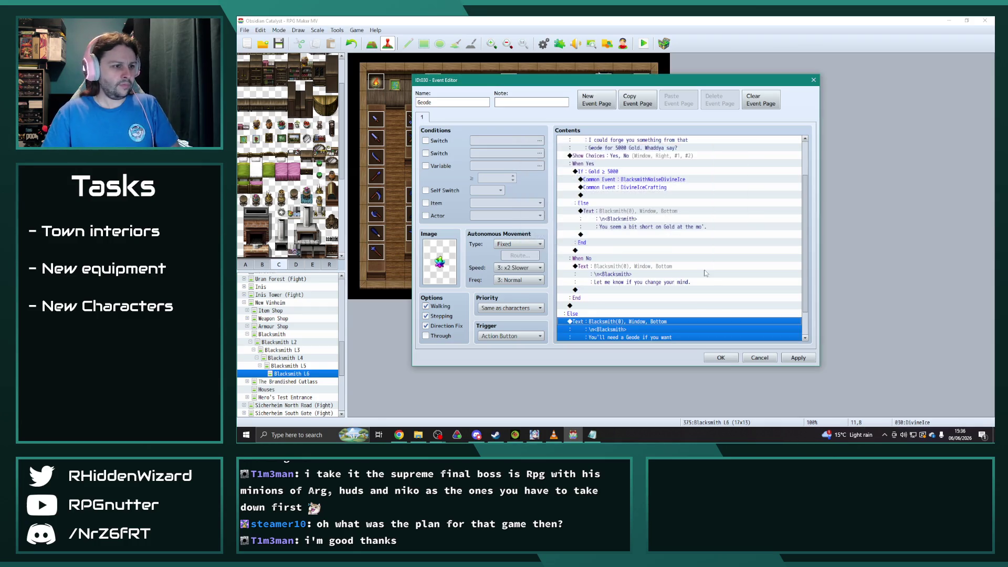
pyautogui.click(784, 357)
pyautogui.click(729, 357)
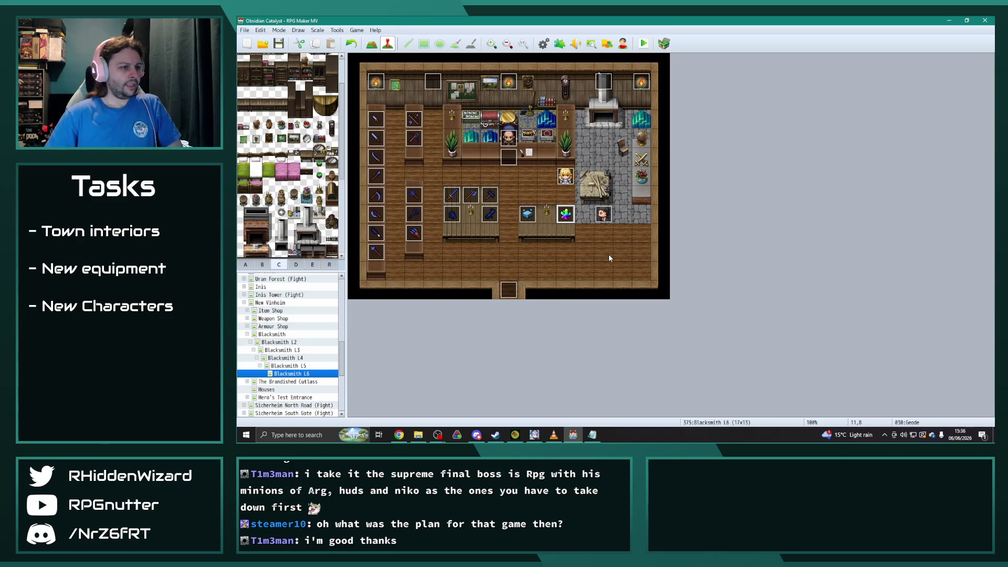
# Step: Set the Pirate event's first switch condition to 0366 NVBlacksmithLevel5 and close the editor
pyautogui.doubleClick(603, 214)
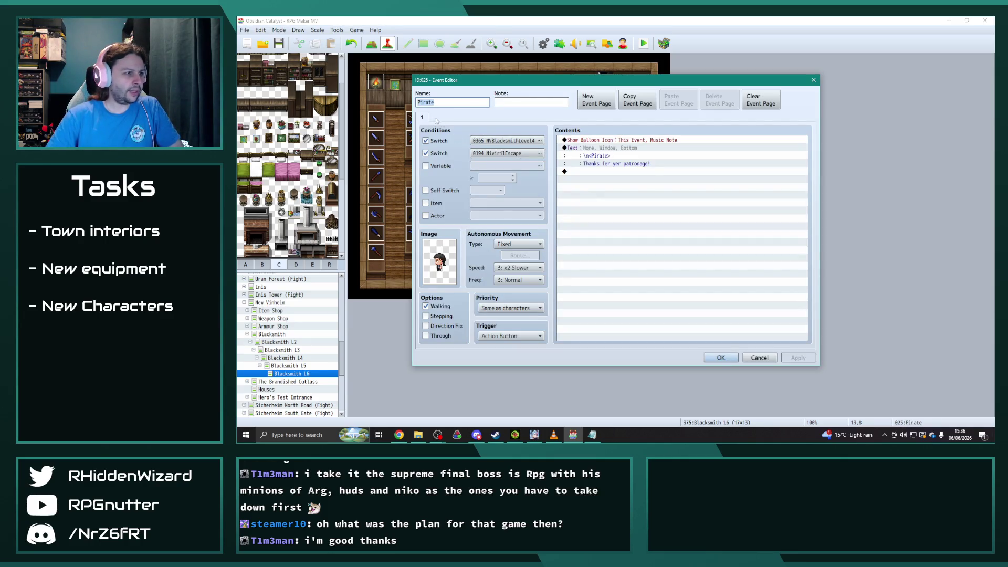
pyautogui.click(536, 143)
pyautogui.click(630, 173)
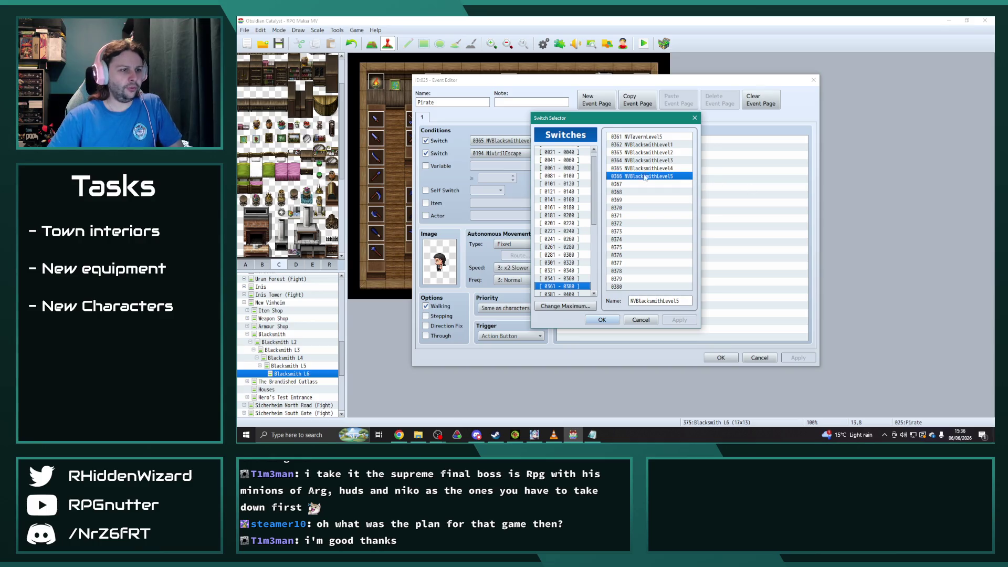
pyautogui.click(603, 321)
pyautogui.click(737, 358)
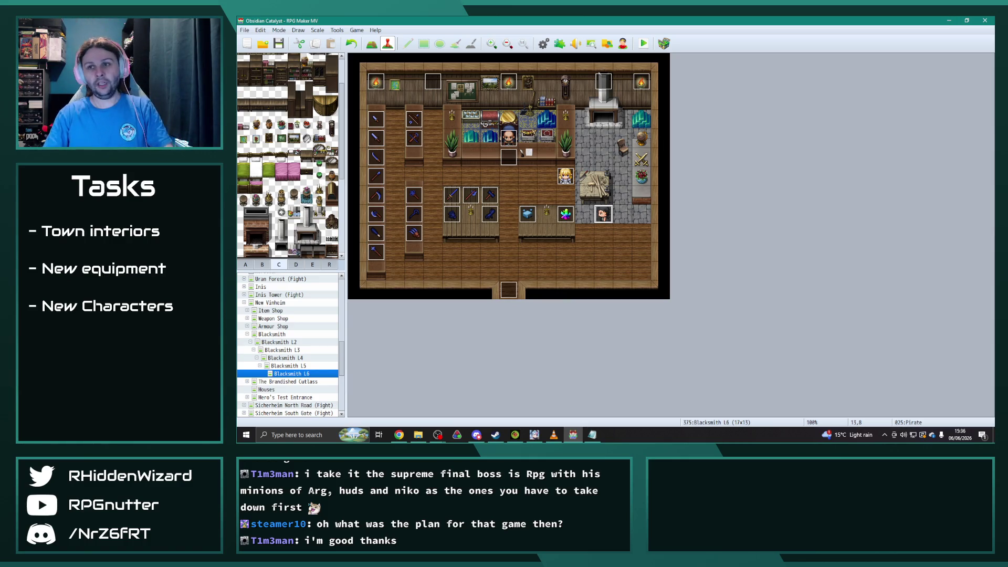
pyautogui.hotkey('alt', 'Tab')
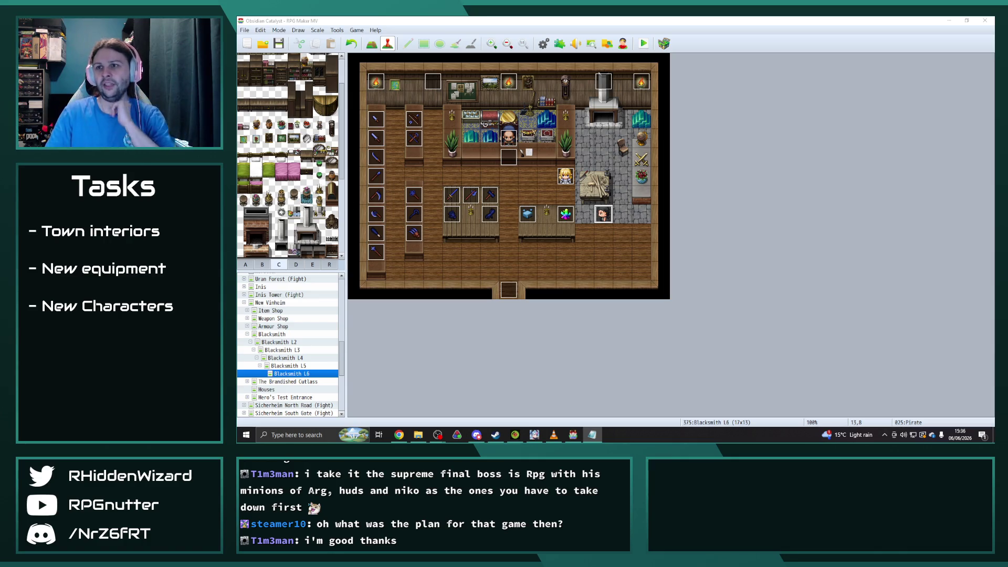
pyautogui.hotkey('alt', 'Tab')
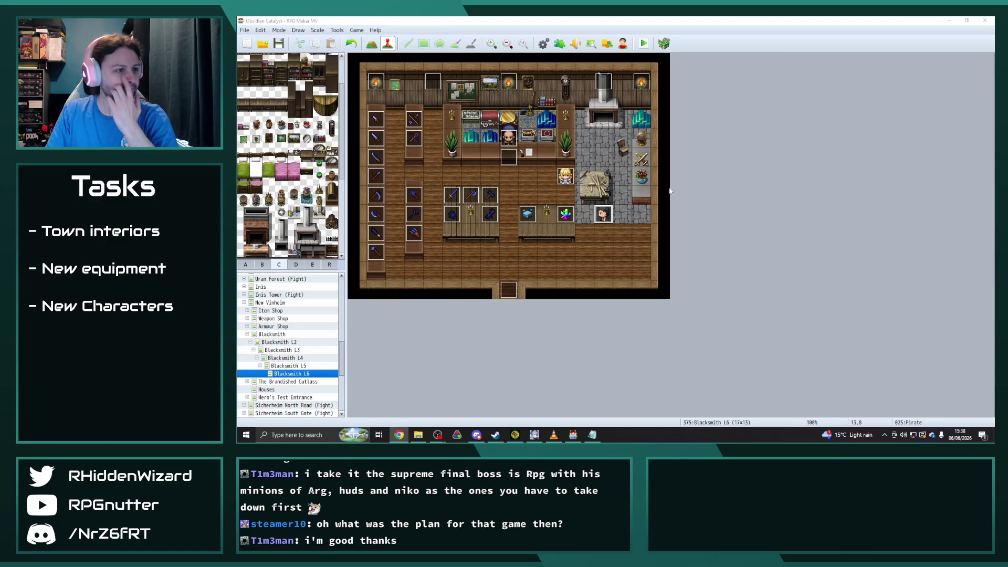
# Step: On Blacksmith L3, copy page 3 of Arthur's event and paste it as page 4
pyautogui.doubleClick(567, 177)
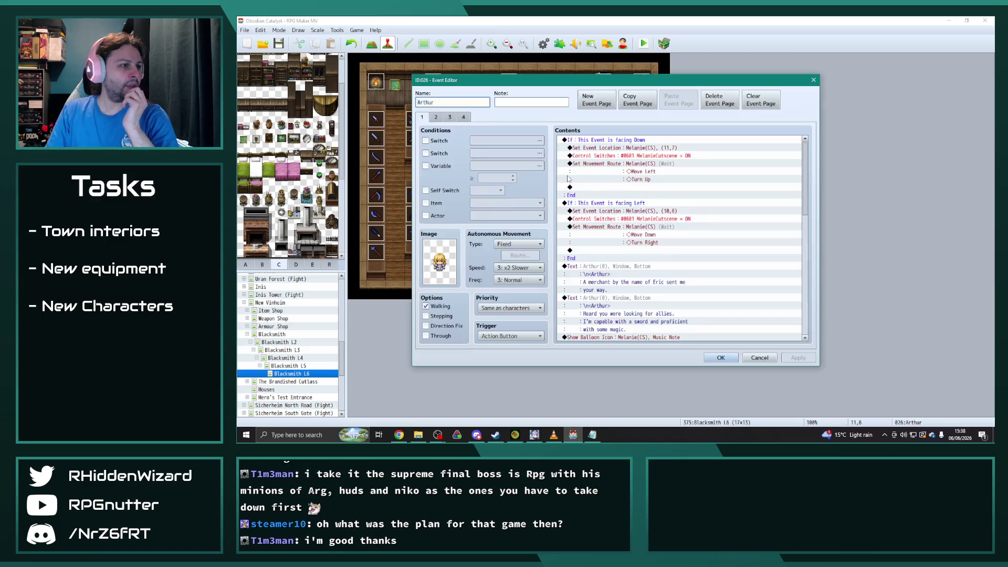
pyautogui.press('Return')
pyautogui.click(280, 349)
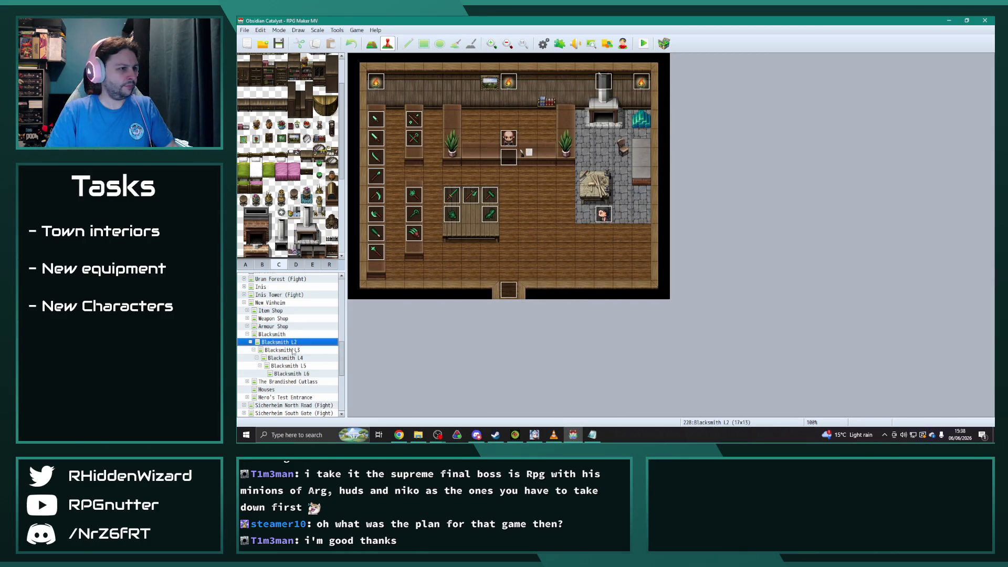
pyautogui.doubleClick(567, 179)
pyautogui.click(435, 117)
pyautogui.click(449, 117)
pyautogui.click(458, 117)
pyautogui.click(450, 117)
pyautogui.click(638, 100)
# Step: Condition the new page 4 on switch 0725 C11IntroHQEnd
pyautogui.click(679, 100)
pyautogui.click(539, 140)
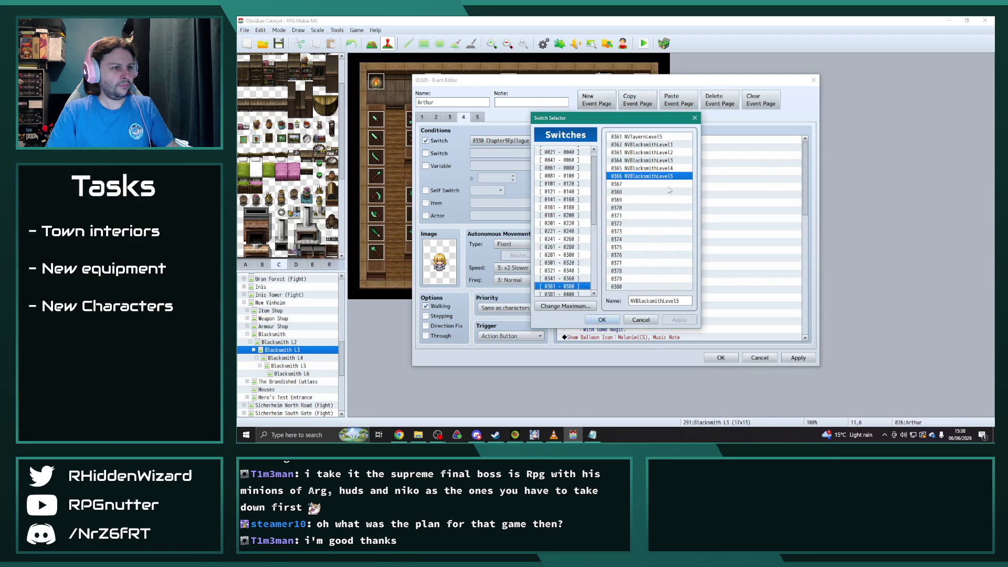
pyautogui.scroll(-6, 592, 227)
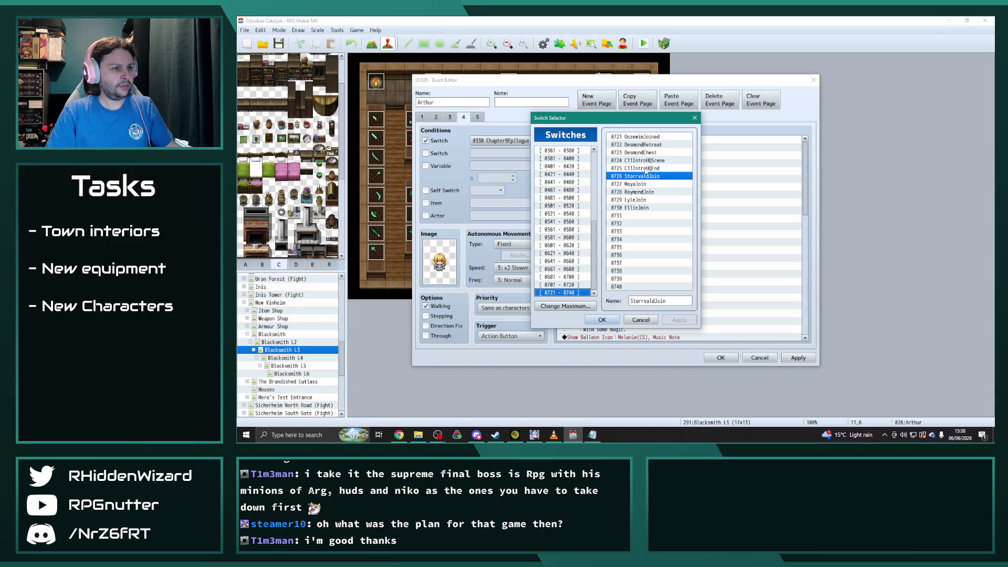
pyautogui.click(644, 168)
pyautogui.click(602, 319)
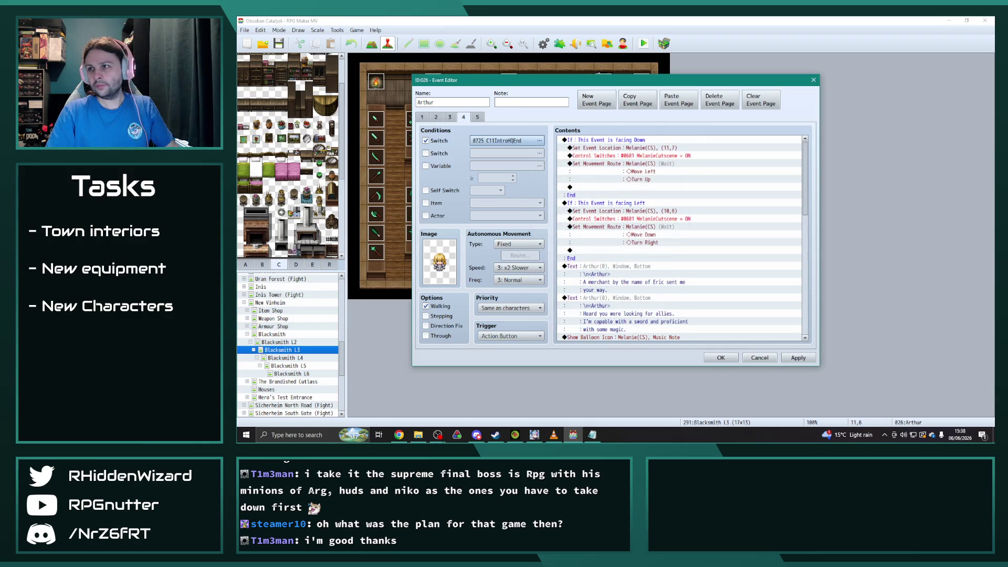
# Step: Change the Quest Add and Quest Set Completed commands from 287 to 301, then save the event
pyautogui.hotkey('alt', 'Tab')
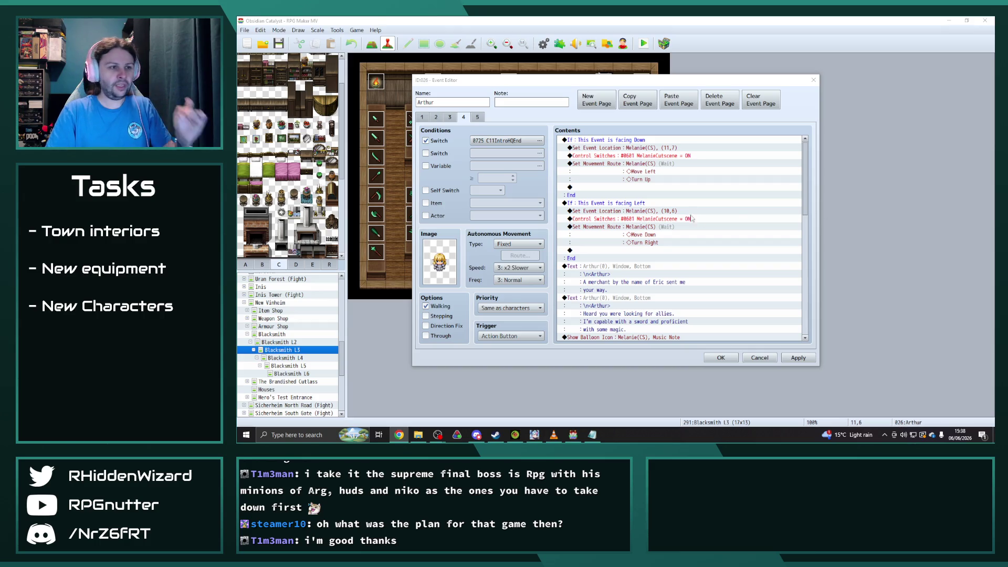
pyautogui.scroll(-10, 683, 236)
pyautogui.doubleClick(649, 258)
pyautogui.click(634, 231)
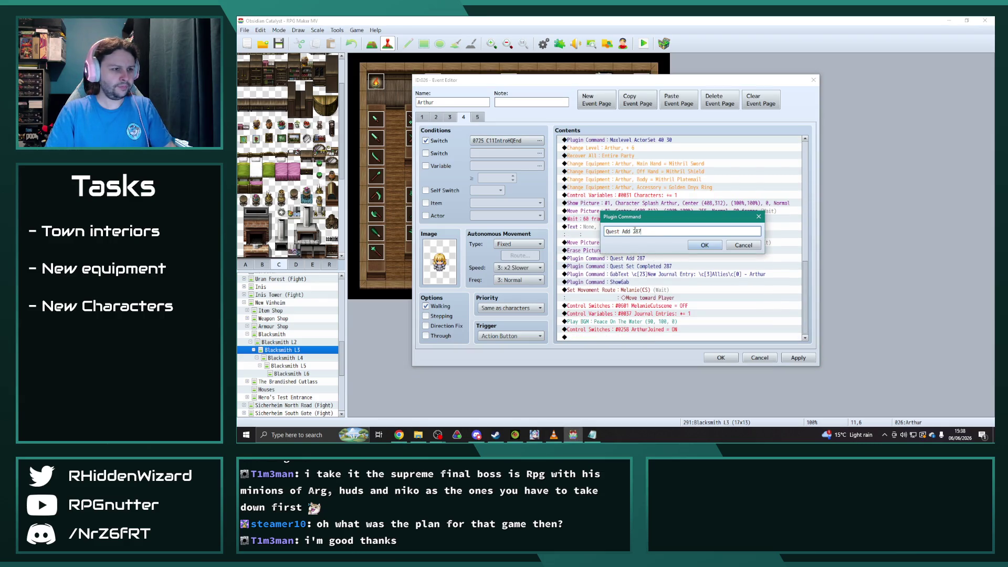
pyautogui.write('1')
pyautogui.click(705, 245)
pyautogui.doubleClick(675, 274)
pyautogui.click(674, 231)
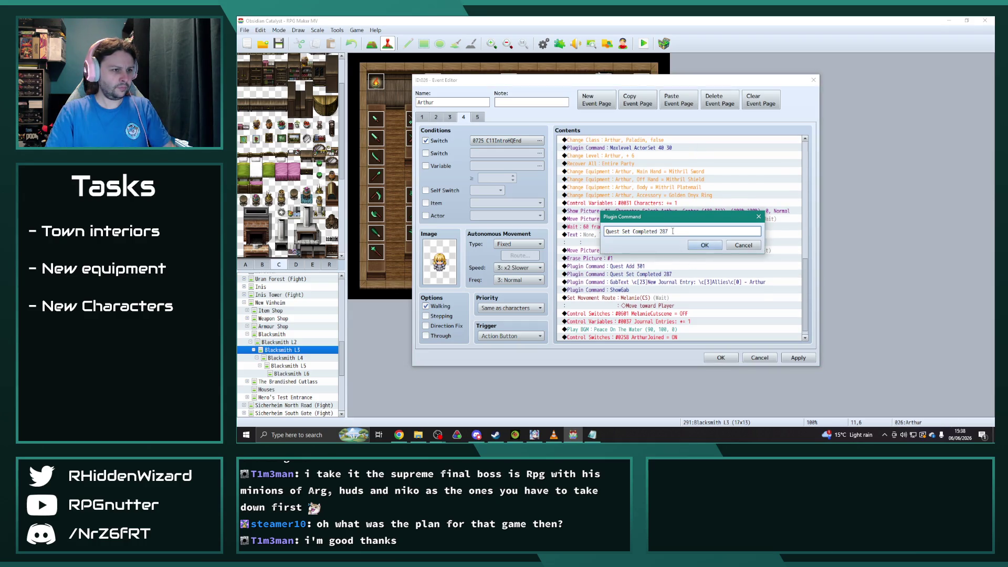
pyautogui.write('301')
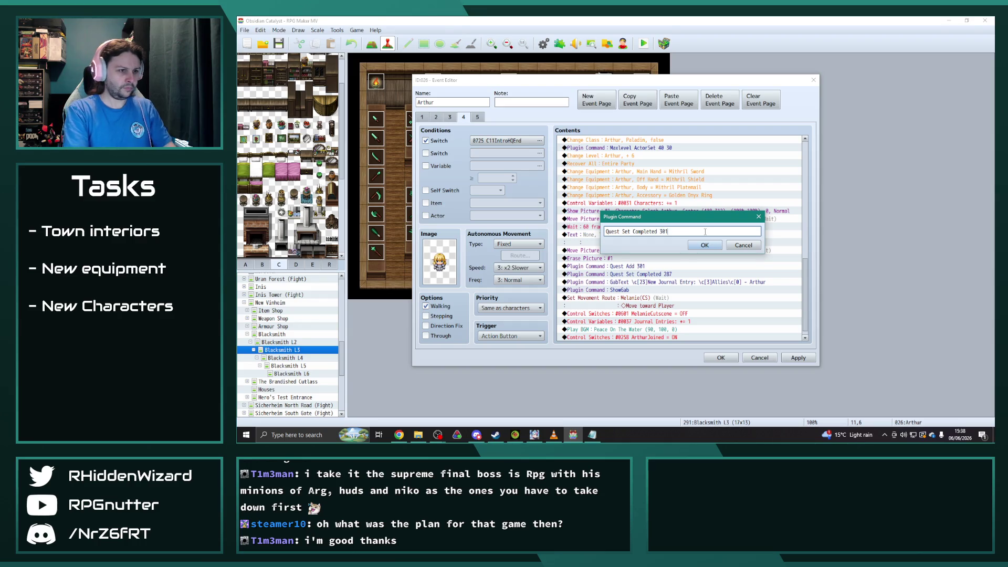
pyautogui.click(705, 245)
pyautogui.click(795, 356)
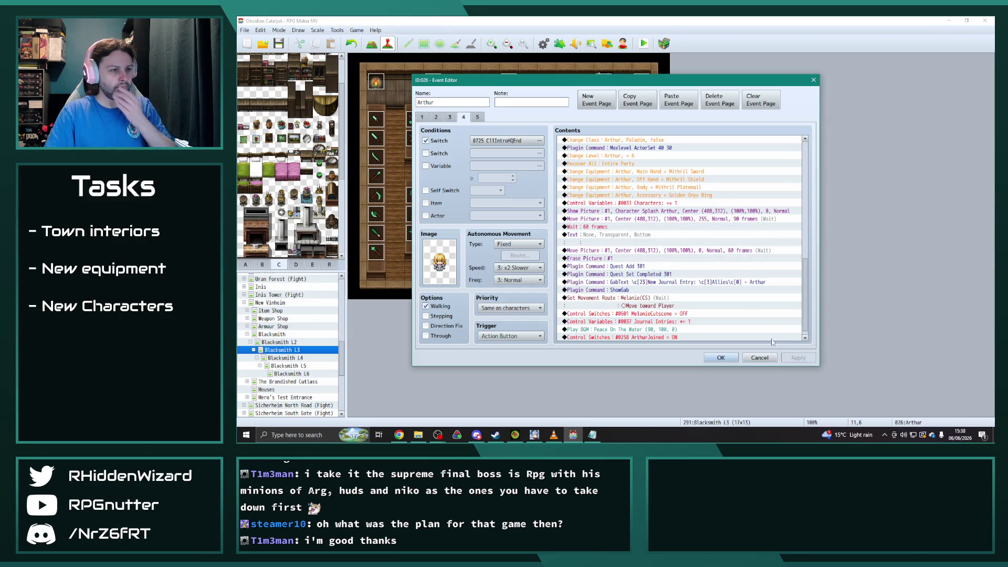
pyautogui.scroll(-1, 733, 323)
pyautogui.click(721, 358)
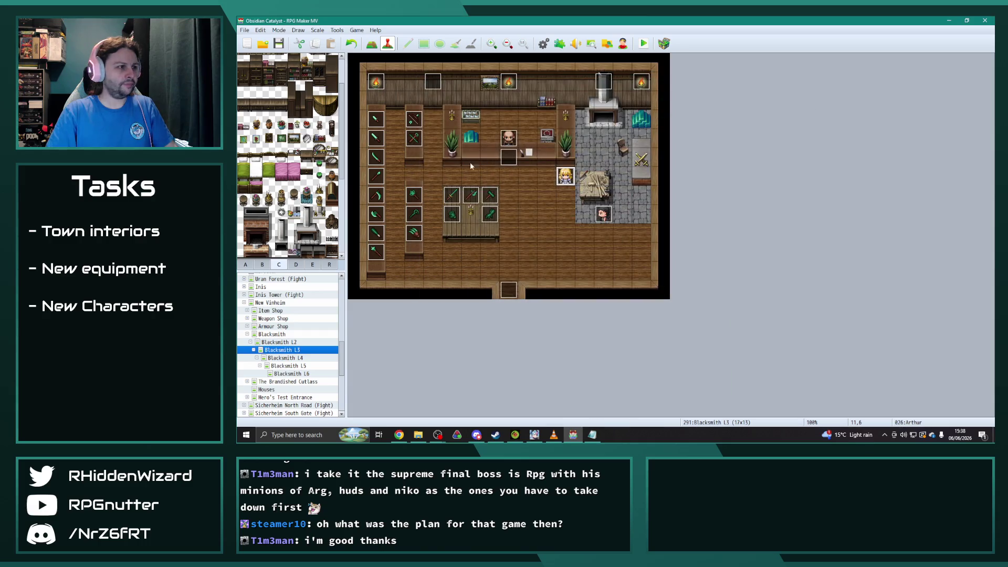
# Step: On Blacksmith L4, paste Arthur's page 3 as page 4 conditioned on C11IntroHQEnd
pyautogui.click(286, 357)
pyautogui.doubleClick(566, 175)
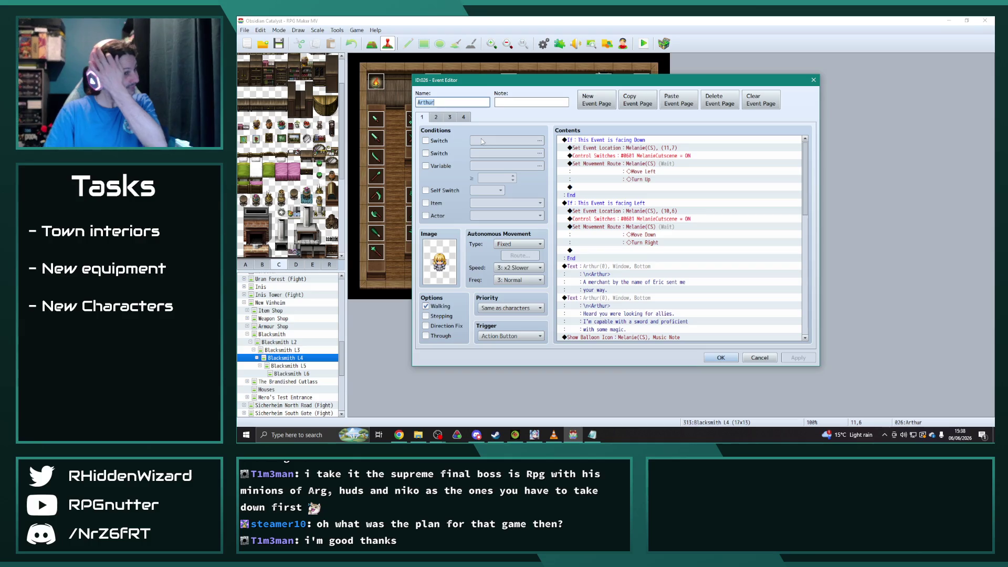
pyautogui.click(450, 117)
pyautogui.click(646, 105)
pyautogui.click(677, 100)
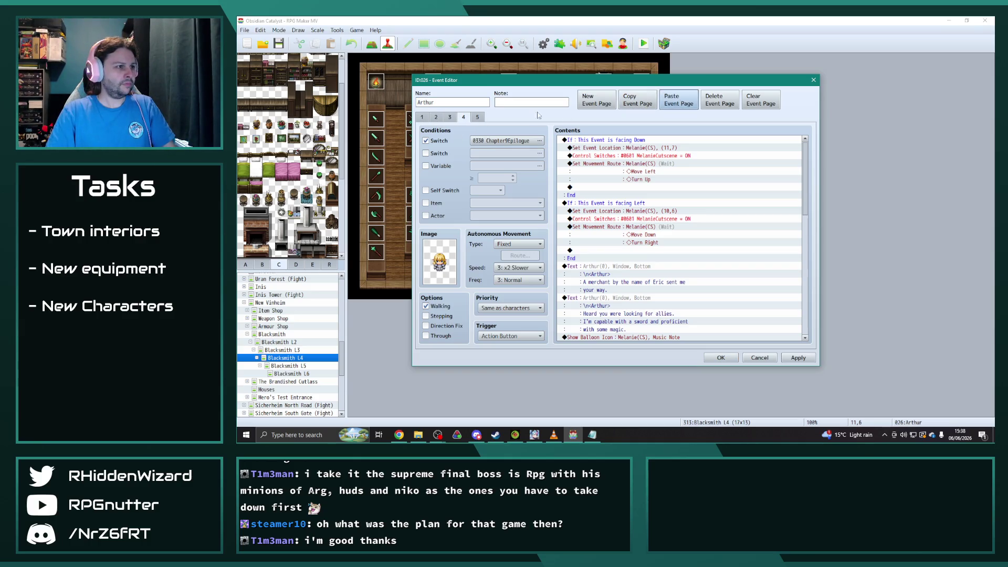
pyautogui.click(540, 141)
pyautogui.click(602, 320)
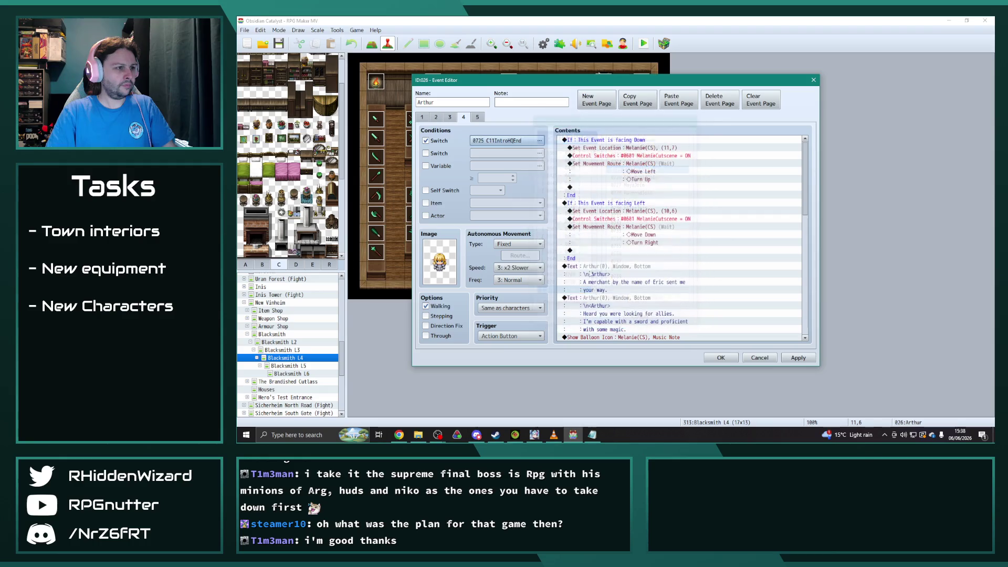
# Step: Set both quest plugin commands on page 4 to 301 and save Arthur's L4 event
pyautogui.moveTo(810, 173); pyautogui.dragTo(812, 310)
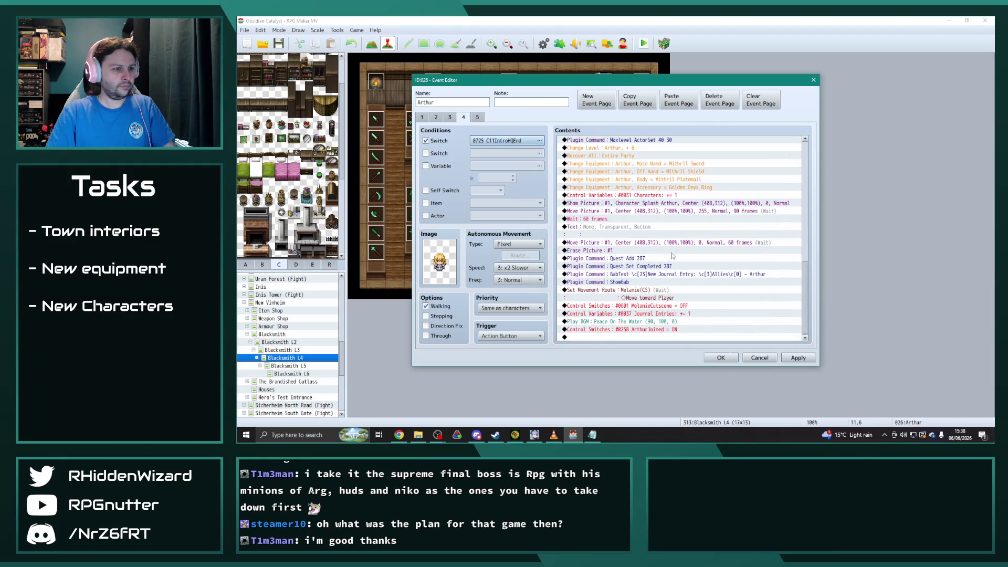
pyautogui.doubleClick(675, 258)
pyautogui.click(698, 227)
pyautogui.doubleClick(699, 227)
pyautogui.write('301')
pyautogui.click(704, 245)
pyautogui.doubleClick(676, 273)
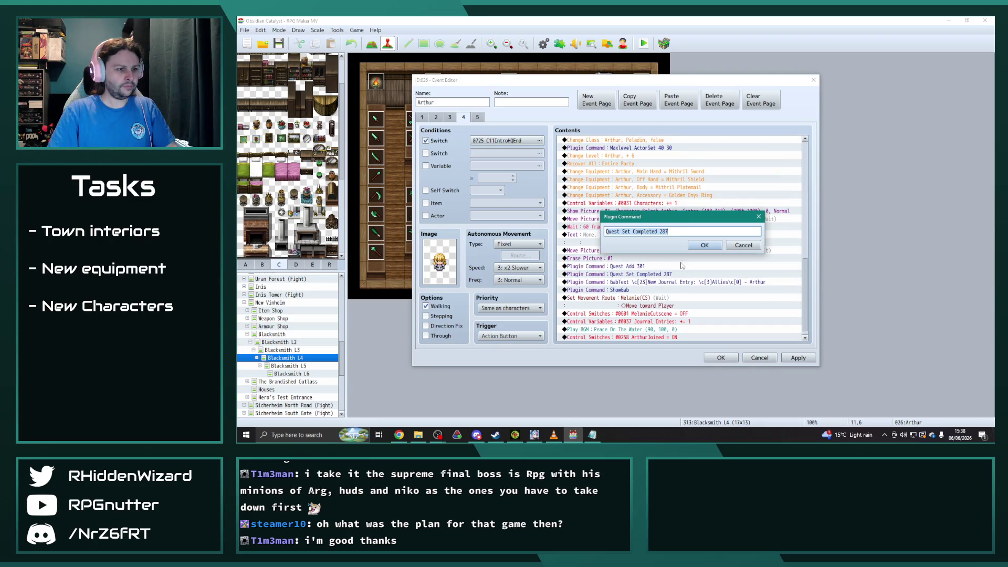
pyautogui.doubleClick(663, 231)
pyautogui.write('301')
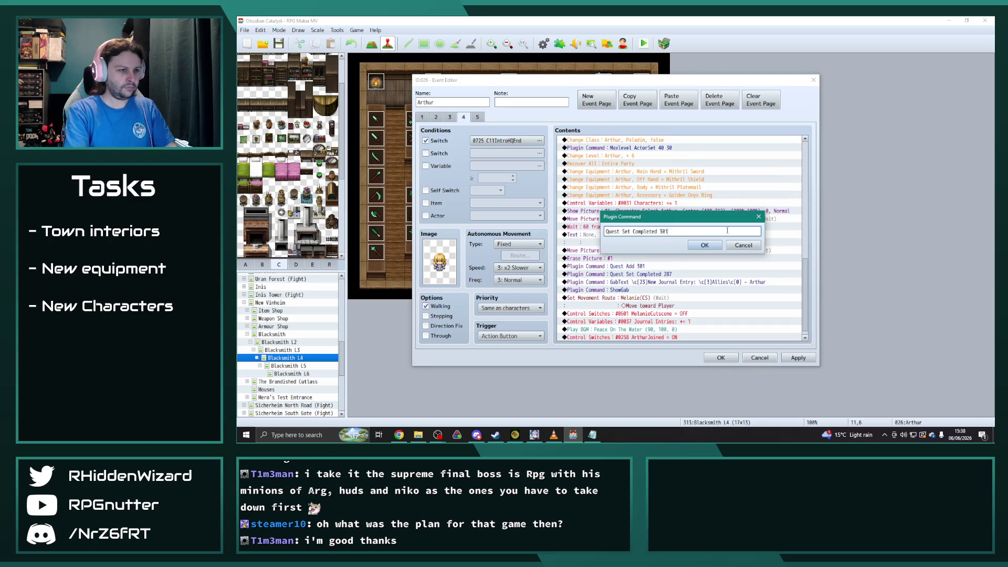
pyautogui.click(704, 245)
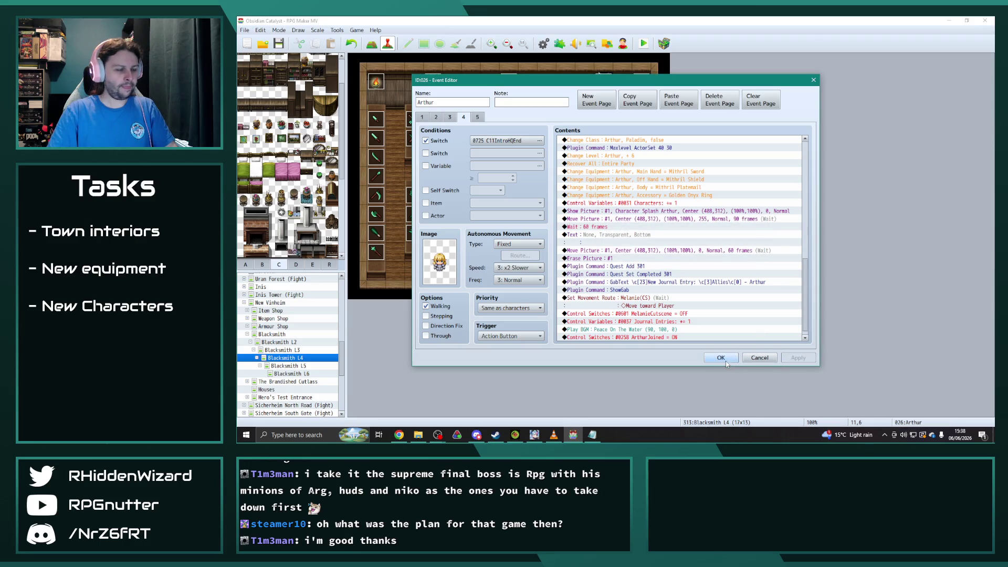
pyautogui.click(726, 362)
pyautogui.click(320, 366)
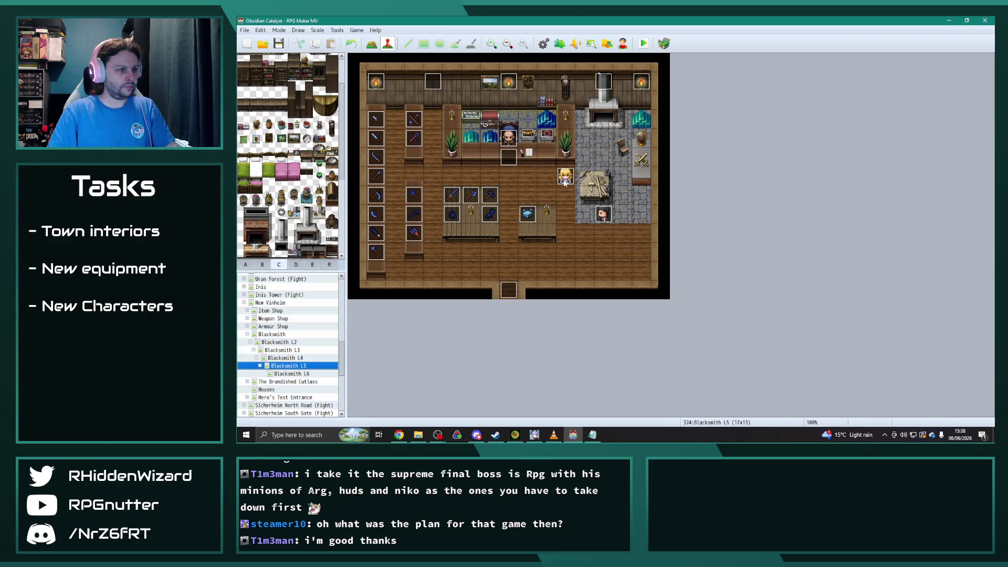
# Step: On Blacksmith L5, paste Arthur's page 3 as page 4 conditioned on C11IntroHQEnd
pyautogui.doubleClick(565, 181)
pyautogui.click(449, 117)
pyautogui.click(641, 101)
pyautogui.click(679, 100)
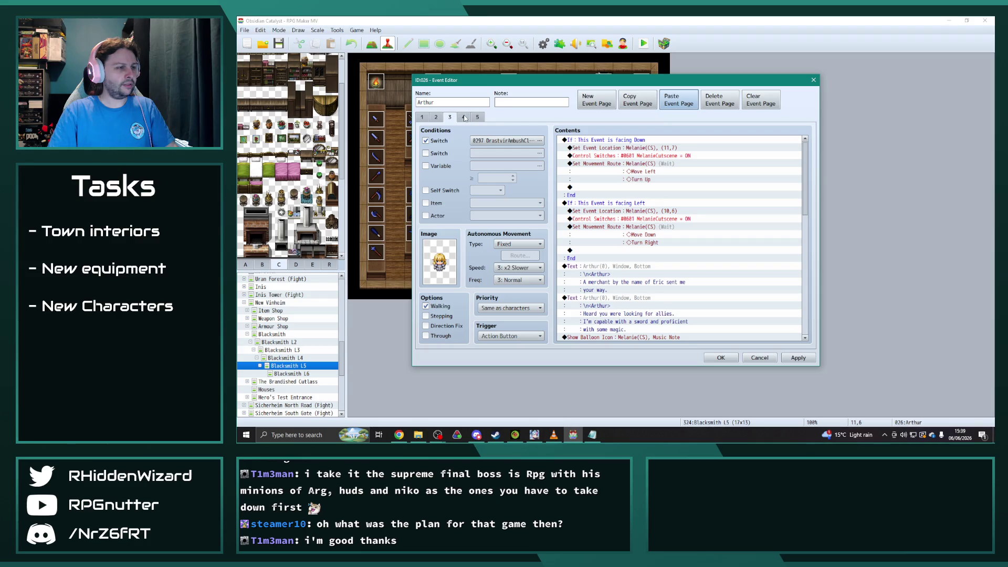
pyautogui.click(464, 117)
pyautogui.click(539, 140)
pyautogui.click(603, 320)
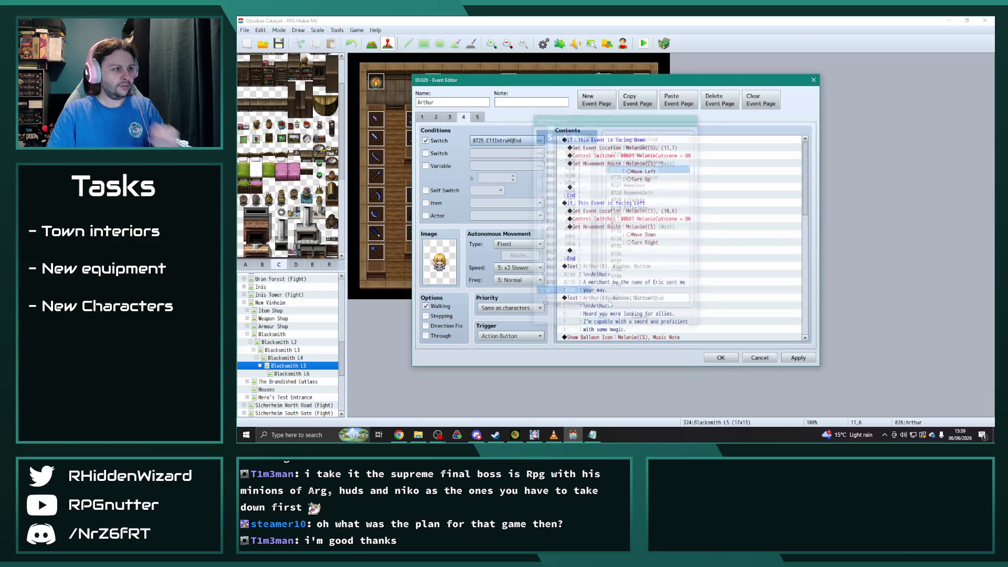
# Step: Change Quest Add and Quest Set Completed to 301 and save Arthur's L5 event
pyautogui.moveTo(805, 171)
pyautogui.mouseDown()
pyautogui.moveTo(813, 307)
pyautogui.moveTo(679, 277)
pyautogui.mouseUp()
pyautogui.doubleClick(642, 259)
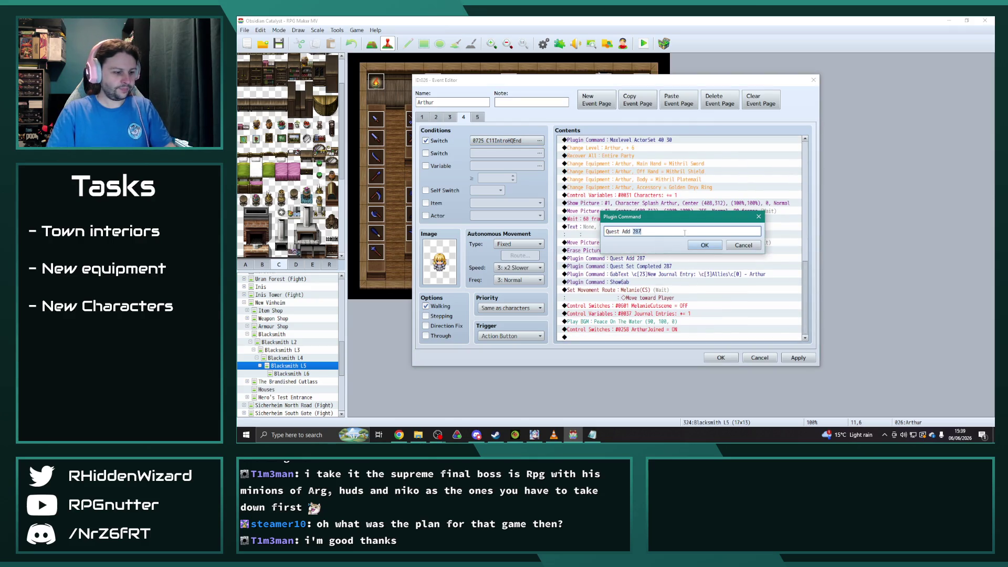
pyautogui.write('01')
pyautogui.click(698, 246)
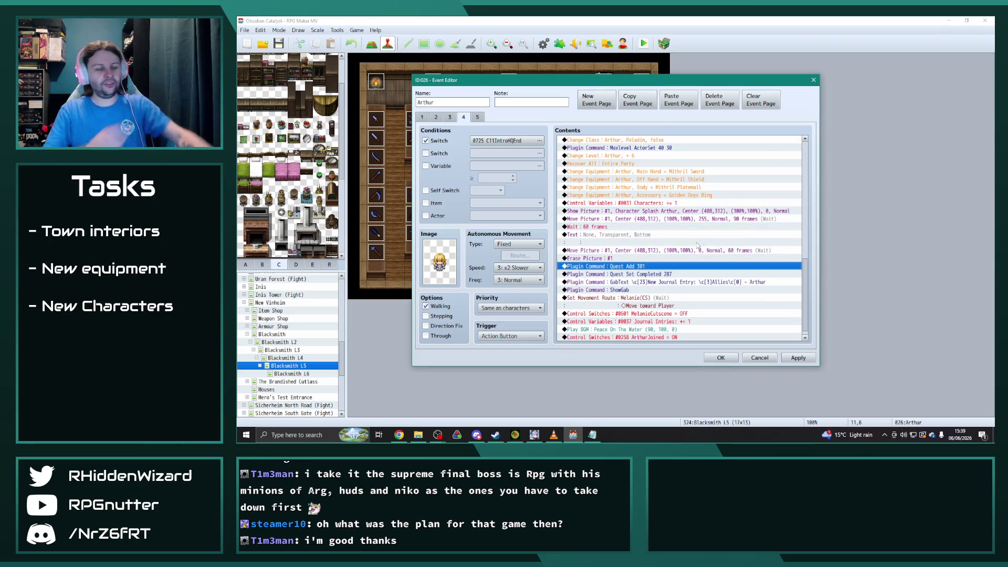
pyautogui.doubleClick(684, 274)
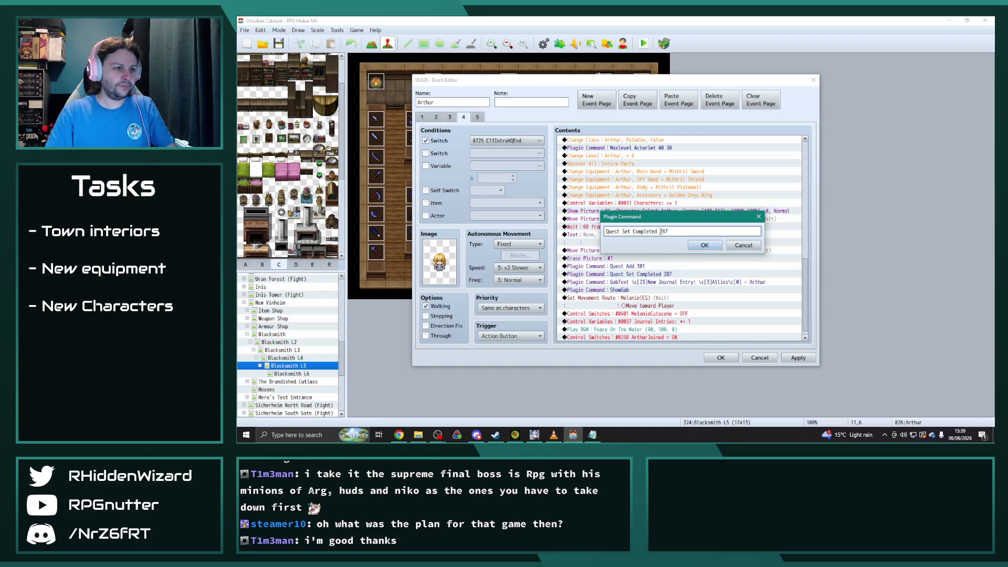
pyautogui.click(706, 246)
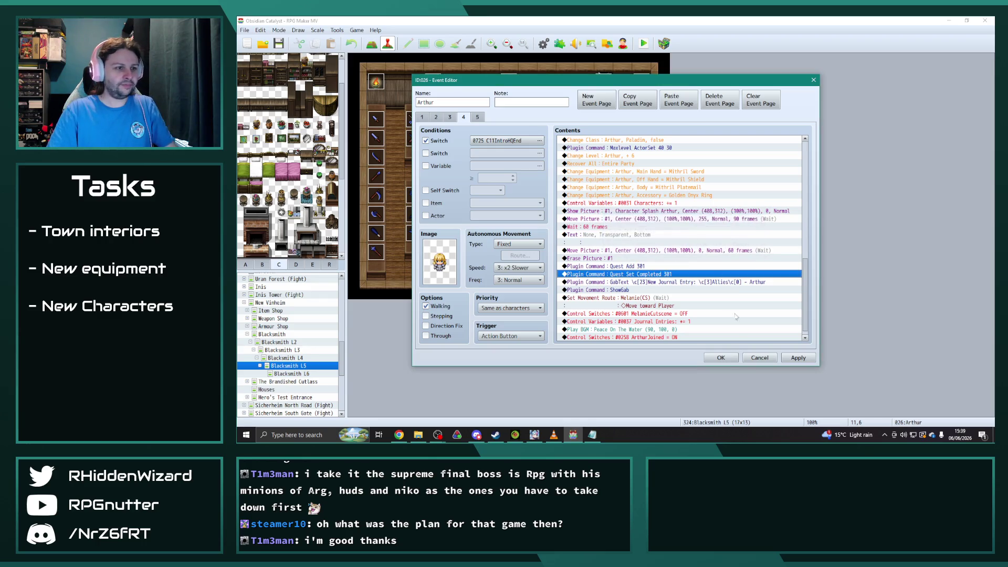
pyautogui.click(721, 359)
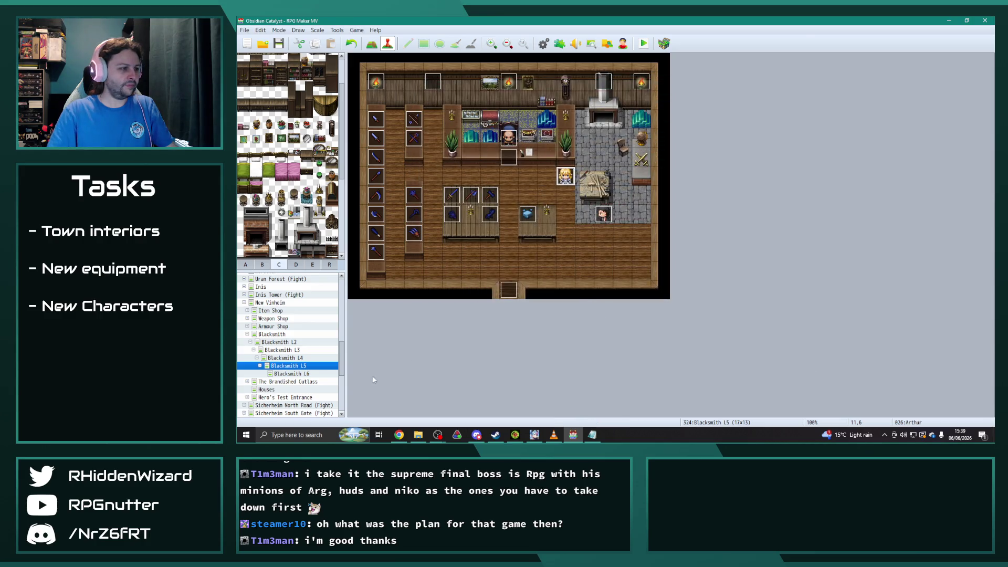
pyautogui.click(289, 373)
# Step: On Blacksmith L6, paste Arthur's page 3 as page 4 conditioned on C11IntroHQEnd
pyautogui.doubleClick(566, 176)
pyautogui.click(449, 117)
pyautogui.click(637, 100)
pyautogui.click(678, 100)
pyautogui.click(539, 141)
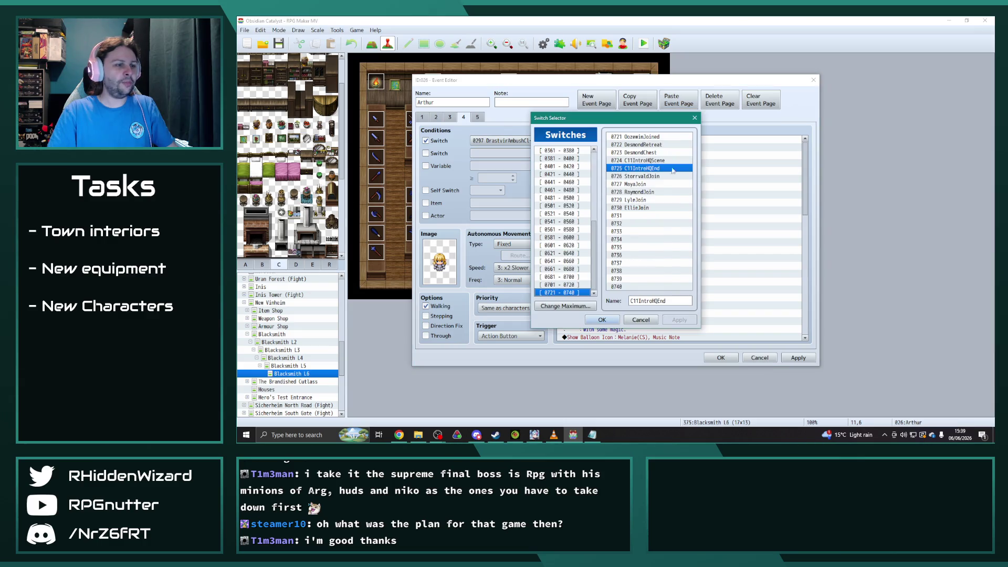
pyautogui.click(603, 320)
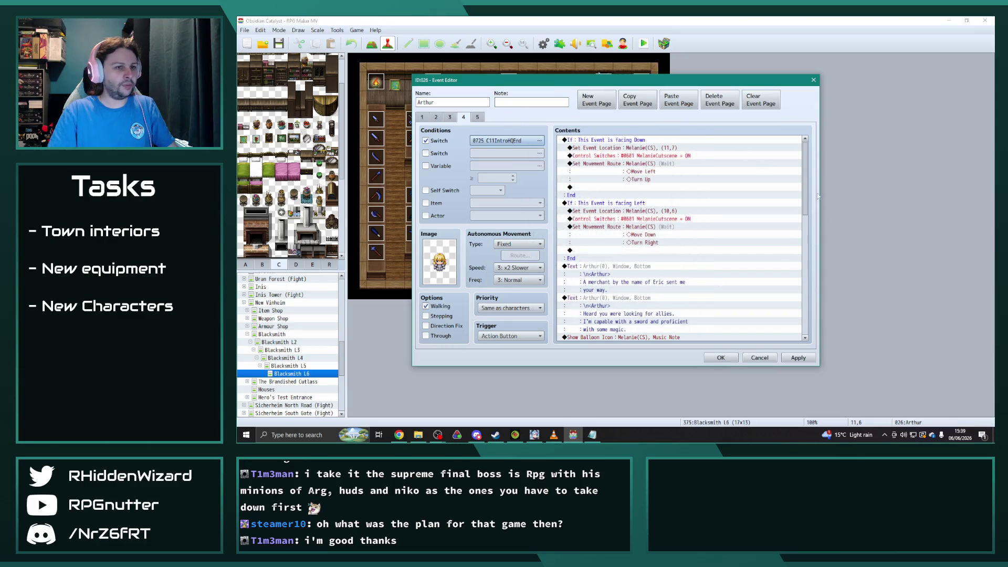
# Step: Set both quest commands on the new page to 301, then apply and close the event
pyautogui.scroll(-2, 716, 302)
pyautogui.doubleClick(652, 258)
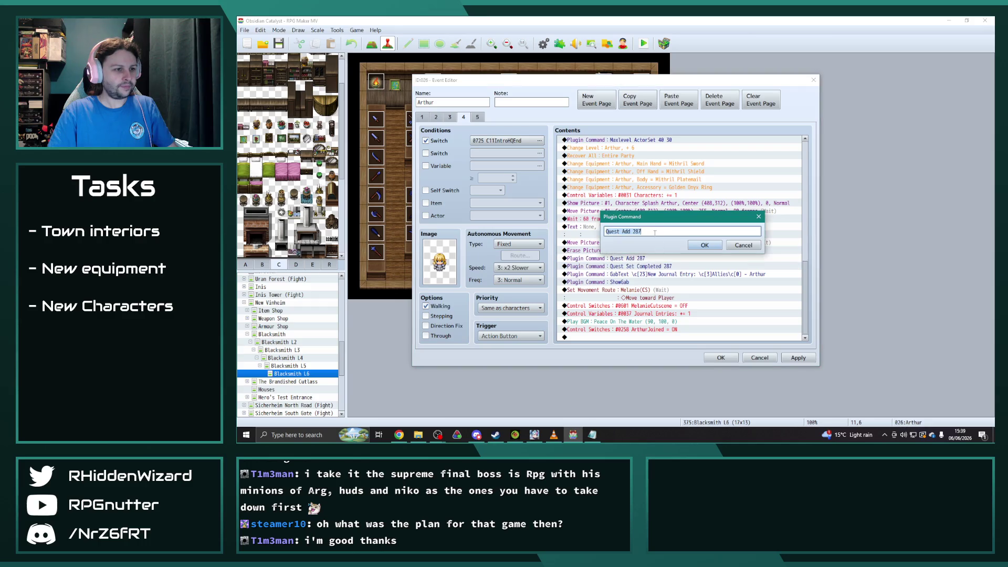
pyautogui.write('301')
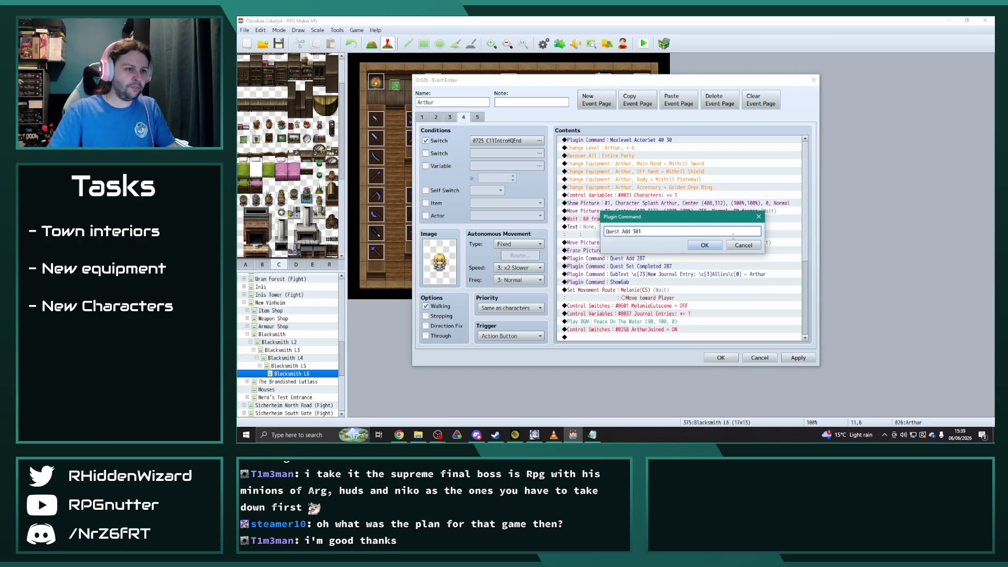
pyautogui.click(704, 245)
pyautogui.press('Return')
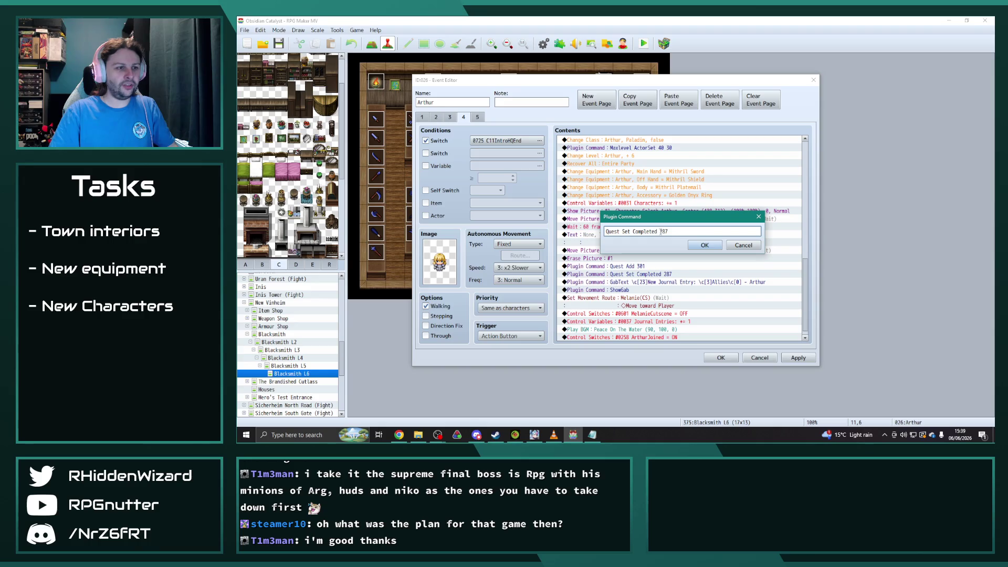
pyautogui.write('301')
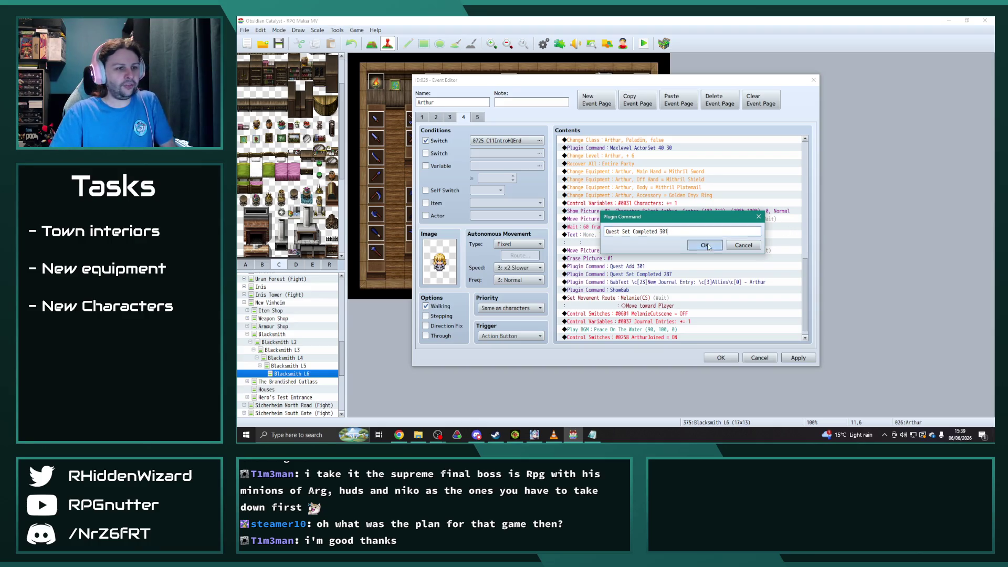
pyautogui.click(704, 245)
pyautogui.click(798, 357)
pyautogui.scroll(-1, 729, 302)
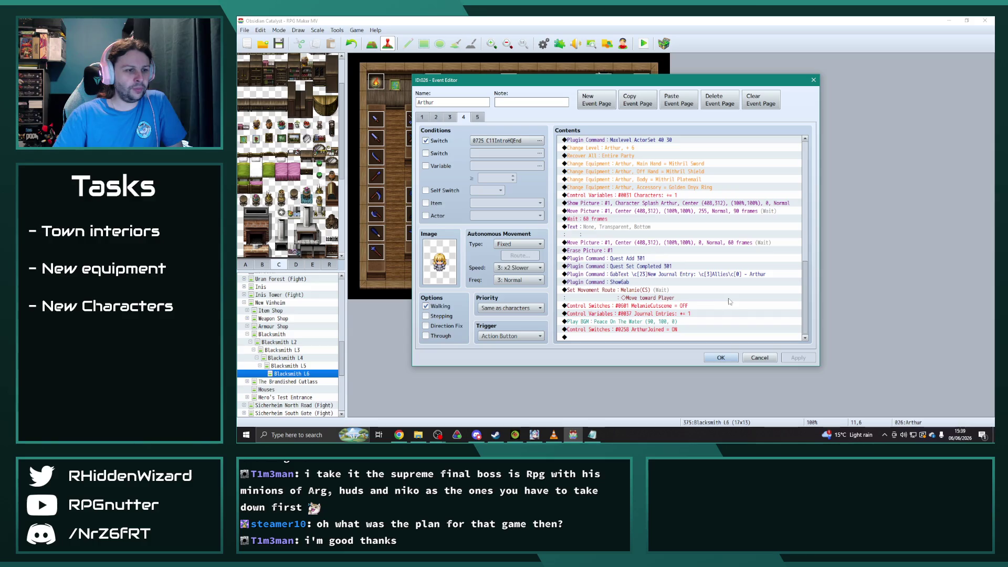
pyautogui.click(722, 358)
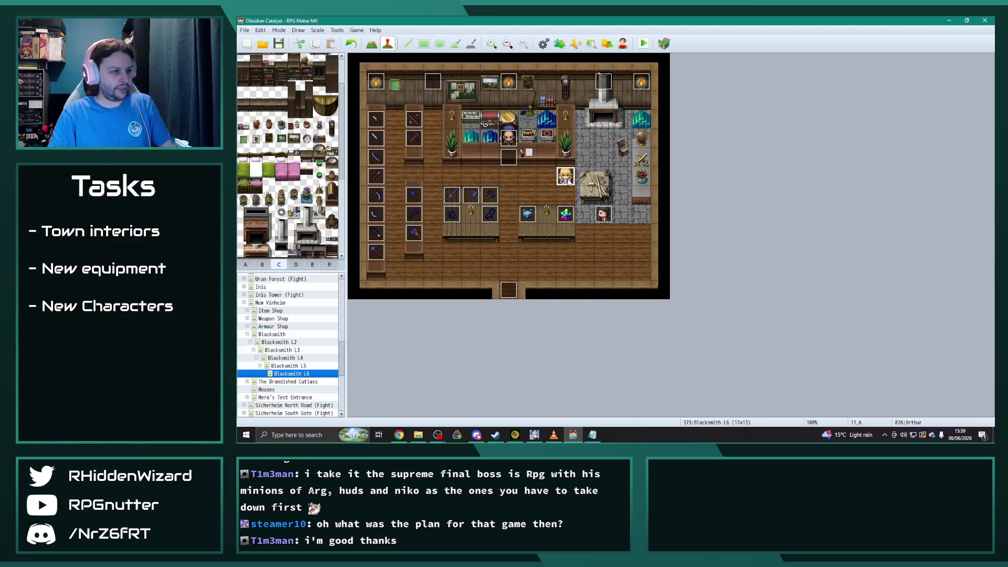
# Step: Delete the copied event's extra pages and rename it Ellie
pyautogui.doubleClick(566, 177)
pyautogui.click(437, 118)
pyautogui.click(721, 101)
pyautogui.click(722, 104)
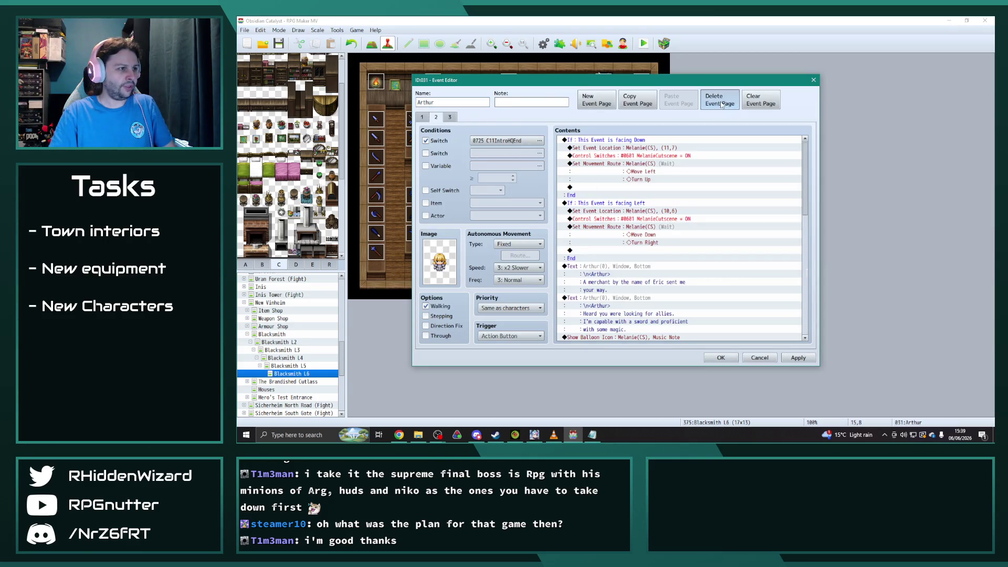
pyautogui.click(721, 104)
pyautogui.doubleClick(447, 103)
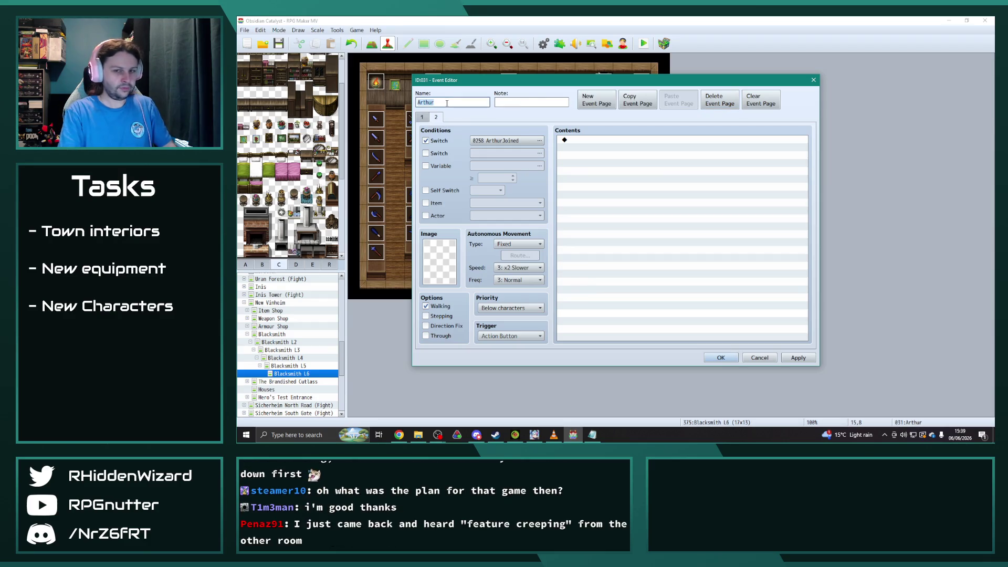
pyautogui.write('Ellie')
# Step: Condition event page 2 on switch 0730 EllieJoin
pyautogui.click(421, 117)
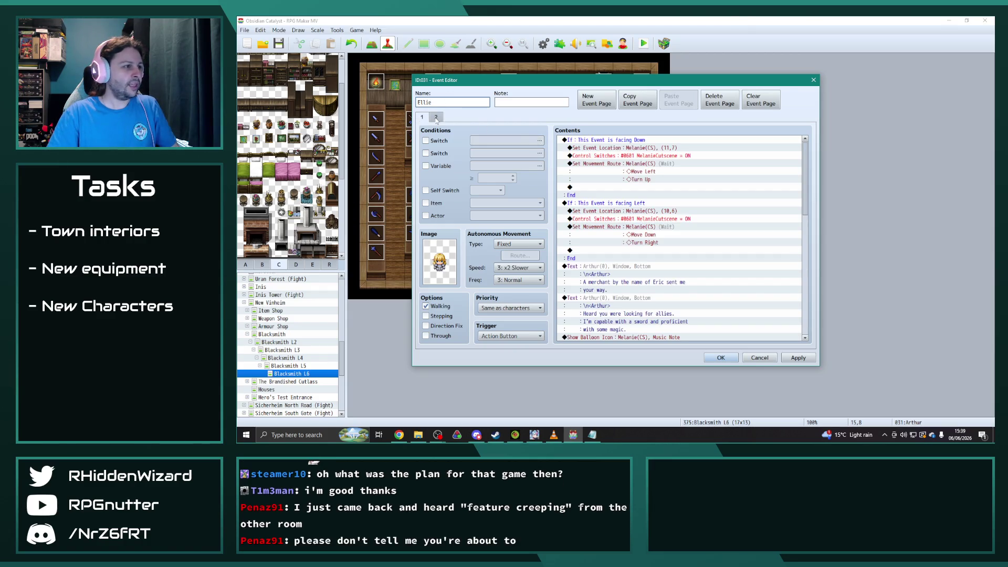
pyautogui.click(436, 117)
pyautogui.click(504, 141)
pyautogui.click(636, 208)
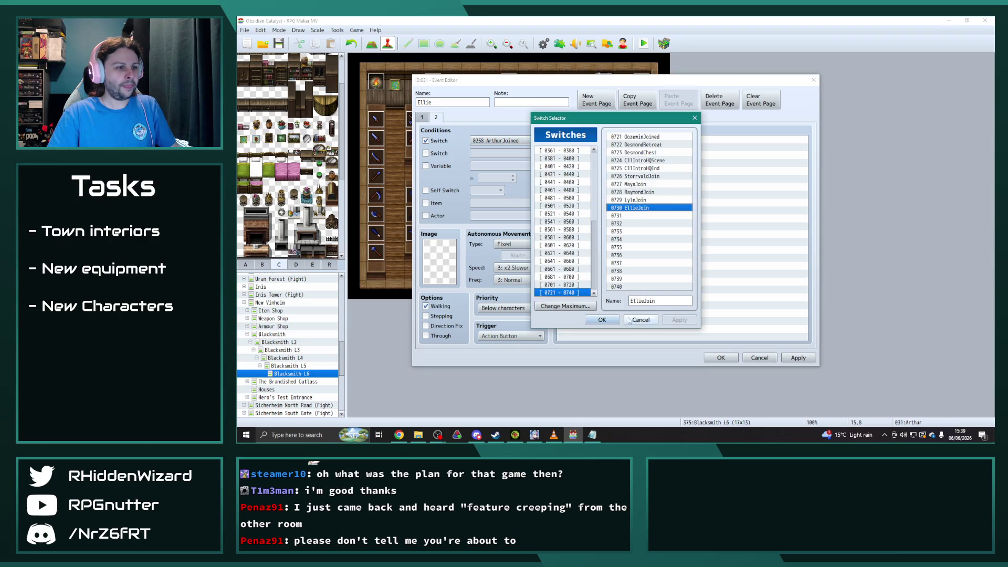
pyautogui.click(602, 319)
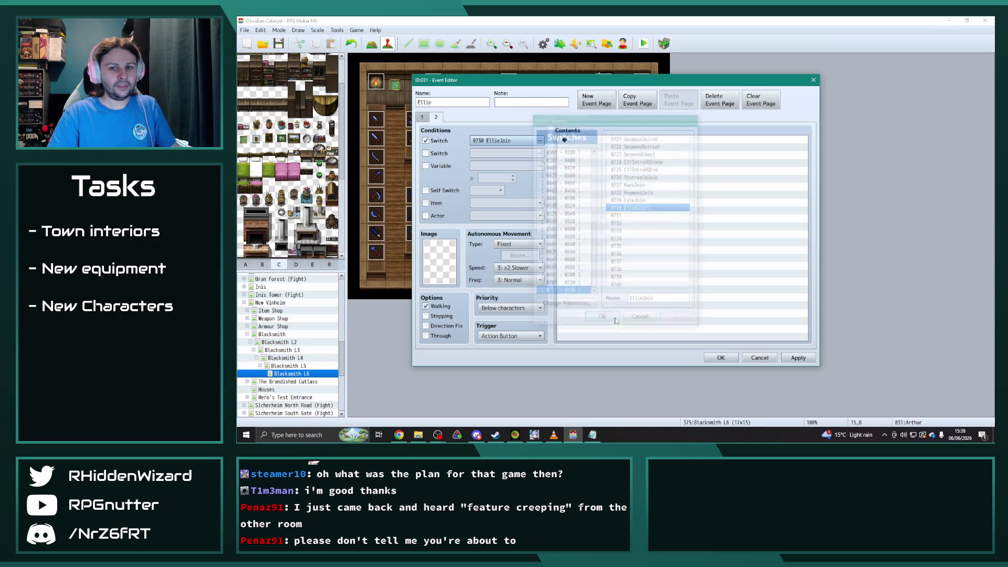
# Step: Make page 1's final Control Switches command turn on EllieJoin instead of ArthurJoined
pyautogui.click(423, 117)
pyautogui.moveTo(804, 166)
pyautogui.mouseDown()
pyautogui.moveTo(804, 247)
pyautogui.moveTo(686, 319)
pyautogui.mouseUp()
pyautogui.doubleClick(647, 330)
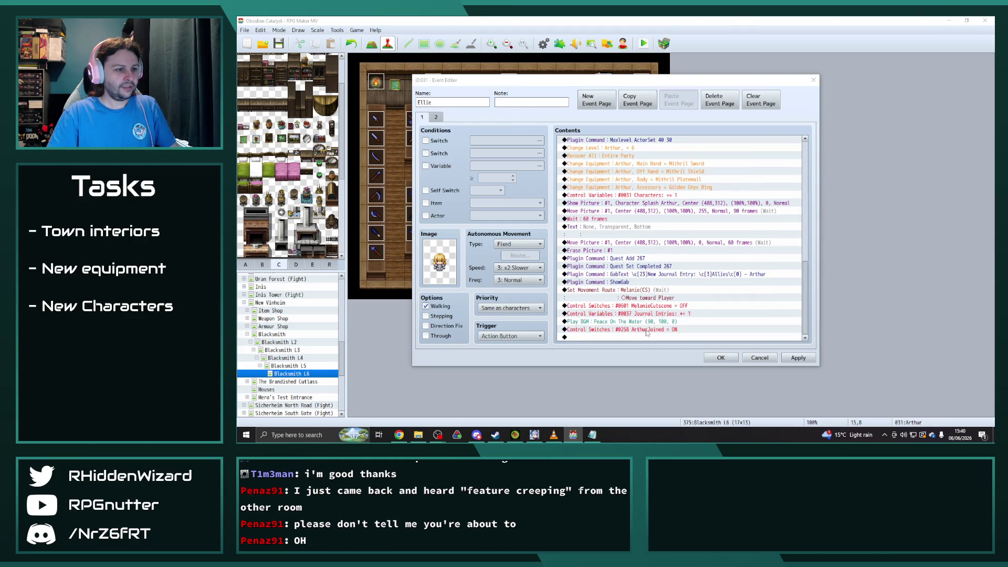
pyautogui.click(745, 209)
pyautogui.click(684, 332)
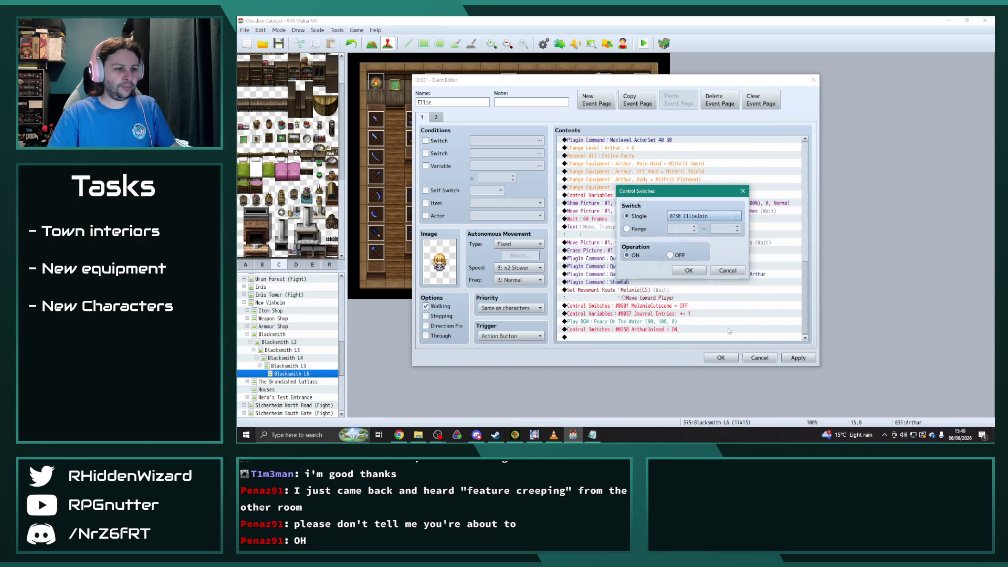
pyautogui.click(688, 274)
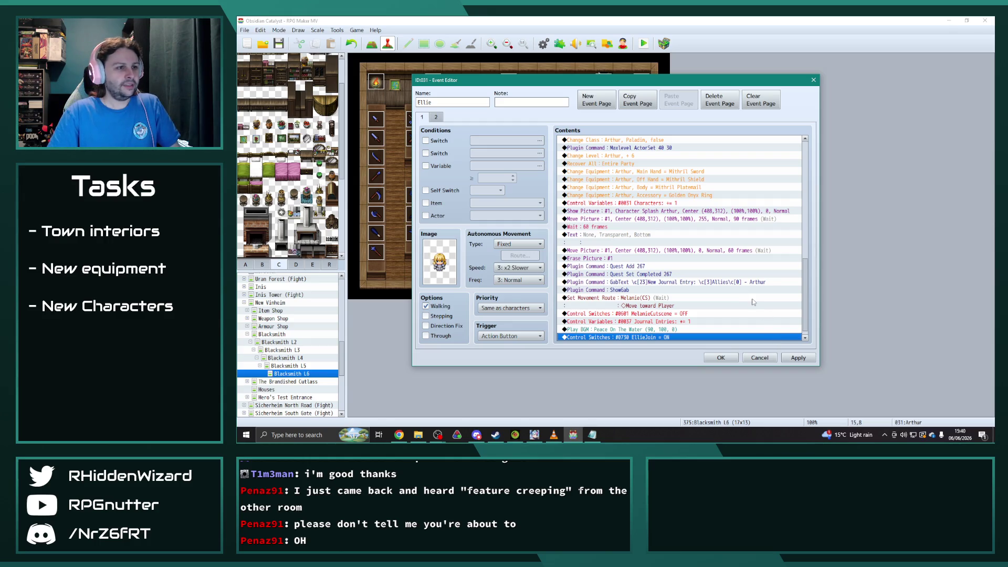
# Step: Move Melanie's first Set Event Location destination to (15,9)
pyautogui.scroll(2, 750, 269)
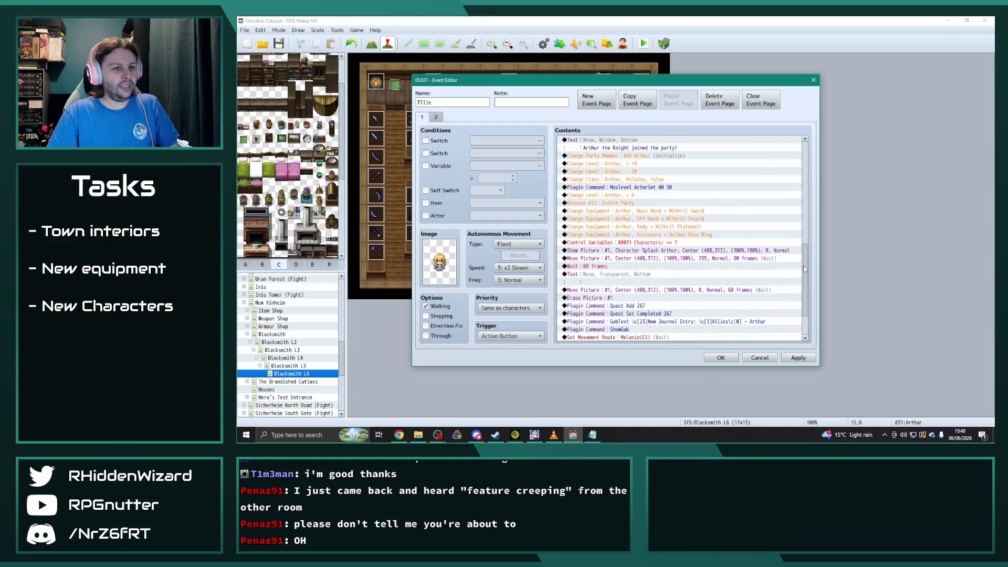
pyautogui.moveTo(804, 269); pyautogui.dragTo(802, 144)
pyautogui.doubleClick(662, 148)
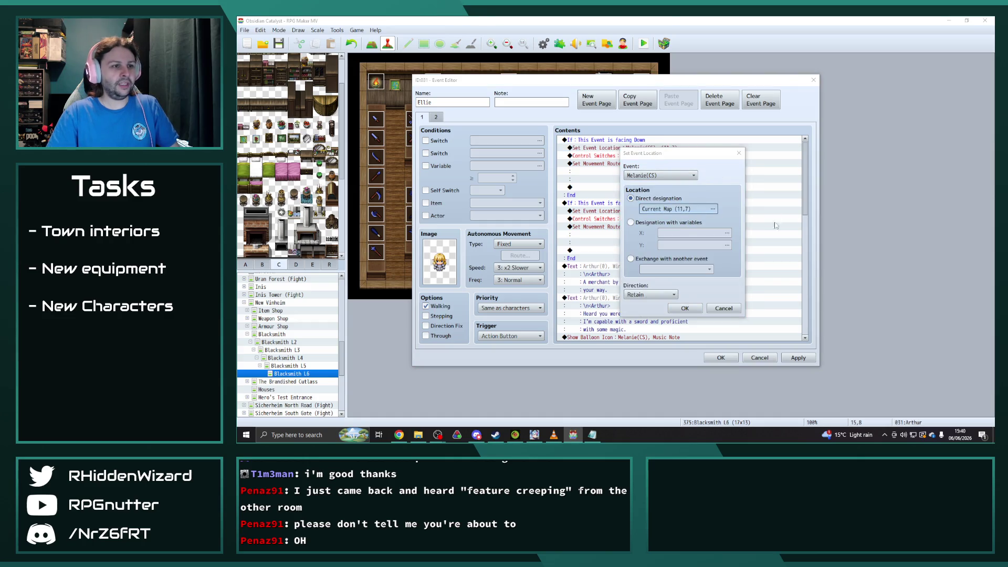
pyautogui.click(712, 209)
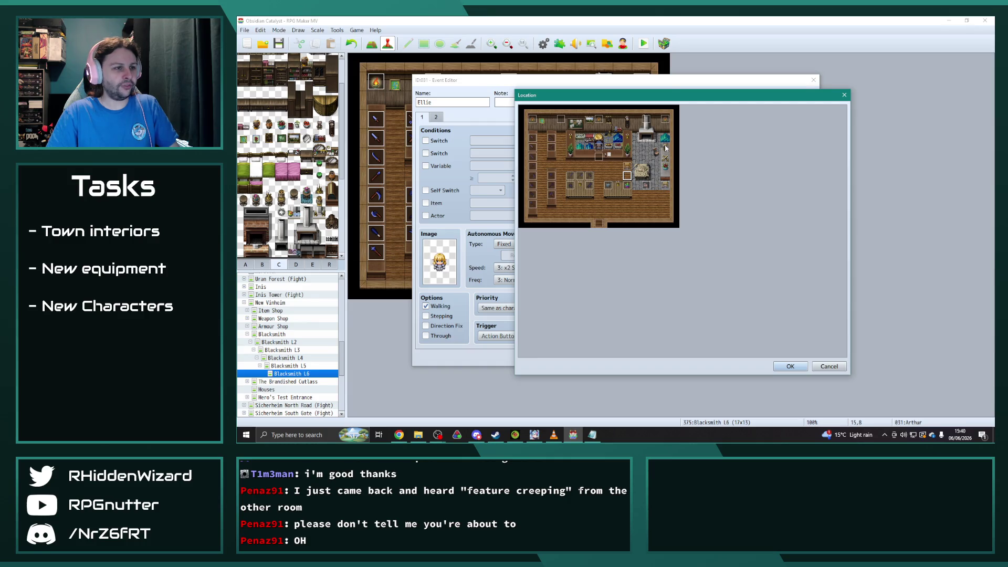
pyautogui.click(663, 194)
pyautogui.click(790, 366)
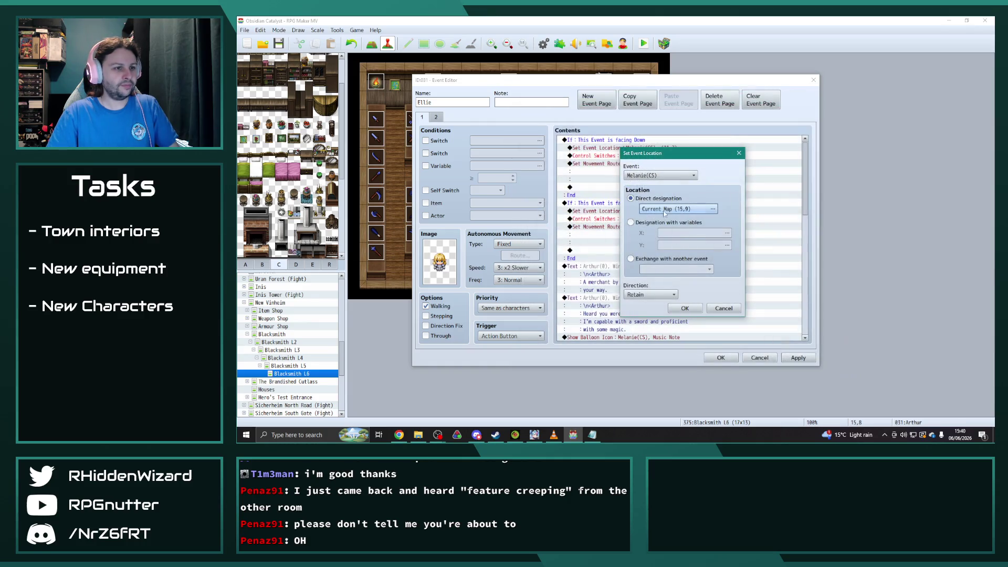
pyautogui.click(684, 309)
# Step: Move Melanie's second Set Event Location destination from (10,6) to (14,8)
pyautogui.click(674, 173)
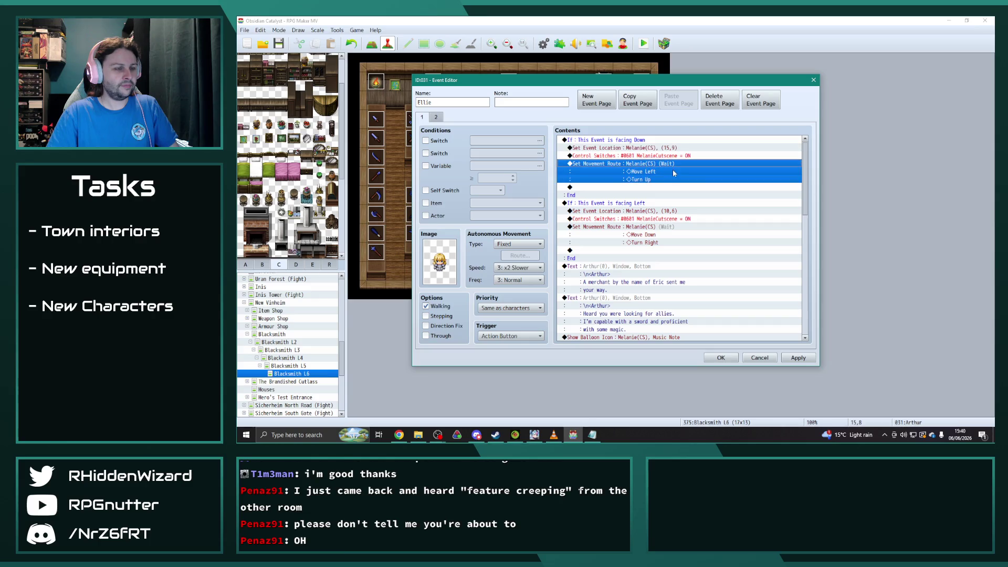
pyautogui.doubleClick(636, 211)
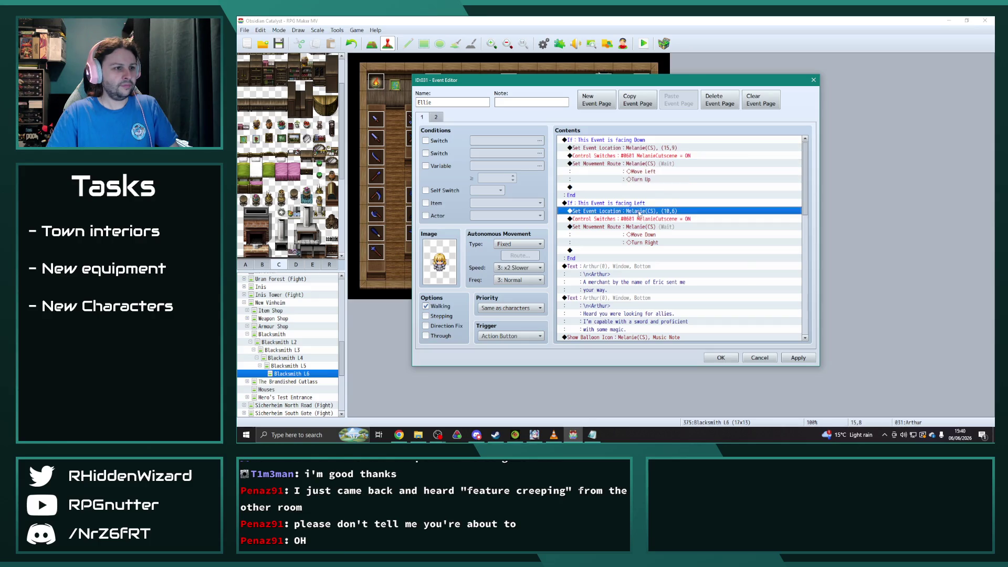
pyautogui.click(713, 209)
pyautogui.click(659, 187)
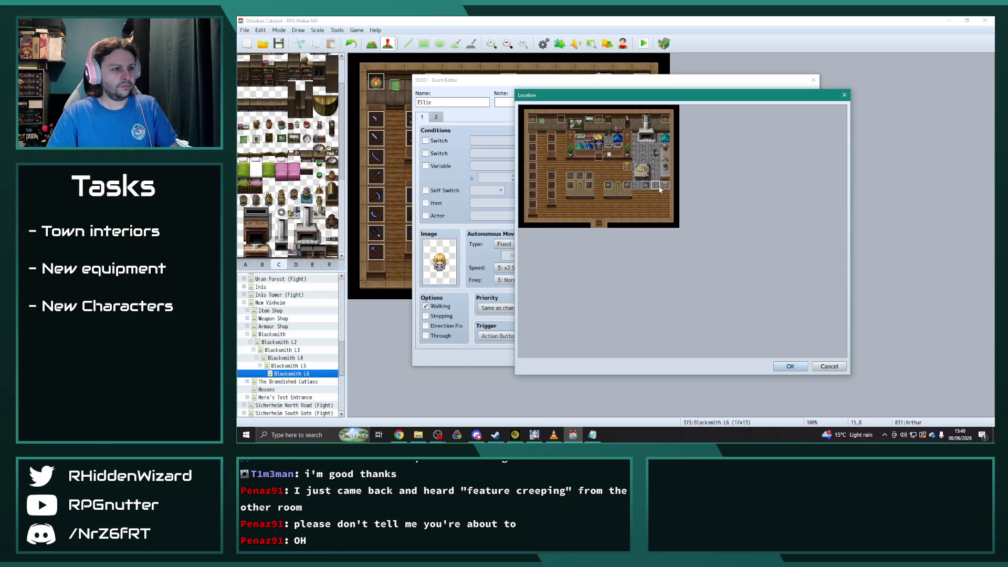
pyautogui.click(791, 367)
pyautogui.click(691, 311)
pyautogui.scroll(-5, 687, 291)
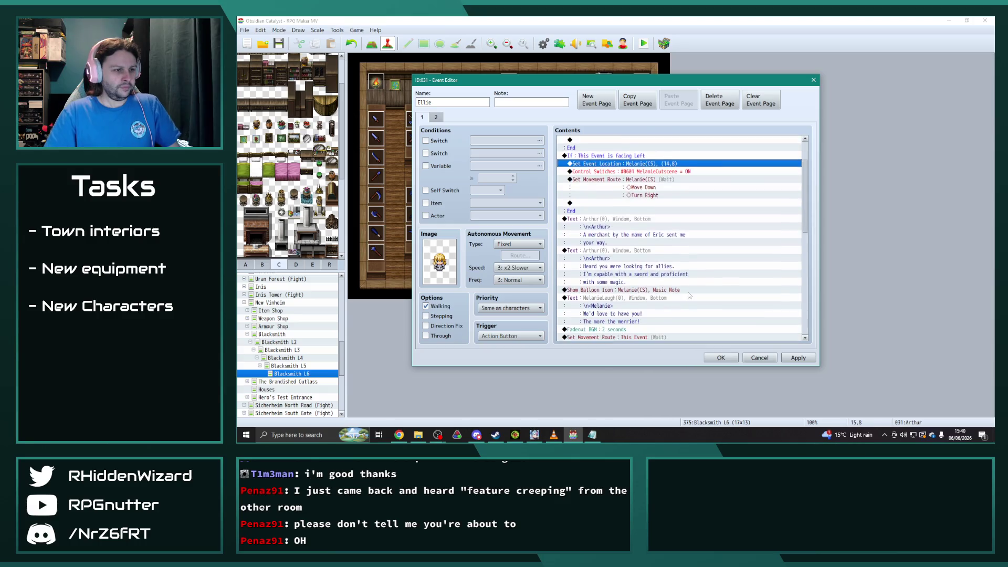
pyautogui.scroll(-4, 688, 291)
pyautogui.doubleClick(621, 220)
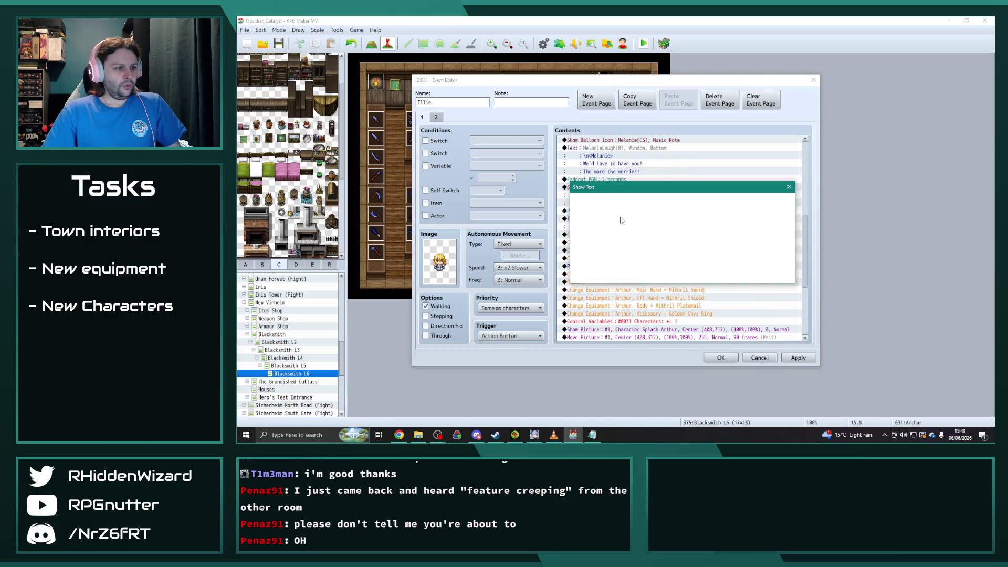
# Step: Change the join message to 'Ellie the Rogue joined the party!'
pyautogui.moveTo(667, 208); pyautogui.dragTo(517, 207)
pyautogui.write('Ellie the R')
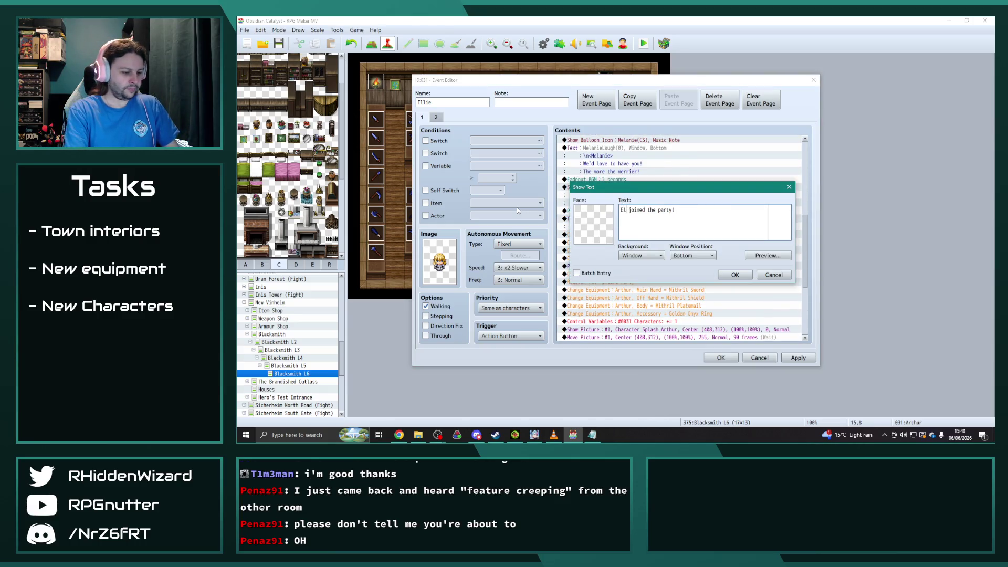
pyautogui.write('ogue')
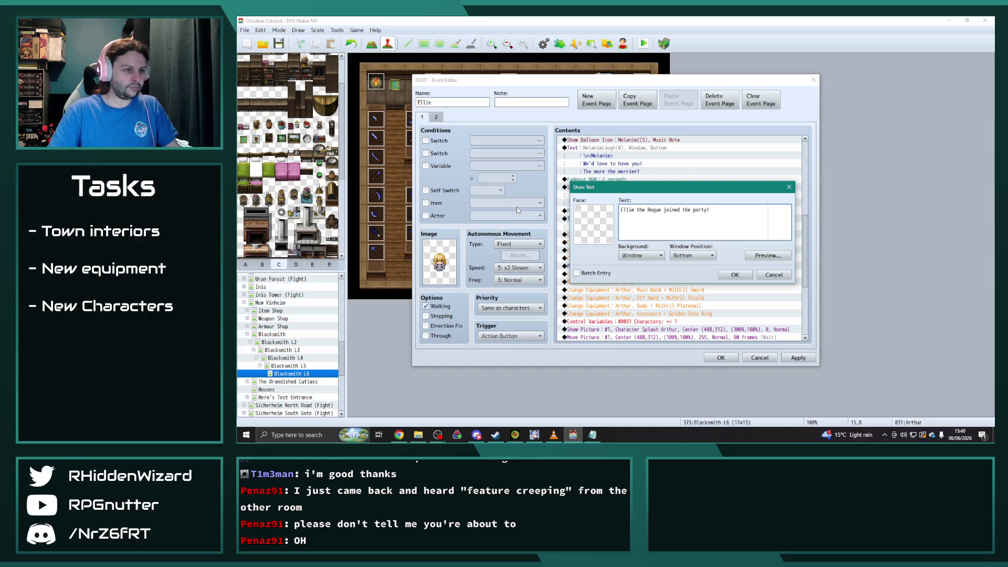
pyautogui.click(734, 275)
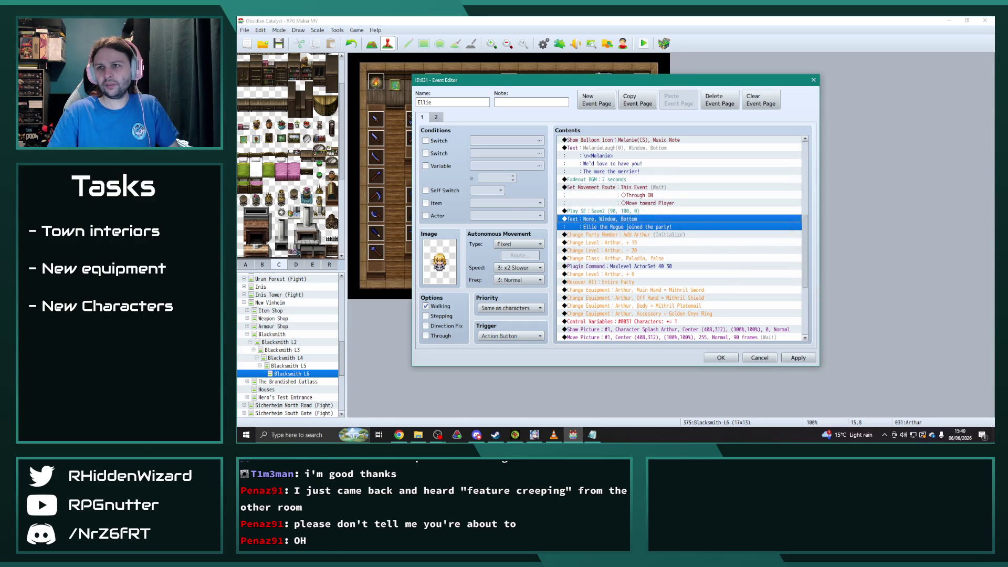
pyautogui.hotkey('alt', 'Tab')
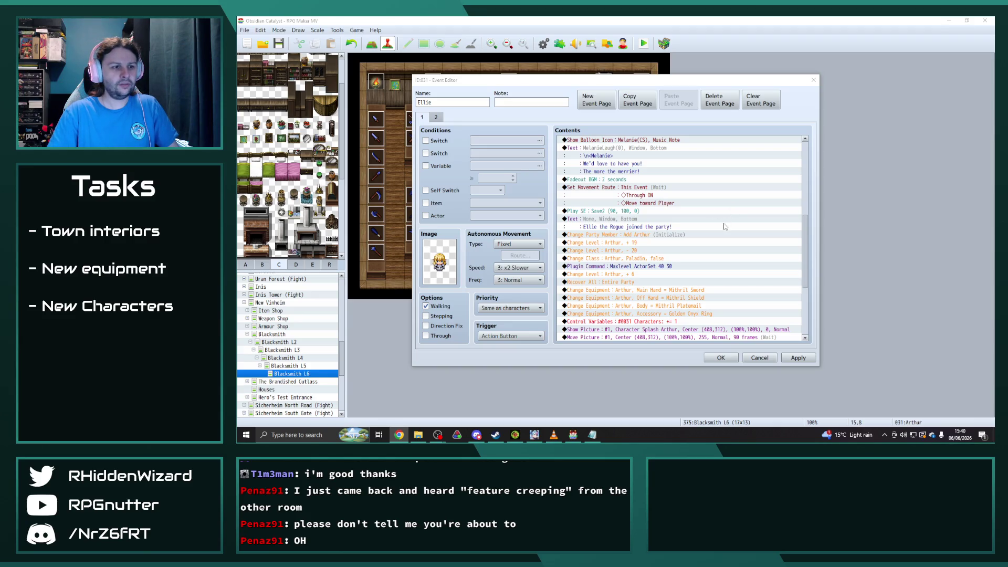
# Step: Make Change Party Member add Ellie to the party
pyautogui.scroll(-2, 706, 242)
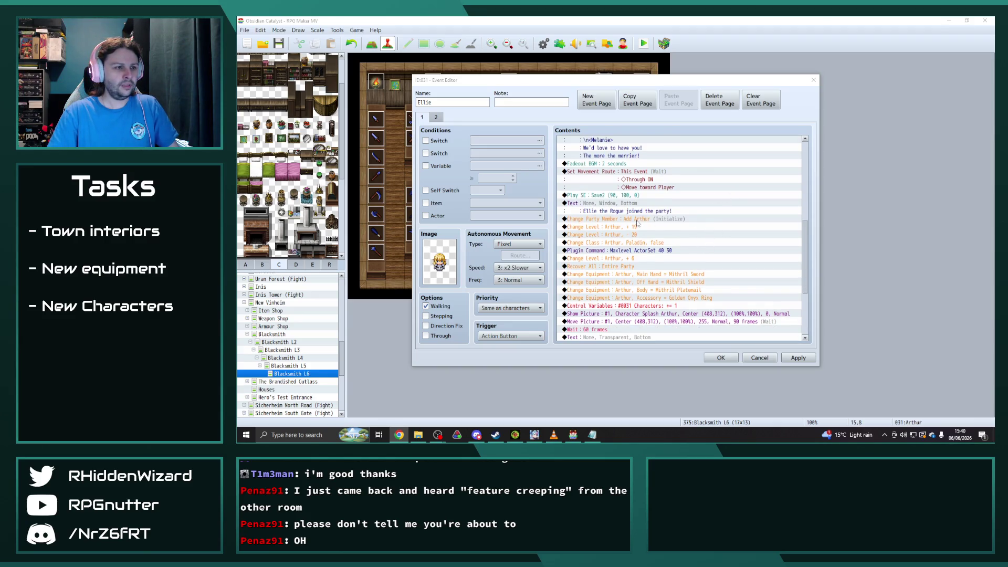
pyautogui.doubleClick(724, 218)
pyautogui.click(704, 217)
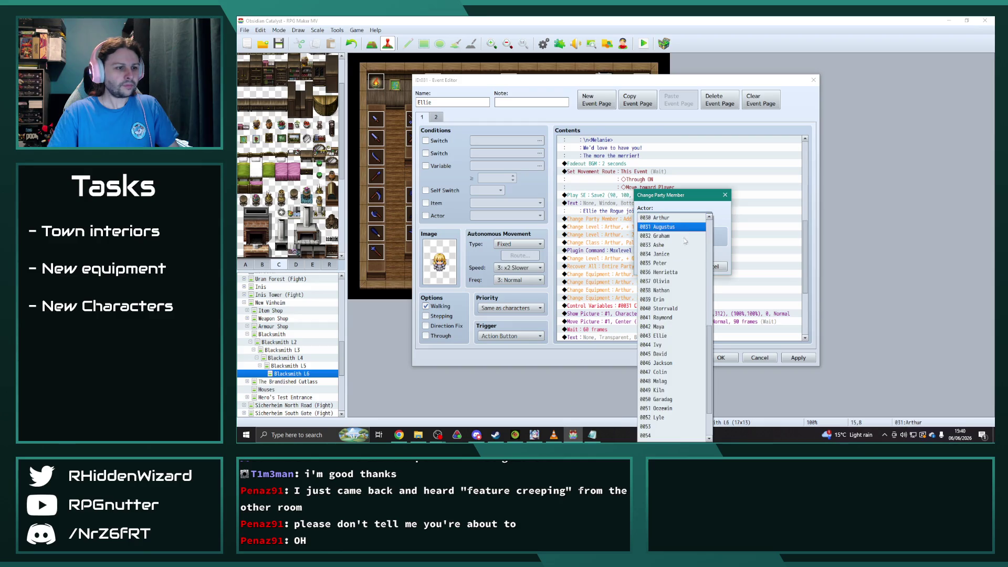
pyautogui.click(672, 336)
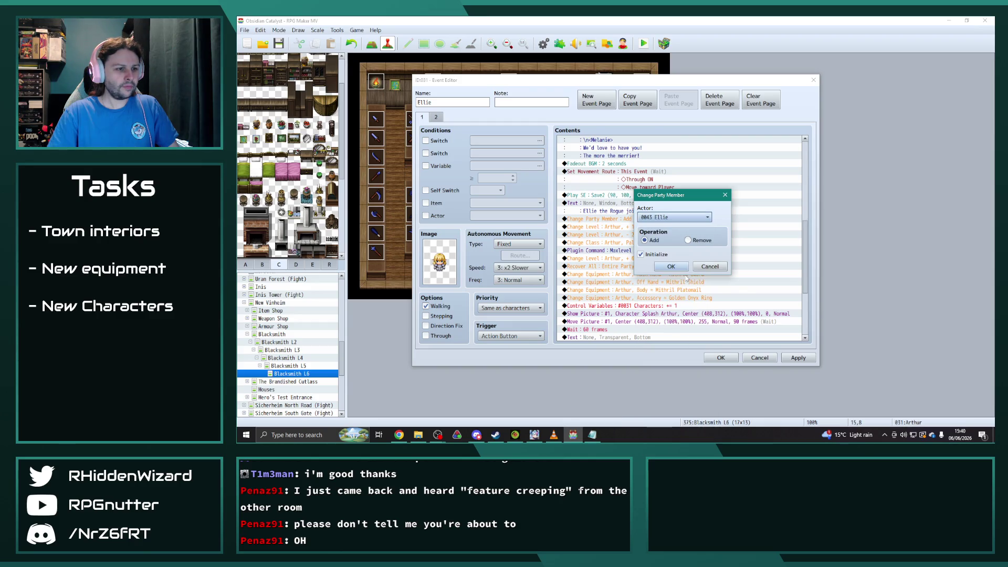
pyautogui.click(672, 266)
# Step: Change the ActorSet plugin command to 40 43
pyautogui.doubleClick(677, 250)
pyautogui.click(678, 230)
pyautogui.press('BackSpace')
pyautogui.press('BackSpace')
pyautogui.write('43')
pyautogui.press('Return')
# Step: Set Ellie as the actor for both the level increase and level decrease commands
pyautogui.doubleClick(635, 227)
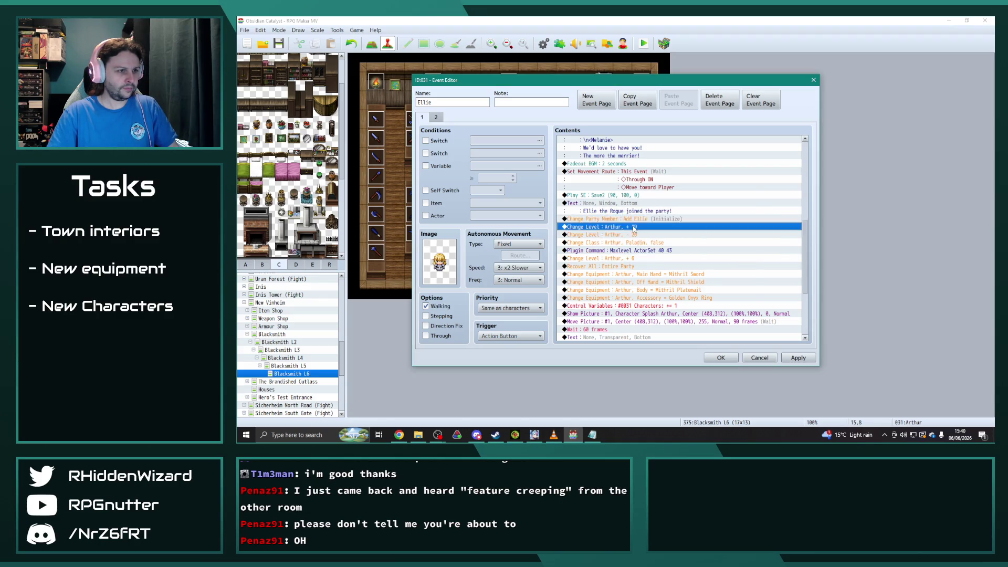
pyautogui.click(703, 190)
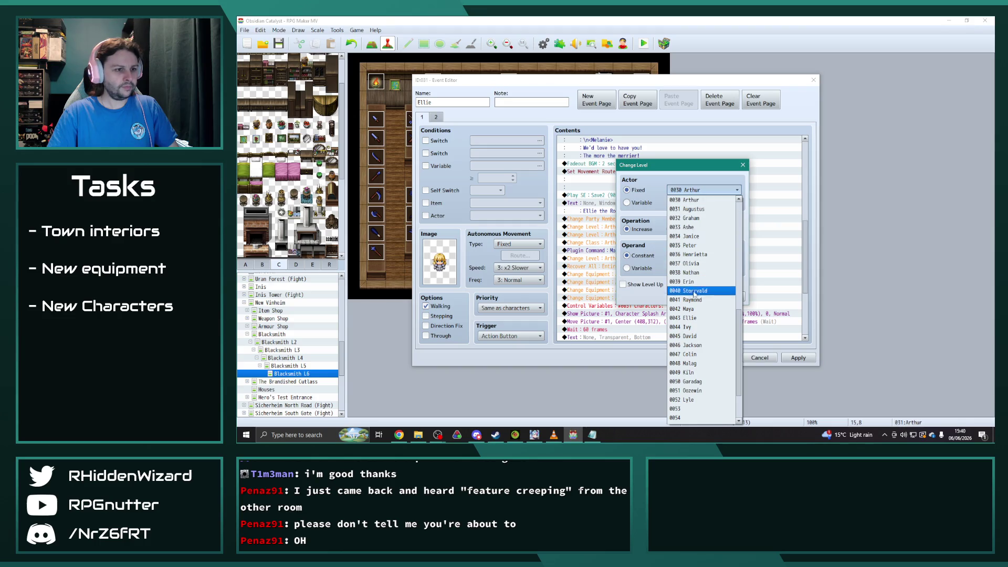
pyautogui.click(689, 317)
pyautogui.click(689, 299)
pyautogui.doubleClick(638, 235)
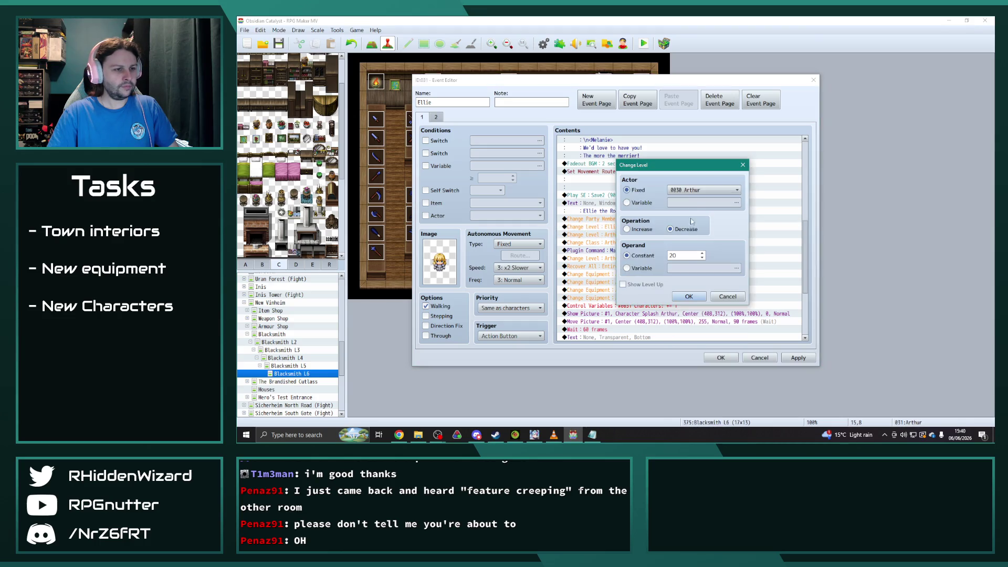
pyautogui.click(703, 190)
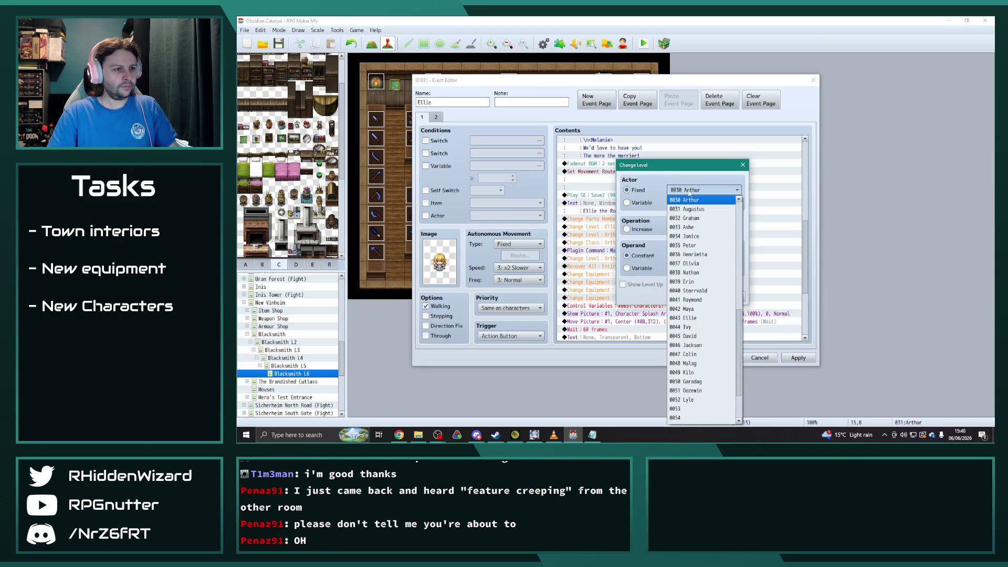
pyautogui.click(689, 317)
pyautogui.click(698, 298)
pyautogui.doubleClick(637, 242)
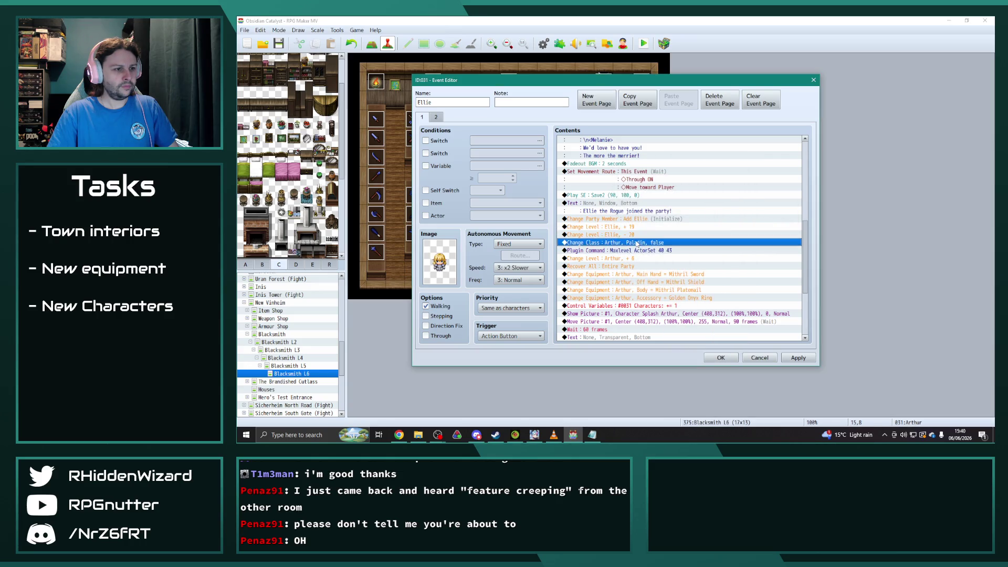
# Step: Change the class command so actor 0043 Ellie becomes class 0093 Rogue
pyautogui.click(683, 217)
pyautogui.click(677, 336)
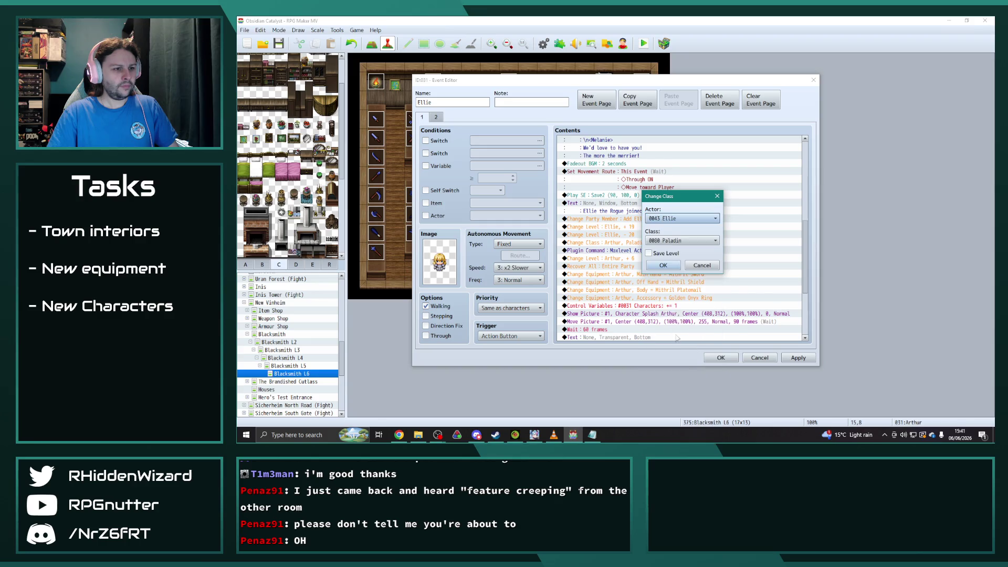
pyautogui.click(698, 240)
pyautogui.scroll(-15, 688, 335)
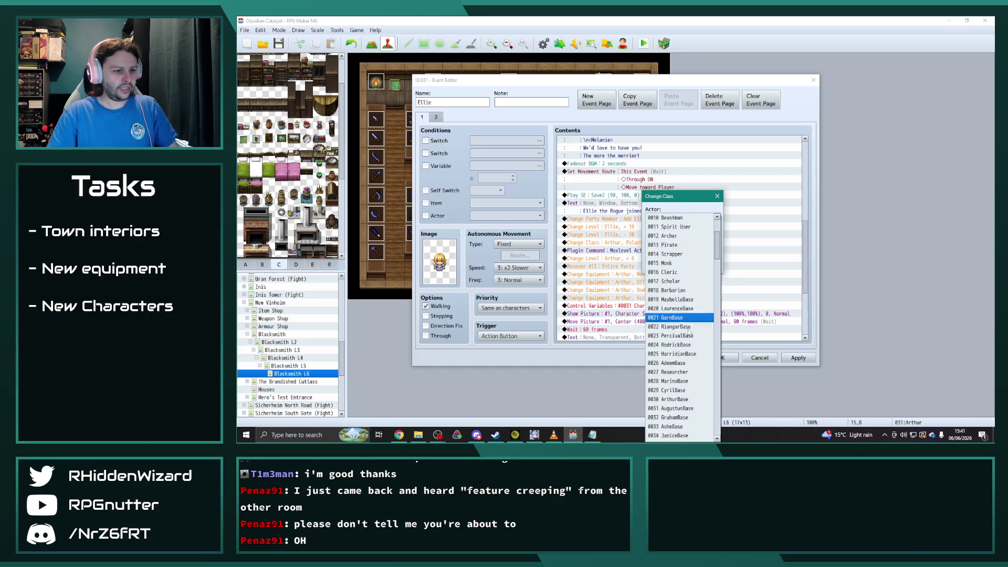
pyautogui.scroll(-12, 682, 330)
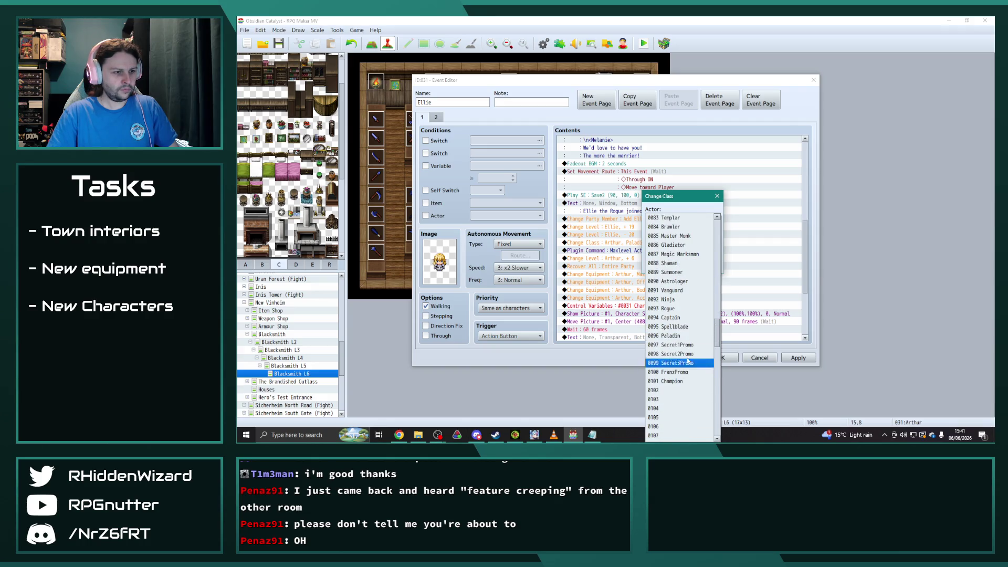
pyautogui.click(681, 310)
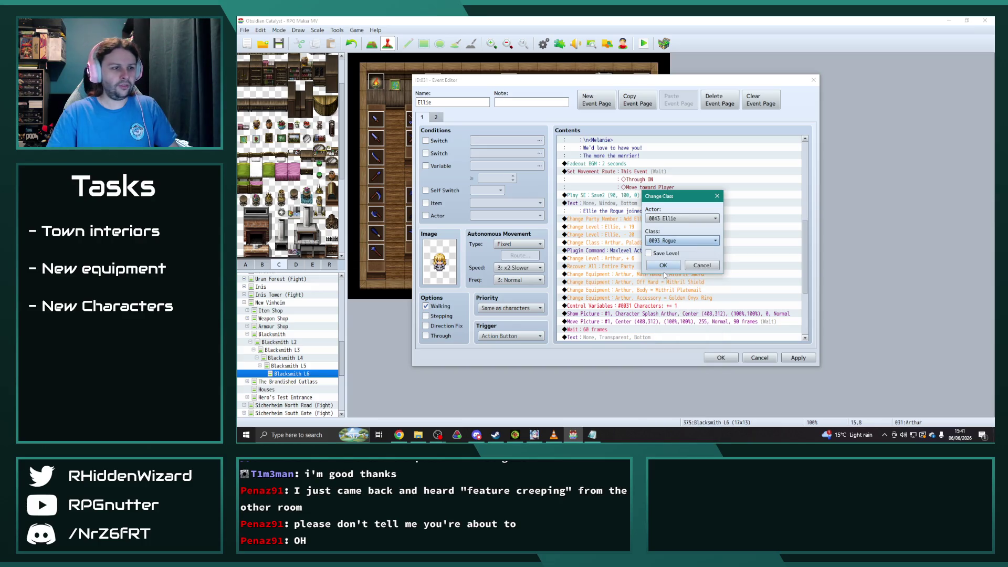
pyautogui.click(660, 272)
pyautogui.scroll(-2, 661, 272)
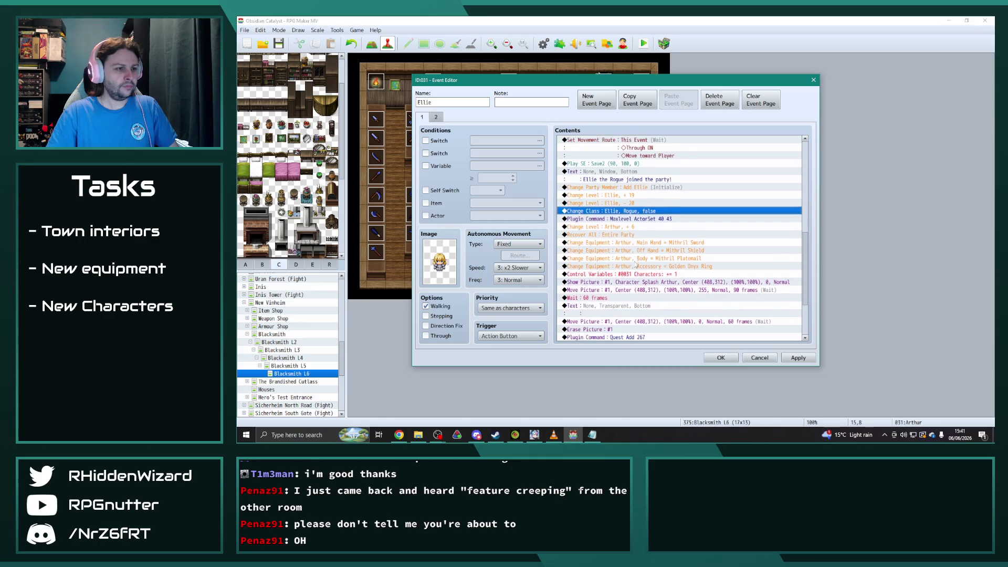
pyautogui.click(629, 227)
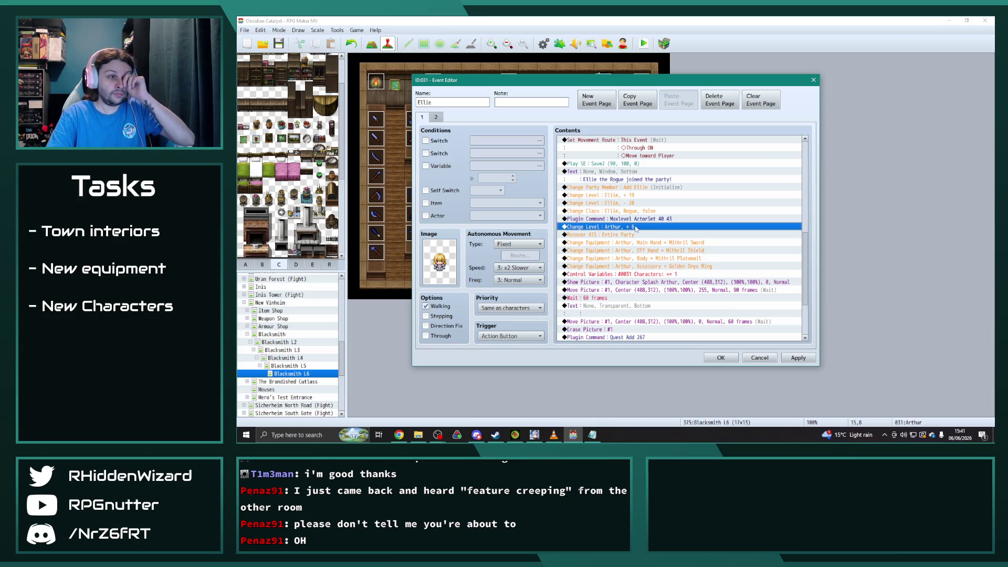
# Step: Retarget the level change to Ellie with a constant +19 levels
pyautogui.doubleClick(642, 227)
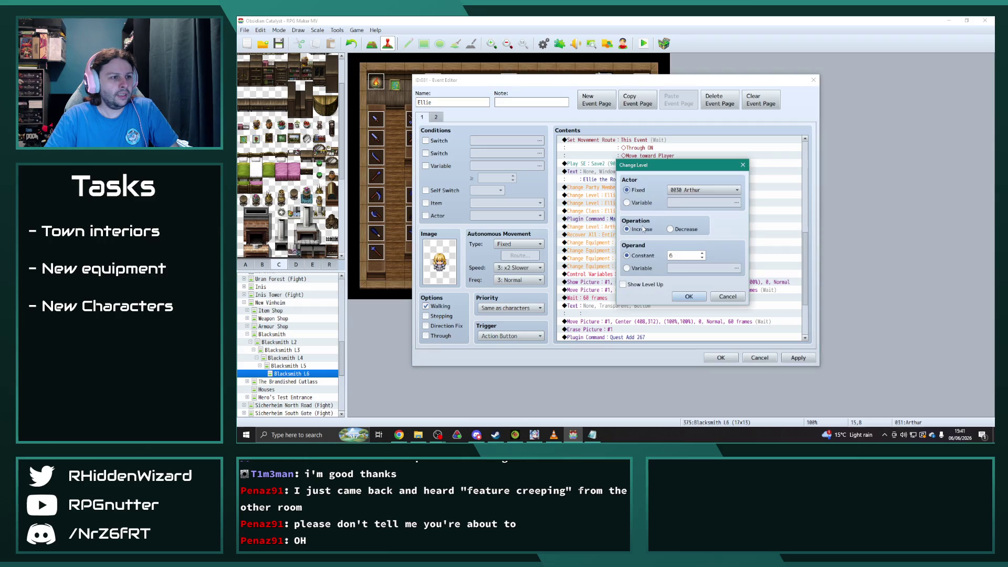
pyautogui.click(700, 190)
pyautogui.click(688, 318)
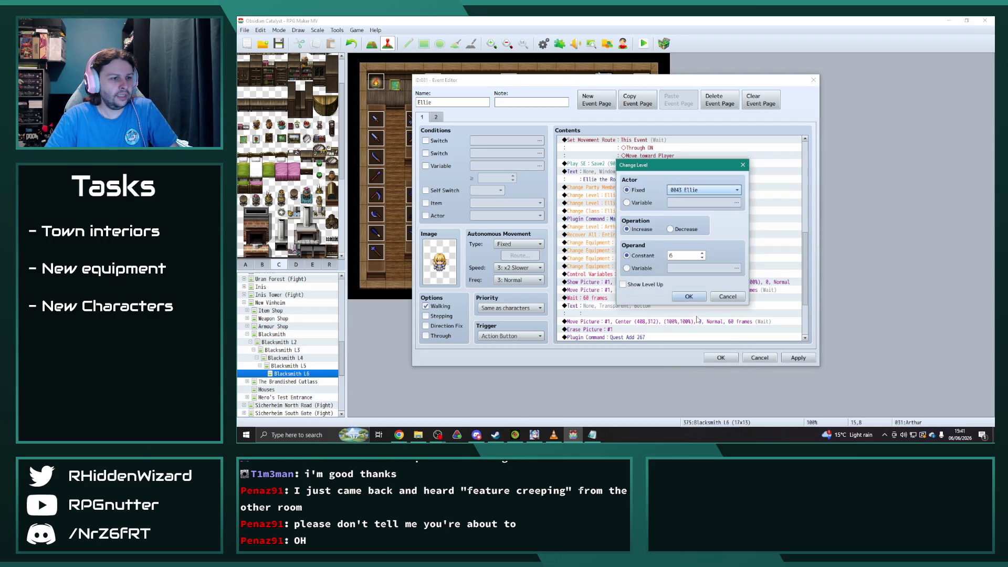
pyautogui.doubleClick(680, 256)
pyautogui.write('19')
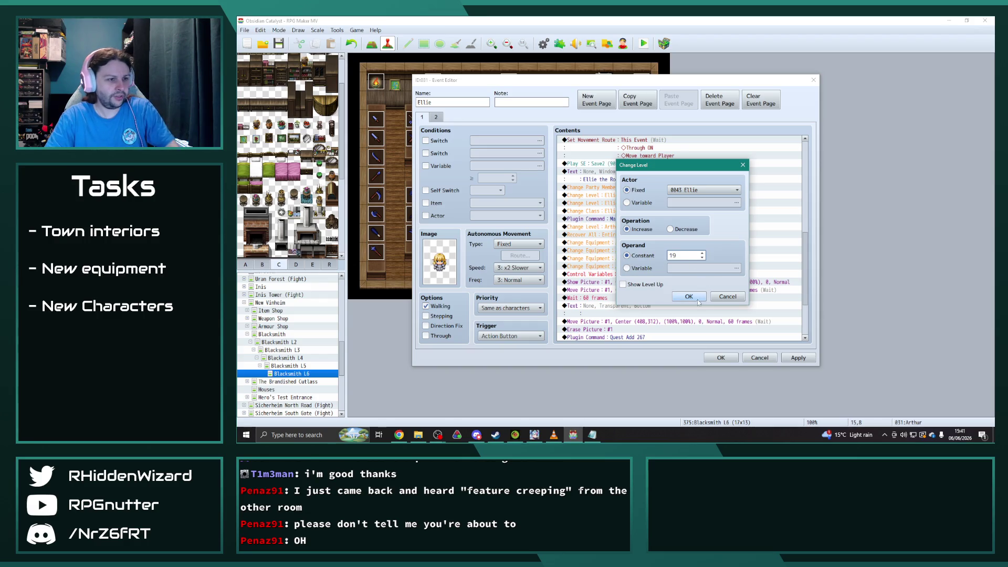
pyautogui.click(685, 298)
# Step: Switch the Main Hand and Off Hand equipment changes from Arthur to Ellie
pyautogui.doubleClick(687, 242)
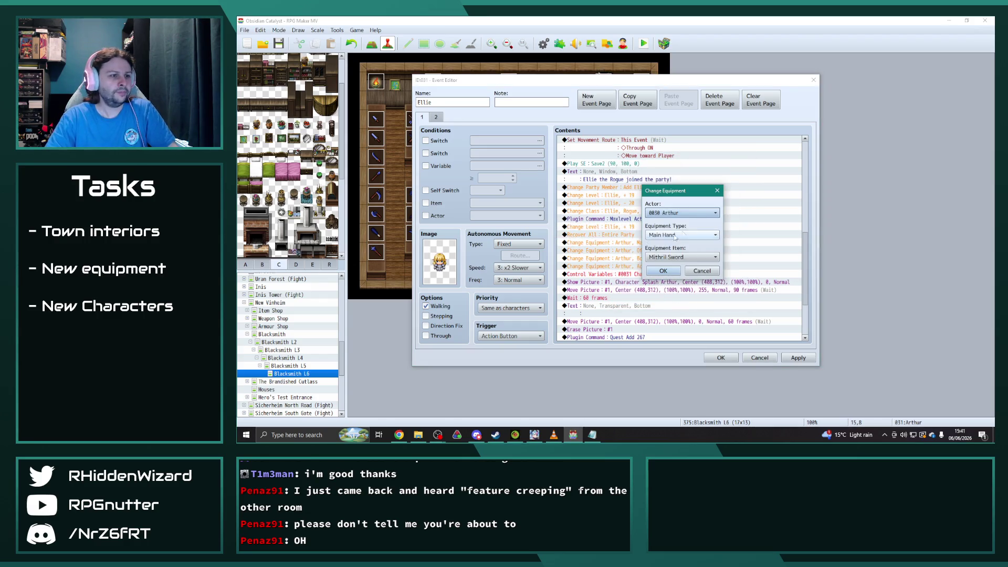
pyautogui.click(691, 212)
pyautogui.click(663, 336)
pyautogui.click(664, 277)
pyautogui.doubleClick(645, 252)
pyautogui.click(677, 214)
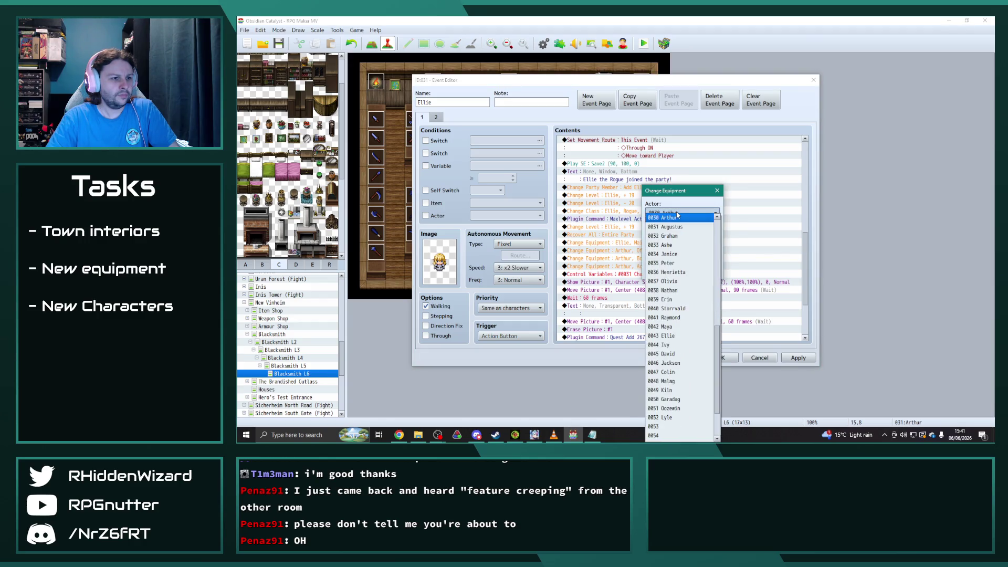
pyautogui.click(662, 336)
pyautogui.click(663, 271)
# Step: Switch the Body and Accessory equipment changes from Arthur to Ellie
pyautogui.doubleClick(646, 258)
pyautogui.click(683, 213)
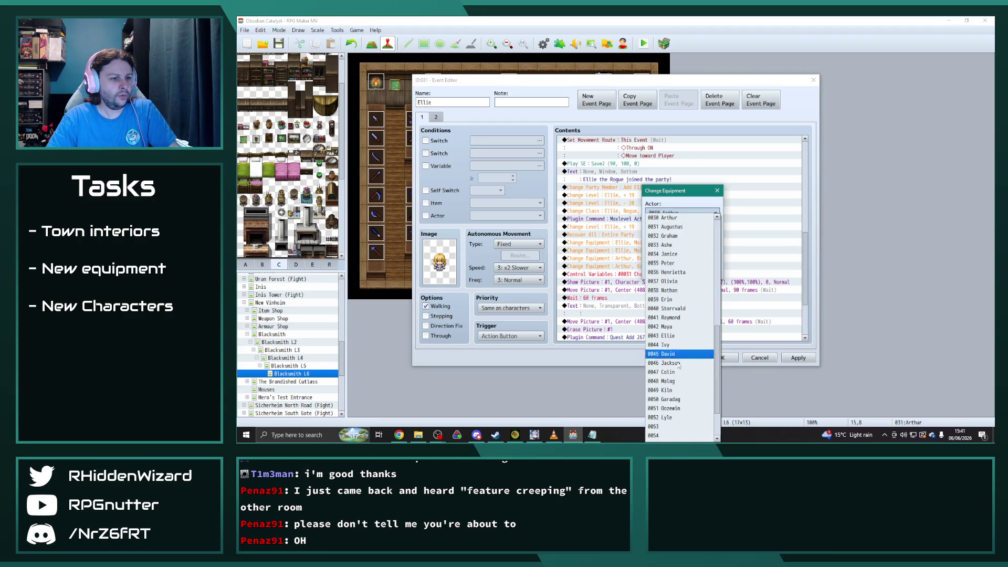
pyautogui.click(664, 335)
pyautogui.click(664, 267)
pyautogui.doubleClick(664, 266)
pyautogui.click(680, 212)
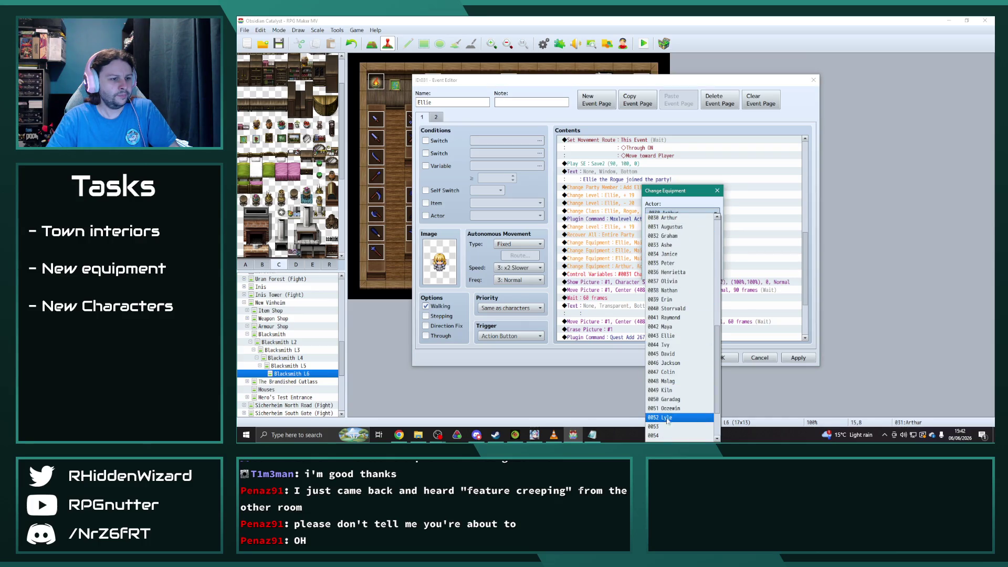
pyautogui.click(664, 336)
pyautogui.click(663, 271)
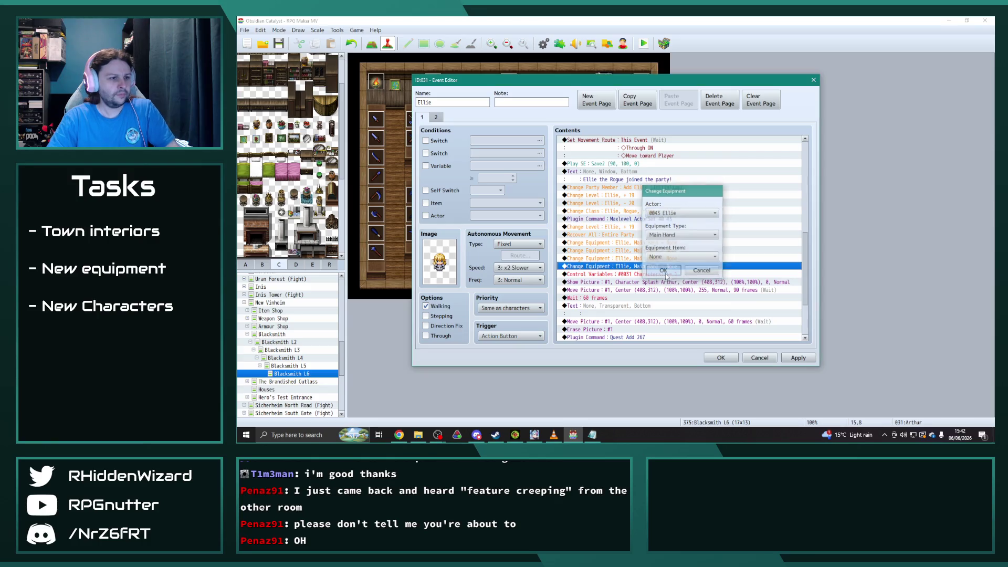
pyautogui.scroll(-3, 662, 267)
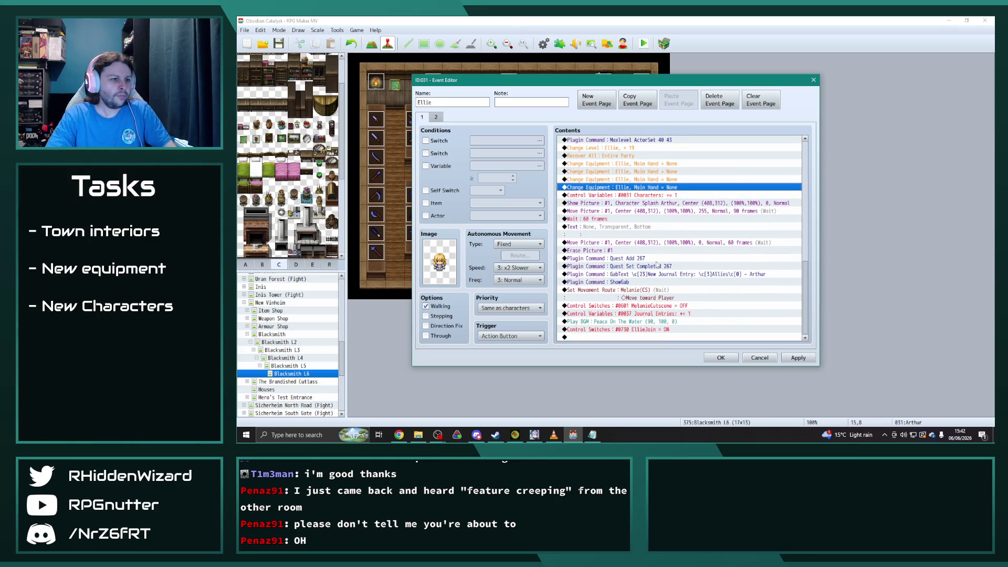
pyautogui.click(656, 260)
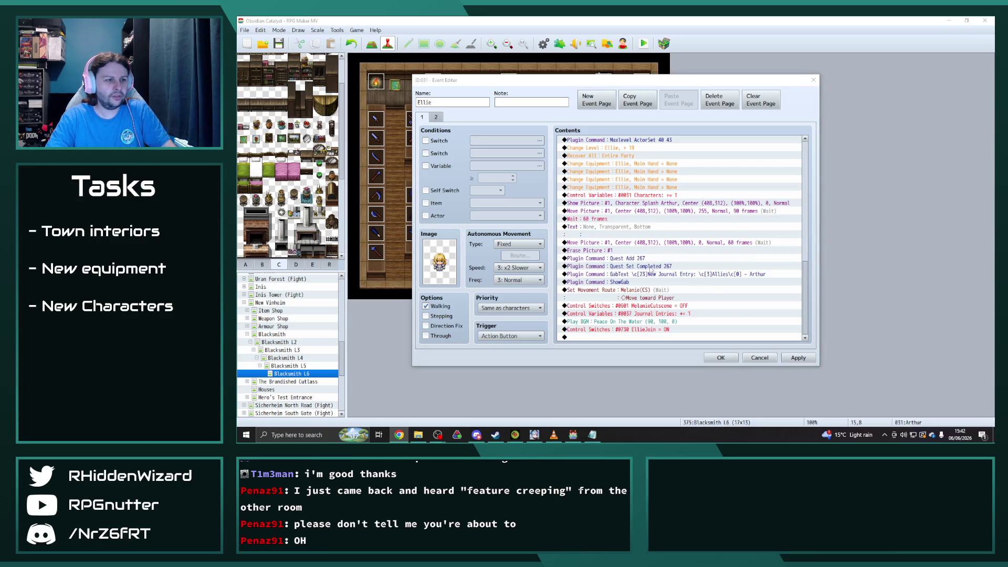
# Step: Change the quest number from 267 to 311 in both Quest Add and Quest Set Completed
pyautogui.doubleClick(644, 259)
pyautogui.doubleClick(636, 232)
pyautogui.write('311')
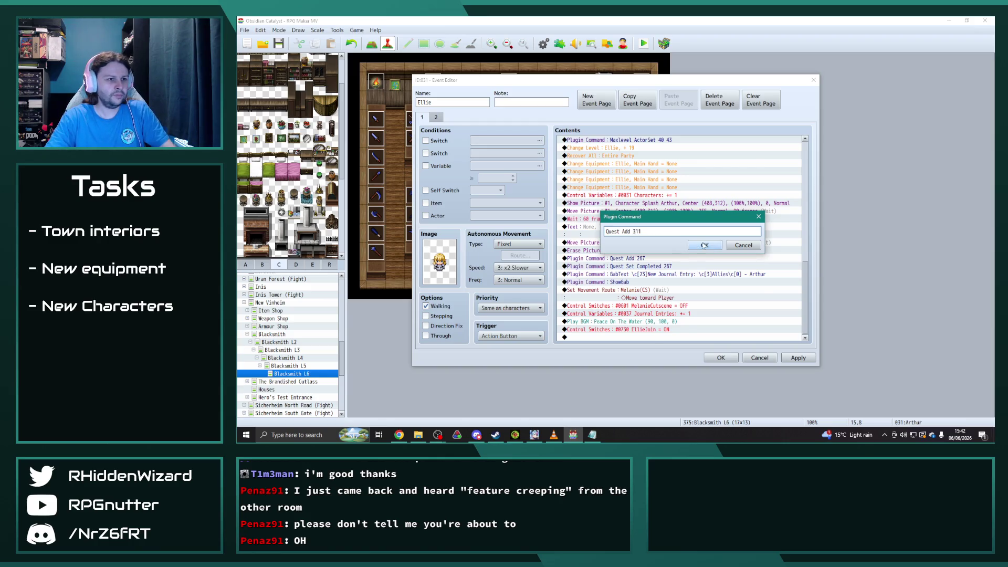
pyautogui.click(705, 245)
pyautogui.doubleClick(677, 274)
pyautogui.doubleClick(686, 231)
pyautogui.write('311')
pyautogui.click(705, 245)
# Step: Replace Arthur with Ellie in the journal entry text, then apply and close the event
pyautogui.doubleClick(724, 282)
pyautogui.doubleClick(751, 232)
pyautogui.write('Ellie')
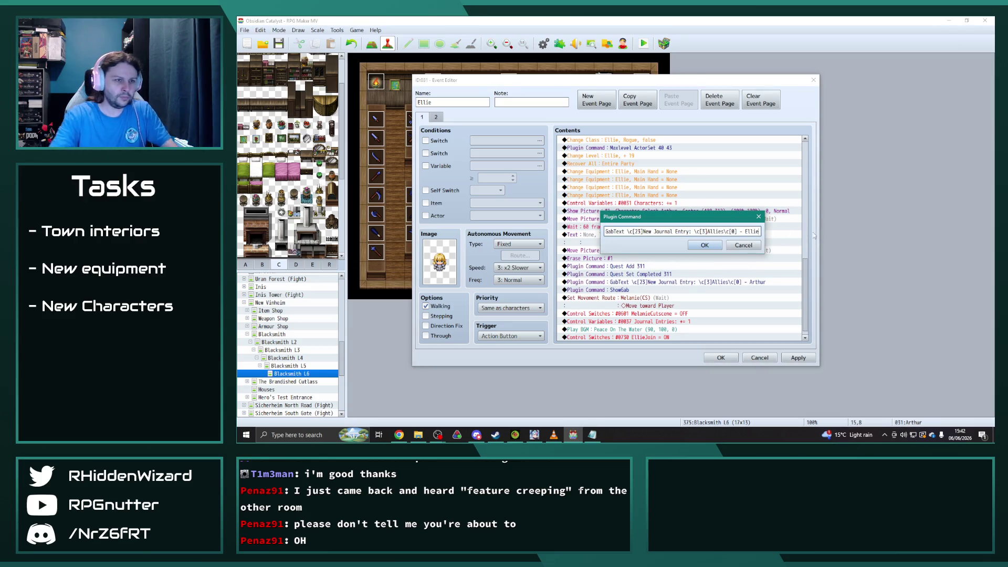
pyautogui.click(705, 245)
pyautogui.click(799, 357)
pyautogui.click(721, 358)
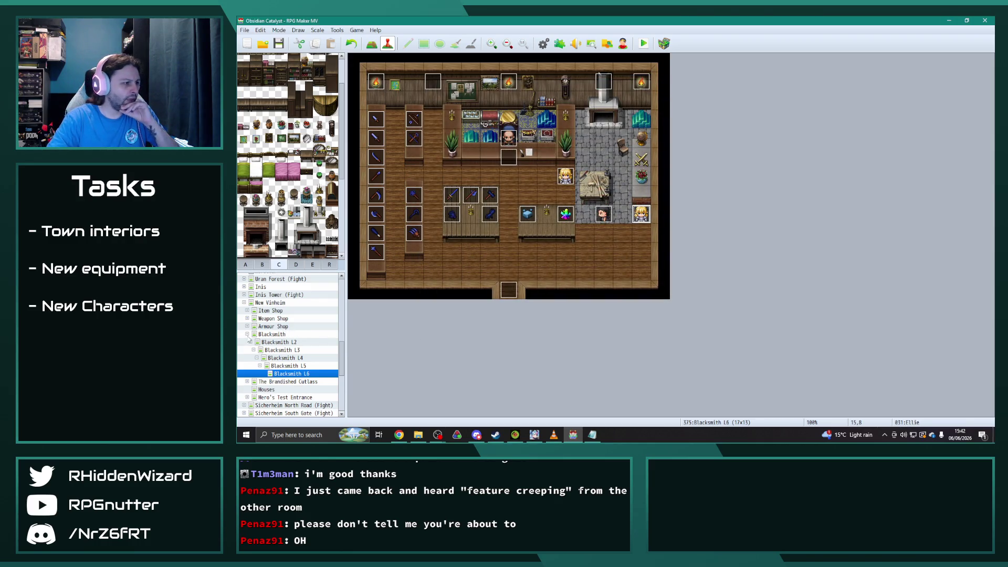
pyautogui.doubleClick(277, 335)
pyautogui.click(275, 319)
pyautogui.doubleClick(275, 319)
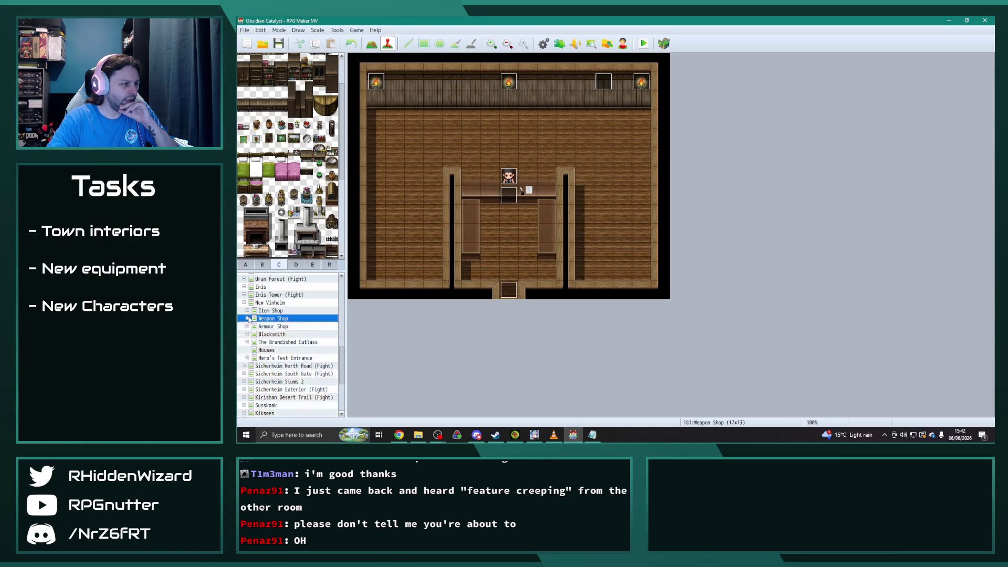
pyautogui.click(302, 359)
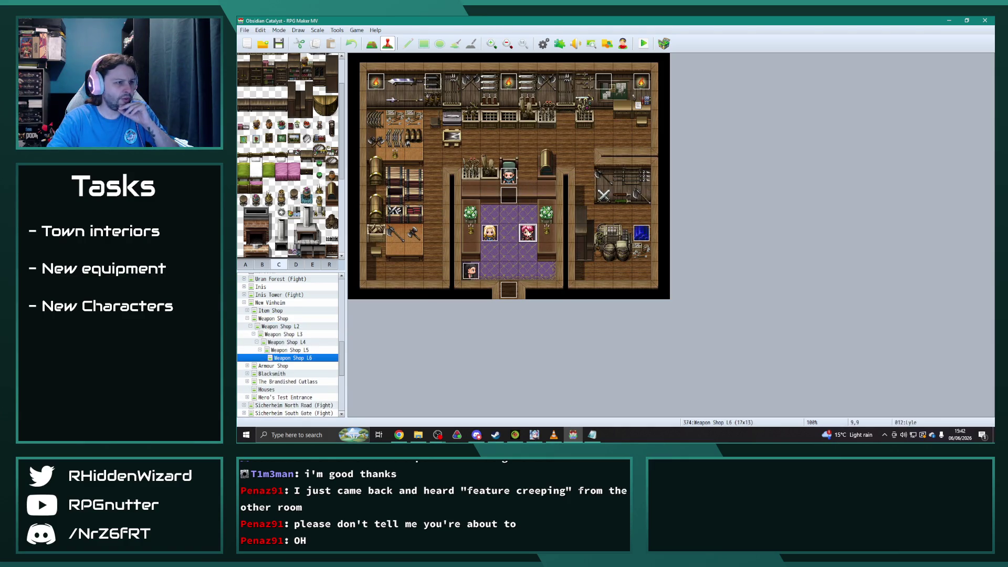
pyautogui.doubleClick(528, 233)
pyautogui.moveTo(805, 171)
pyautogui.mouseDown()
pyautogui.moveTo(812, 311)
pyautogui.moveTo(817, 278)
pyautogui.moveTo(821, 309)
pyautogui.mouseUp()
pyautogui.click(721, 358)
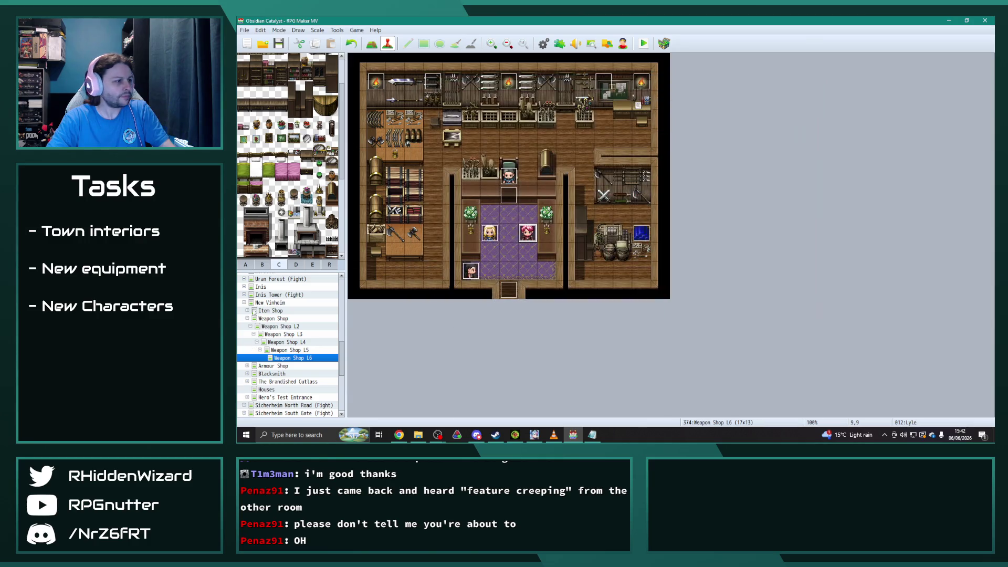
pyautogui.click(246, 318)
pyautogui.click(263, 334)
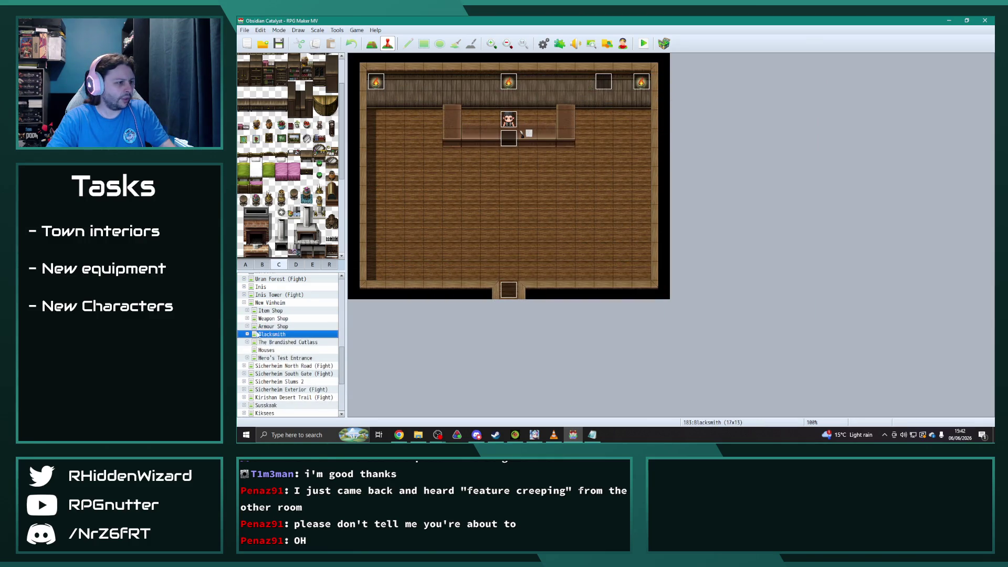
pyautogui.click(248, 334)
pyautogui.click(290, 373)
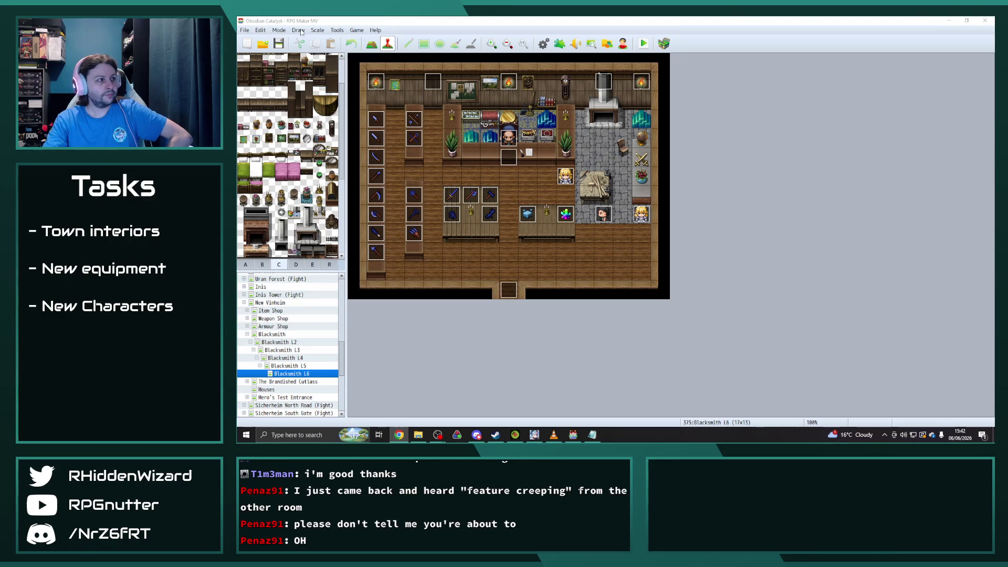
pyautogui.click(709, 176)
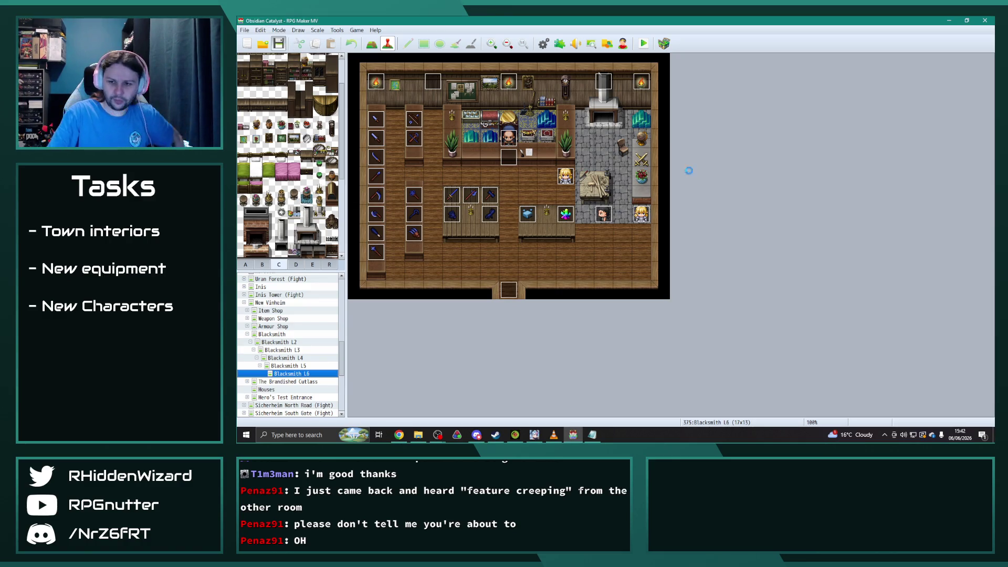
pyautogui.hotkey('alt', 'Tab')
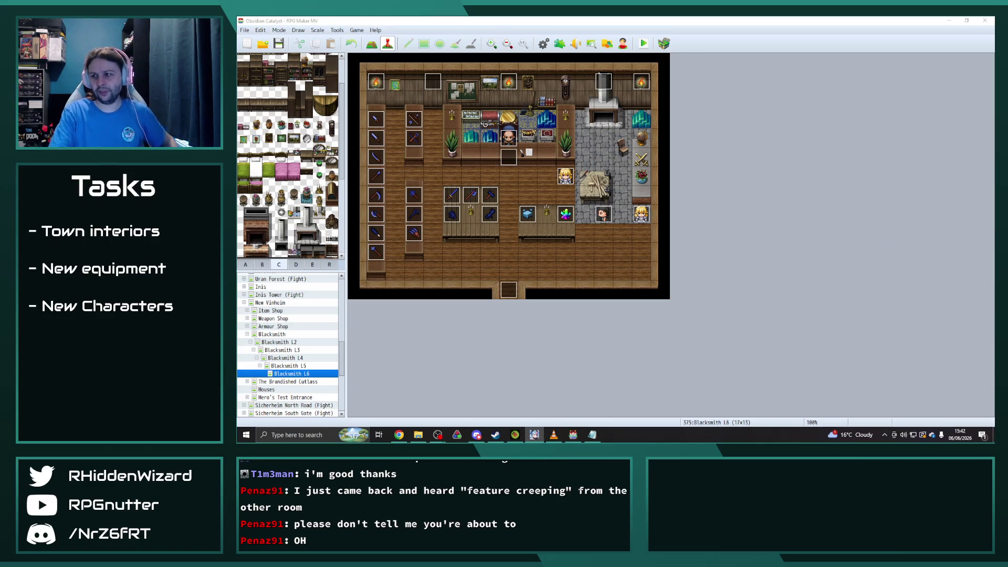
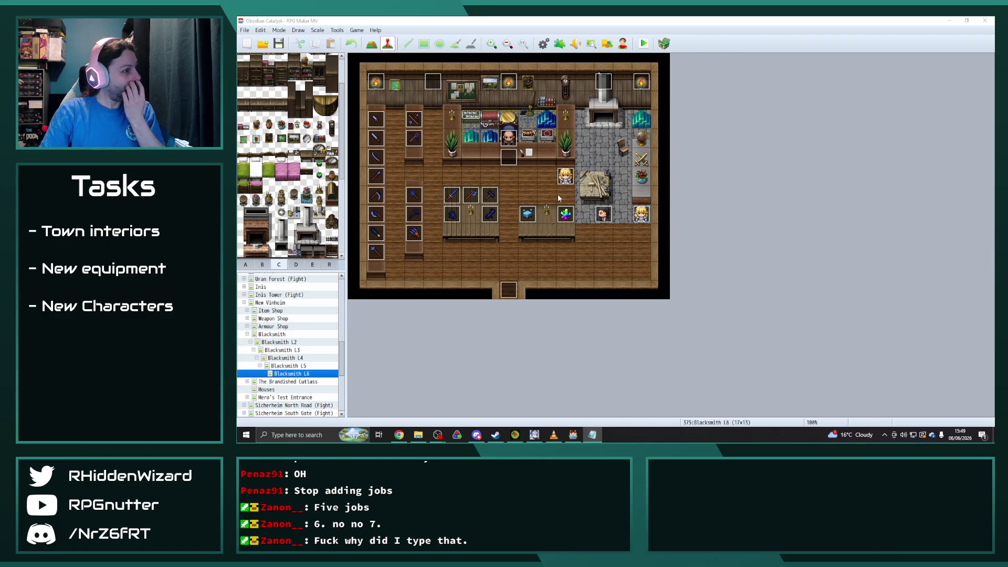
# Step: In the Database's Common Events list, select the 0139 Greatsword01 crafting event
pyautogui.click(544, 43)
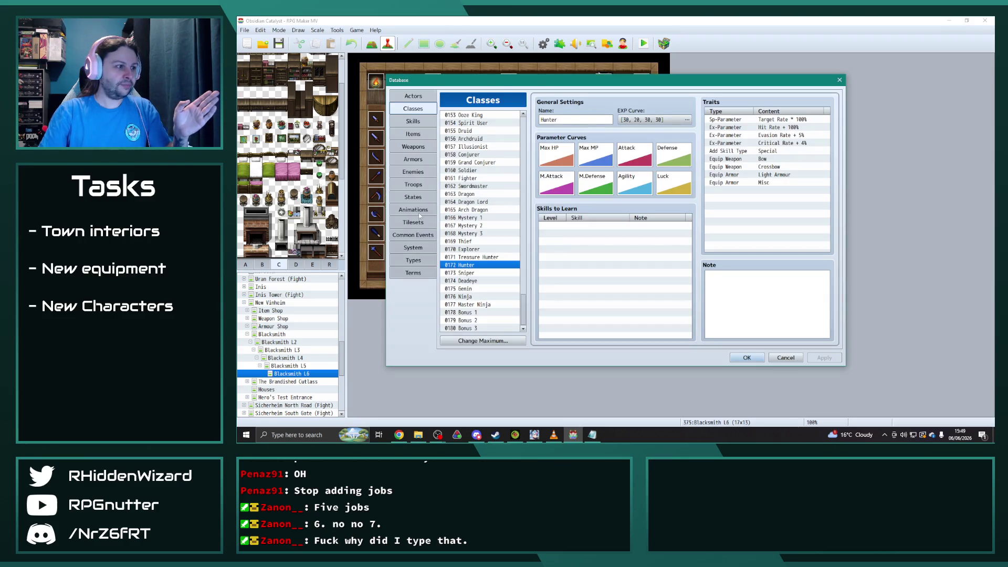
pyautogui.click(414, 235)
pyautogui.scroll(-5, 524, 278)
pyautogui.scroll(-5, 524, 279)
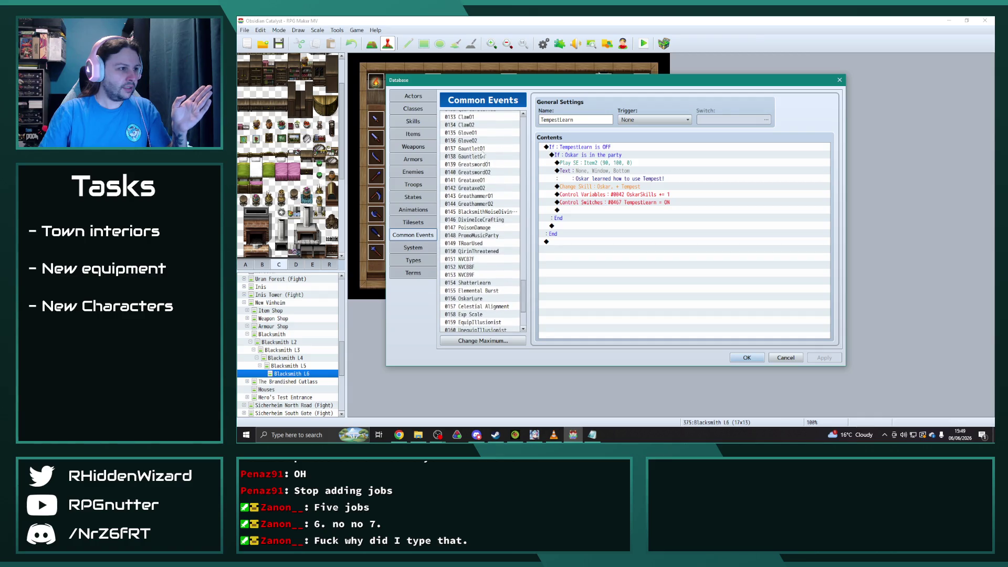
pyautogui.click(474, 172)
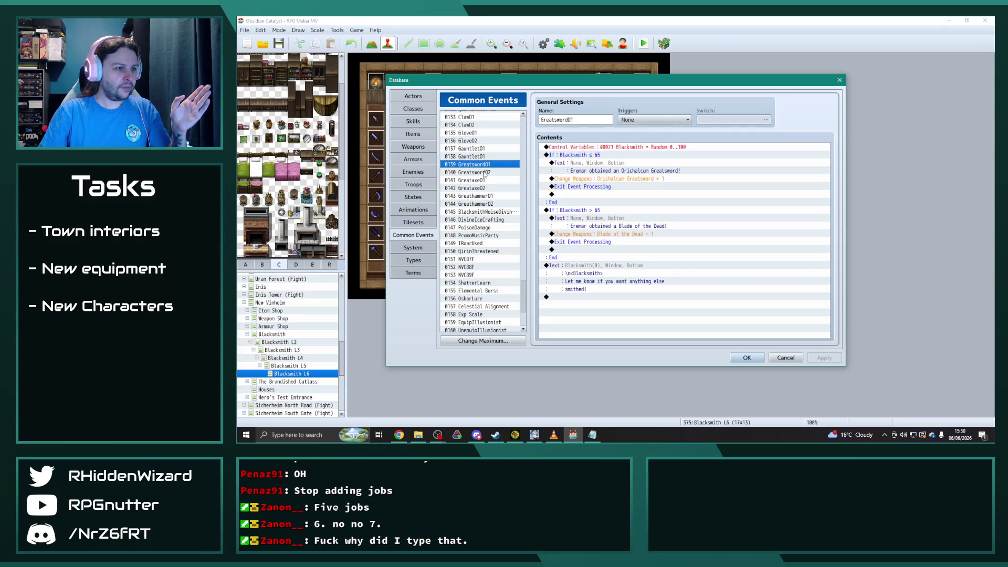
pyautogui.press('Up')
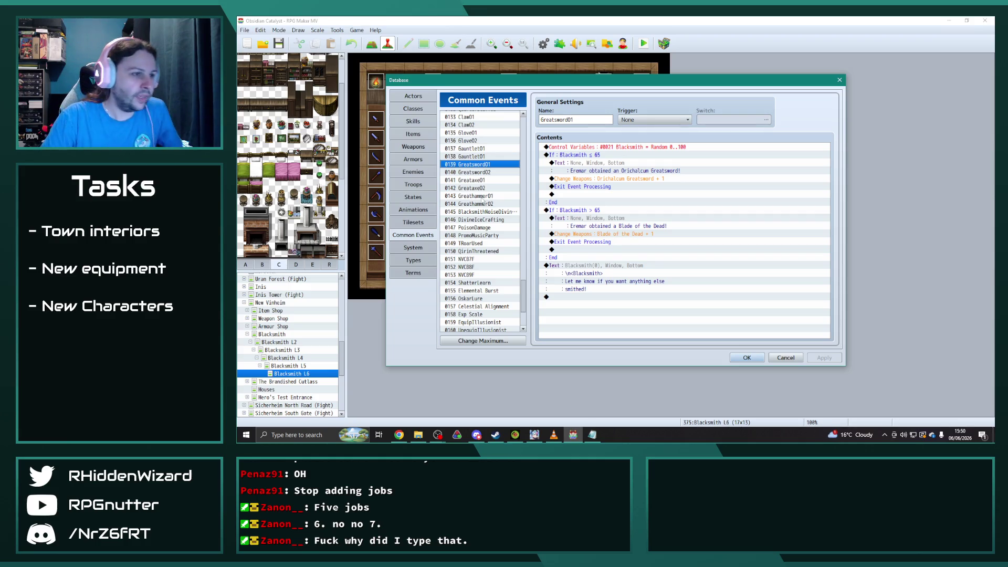
pyautogui.scroll(11, 498, 225)
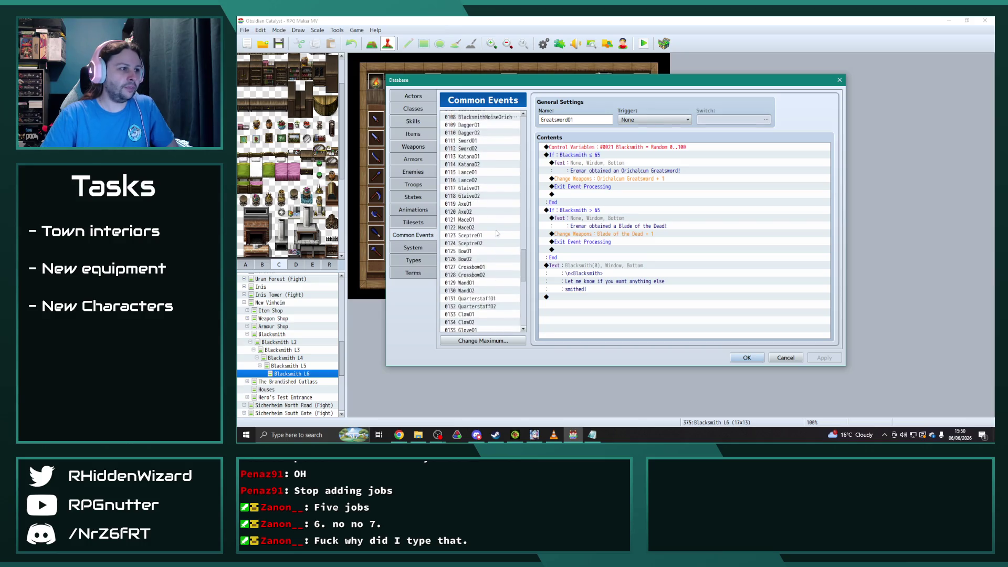
# Step: Copy Dagger01's Demon Fang message and weapon rows into Dagger02's first branch
pyautogui.click(478, 197)
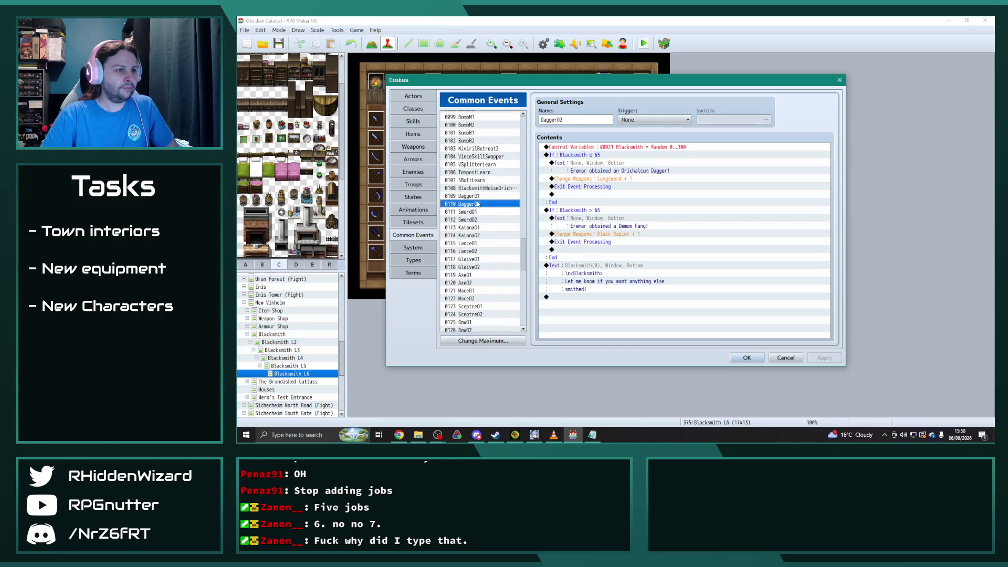
pyautogui.click(477, 204)
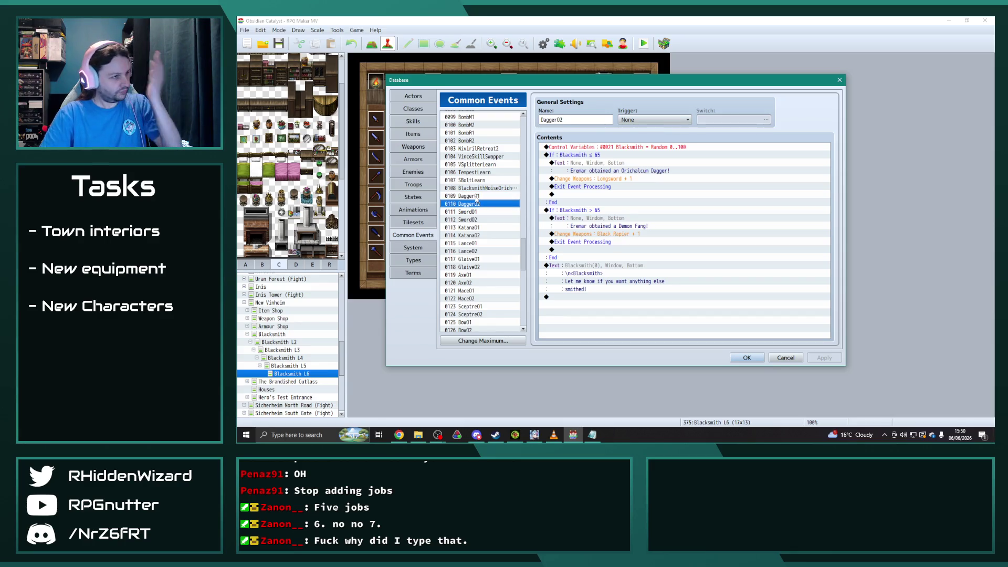
pyautogui.press('Up')
pyautogui.moveTo(610, 220); pyautogui.dragTo(608, 233)
pyautogui.click(505, 204)
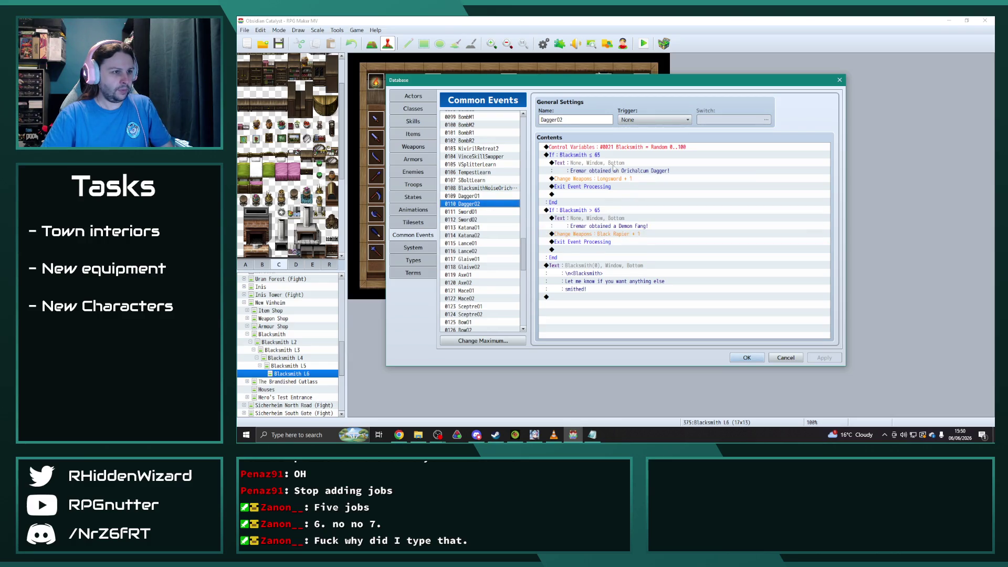
pyautogui.click(612, 164)
pyautogui.press('Delete')
pyautogui.press('Delete')
pyautogui.hotkey('ctrl', 'v')
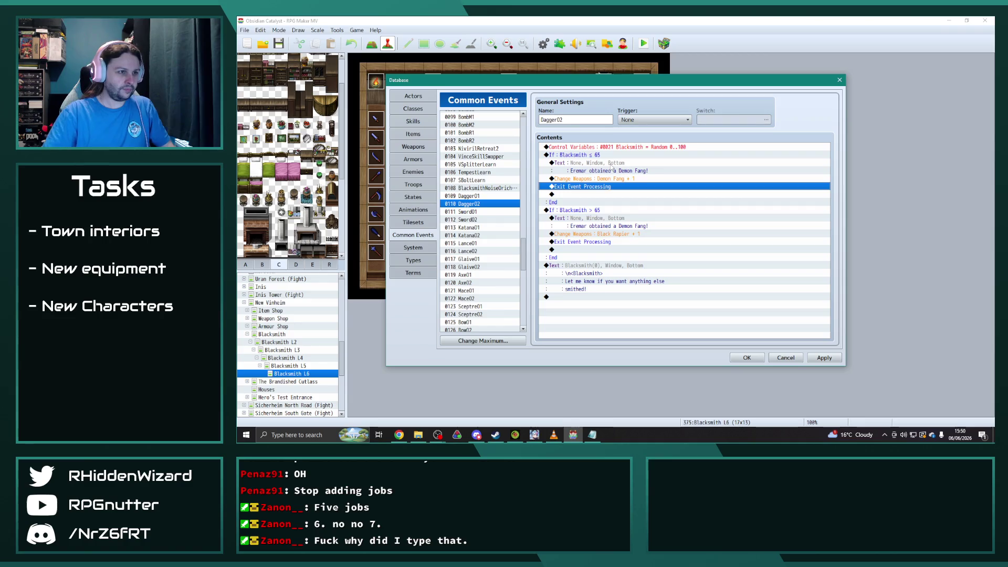
# Step: Replace Dagger02's second-branch reward rows with the same Demon Fang rows
pyautogui.click(612, 170)
pyautogui.moveTo(613, 173); pyautogui.dragTo(613, 179)
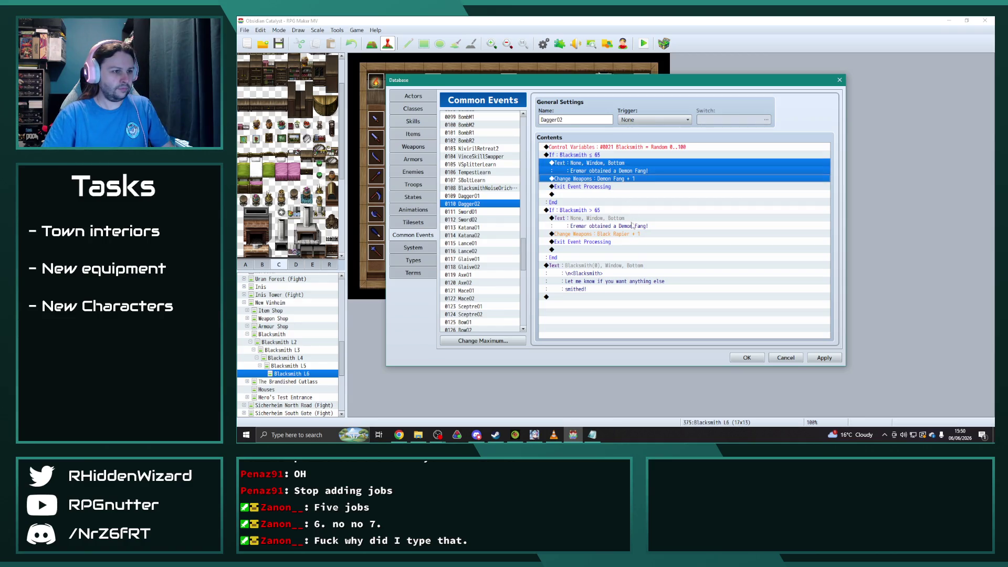
pyautogui.click(613, 223)
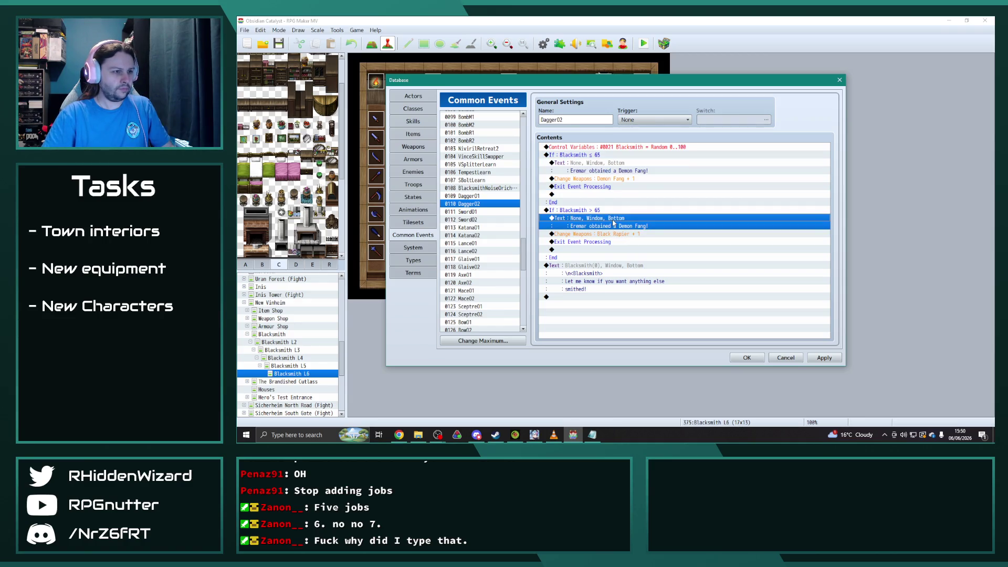
pyautogui.press('Delete')
pyautogui.press('Delete')
pyautogui.hotkey('ctrl', 'v')
# Step: Change Dagger02's second-branch weapon and message to Lightning Shard
pyautogui.doubleClick(620, 234)
pyautogui.click(672, 200)
pyautogui.press('Down')
pyautogui.press('Return')
pyautogui.click(692, 292)
pyautogui.click(615, 220)
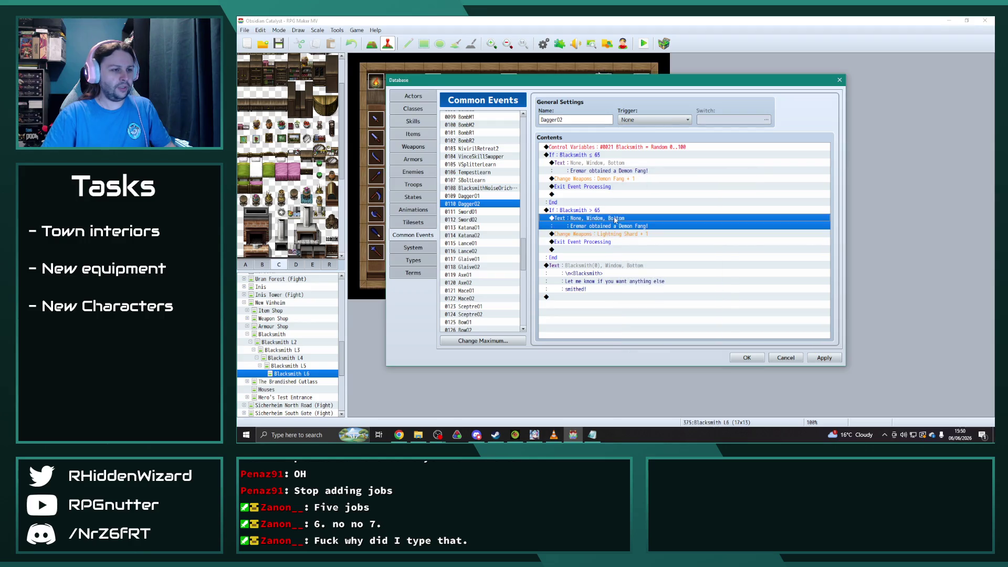
pyautogui.doubleClick(615, 221)
pyautogui.moveTo(671, 212); pyautogui.dragTo(699, 212)
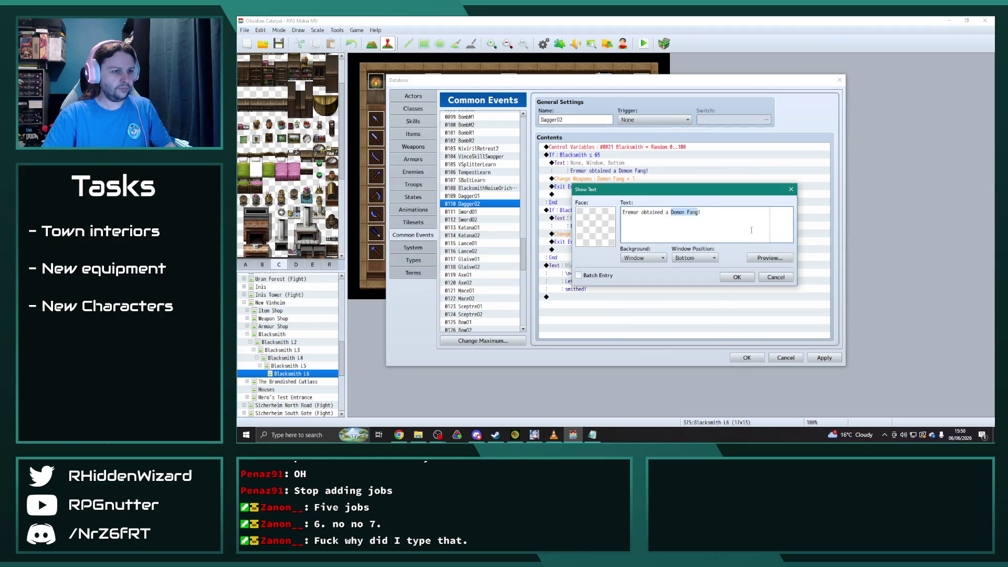
pyautogui.write('Lightning Shard')
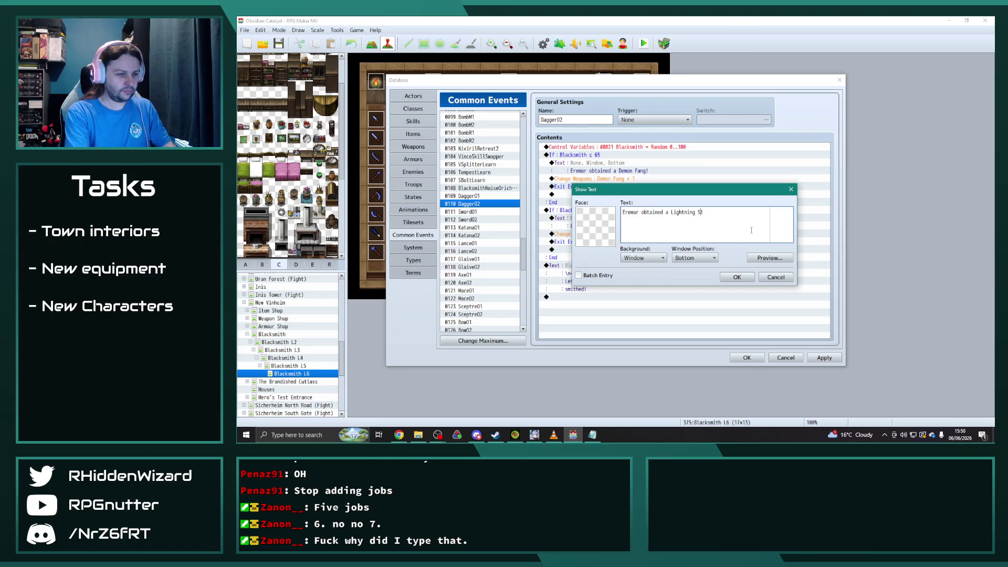
pyautogui.click(738, 277)
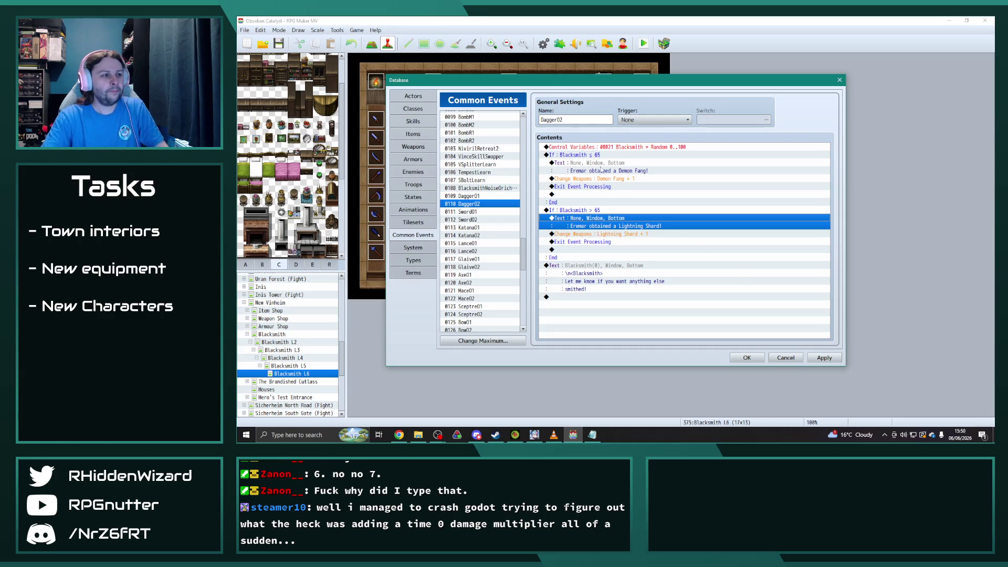
pyautogui.click(478, 213)
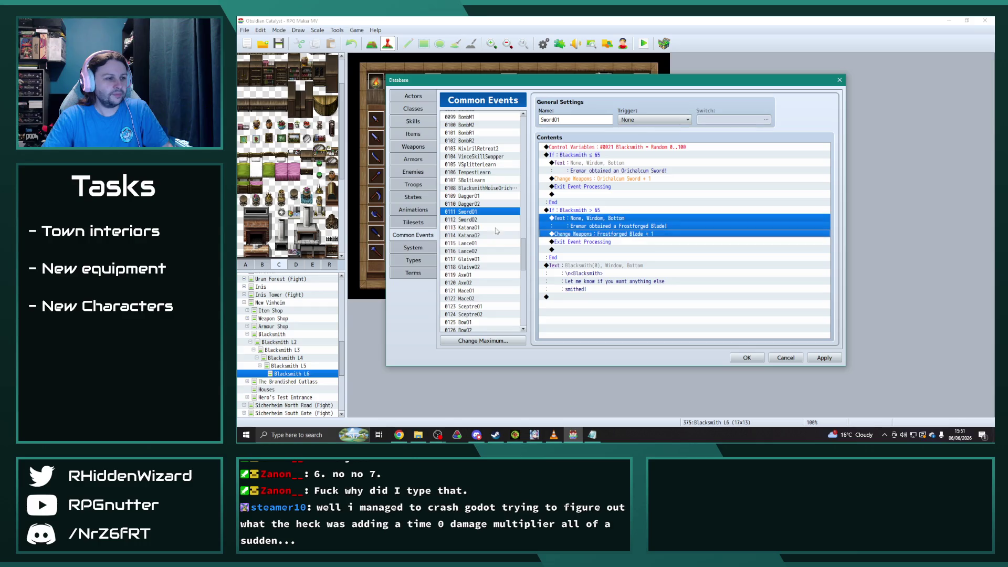
# Step: Paste the Frostforged Blade message and weapon rows into both Sword02 branches
pyautogui.press('Down')
pyautogui.click(604, 167)
pyautogui.press('Delete')
pyautogui.hotkey('ctrl', 'v')
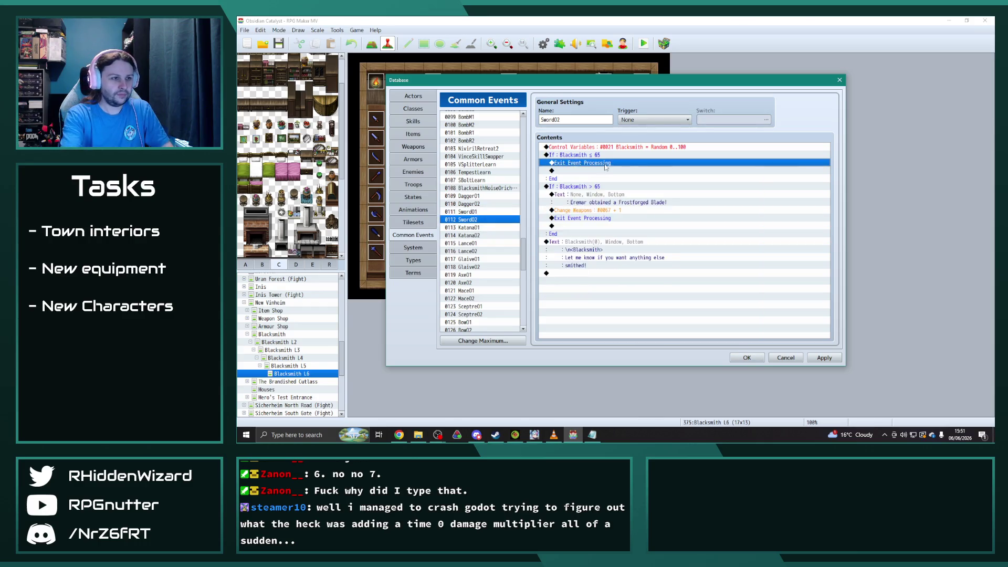
pyautogui.click(605, 220)
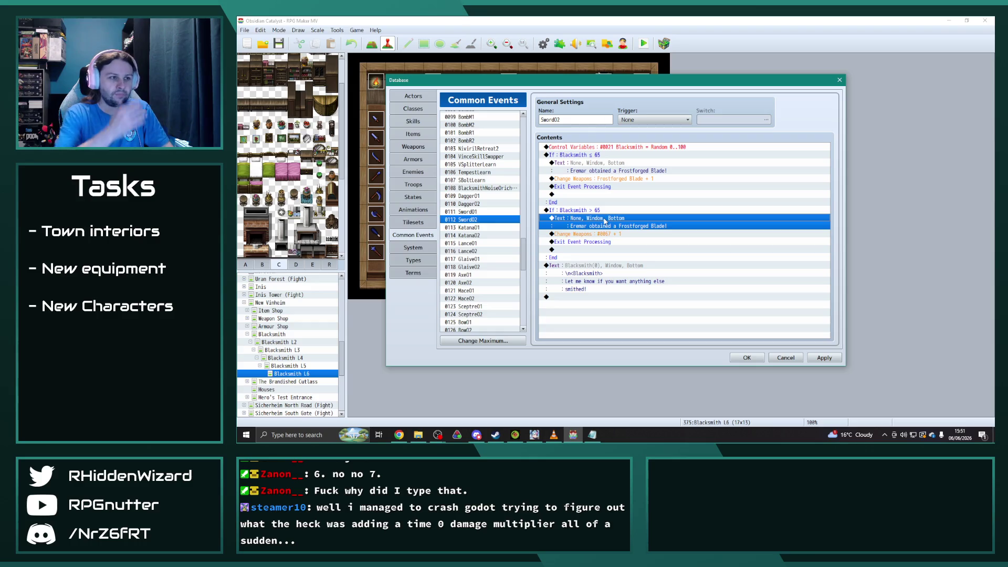
pyautogui.press('Down')
pyautogui.press('Delete')
pyautogui.hotkey('ctrl', 'v')
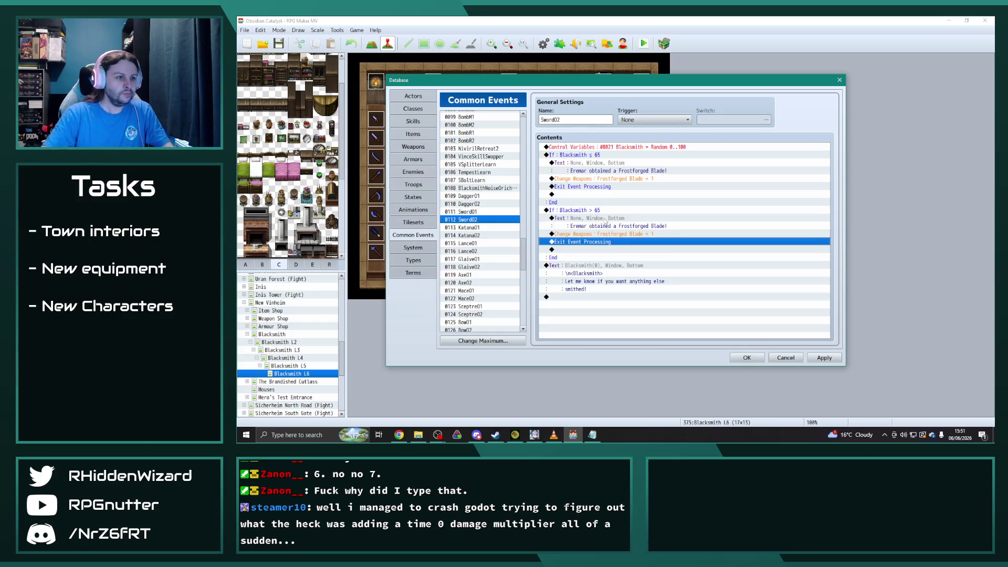
# Step: Change Sword02's above-65 weapon and message to Seraphim Sword
pyautogui.doubleClick(605, 221)
pyautogui.press('Escape')
pyautogui.click(644, 234)
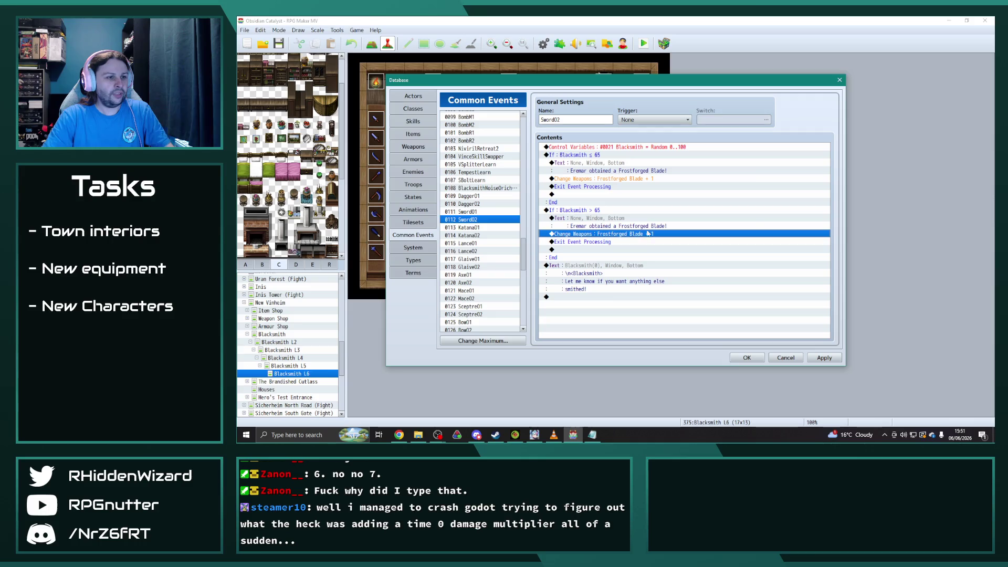
pyautogui.doubleClick(643, 235)
pyautogui.click(674, 200)
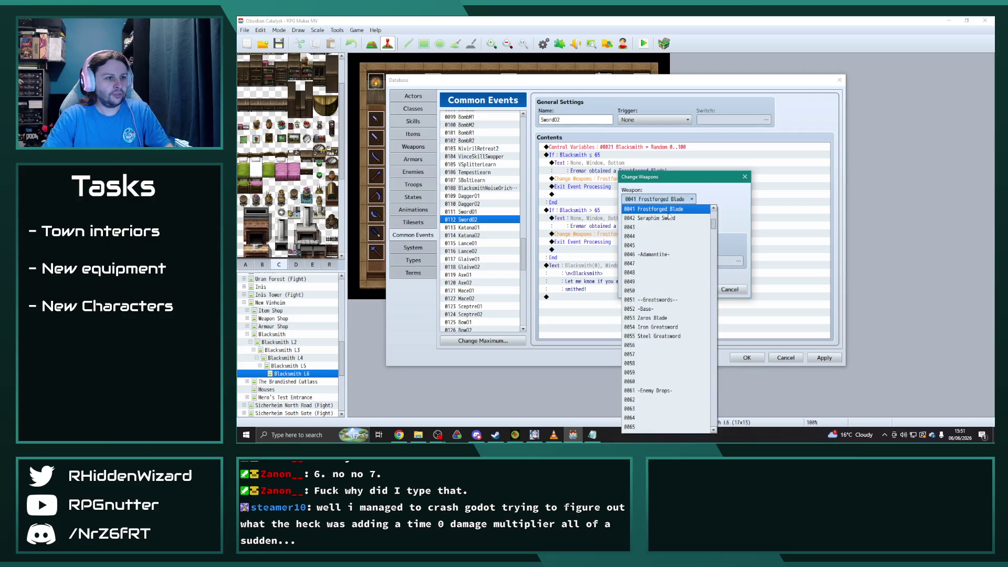
pyautogui.click(669, 218)
pyautogui.press('Return')
pyautogui.doubleClick(621, 222)
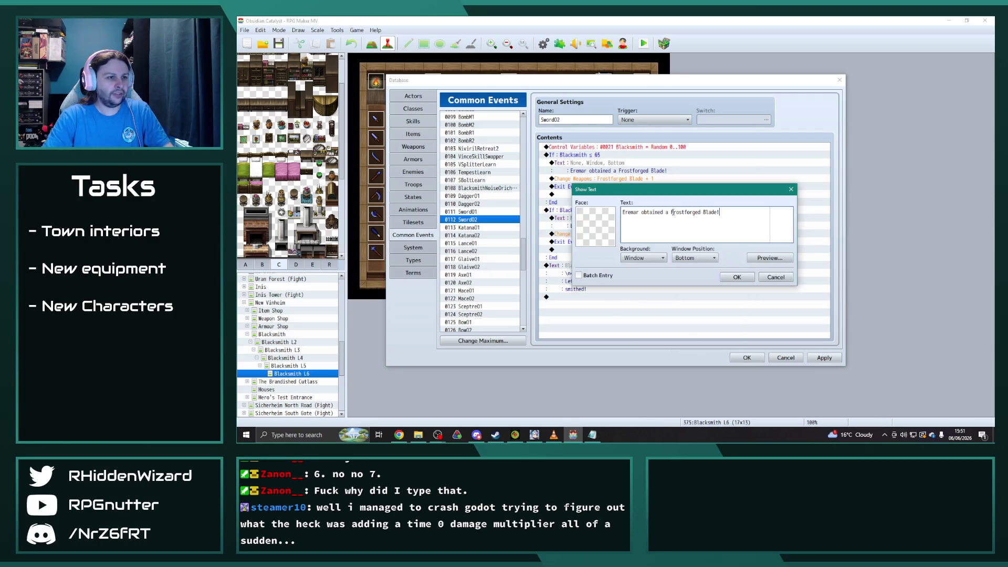
pyautogui.moveTo(671, 213); pyautogui.dragTo(721, 214)
pyautogui.write('Sera')
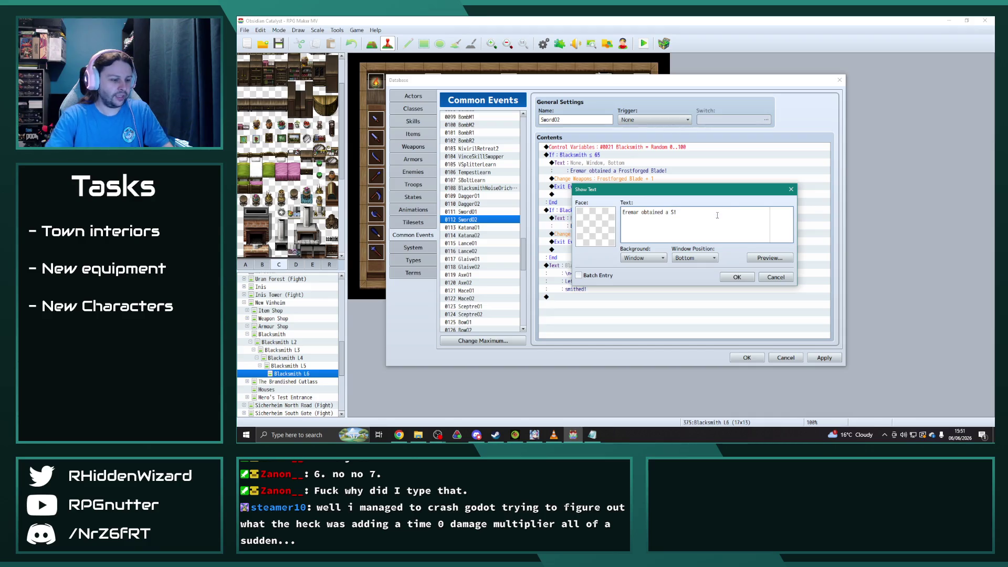
pyautogui.write('phim Sword')
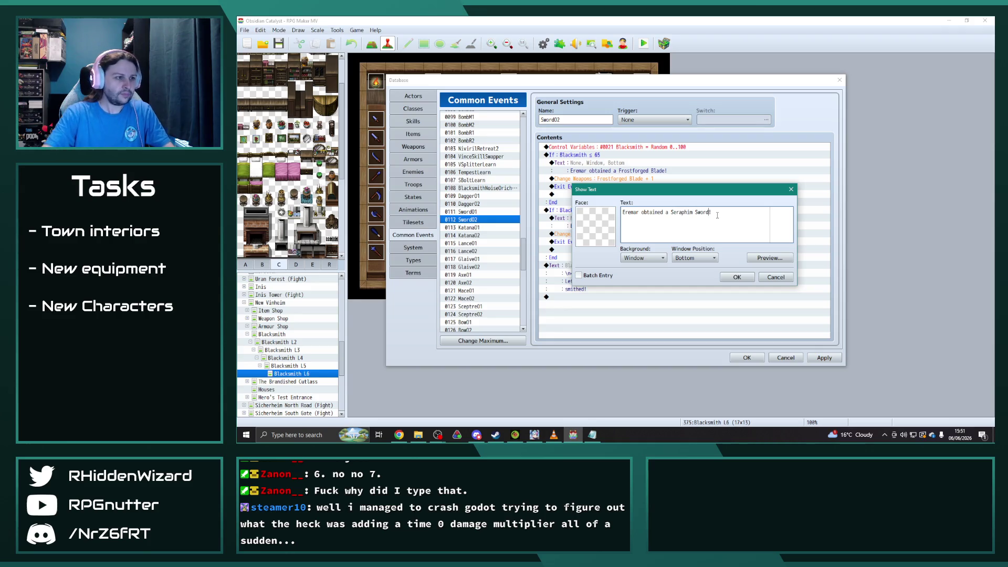
pyautogui.click(737, 278)
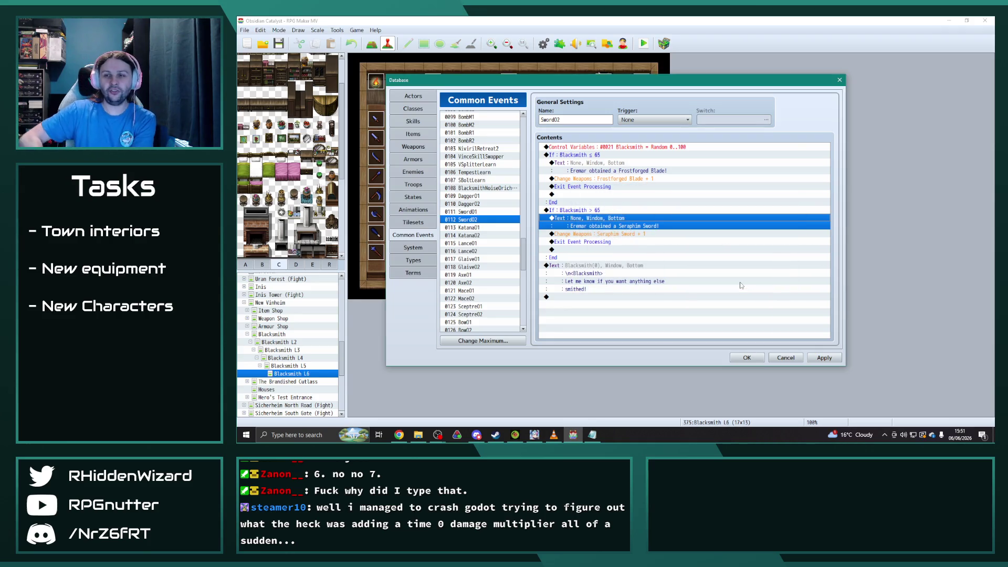
pyautogui.click(469, 227)
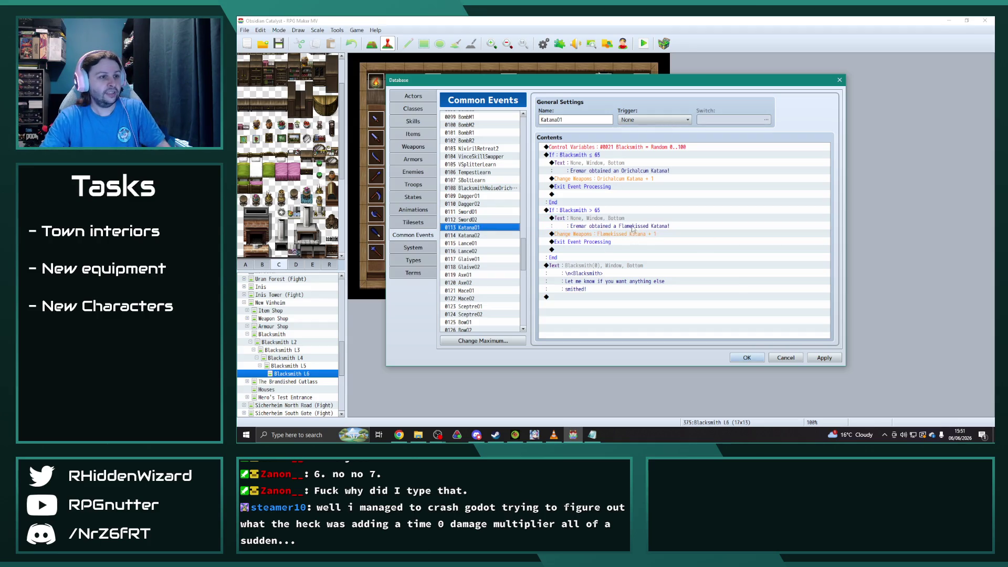
# Step: Replace Katana02's first-branch reward rows with the copied Flamekissed Katana rows
pyautogui.click(499, 236)
pyautogui.click(623, 167)
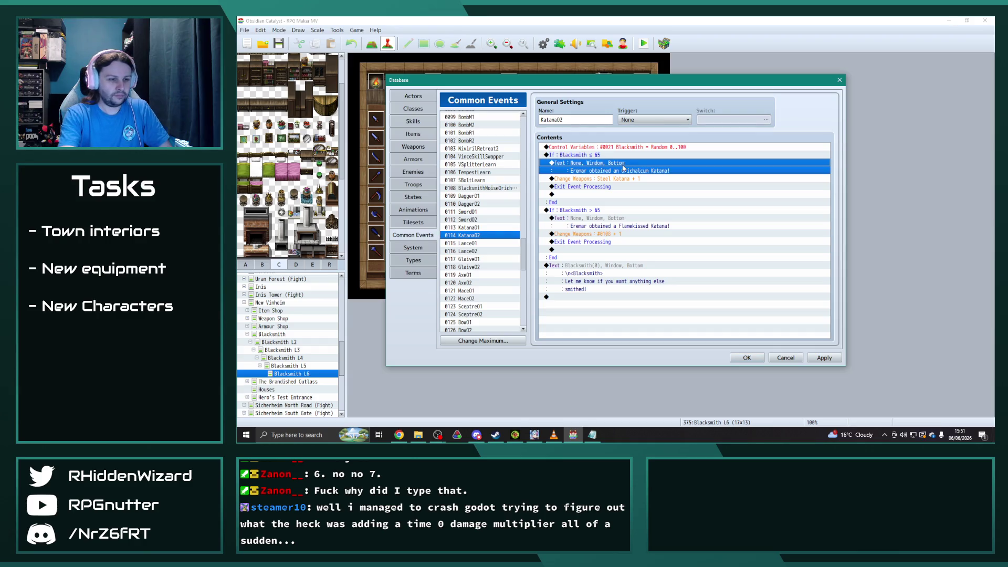
pyautogui.press('Delete')
pyautogui.press('Delete')
pyautogui.hotkey('ctrl', 'v')
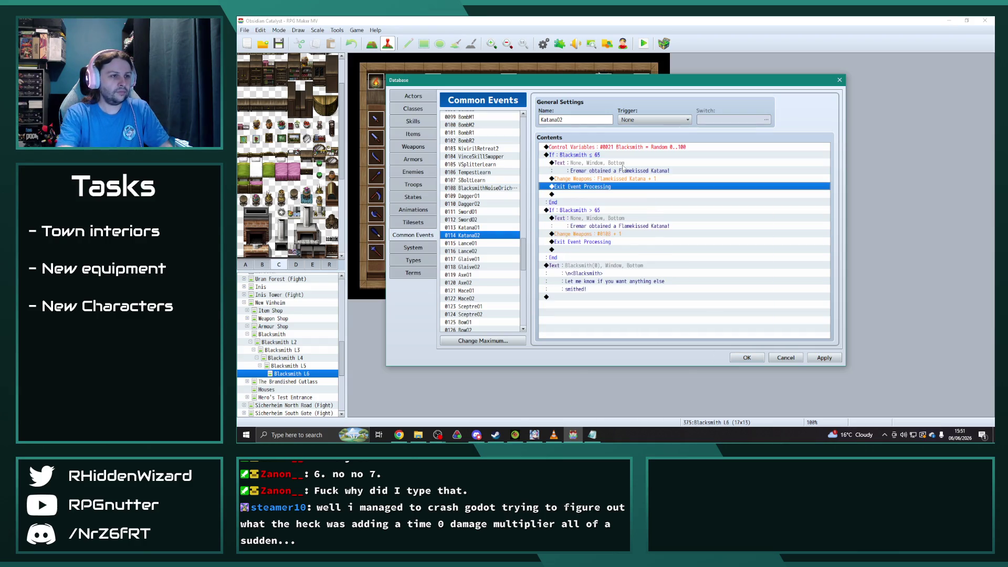
pyautogui.click(479, 228)
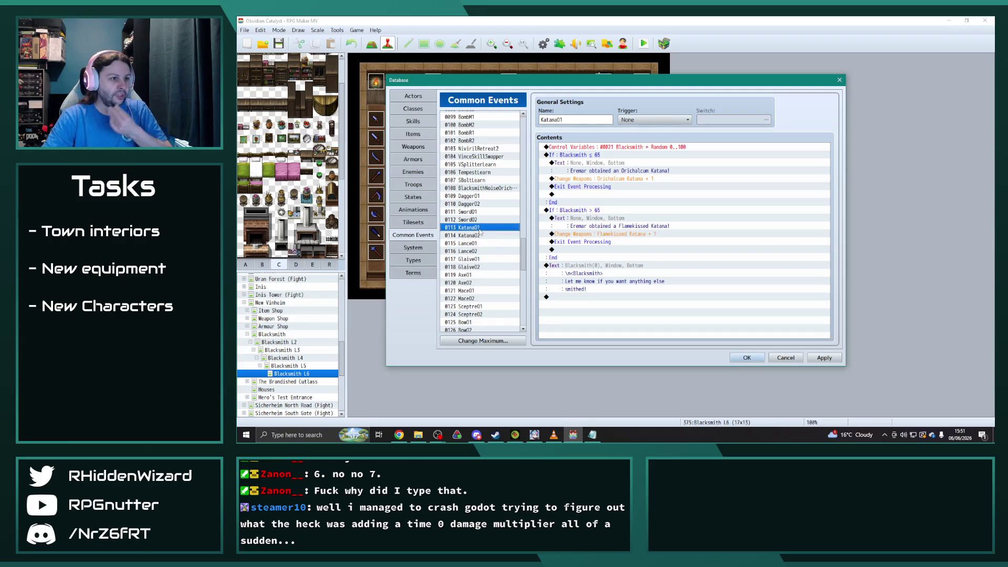
# Step: Look over the Lance02, Dagger01/02 and StaffM1–M3 crafting events
pyautogui.click(475, 252)
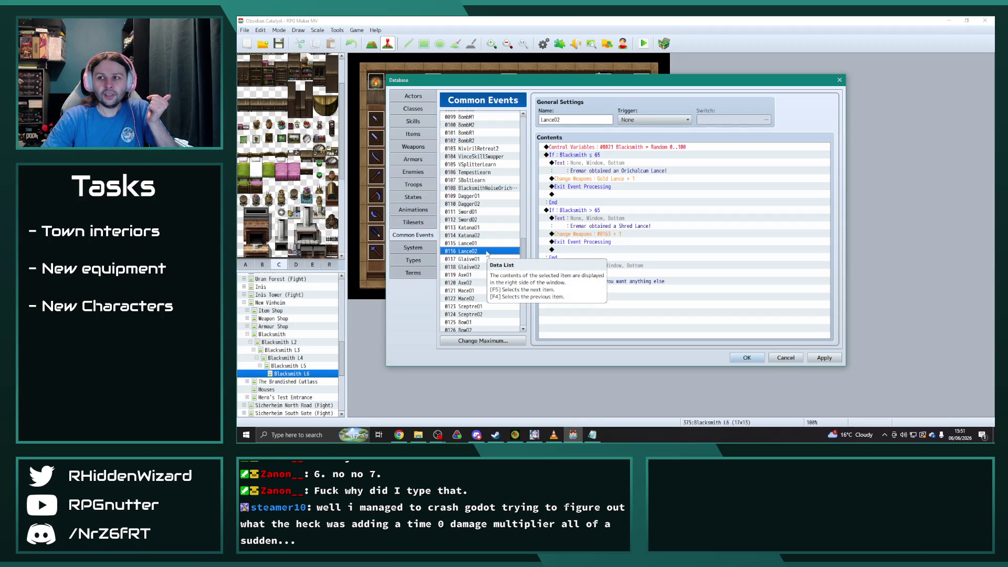
pyautogui.click(478, 196)
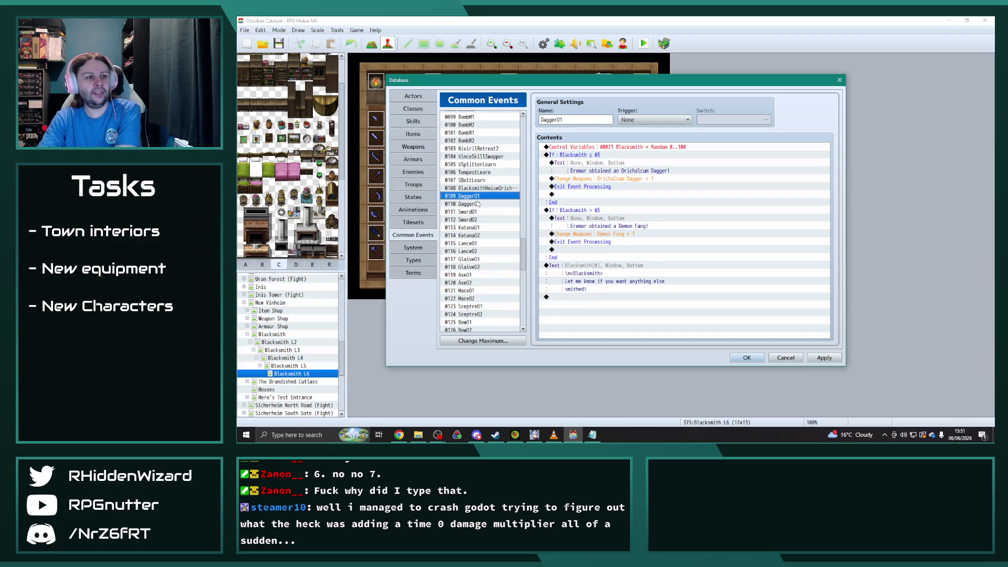
pyautogui.click(478, 204)
pyautogui.scroll(19, 480, 210)
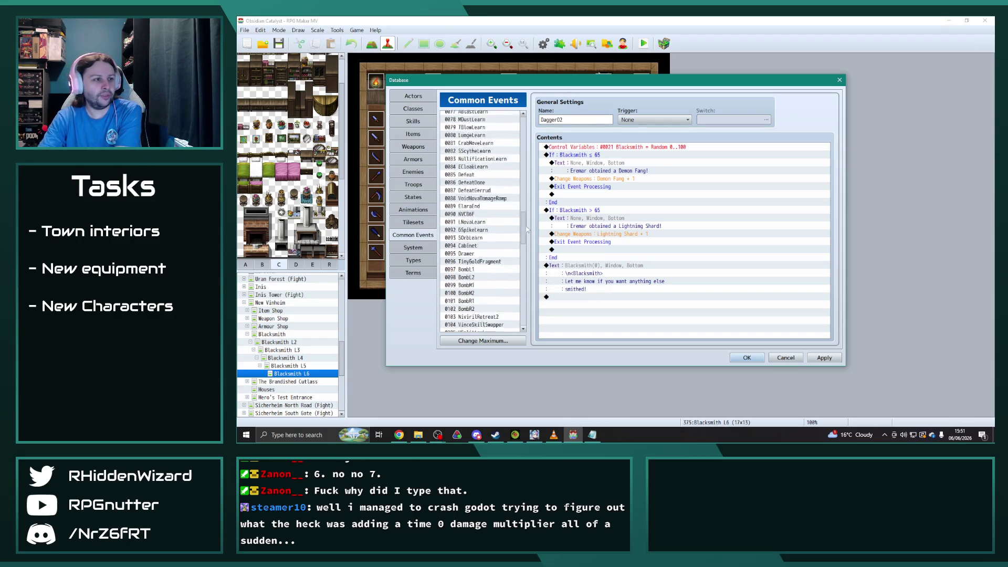
pyautogui.click(471, 162)
pyautogui.click(472, 153)
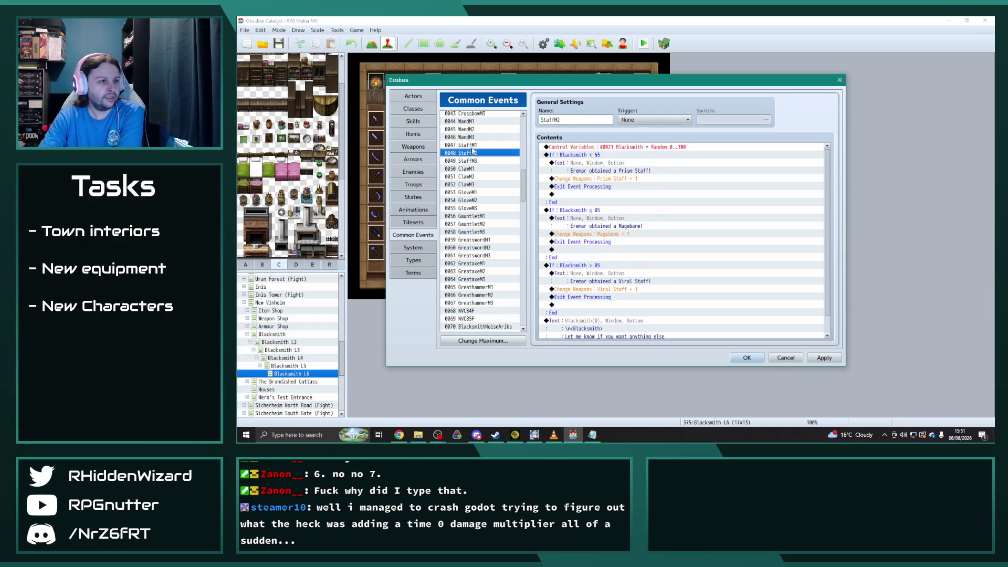
pyautogui.click(473, 146)
pyautogui.click(473, 154)
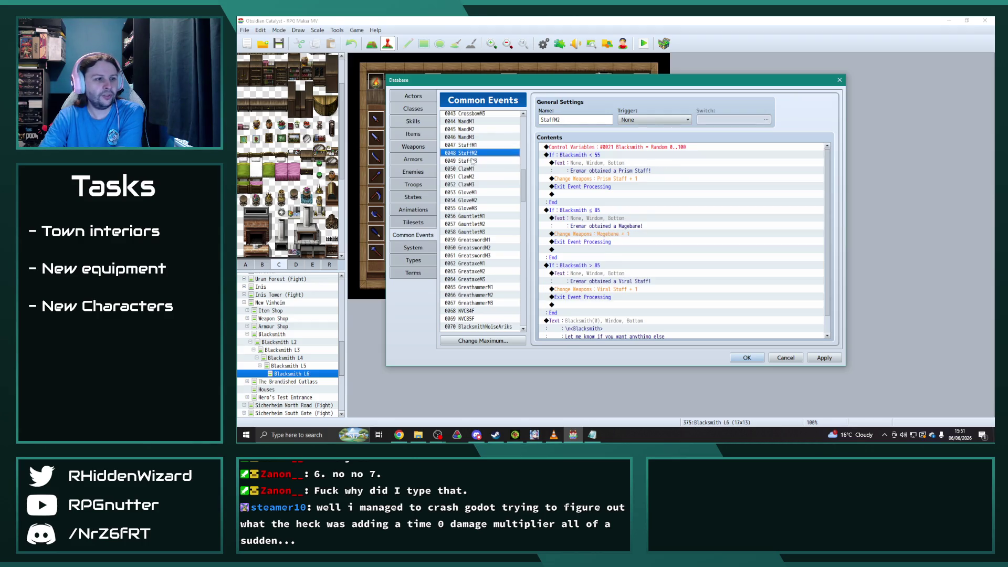
pyautogui.click(474, 161)
# Step: Look over the KatanaM3 and LanceM1–M3 crafting events
pyautogui.scroll(1, 498, 241)
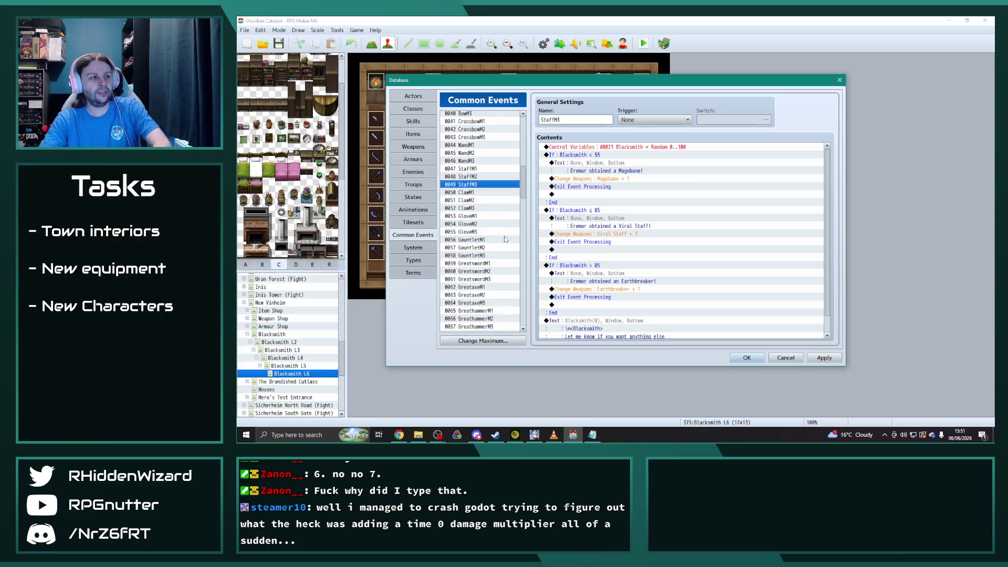
pyautogui.scroll(8, 525, 187)
pyautogui.click(474, 168)
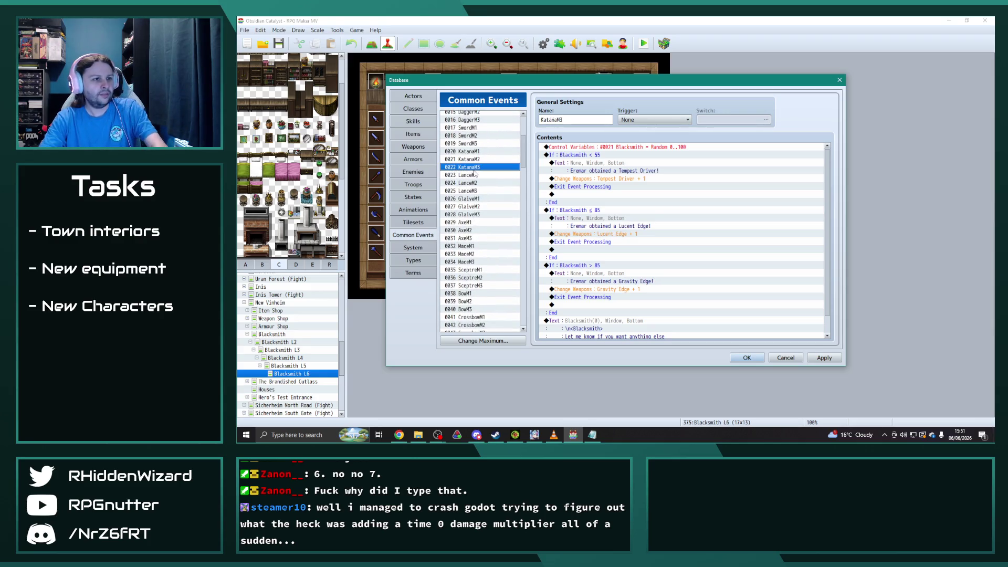
pyautogui.press('Down')
pyautogui.press('Down')
pyautogui.press('Up')
pyautogui.press('Down')
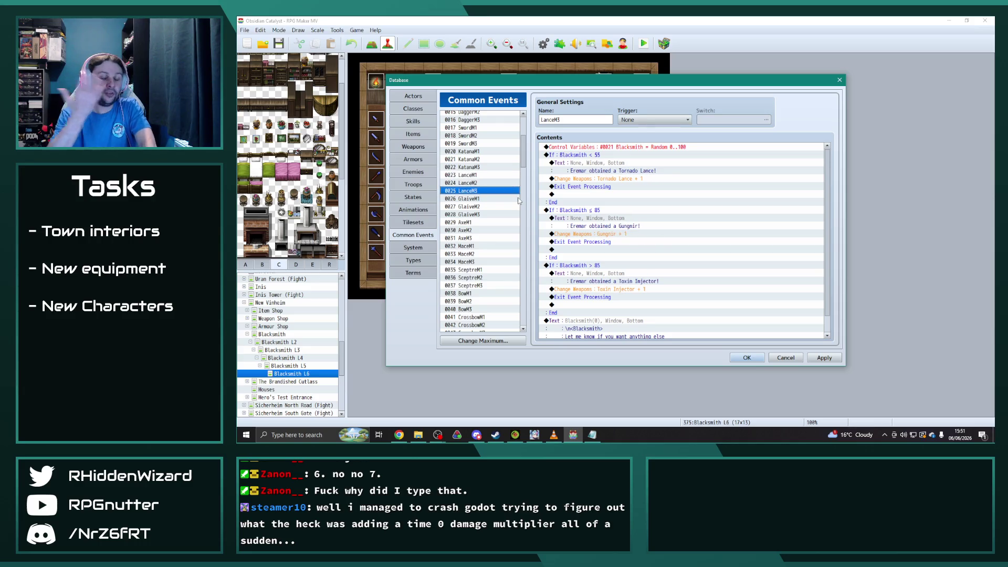
pyautogui.moveTo(525, 158)
pyautogui.mouseDown()
pyautogui.moveTo(520, 226)
pyautogui.moveTo(500, 297)
pyautogui.moveTo(495, 290)
pyautogui.mouseUp()
pyautogui.scroll(4, 495, 289)
pyautogui.scroll(7, 495, 290)
pyautogui.click(472, 204)
# Step: Set Katana02's high-roll Change Weapons reward to Night's Edge
pyautogui.click(473, 210)
pyautogui.click(612, 219)
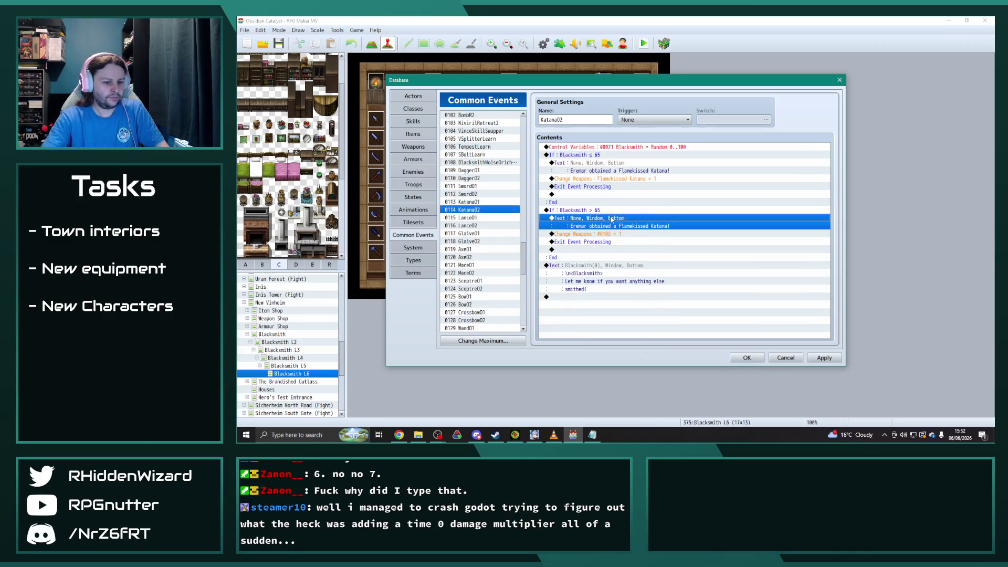
pyautogui.press('Down')
pyautogui.doubleClick(624, 234)
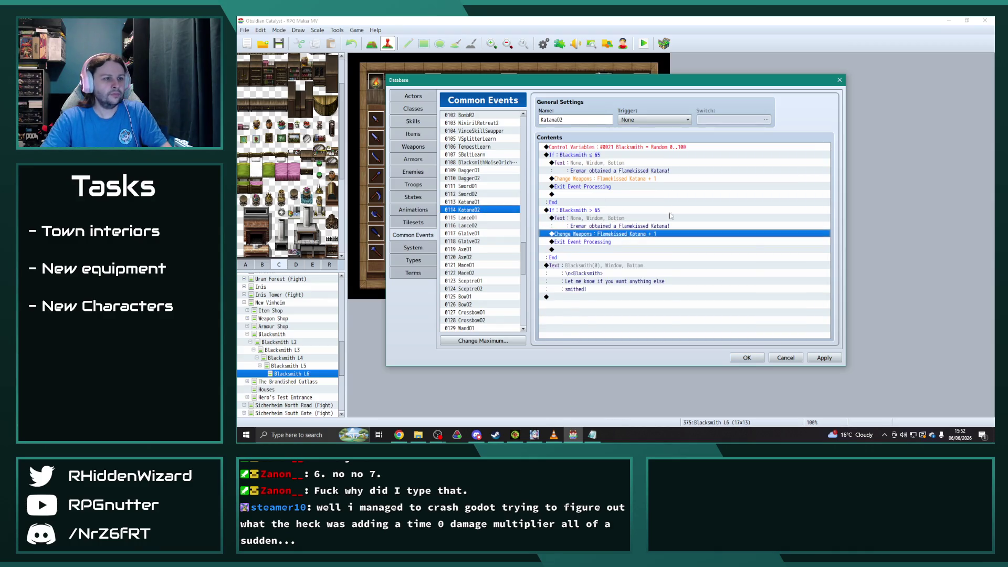
pyautogui.click(670, 199)
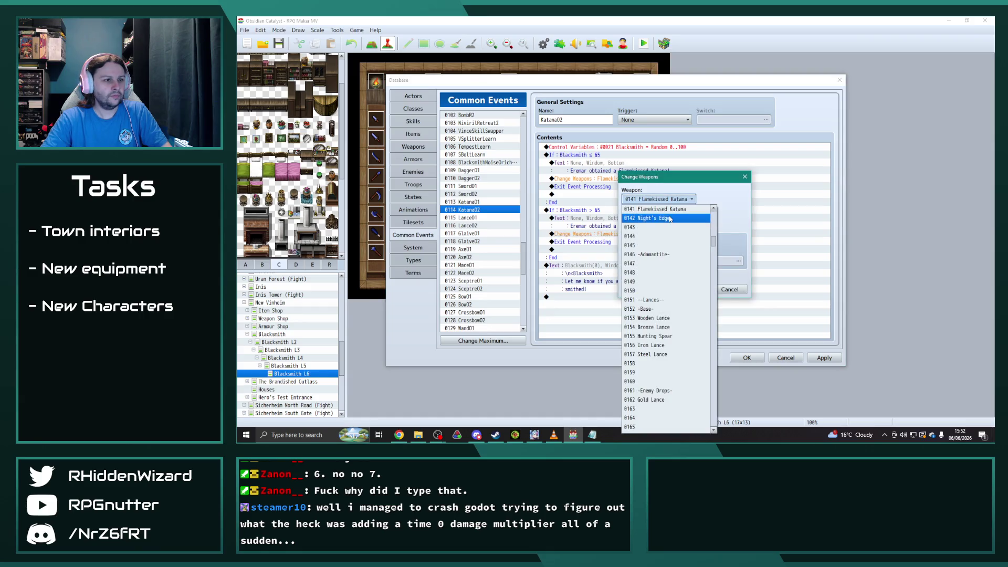
pyautogui.click(651, 216)
pyautogui.click(689, 289)
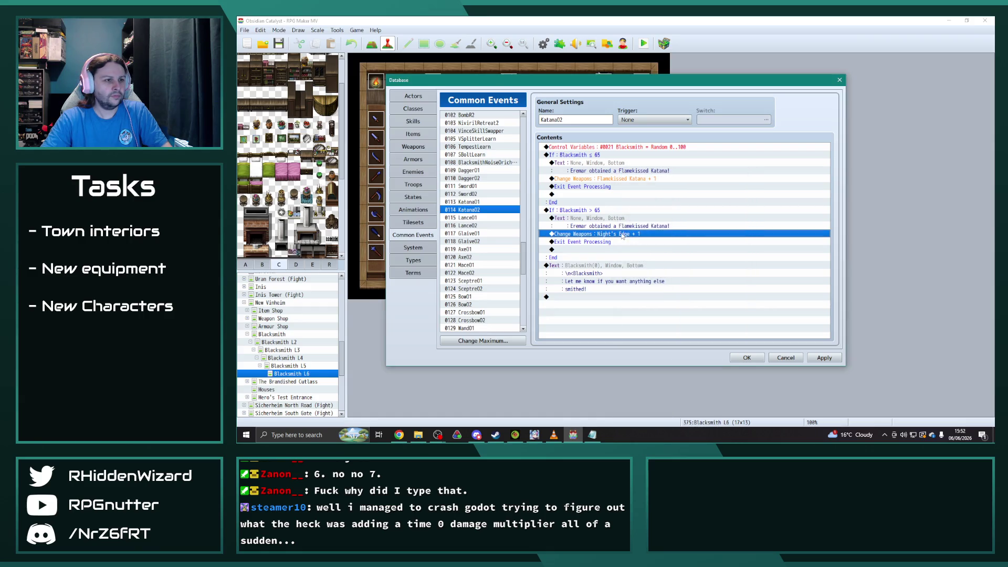
# Step: Change Katana02's high-roll message to announce Night's Edge
pyautogui.doubleClick(613, 223)
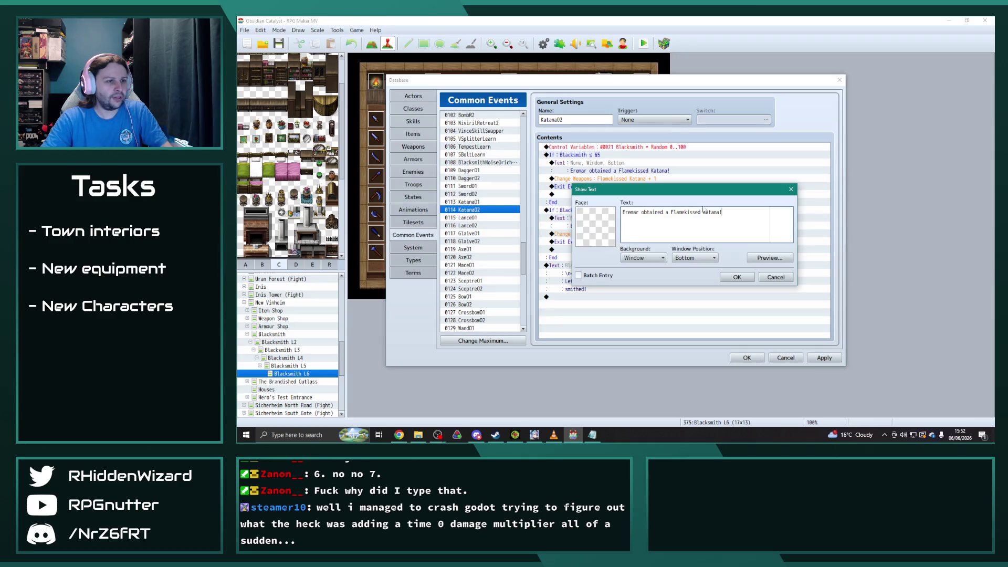
pyautogui.moveTo(721, 213); pyautogui.dragTo(671, 213)
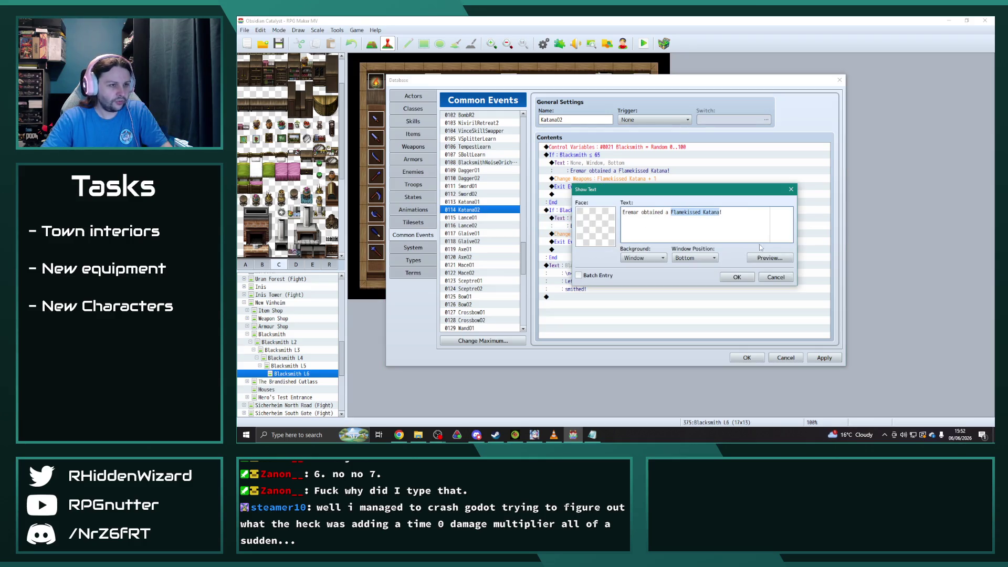
pyautogui.write("Night's Edg")
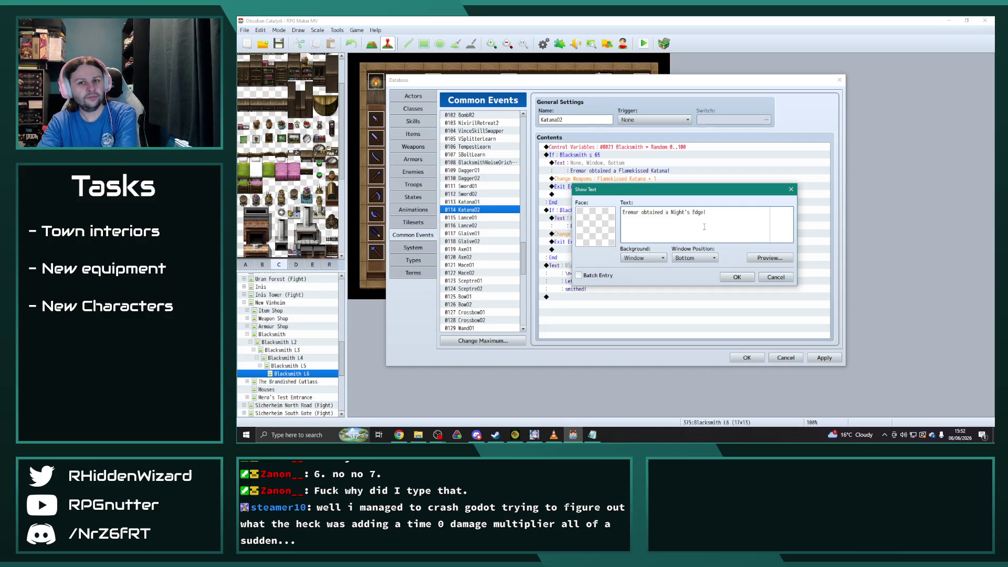
pyautogui.click(734, 277)
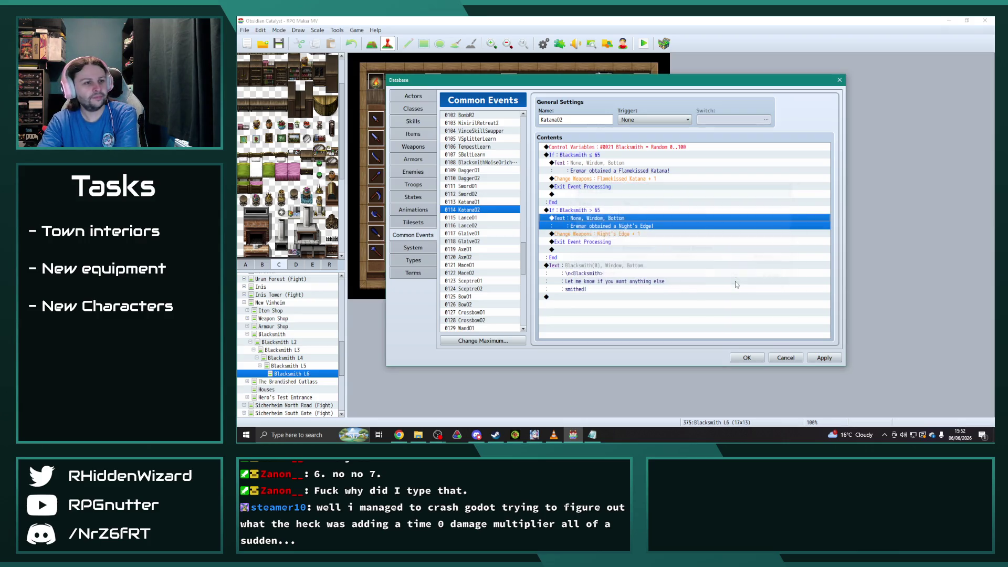
pyautogui.click(658, 283)
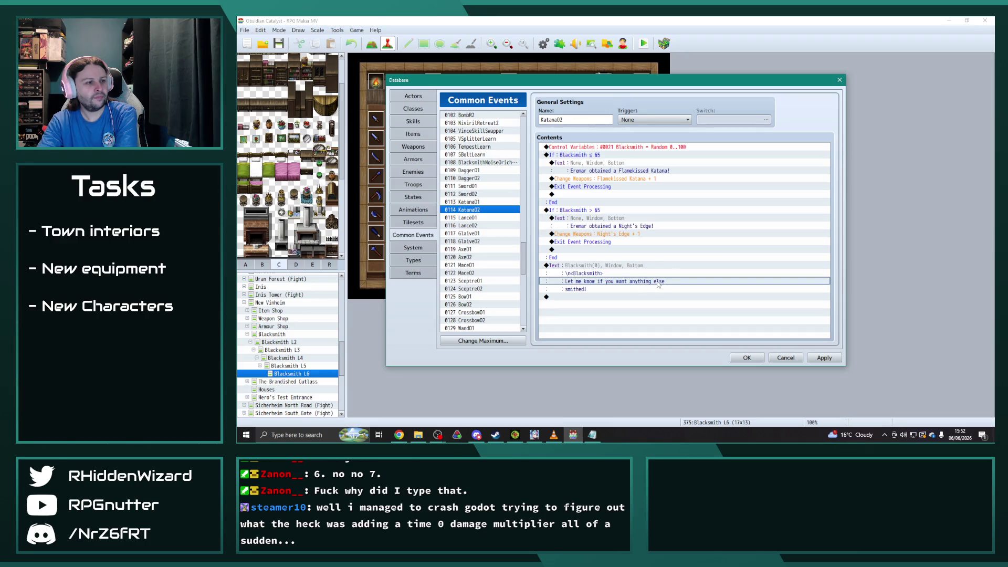
pyautogui.click(476, 217)
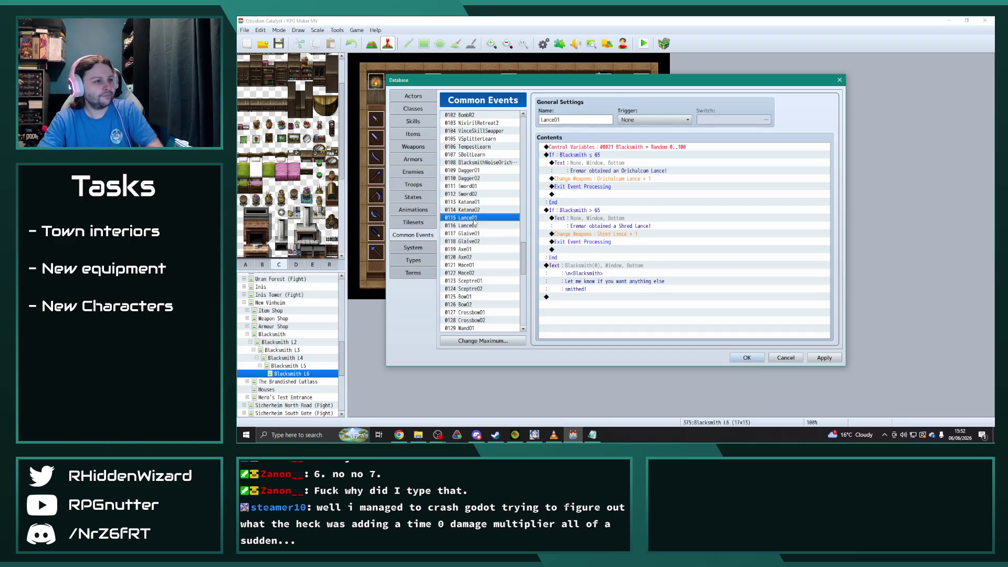
# Step: Copy Lance01's Shred Lance message and weapon rows into both Lance02 branches
pyautogui.click(475, 225)
pyautogui.click(475, 217)
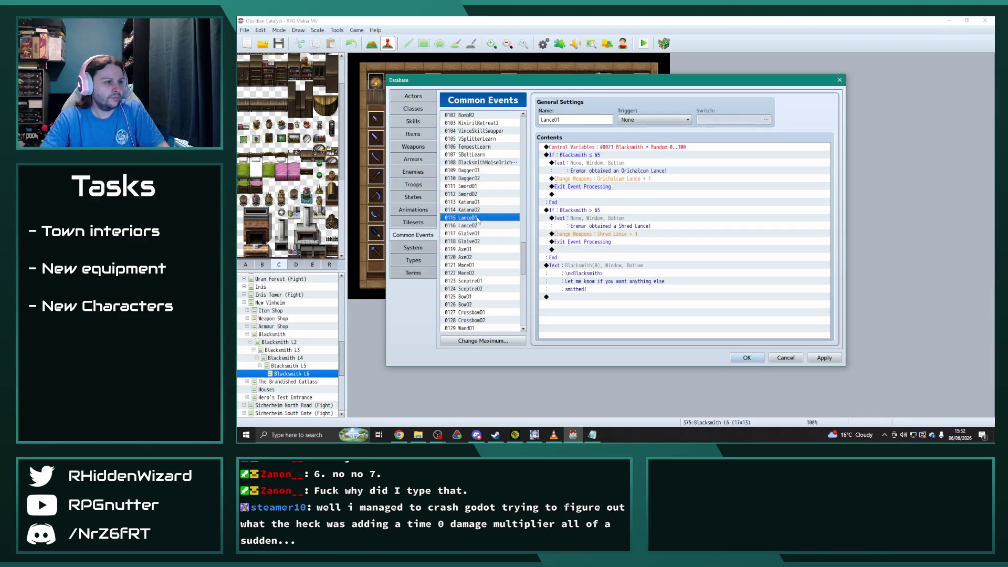
pyautogui.click(623, 224)
pyautogui.click(475, 226)
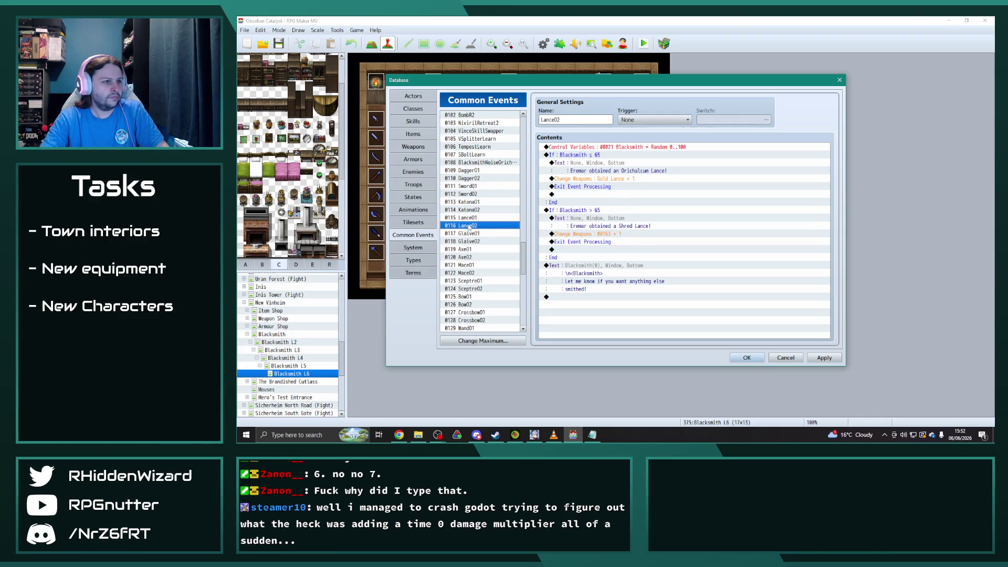
pyautogui.click(625, 164)
pyautogui.press('Delete')
pyautogui.press('Delete')
pyautogui.hotkey('ctrl', 'v')
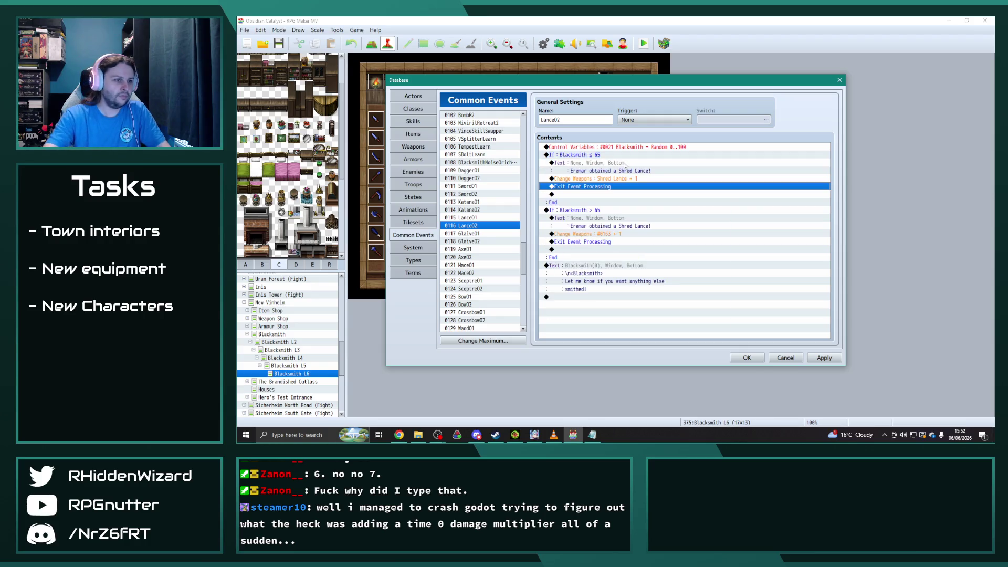
pyautogui.click(620, 219)
pyautogui.press('Delete')
pyautogui.press('Delete')
pyautogui.hotkey('ctrl', 'v')
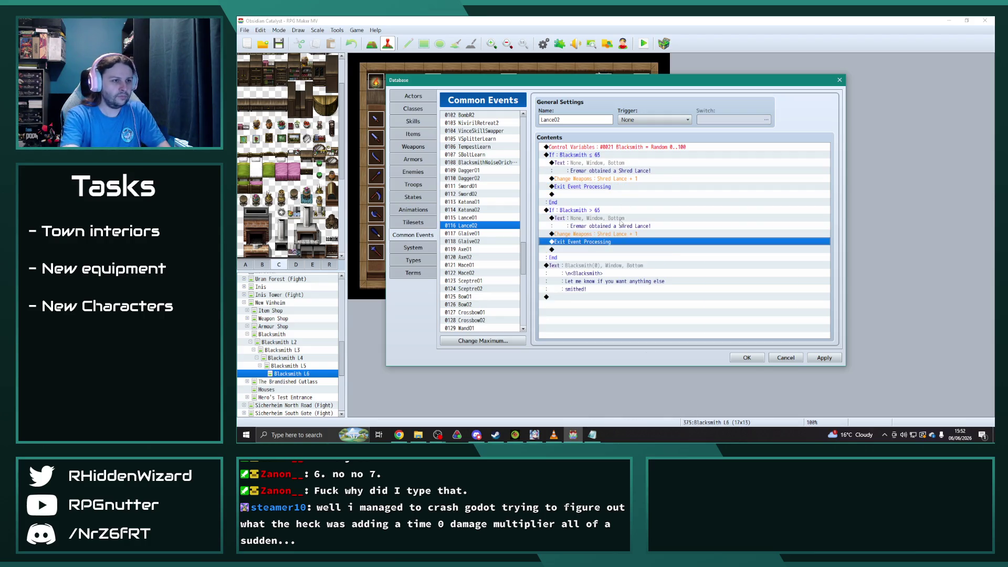
# Step: Change Lance02's high-roll weapon and message to Terra Lance
pyautogui.click(605, 233)
pyautogui.doubleClick(605, 234)
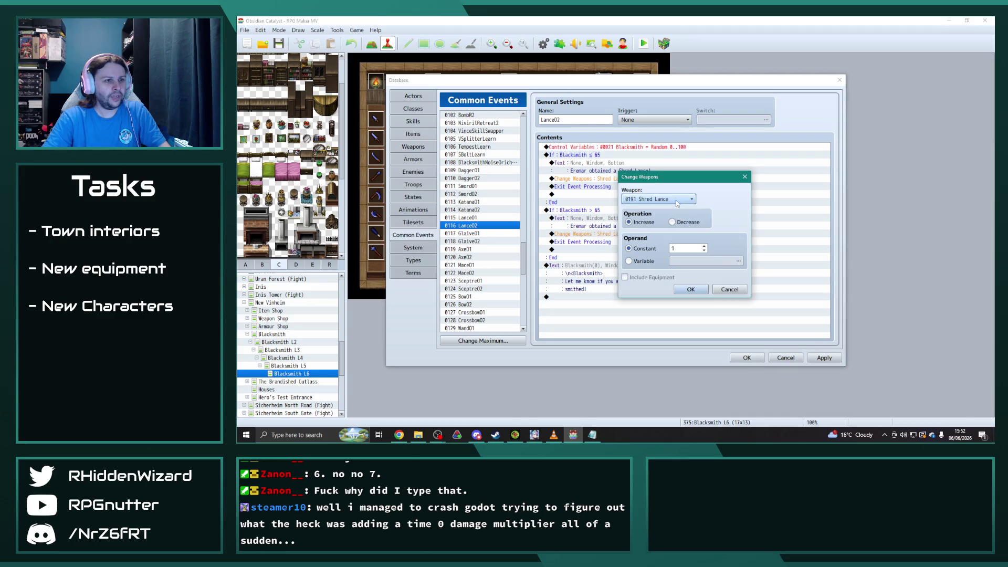
pyautogui.click(677, 200)
pyautogui.press('Down')
pyautogui.press('Return')
pyautogui.press('Return')
pyautogui.click(622, 222)
pyautogui.doubleClick(622, 222)
pyautogui.moveTo(685, 212); pyautogui.dragTo(672, 213)
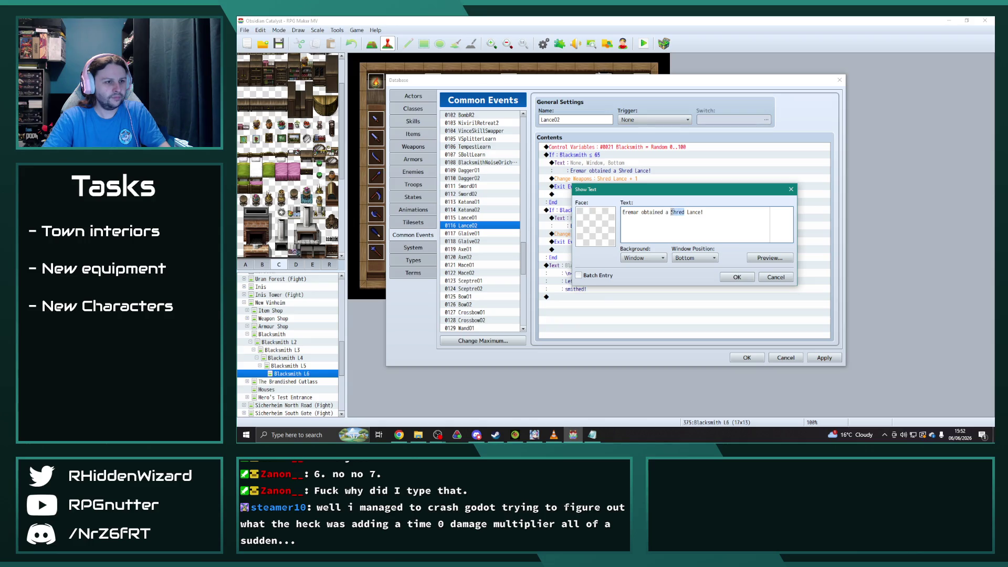
pyautogui.write('Terra')
pyautogui.click(737, 277)
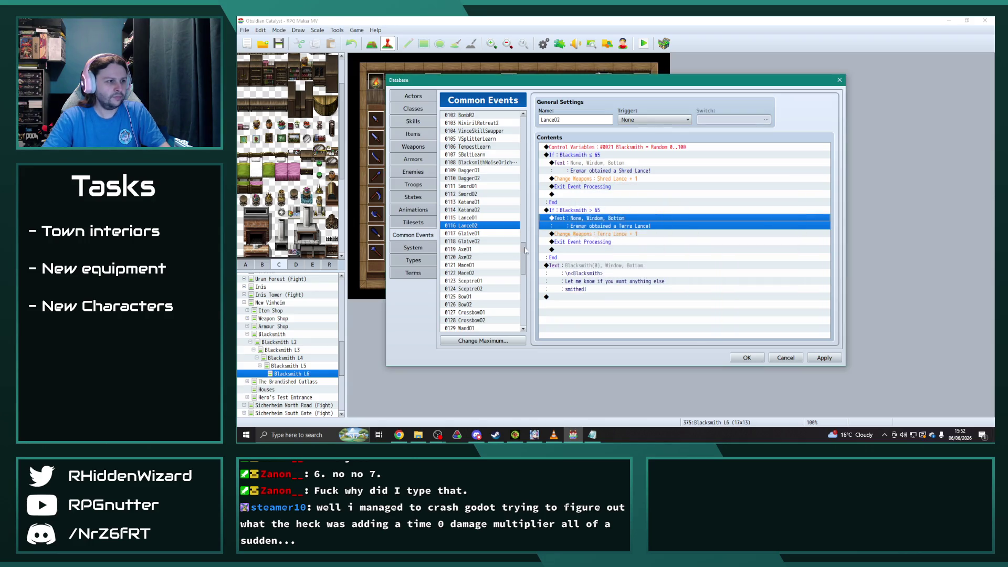
pyautogui.click(482, 234)
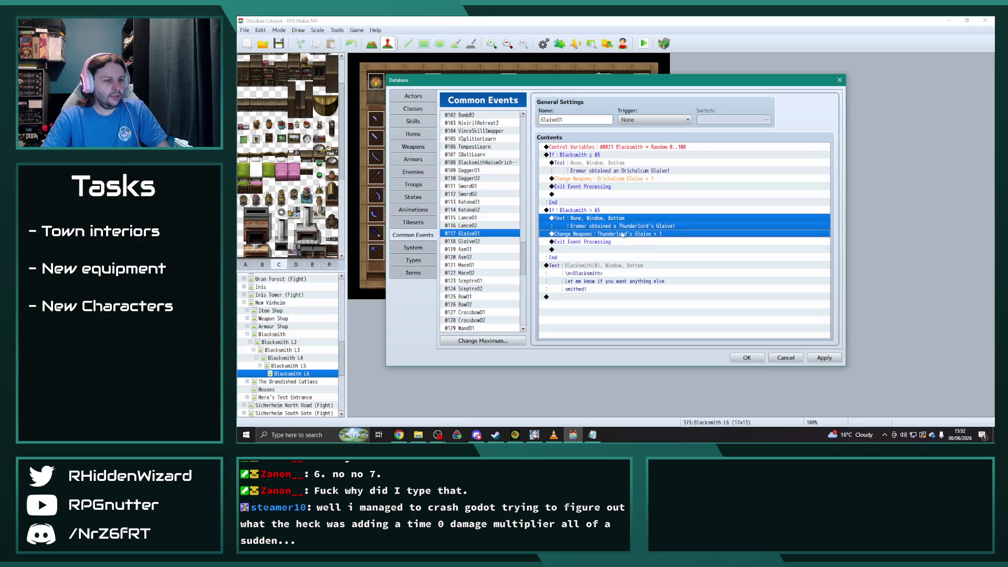
# Step: Paste the Thunderlord's Glaive message and weapon rows into both Glaive02 branches
pyautogui.click(479, 242)
pyautogui.click(618, 168)
pyautogui.press('Delete')
pyautogui.hotkey('ctrl', 'v')
pyautogui.click(617, 218)
pyautogui.press('Delete')
pyautogui.hotkey('ctrl', 'v')
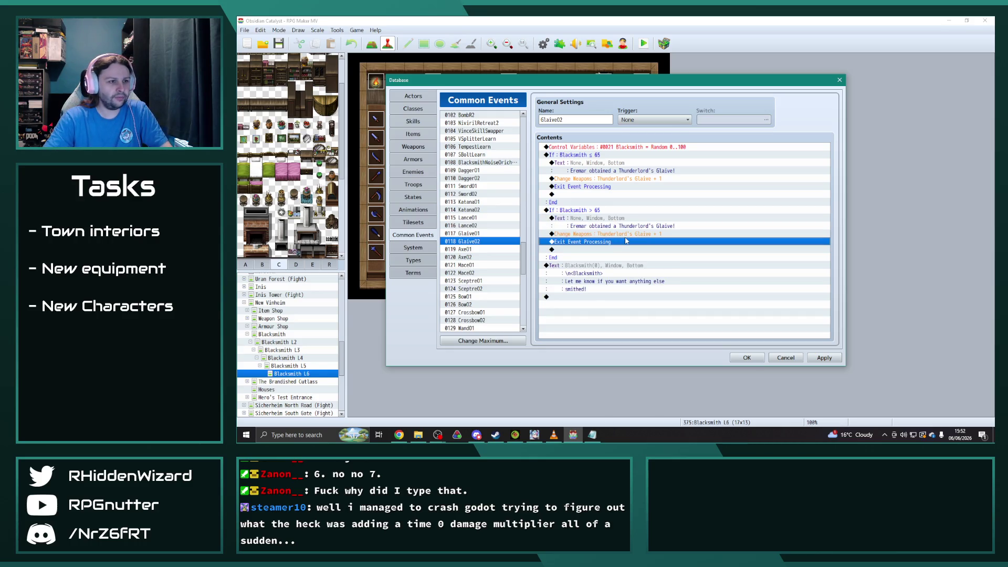
# Step: Change Glaive02's high-roll weapon and message to Poseidon's Glaive
pyautogui.doubleClick(625, 233)
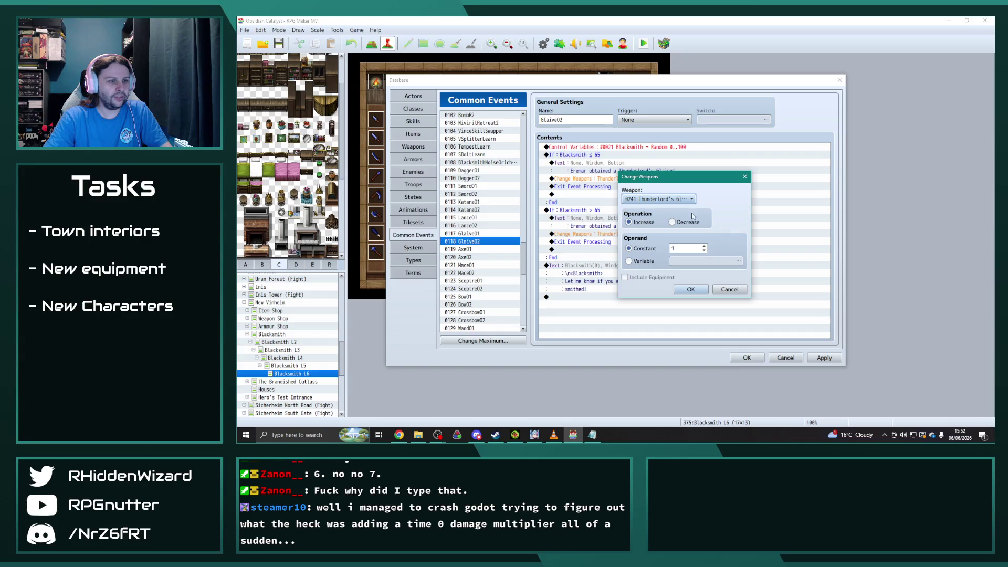
pyautogui.click(682, 200)
pyautogui.click(648, 249)
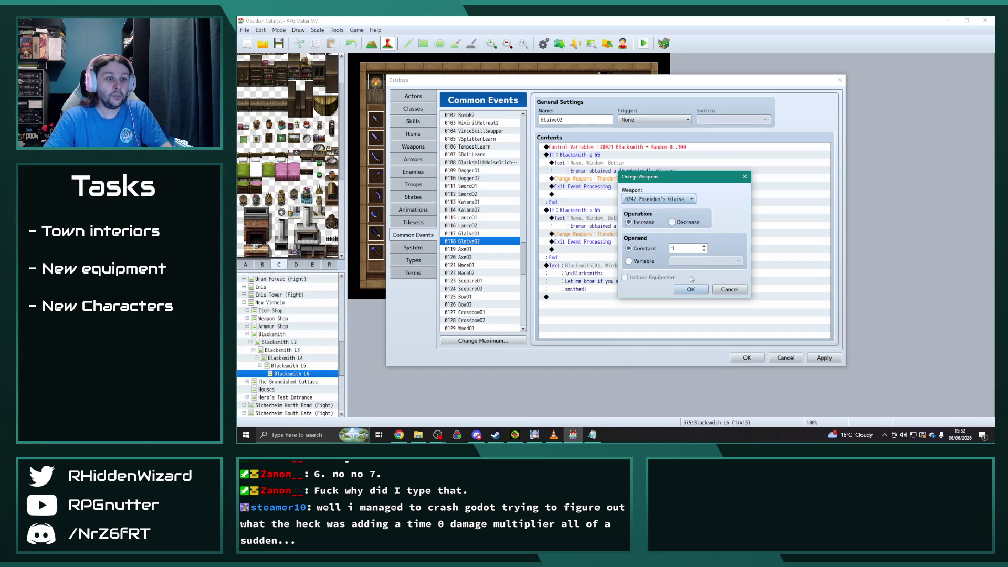
pyautogui.press('Return')
pyautogui.doubleClick(665, 225)
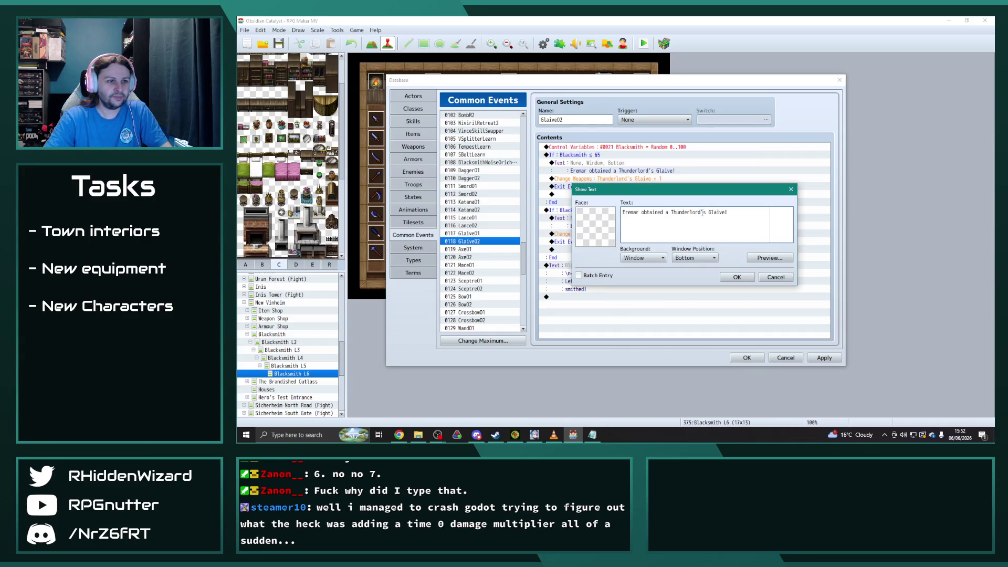
pyautogui.moveTo(700, 212); pyautogui.dragTo(673, 214)
pyautogui.write('Poseidon')
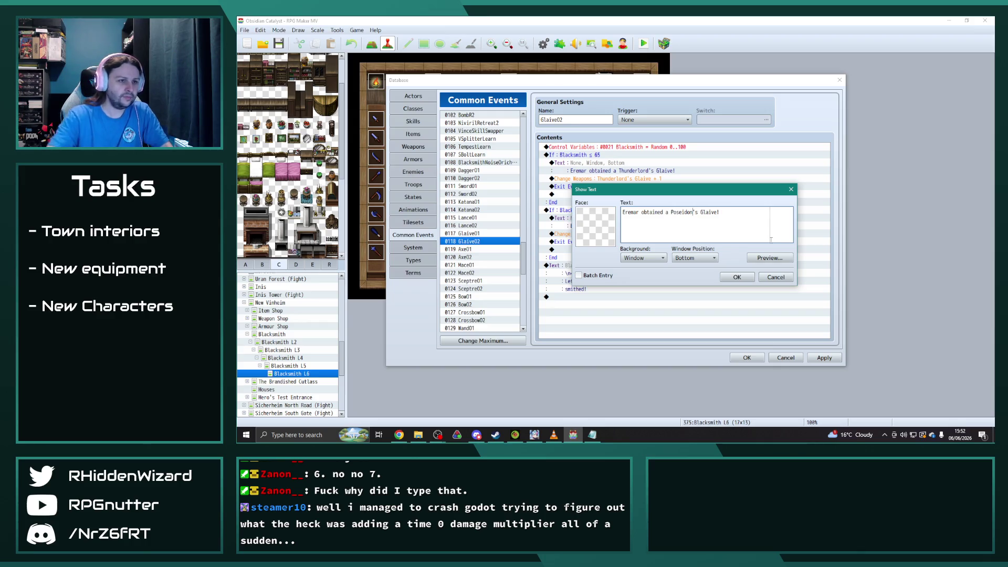
pyautogui.click(737, 277)
pyautogui.click(473, 250)
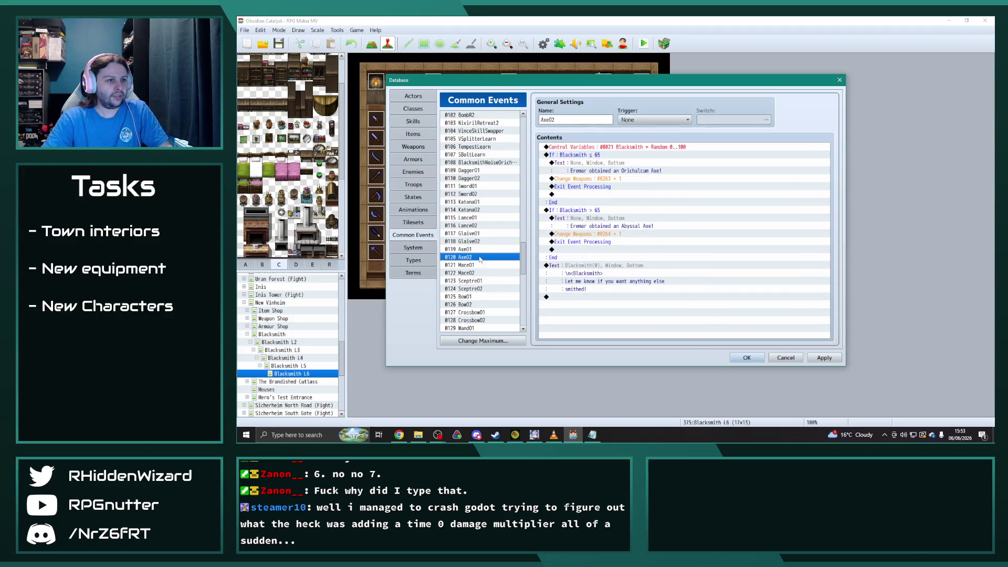
# Step: Paste Axe01's Abyssal Axe message and weapon lines into both branches of Axe02
pyautogui.moveTo(619, 219); pyautogui.dragTo(614, 236)
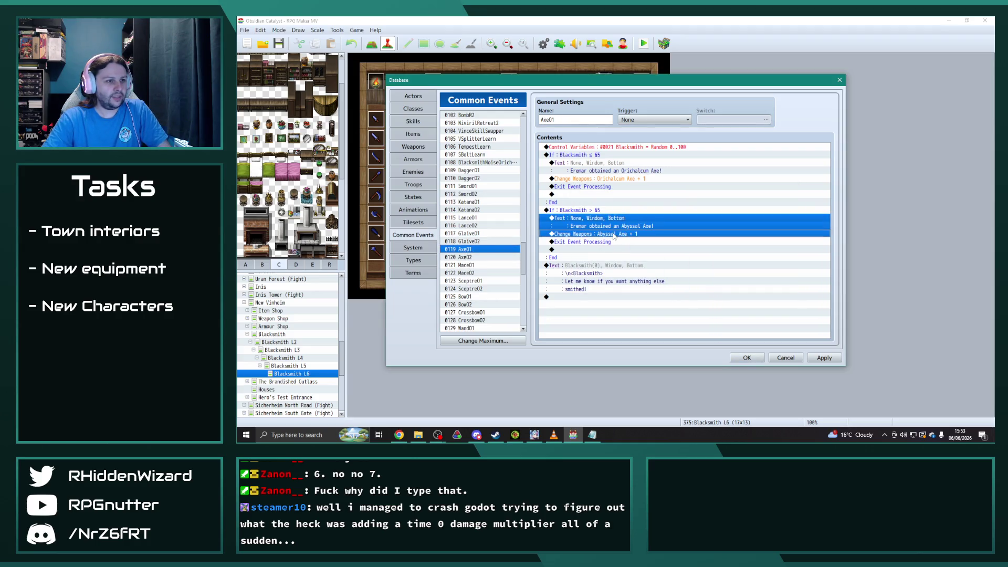
pyautogui.click(471, 257)
pyautogui.click(613, 167)
pyautogui.press('Down')
pyautogui.press('Down')
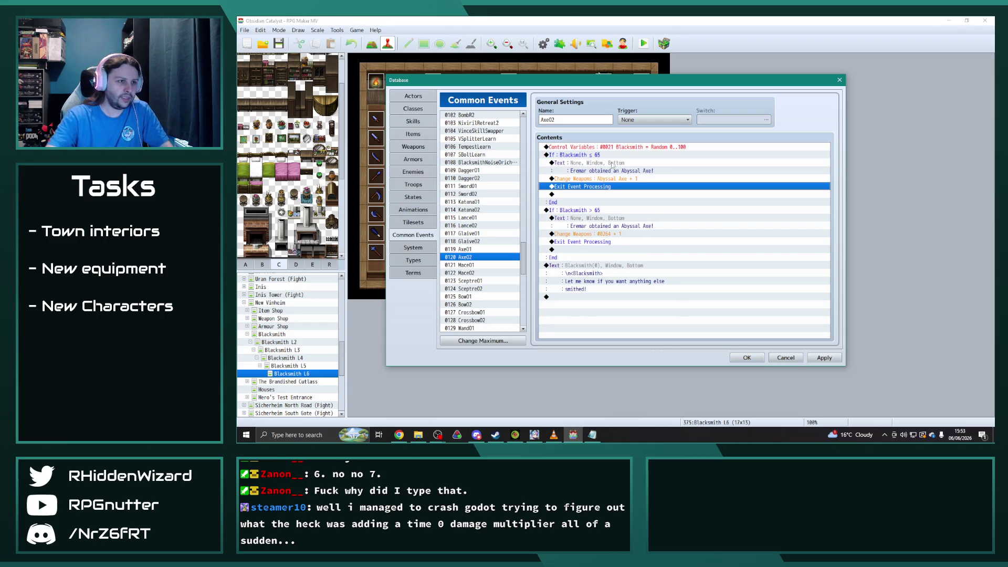
pyautogui.click(612, 223)
pyautogui.press('Down')
pyautogui.press('Down')
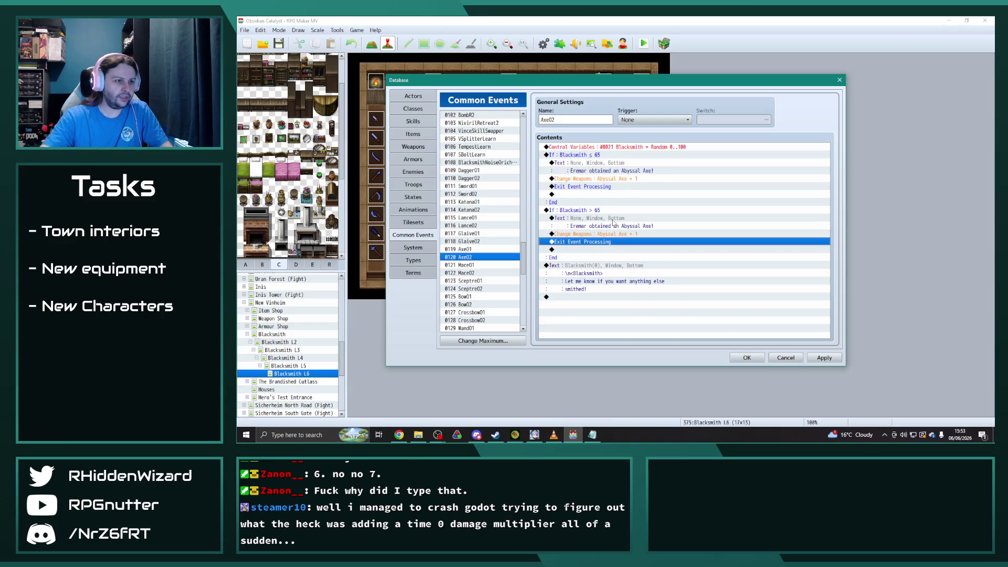
# Step: Change the second branch's Change Weapons to give a Windripper
pyautogui.doubleClick(621, 234)
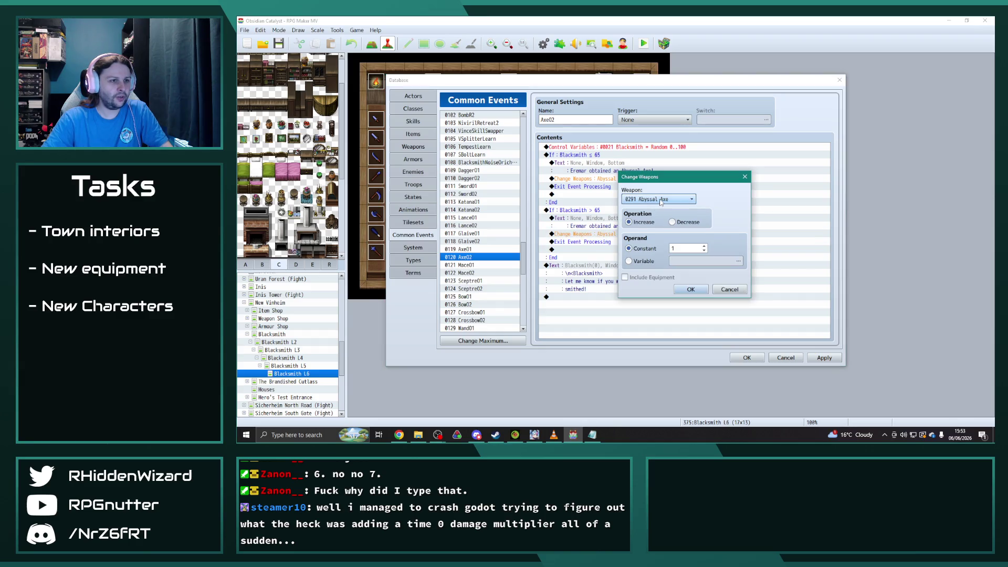
pyautogui.click(660, 200)
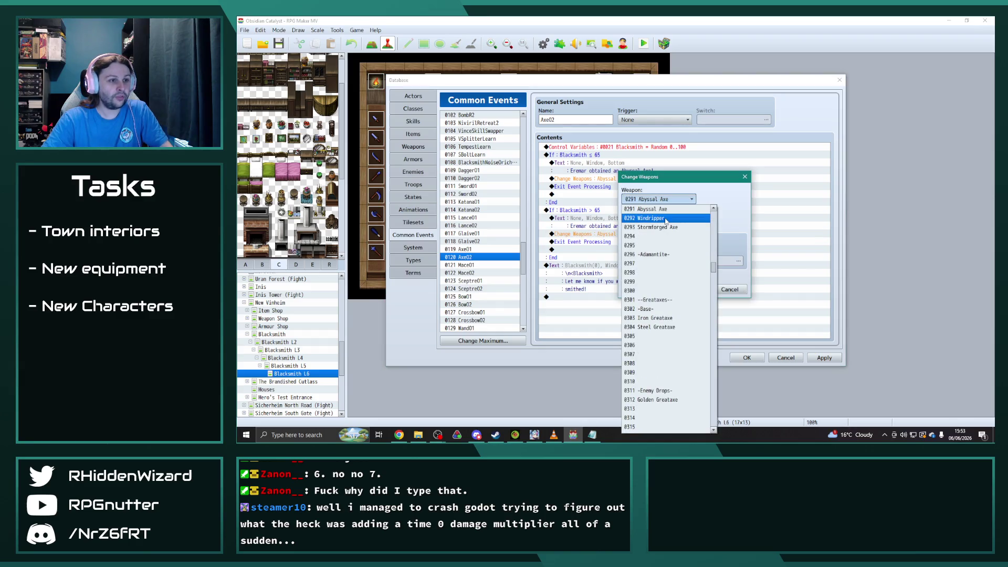
pyautogui.click(665, 218)
pyautogui.click(691, 289)
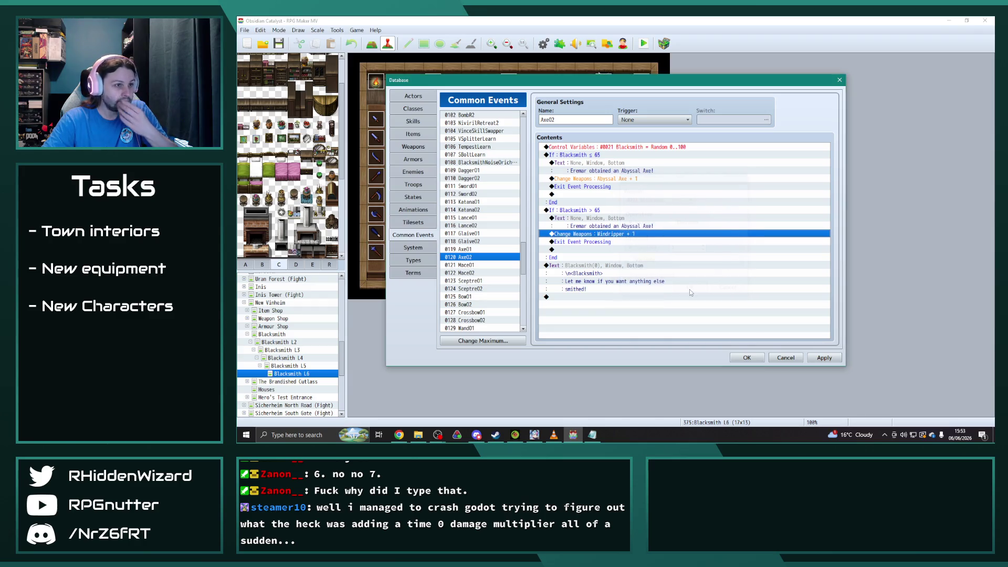
# Step: Reword the second branch's message to Windripper, apply, and select Mace01's Seraphim Mace lines
pyautogui.doubleClick(620, 222)
pyautogui.moveTo(705, 213); pyautogui.dragTo(670, 213)
pyautogui.write('Windripper!')
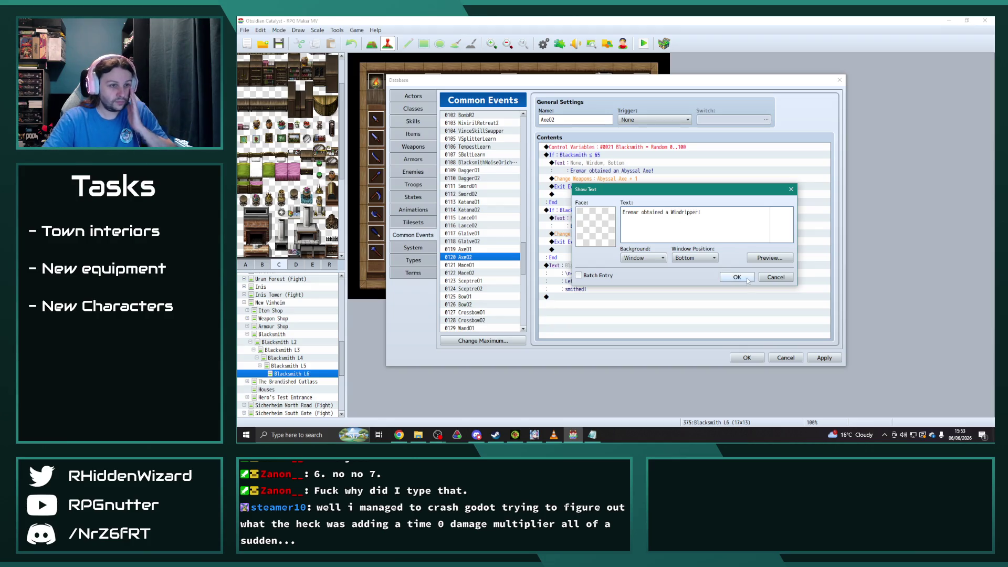
pyautogui.click(737, 278)
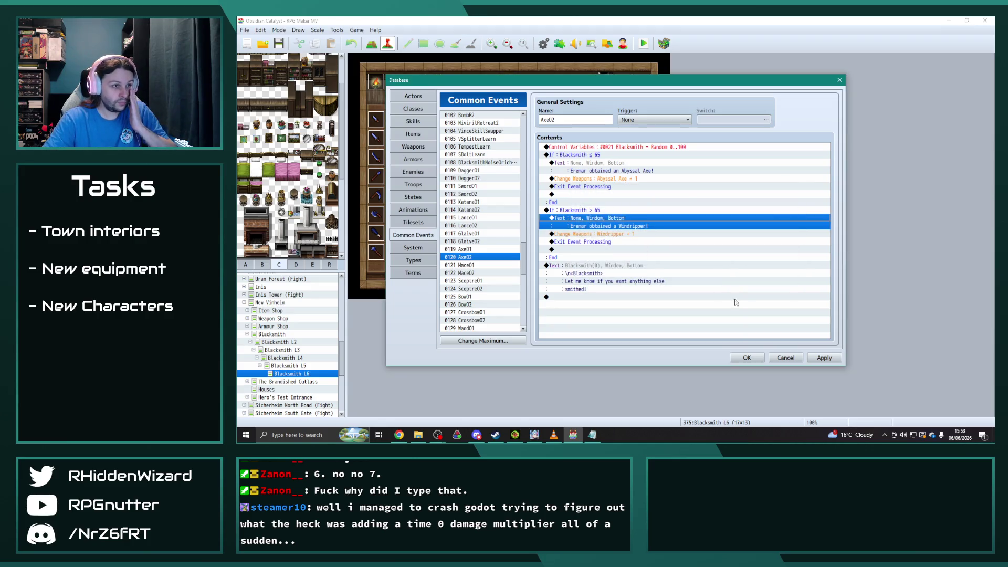
pyautogui.click(819, 358)
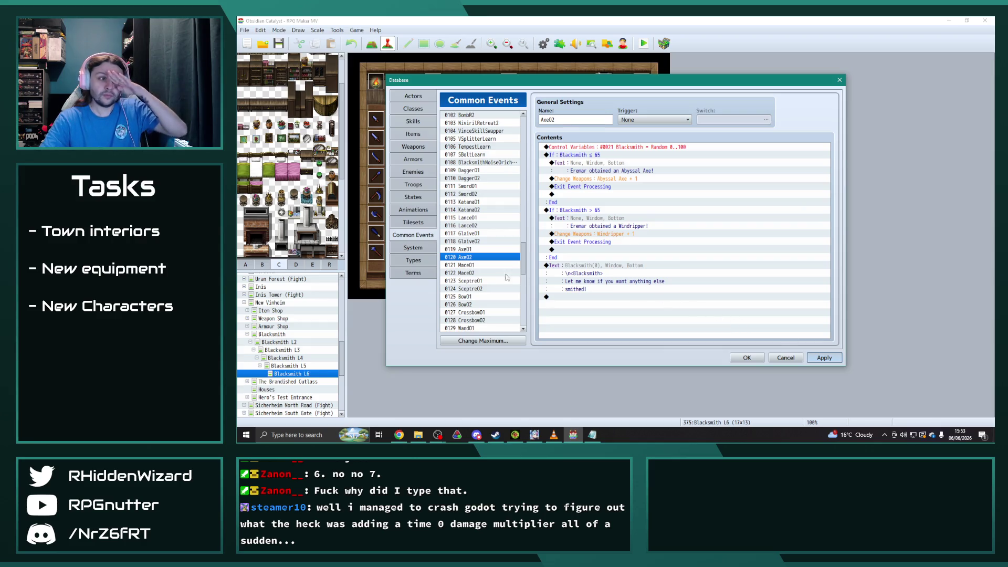
pyautogui.click(470, 266)
pyautogui.click(615, 221)
# Step: Put Mace01's Seraphim Mace lines into both branches of Mace02
pyautogui.keyDown('shift'); pyautogui.click(615, 239); pyautogui.keyUp('shift')
pyautogui.click(480, 273)
pyautogui.click(607, 168)
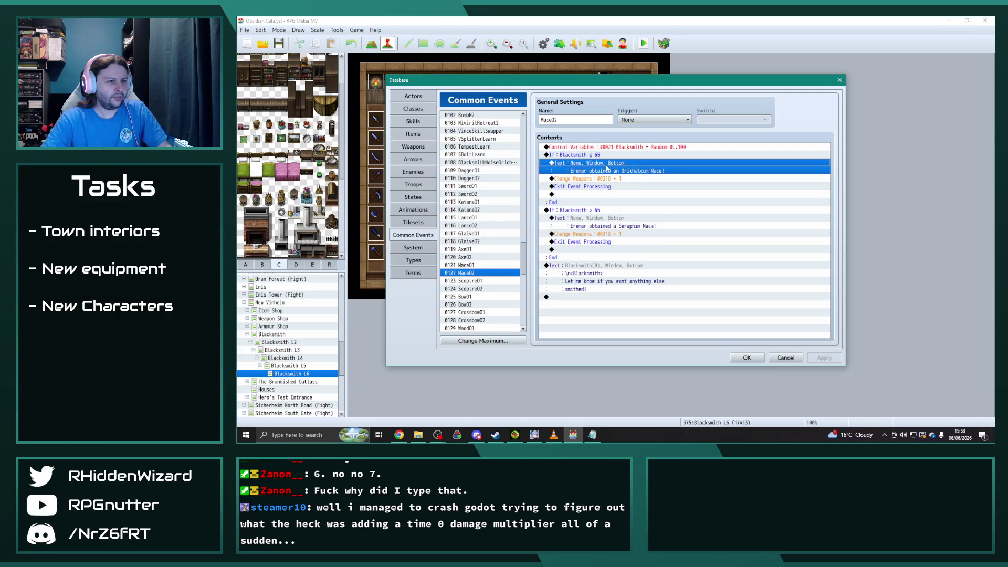
pyautogui.hotkey('ctrl', 'z')
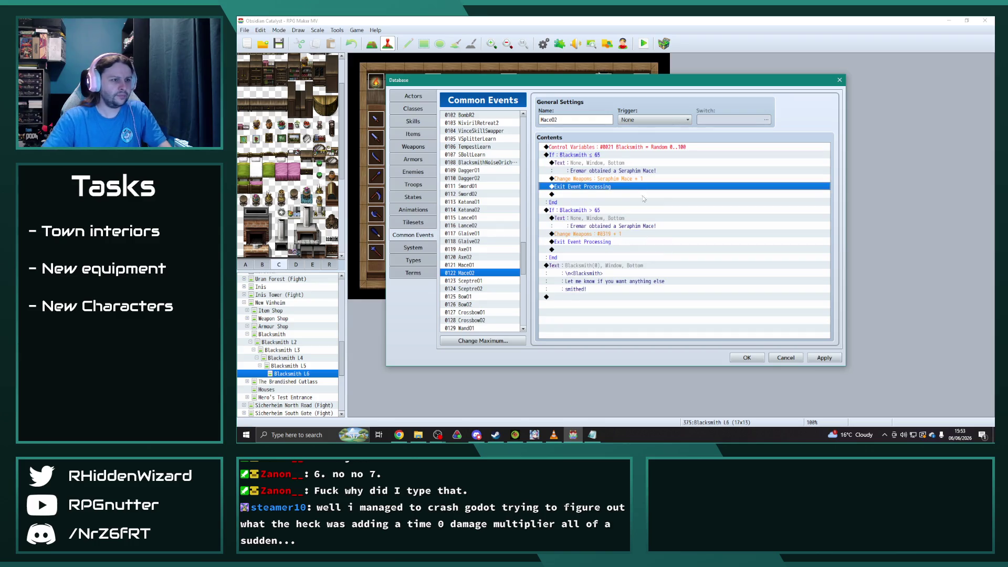
pyautogui.click(616, 217)
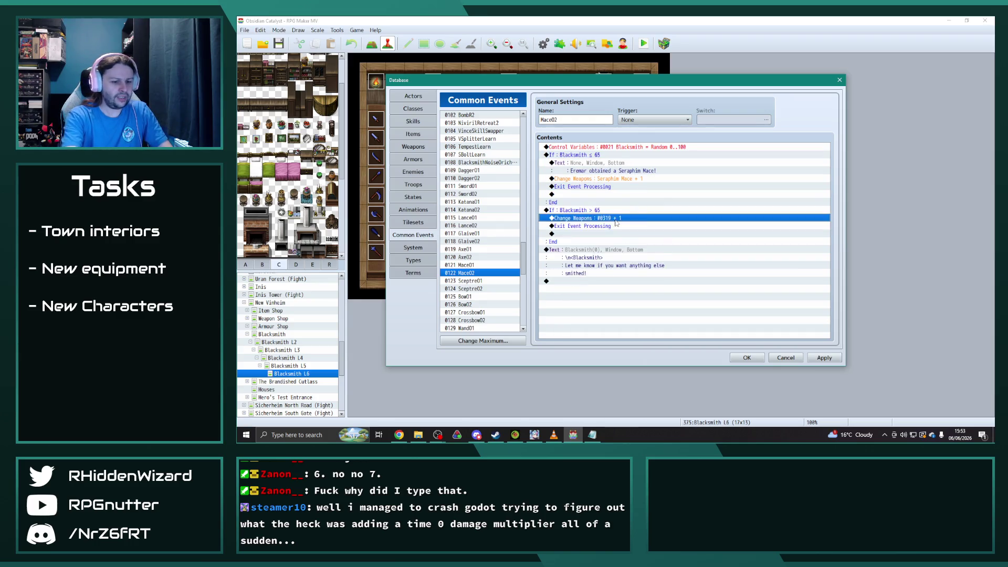
# Step: Change the second branch's Change Weapons to give a Bastion Breaker
pyautogui.doubleClick(618, 233)
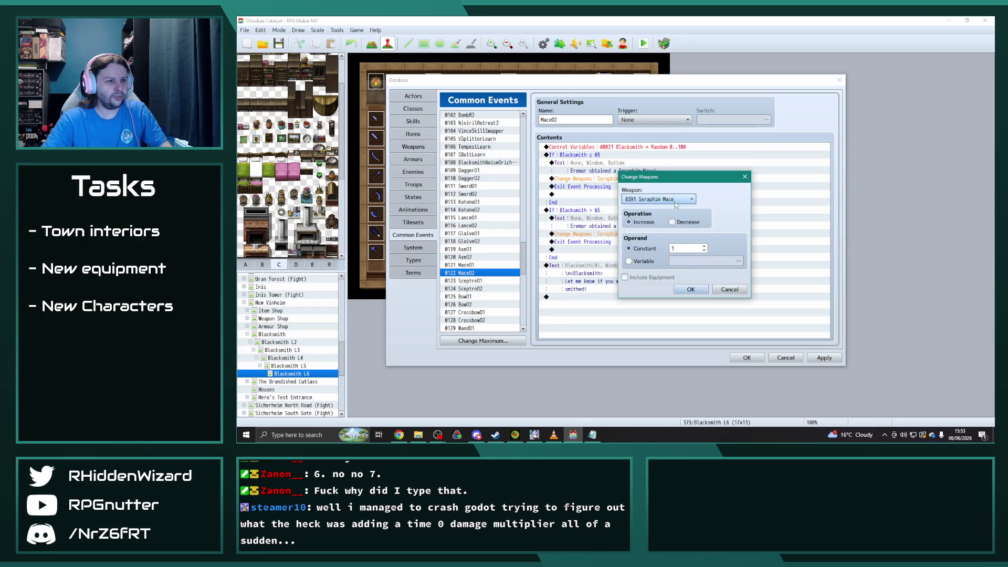
pyautogui.click(673, 200)
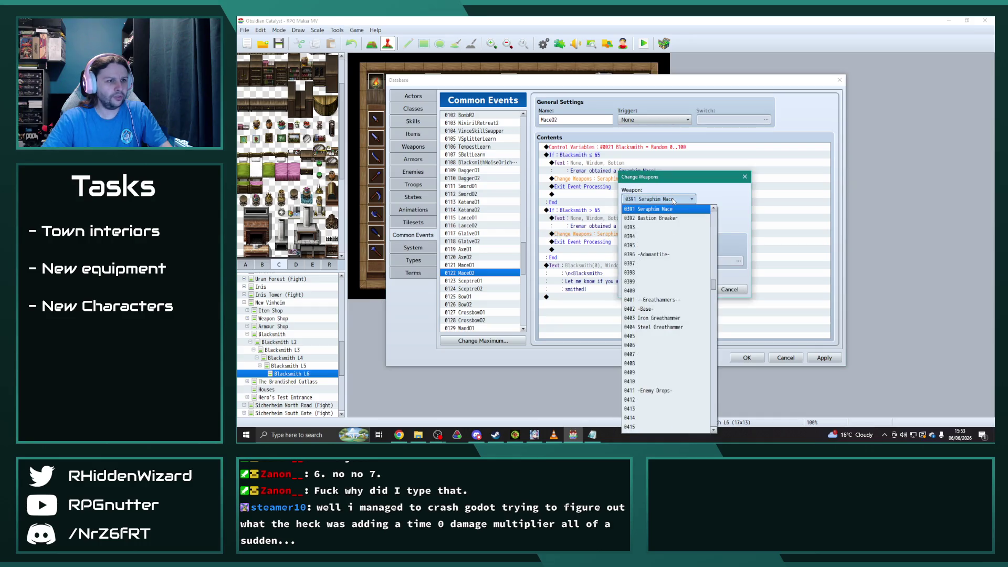
pyautogui.click(671, 218)
pyautogui.click(690, 289)
# Step: Replace Seraphim Mace with Bastion Breaker in the second branch's message, then move to Sceptre02
pyautogui.click(624, 221)
pyautogui.doubleClick(625, 221)
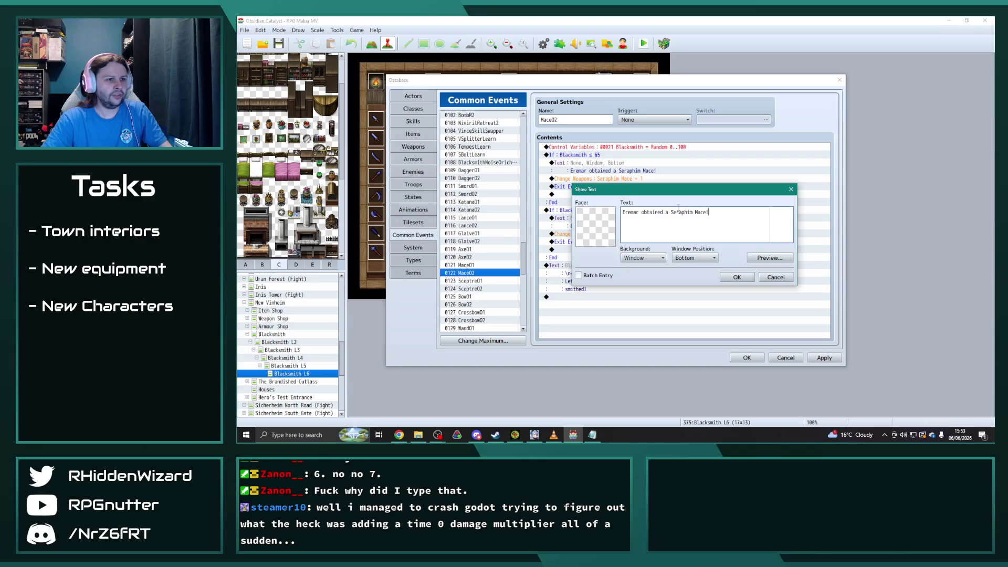
pyautogui.moveTo(707, 212); pyautogui.dragTo(671, 212)
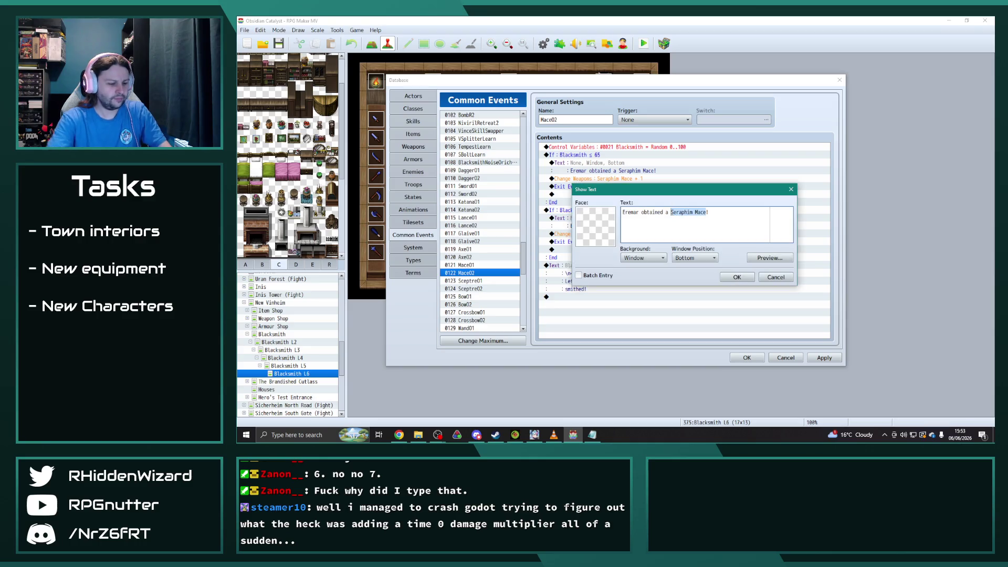
pyautogui.write('Bastion B')
pyautogui.write('reaker')
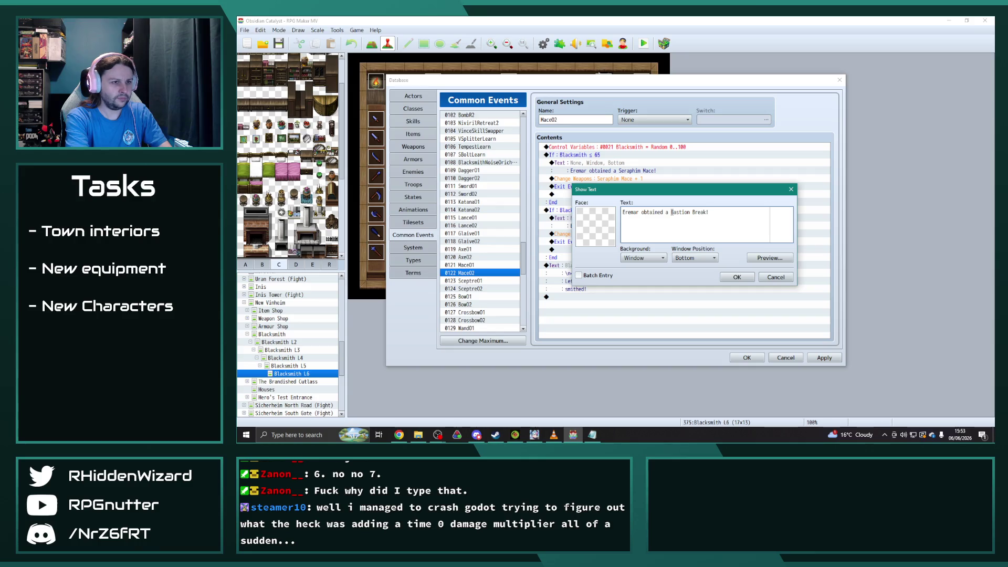
pyautogui.click(737, 277)
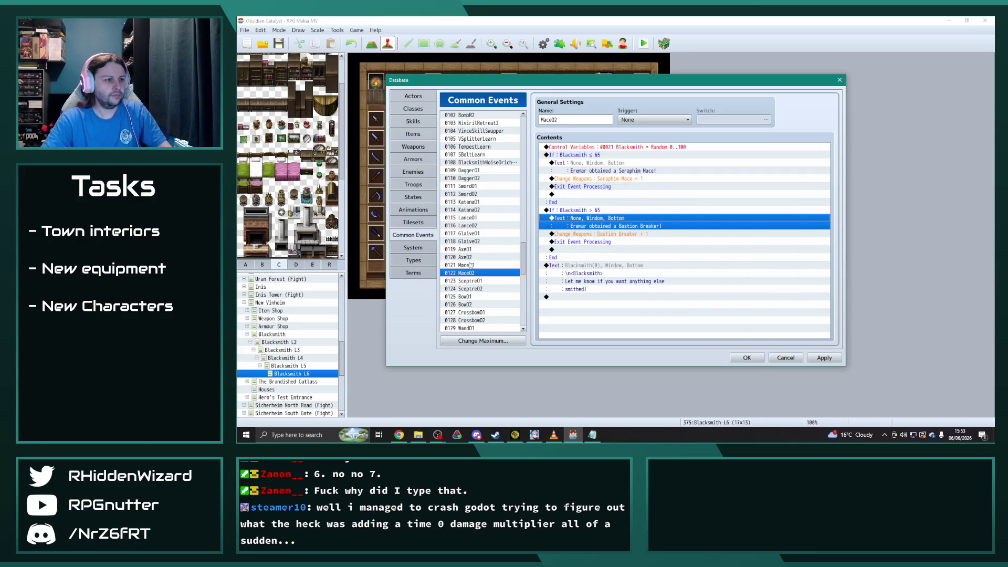
pyautogui.click(474, 281)
pyautogui.click(474, 288)
pyautogui.moveTo(620, 218); pyautogui.dragTo(624, 235)
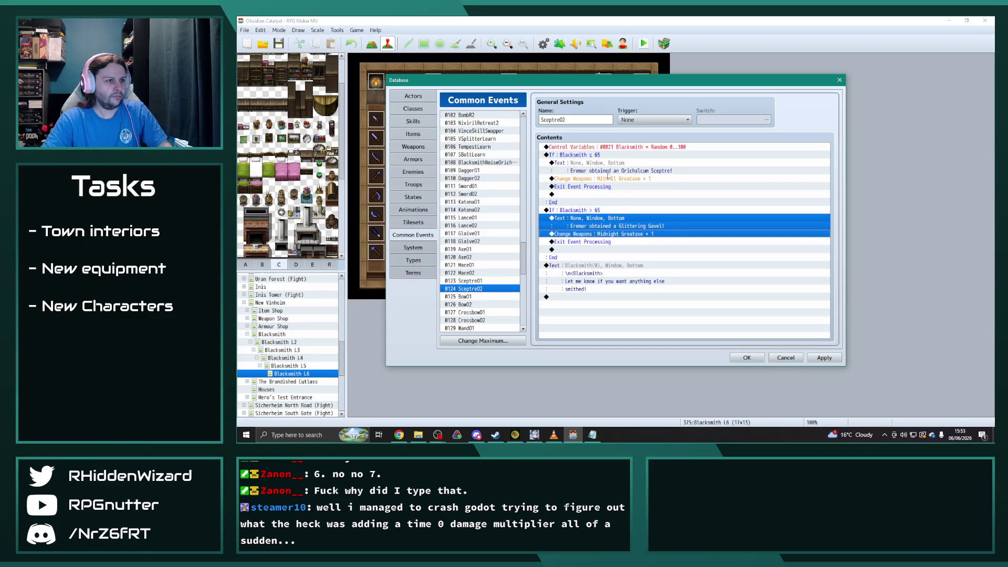
# Step: Replace both Sceptre02 branches' lines with Sceptre01's Glimmering Gavel message and weapon lines
pyautogui.click(480, 281)
pyautogui.moveTo(624, 219); pyautogui.dragTo(625, 235)
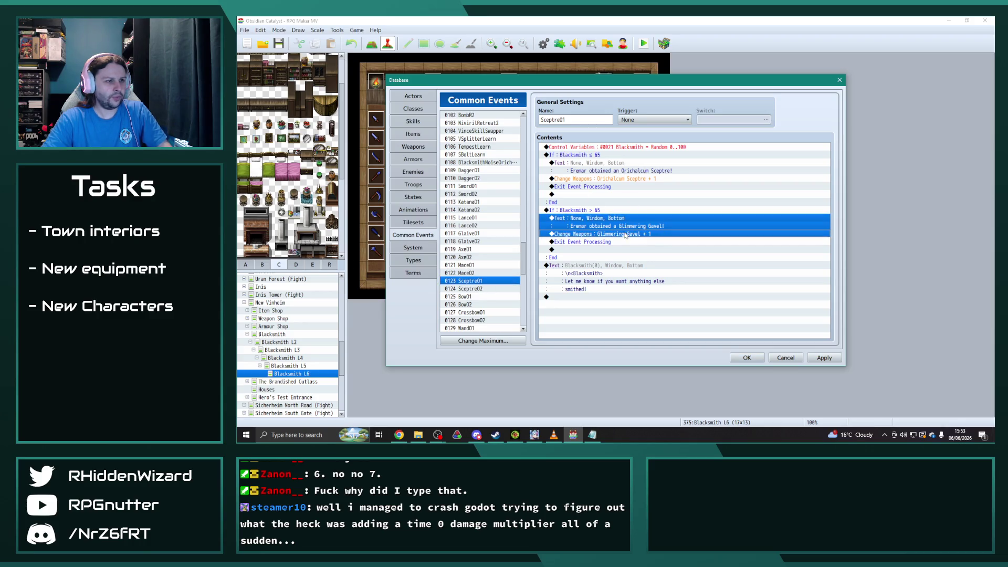
pyautogui.click(474, 289)
pyautogui.click(625, 168)
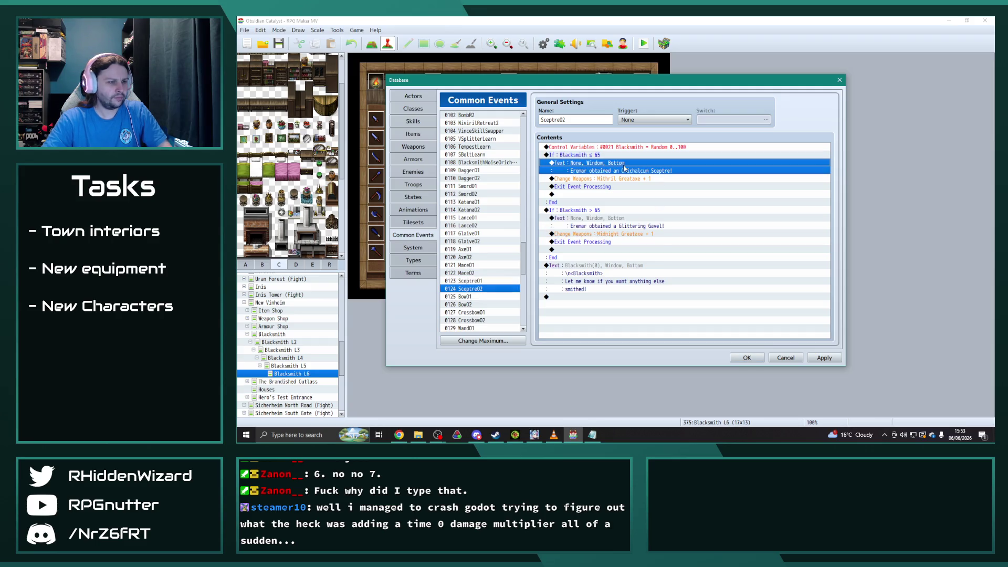
pyautogui.press('Delete')
pyautogui.press('Delete')
pyautogui.hotkey('ctrl', 'v')
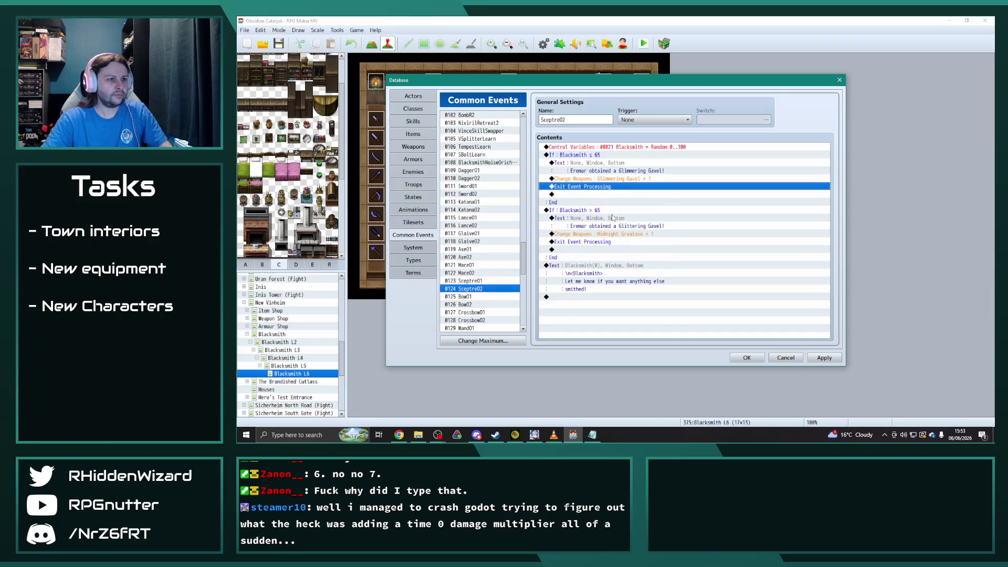
pyautogui.click(620, 220)
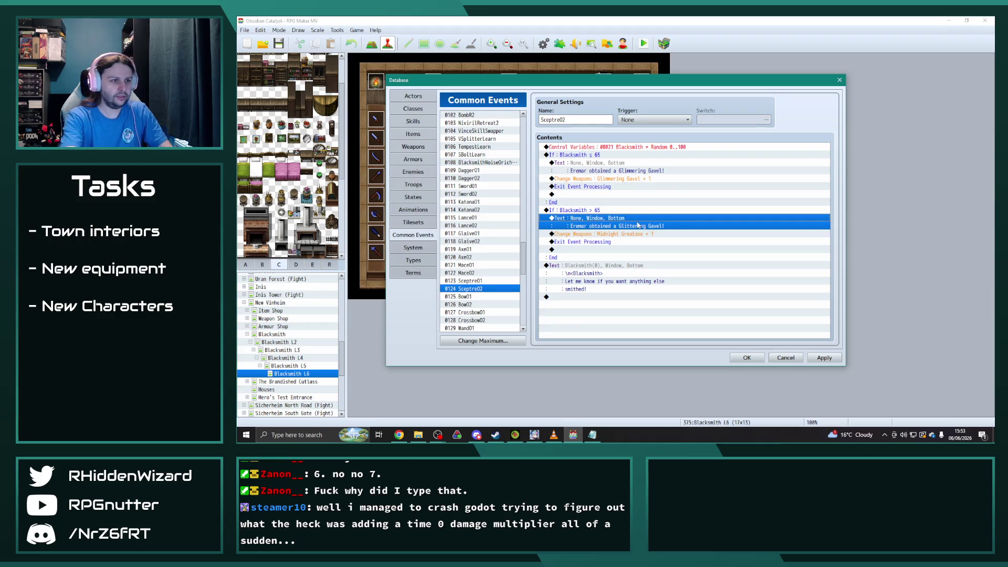
pyautogui.press('Delete')
pyautogui.press('Delete')
pyautogui.hotkey('ctrl', 'v')
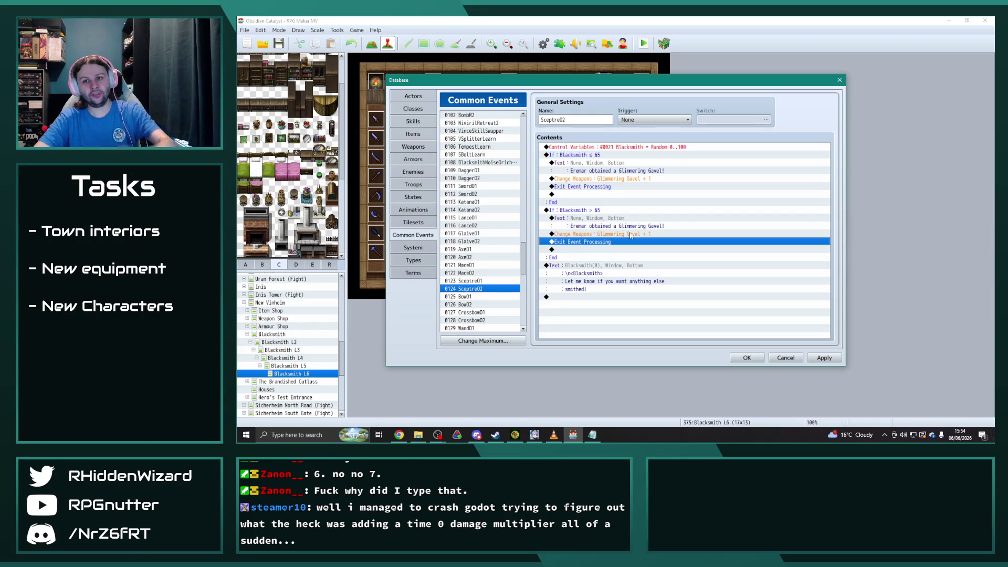
# Step: Set the second branch's Change Weapons to 0592 Occult Sceptre
pyautogui.click(631, 234)
pyautogui.doubleClick(631, 234)
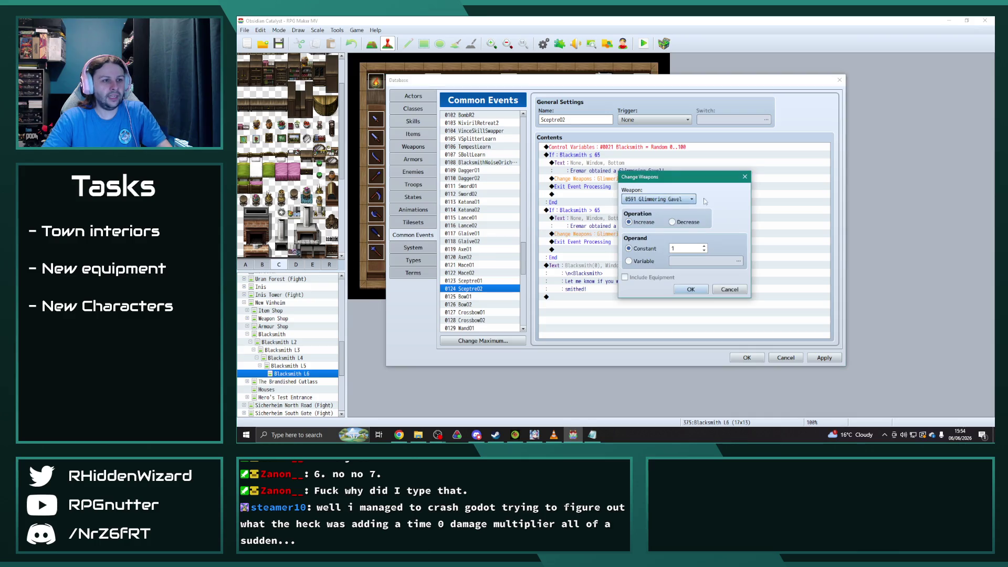
pyautogui.click(676, 200)
pyautogui.click(664, 219)
pyautogui.click(686, 289)
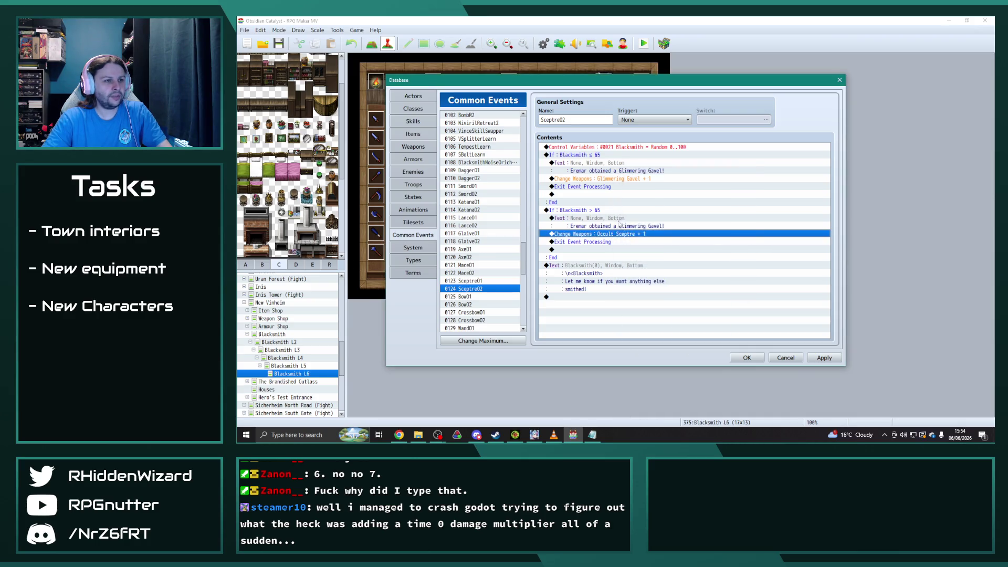
# Step: Change the second branch's message from Glimmering Gavel to 'an Occult Sceptre'
pyautogui.doubleClick(687, 218)
pyautogui.moveTo(669, 212); pyautogui.dragTo(716, 213)
pyautogui.write('n Occult ')
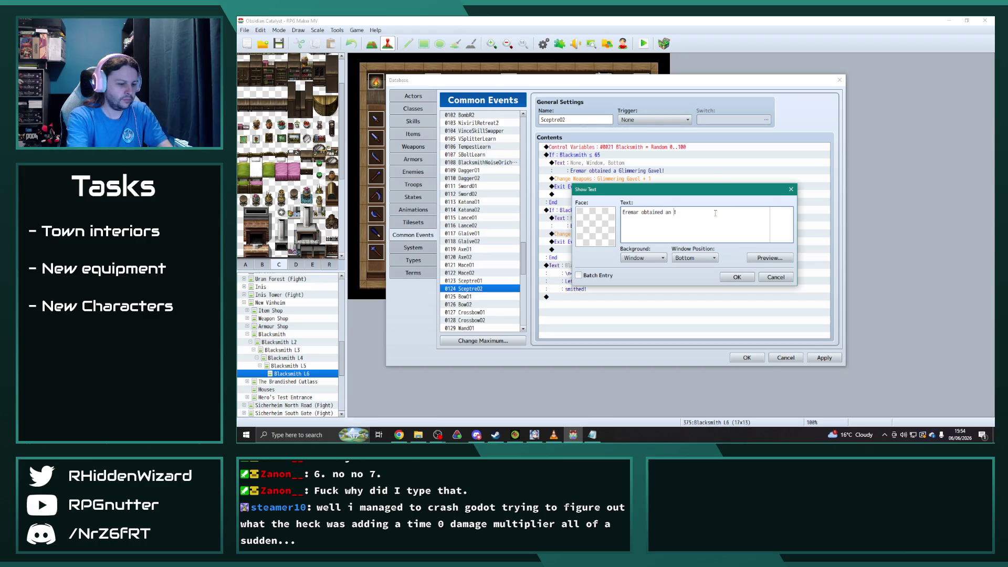
pyautogui.write('Sceptre')
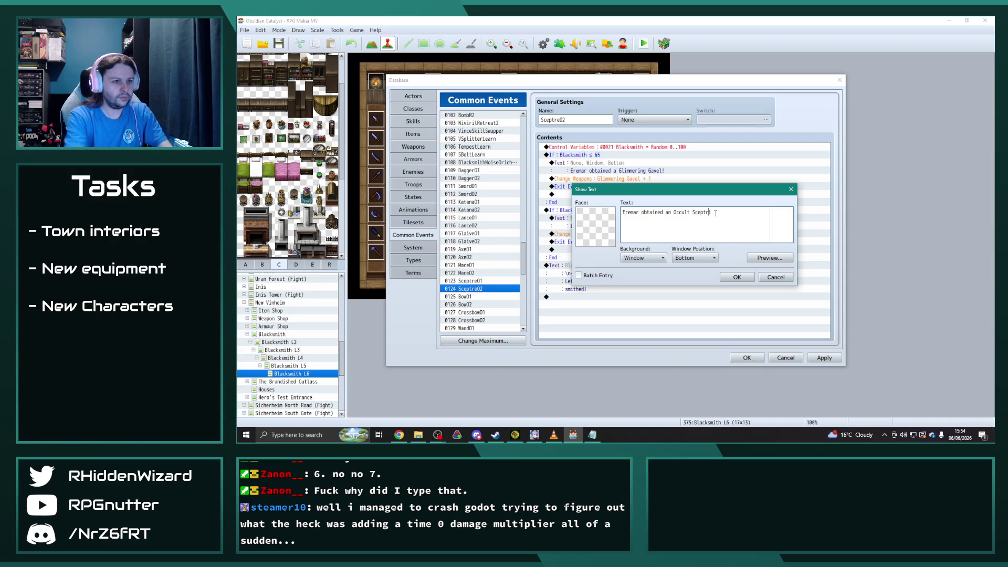
pyautogui.click(736, 278)
# Step: Paste the Magehunter message and weapon rows into both Bow02 branches
pyautogui.click(475, 297)
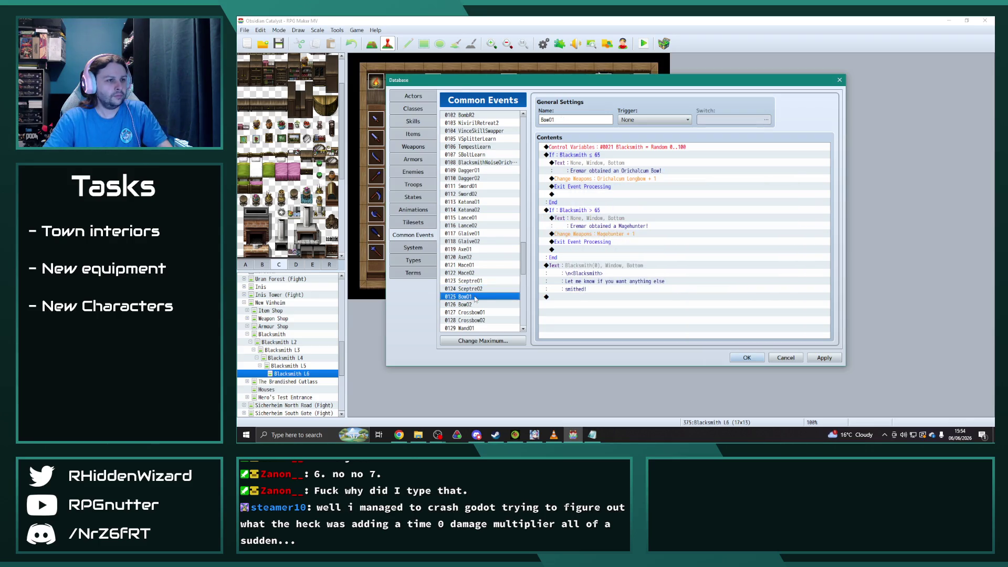
pyautogui.click(476, 304)
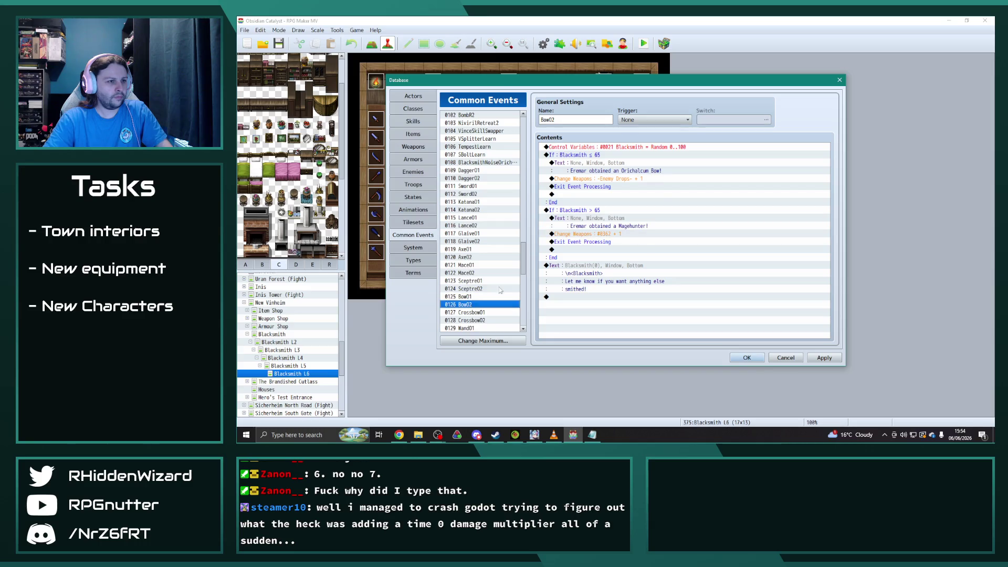
pyautogui.click(622, 166)
pyautogui.hotkey('ctrl', 'z')
pyautogui.hotkey('ctrl', 'z')
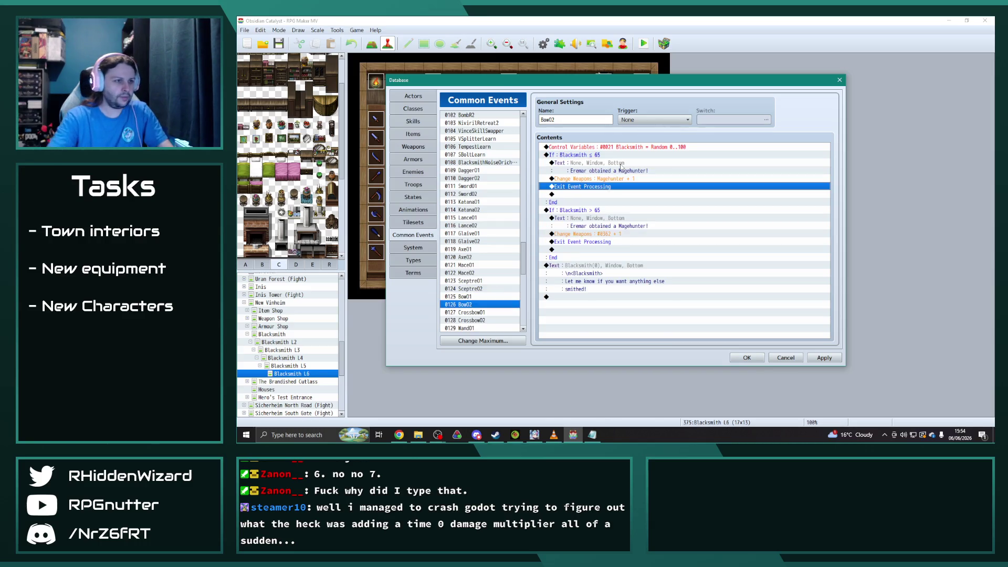
pyautogui.click(619, 221)
pyautogui.click(614, 235)
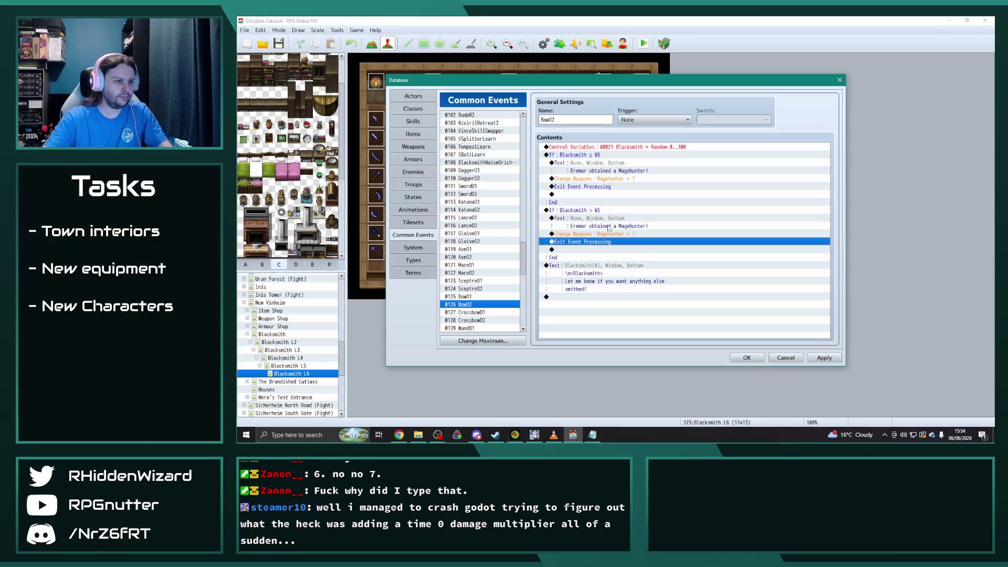
pyautogui.hotkey('ctrl', 'z')
# Step: Make Bow02's high-roll branch give a Divine Bow and announce Divine Bow
pyautogui.press('space')
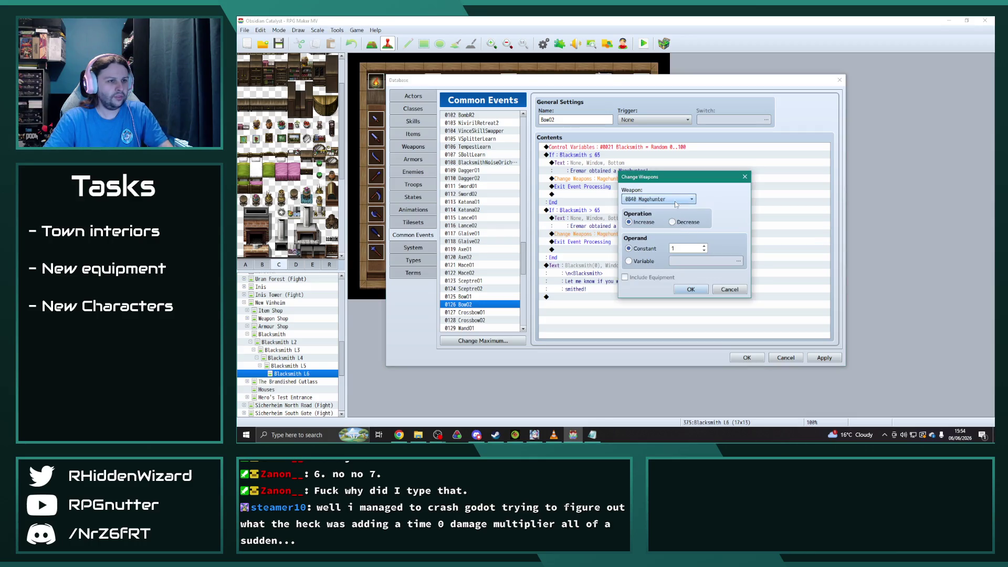
pyautogui.click(676, 202)
pyautogui.click(656, 218)
pyautogui.click(691, 290)
pyautogui.click(619, 222)
pyautogui.doubleClick(618, 222)
pyautogui.moveTo(671, 212); pyautogui.dragTo(693, 212)
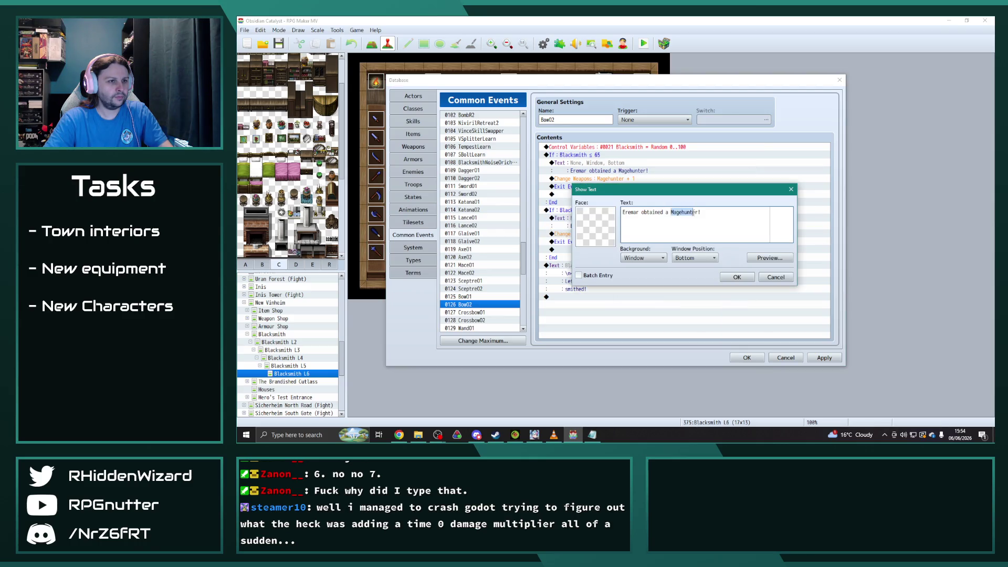
pyautogui.write('Divine Bow')
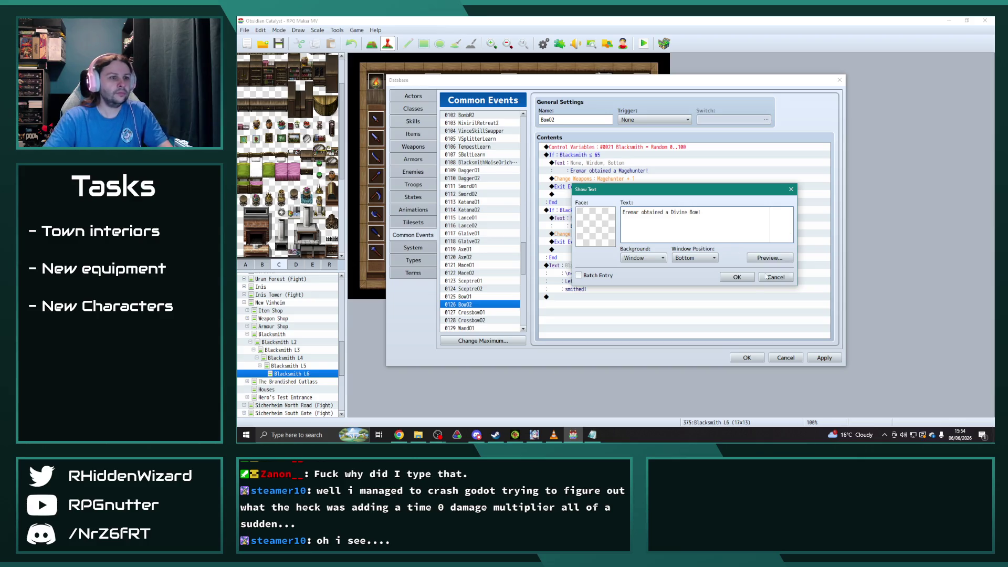
pyautogui.click(737, 276)
# Step: Copy Crossbow01's Shadowbolt Launcher rows into both Crossbow02 branches, replacing the old rows
pyautogui.scroll(-3, 484, 281)
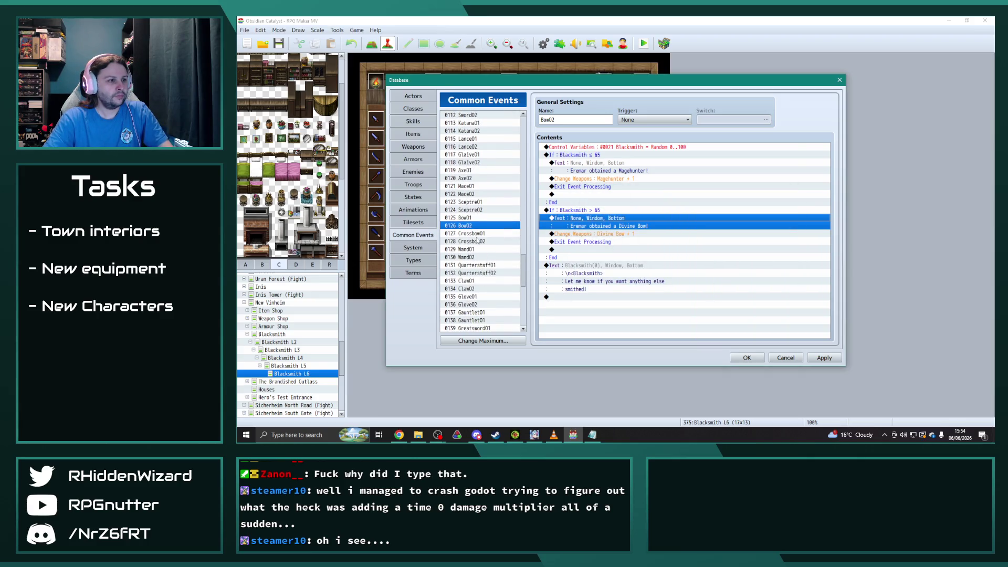
pyautogui.click(479, 233)
pyautogui.moveTo(615, 226); pyautogui.dragTo(614, 236)
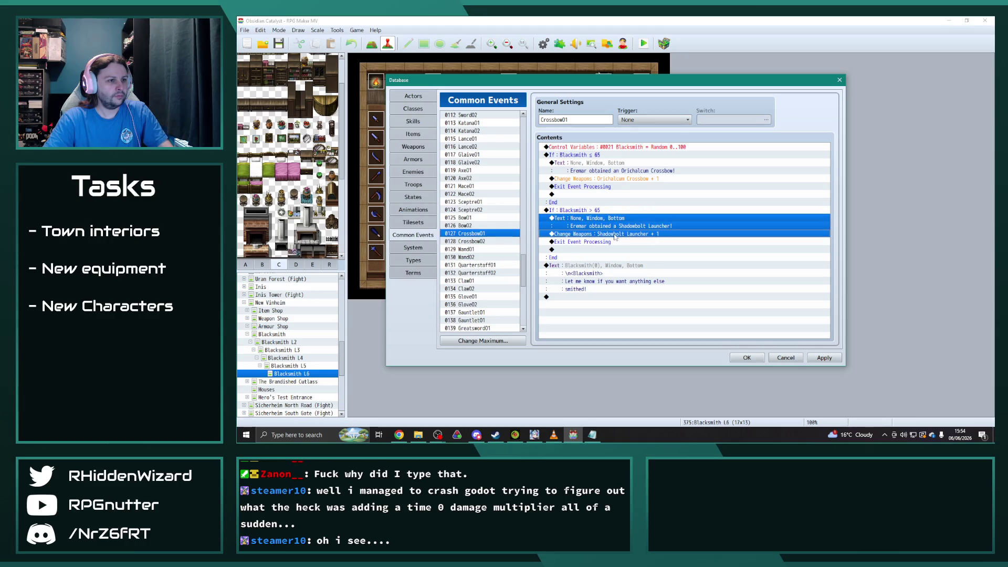
pyautogui.click(476, 241)
pyautogui.click(612, 166)
pyautogui.press('Delete')
pyautogui.press('Delete')
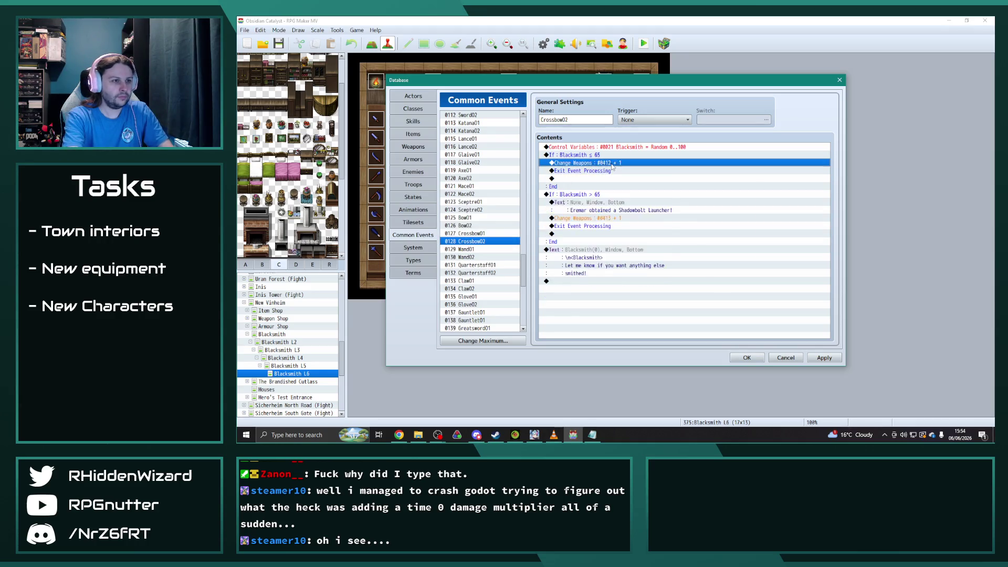
pyautogui.hotkey('ctrl', 'v')
pyautogui.click(608, 219)
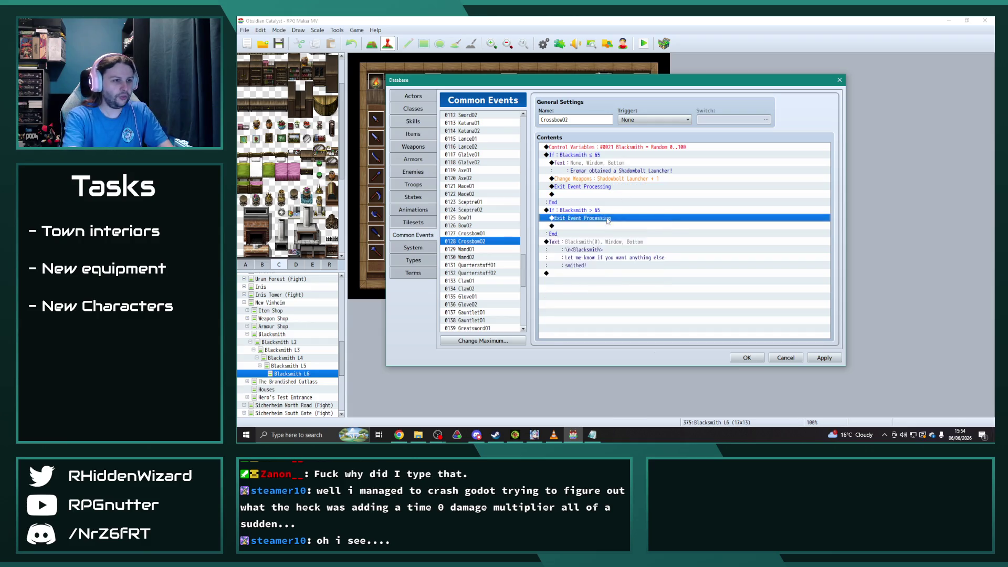
pyautogui.press('Delete')
pyautogui.press('Delete')
pyautogui.hotkey('ctrl', 'v')
# Step: Make Crossbow02's high-roll branch give and announce a Permafrost Blaster
pyautogui.doubleClick(622, 234)
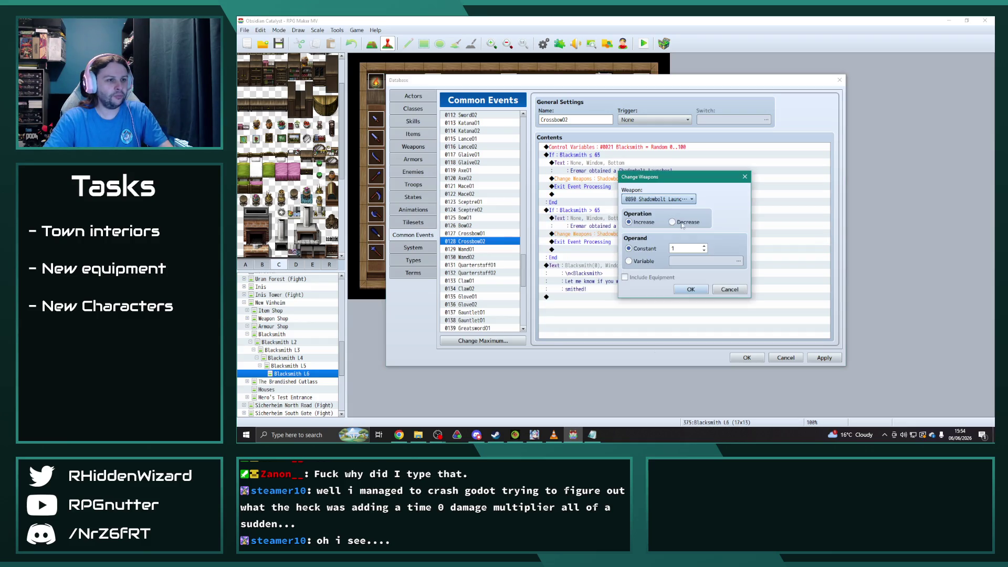
pyautogui.click(669, 200)
pyautogui.click(660, 218)
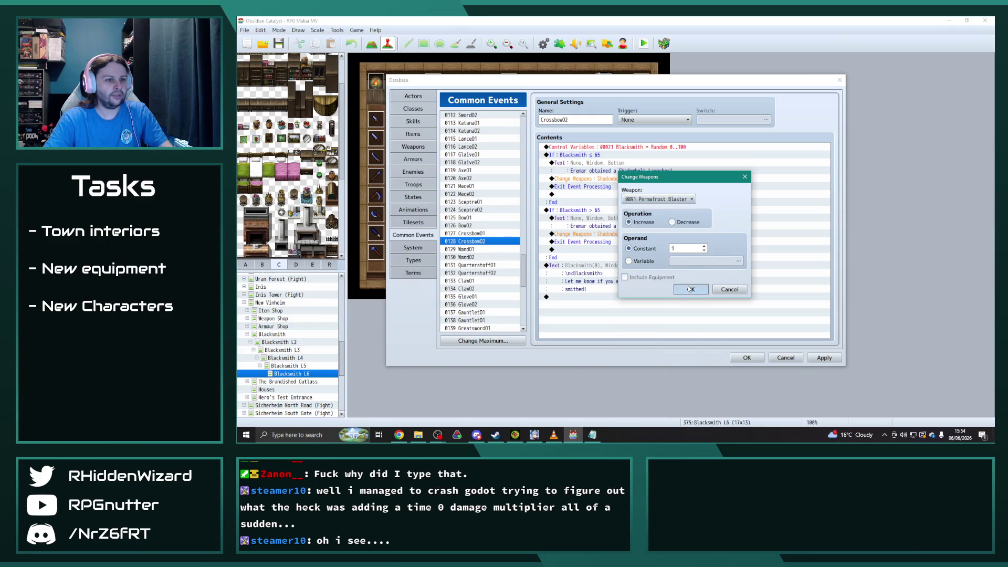
pyautogui.click(691, 289)
pyautogui.doubleClick(693, 226)
pyautogui.moveTo(672, 212); pyautogui.dragTo(722, 211)
pyautogui.press('BackSpace')
pyautogui.write('Perm')
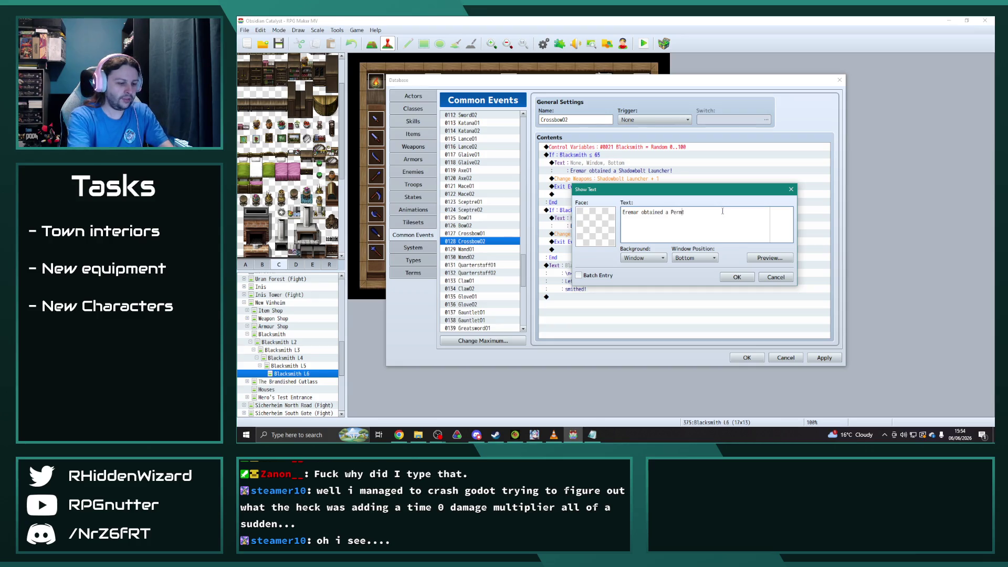
pyautogui.write('afrost Blaster')
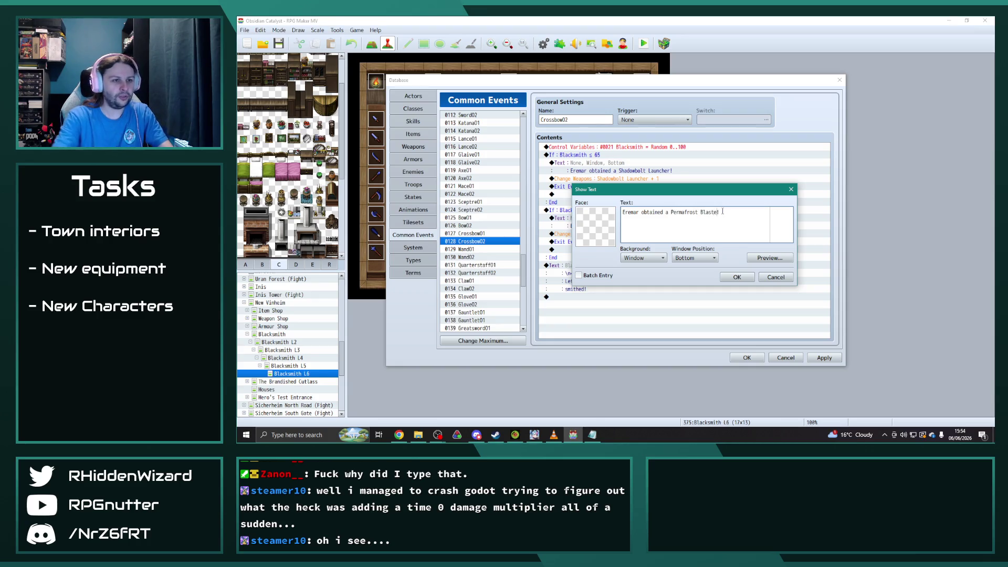
pyautogui.click(737, 277)
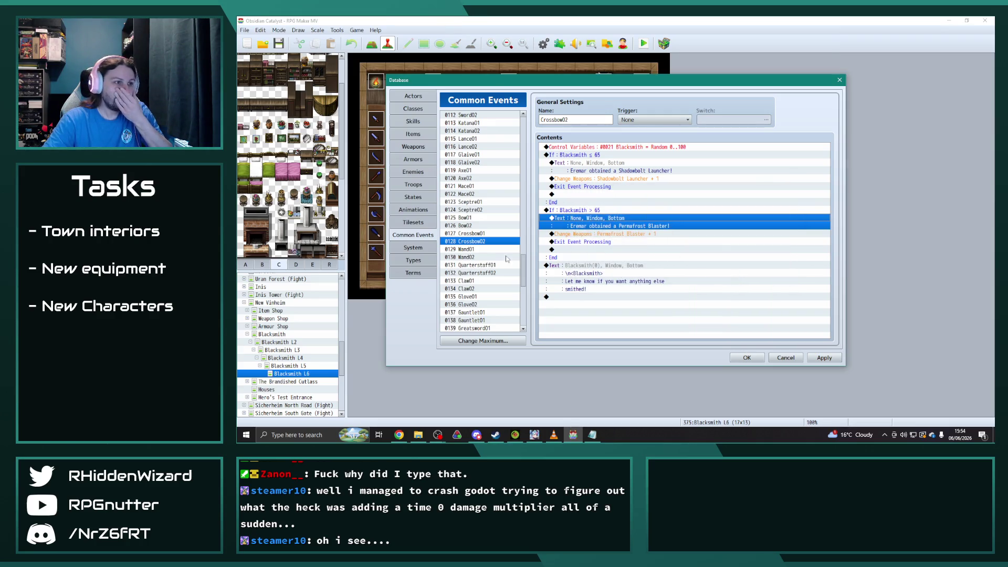
# Step: Copy Wand01's Terra Wand message and weapon rows and go to Wand02
pyautogui.scroll(-2, 493, 255)
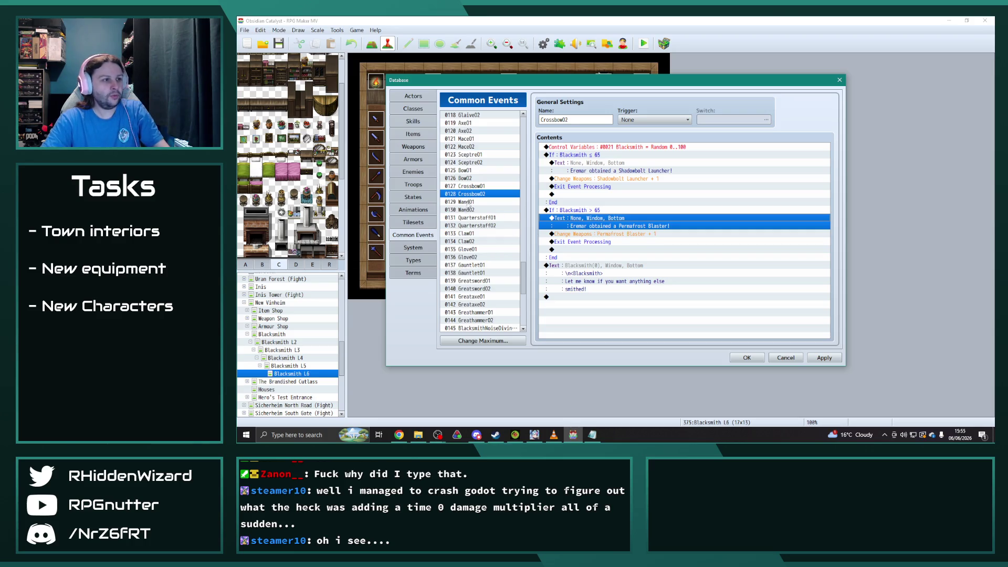
pyautogui.click(464, 202)
pyautogui.click(556, 218)
pyautogui.hotkey('shift', 'Down')
pyautogui.click(467, 210)
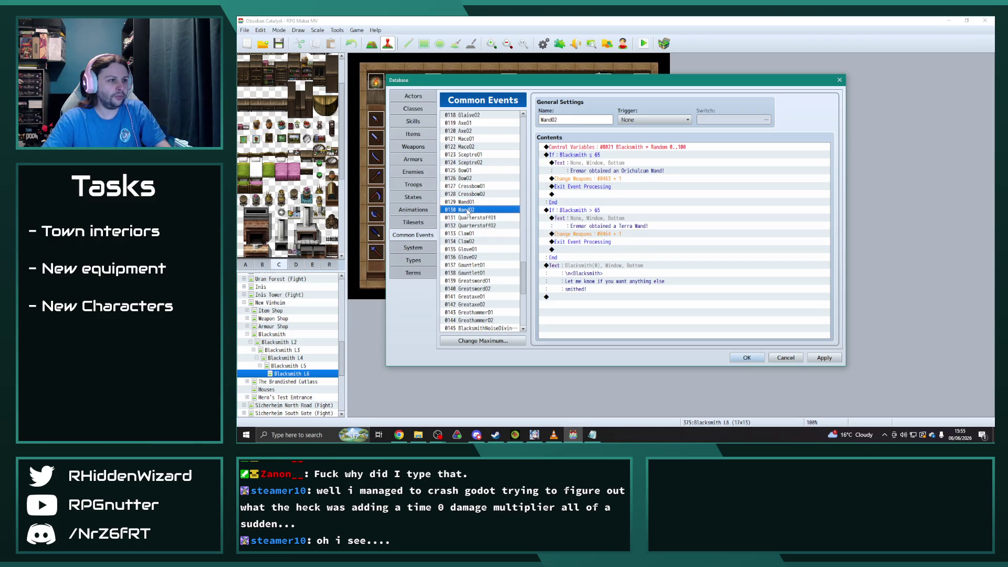
# Step: Replace both Wand02 branches' rows with the copied Terra Wand rows
pyautogui.click(614, 163)
pyautogui.hotkey('shift', 'Down')
pyautogui.press('Delete')
pyautogui.hotkey('ctrl', 'v')
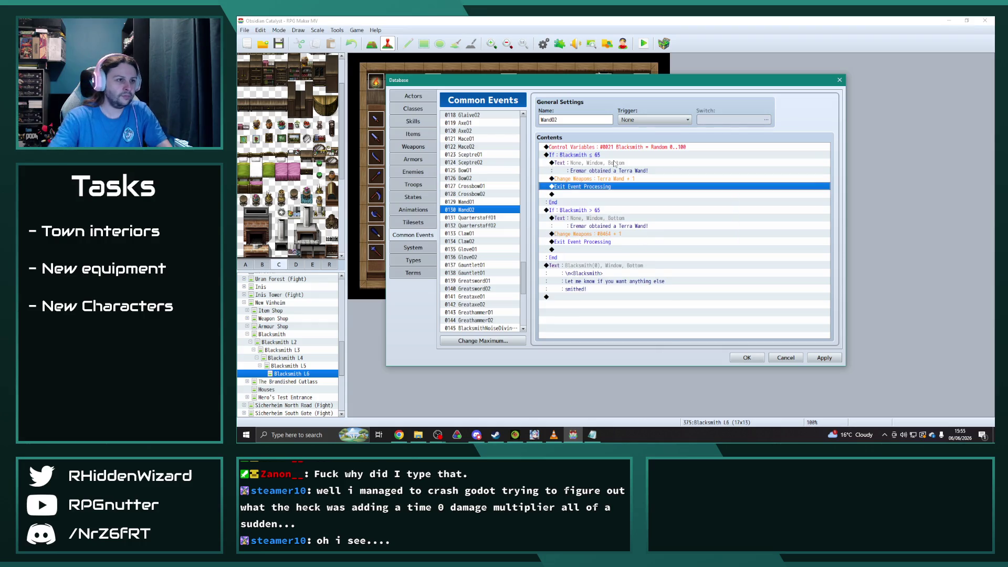
pyautogui.click(616, 220)
pyautogui.hotkey('shift', 'Down')
pyautogui.press('Delete')
pyautogui.hotkey('ctrl', 'v')
# Step: Set the high-roll branch's Change Weapons to Nocturnal Wand
pyautogui.click(617, 236)
pyautogui.doubleClick(617, 234)
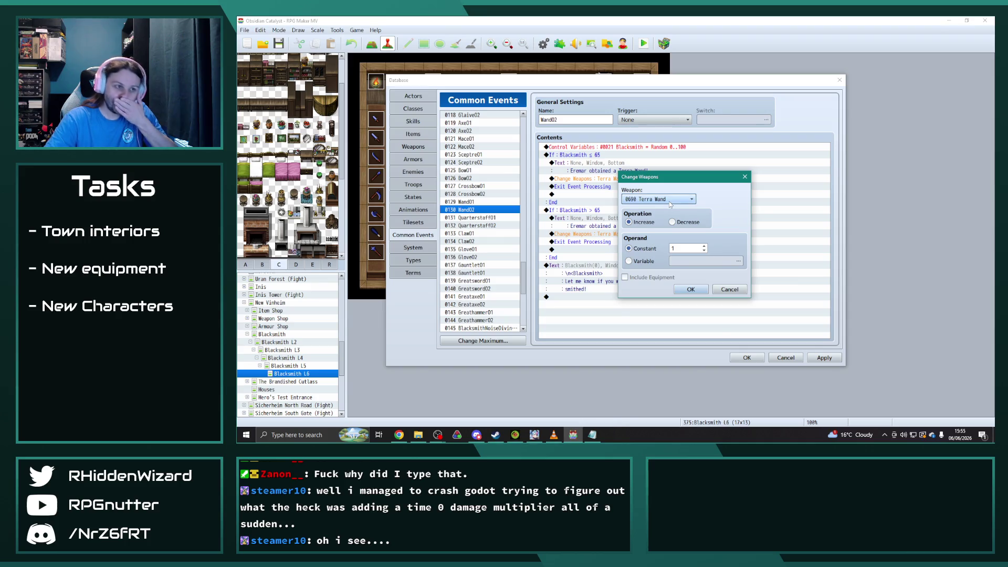
pyautogui.click(669, 202)
pyautogui.click(668, 218)
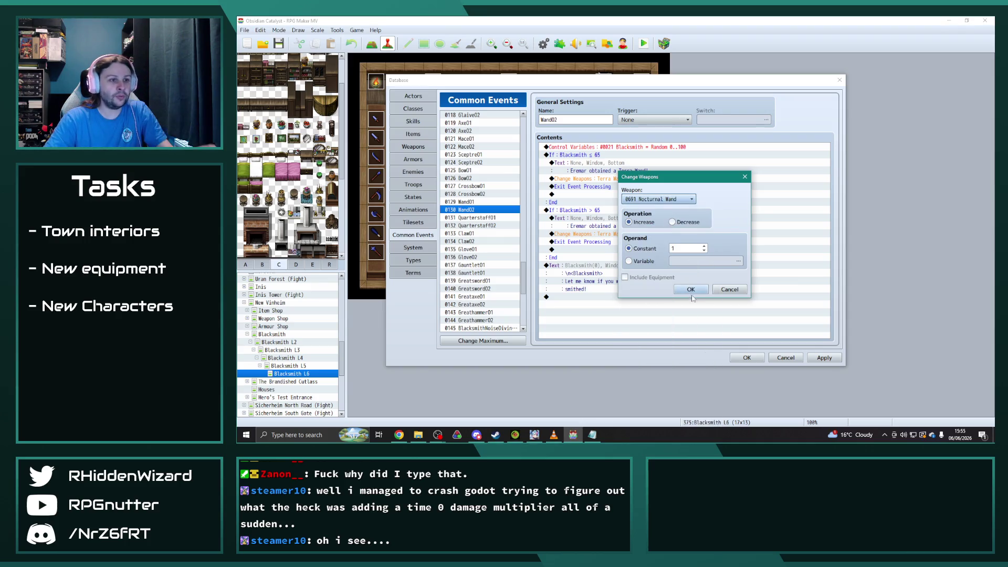
pyautogui.click(689, 289)
# Step: Change 'Terra' to 'Nocturnal' in the high-roll message, then select Quarterstaff01's high-roll rows
pyautogui.click(616, 219)
pyautogui.doubleClick(615, 220)
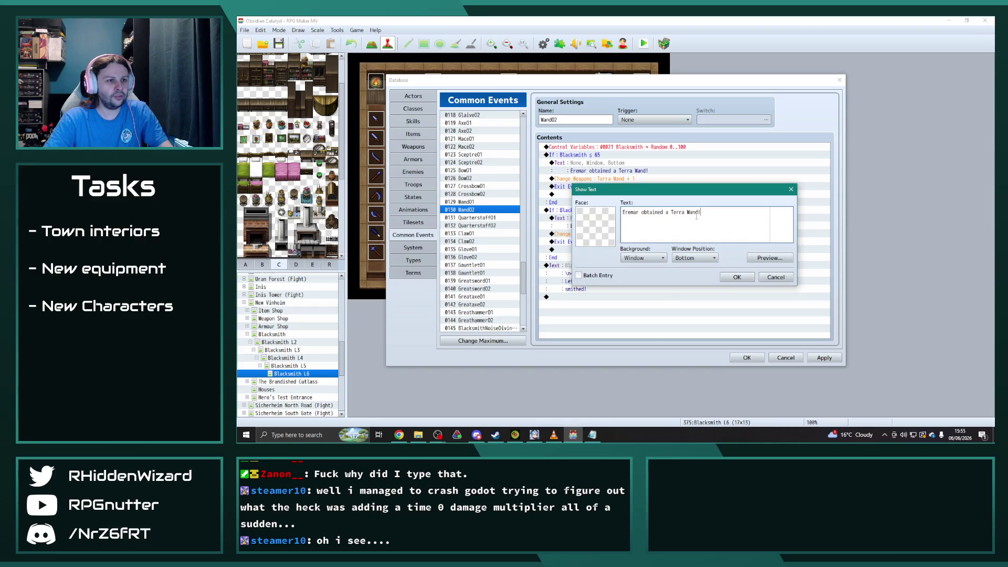
pyautogui.moveTo(684, 192); pyautogui.dragTo(782, 151)
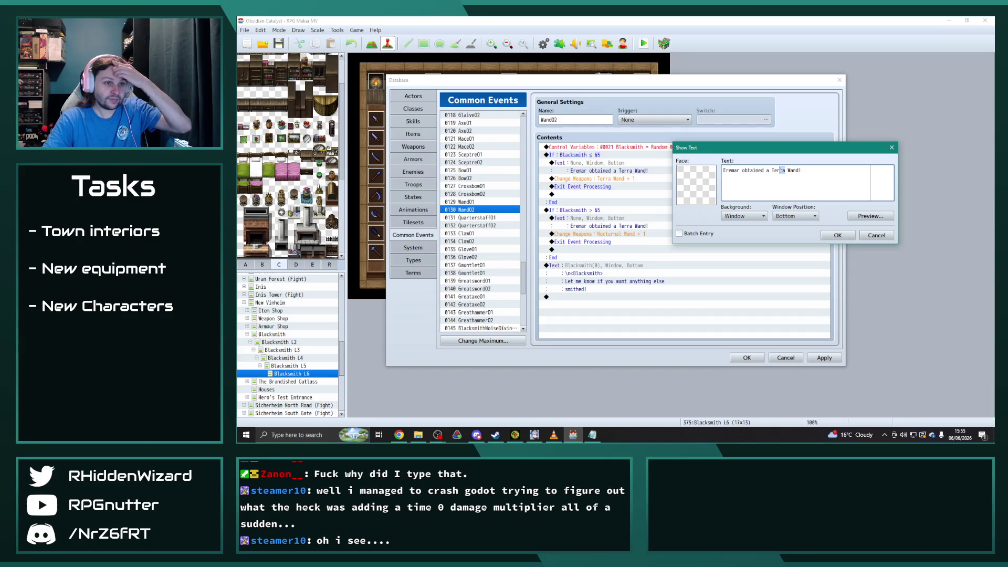
pyautogui.doubleClick(781, 171)
pyautogui.write('Nocturna')
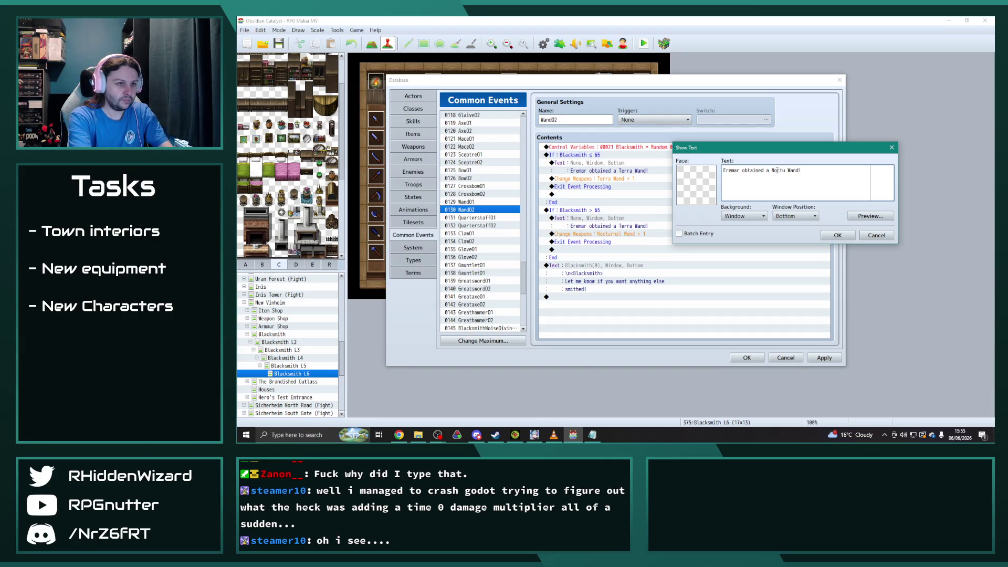
pyautogui.write('l')
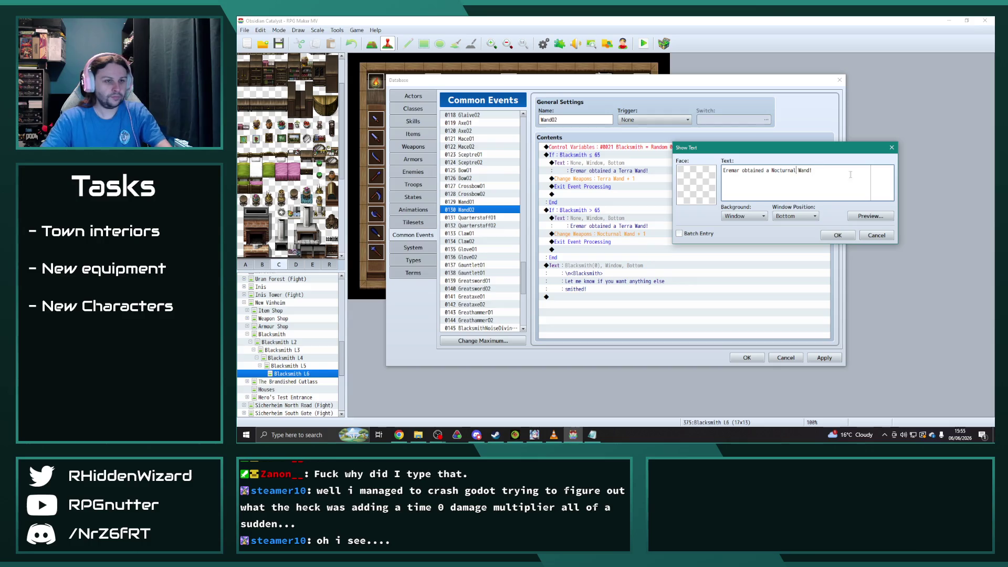
pyautogui.click(838, 235)
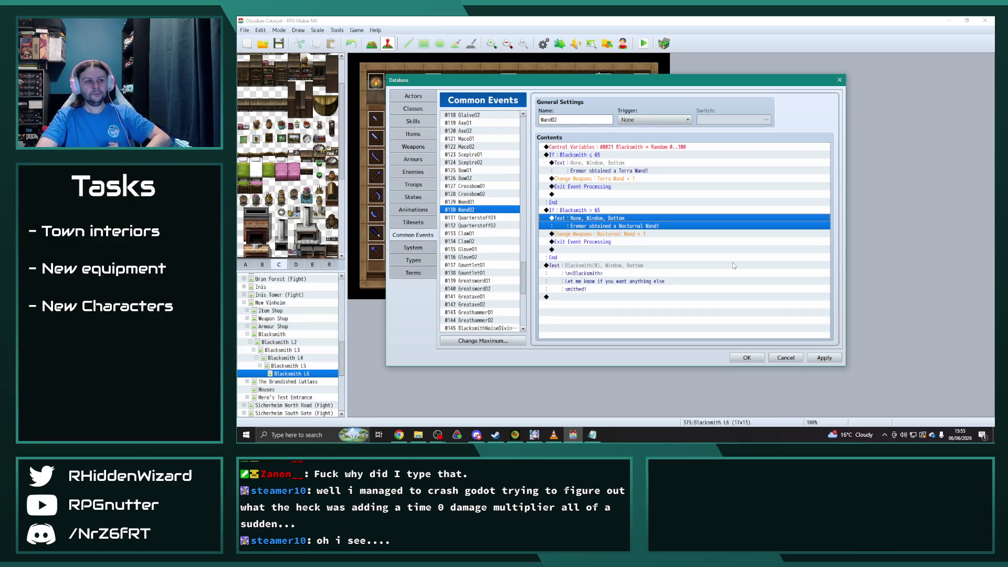
pyautogui.click(491, 218)
pyautogui.moveTo(628, 220); pyautogui.dragTo(622, 235)
# Step: Replace both Quarterstaff02 branches' rows with the Necromancer's Quarterstaff message and weapon rows
pyautogui.click(514, 226)
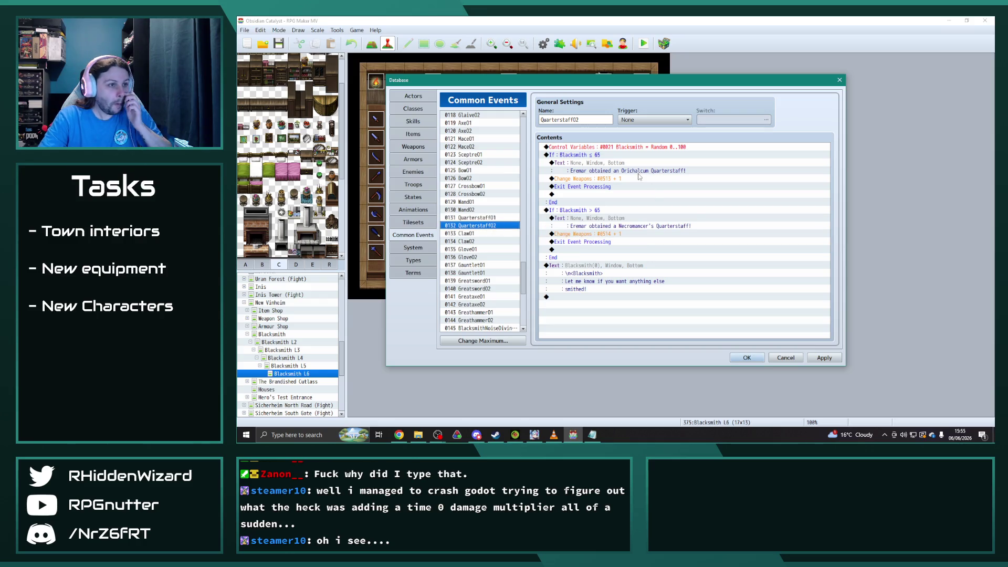
pyautogui.moveTo(639, 176); pyautogui.dragTo(621, 164)
pyautogui.press('Delete')
pyautogui.hotkey('ctrl', 'v')
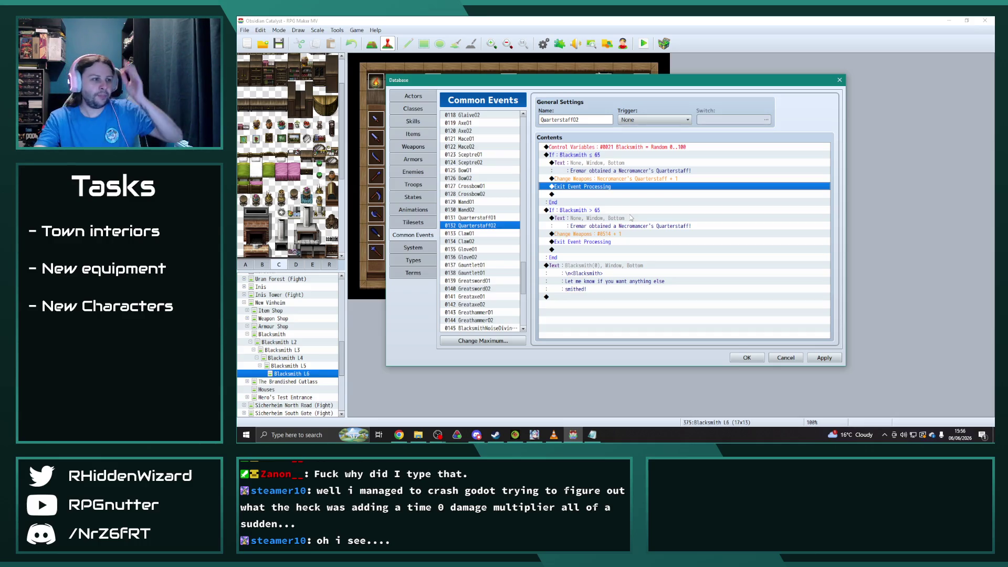
pyautogui.click(484, 218)
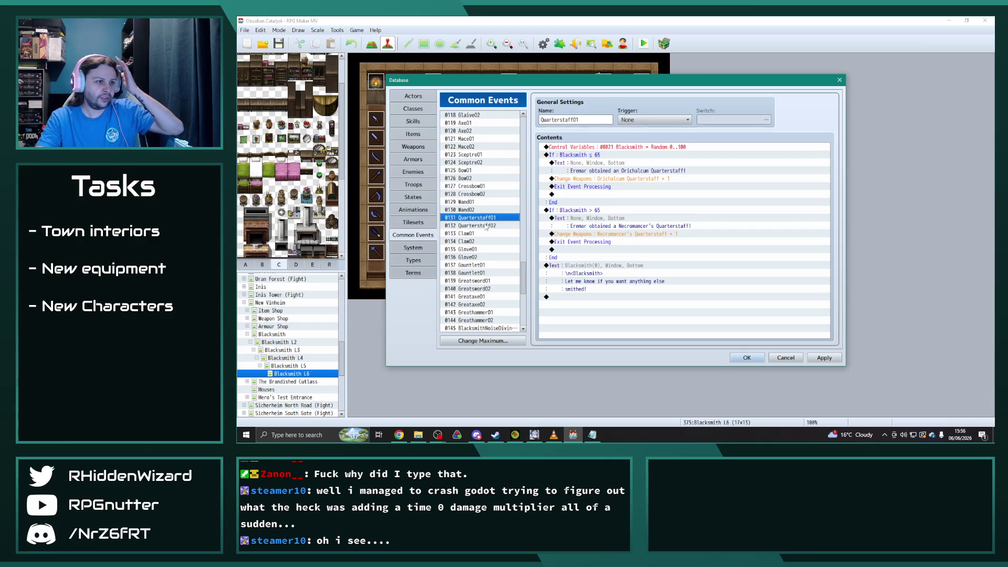
pyautogui.click(485, 226)
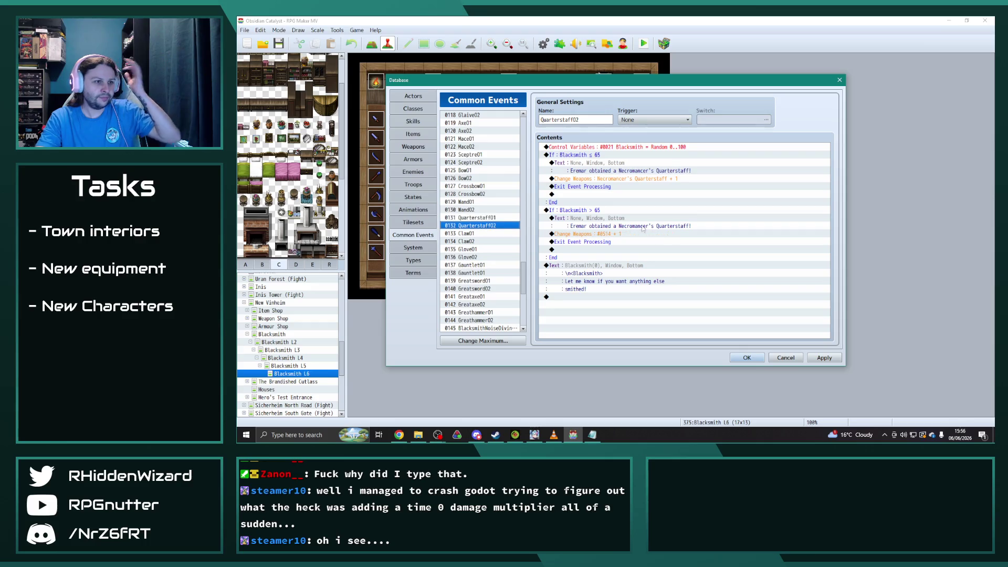
pyautogui.click(610, 222)
pyautogui.press('Delete')
pyautogui.press('Delete')
pyautogui.hotkey('ctrl', 'v')
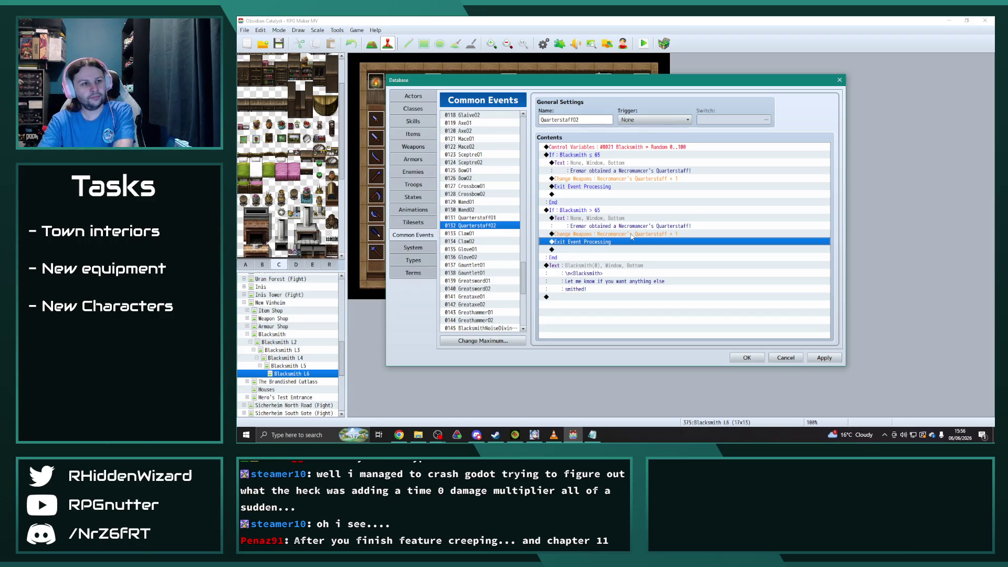
# Step: Set the second branch's Change Weapons to Nightmare Staff
pyautogui.doubleClick(631, 233)
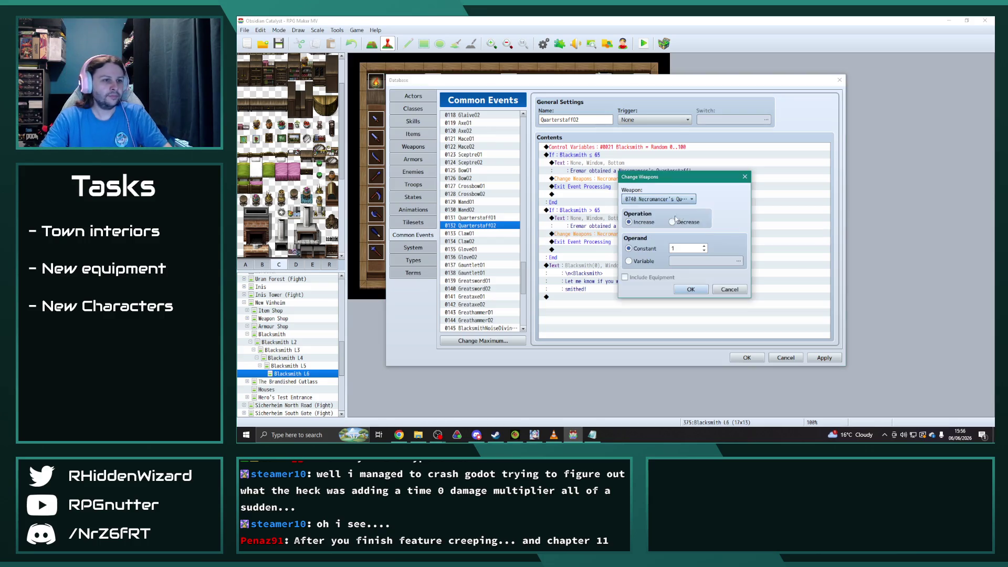
pyautogui.click(659, 200)
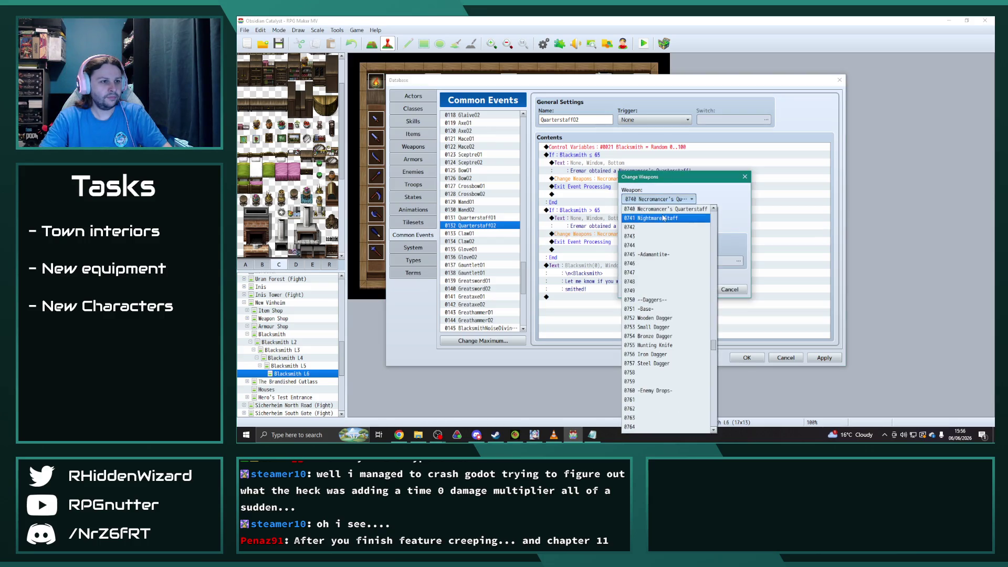
pyautogui.click(656, 213)
pyautogui.press('Return')
# Step: Change the second branch's message to announce a Nightmare Staff
pyautogui.doubleClick(626, 226)
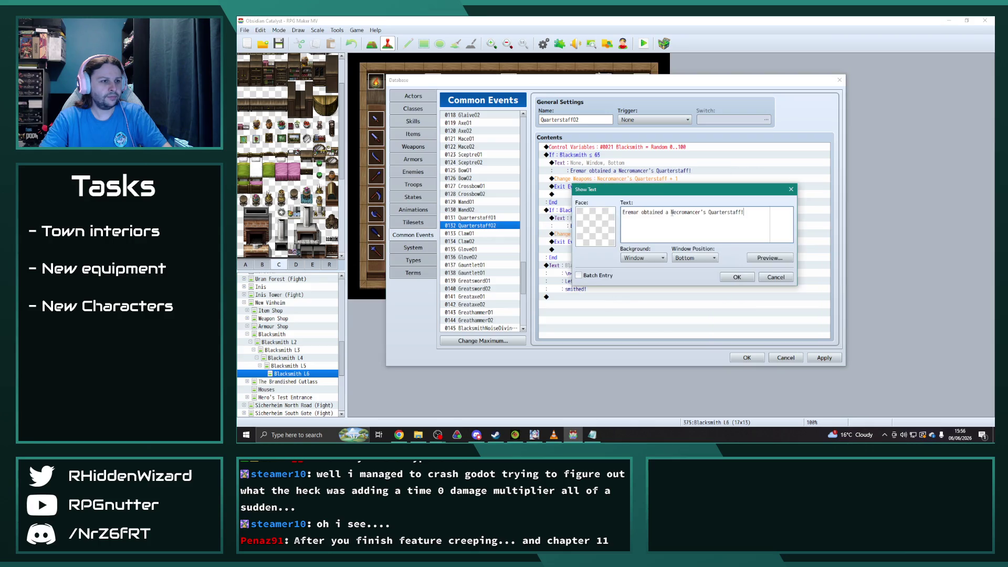
pyautogui.moveTo(742, 212); pyautogui.dragTo(675, 213)
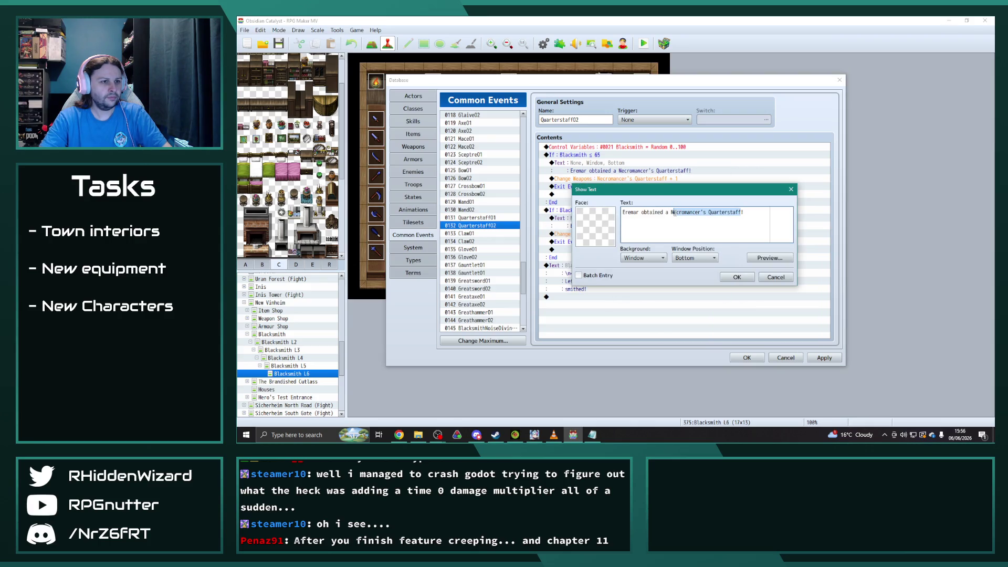
pyautogui.write('Nightmare St')
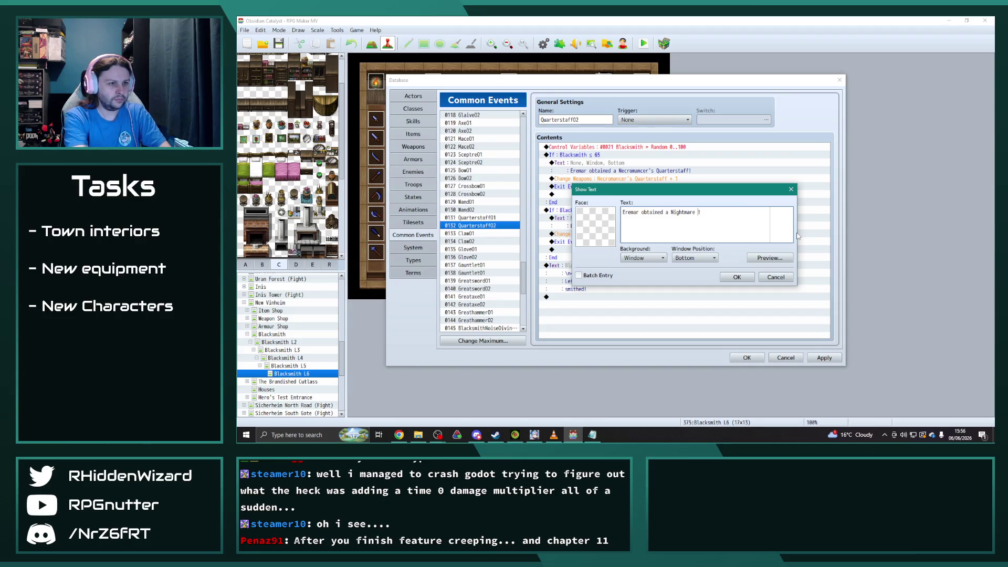
pyautogui.write('aff')
pyautogui.click(725, 278)
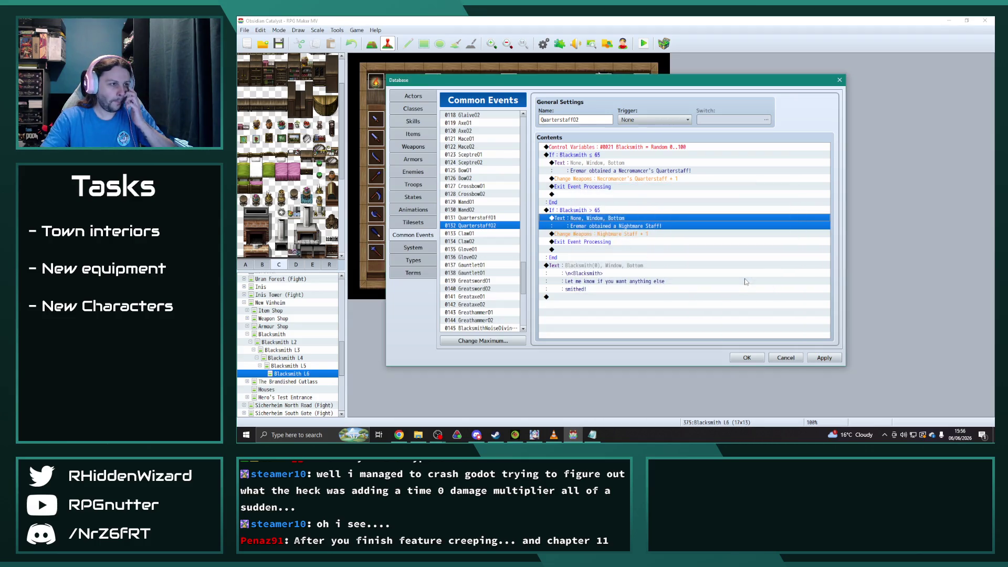
# Step: Copy Claw01's Tornado Claws lines into both Claw02 branches, replacing the Orichalcum Claws lines
pyautogui.click(475, 233)
pyautogui.click(621, 218)
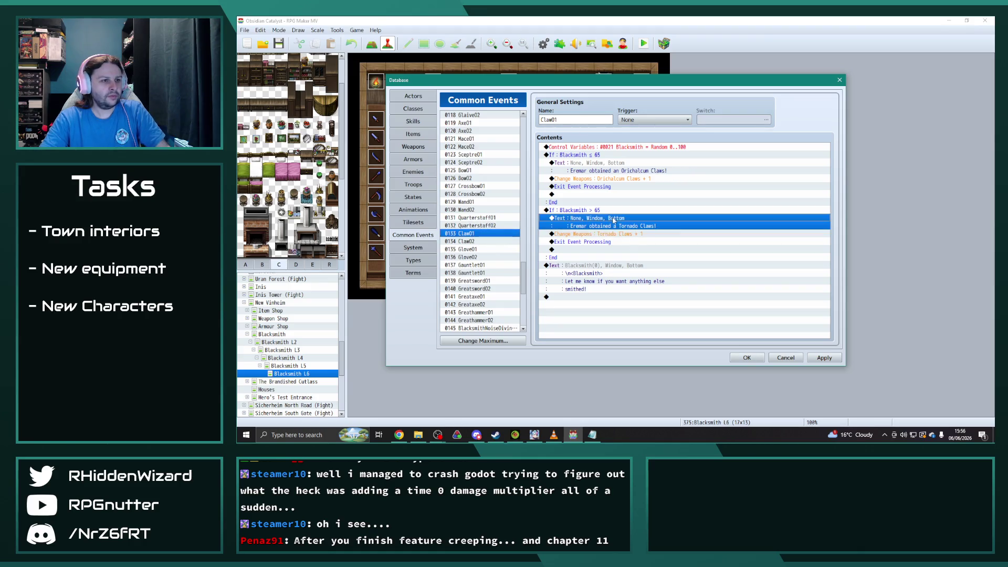
pyautogui.keyDown('shift'); pyautogui.click(619, 235); pyautogui.keyUp('shift')
pyautogui.click(496, 241)
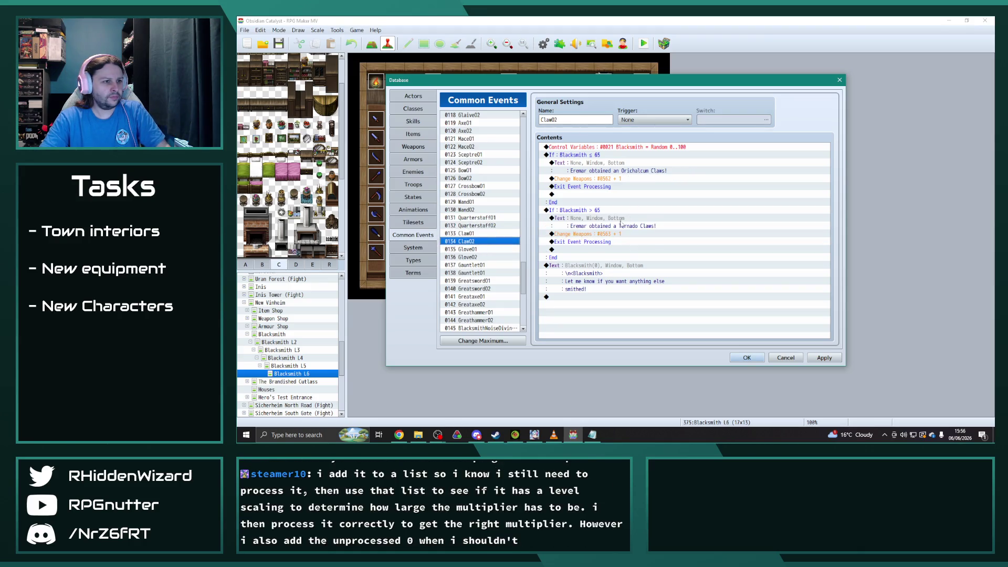
pyautogui.click(618, 164)
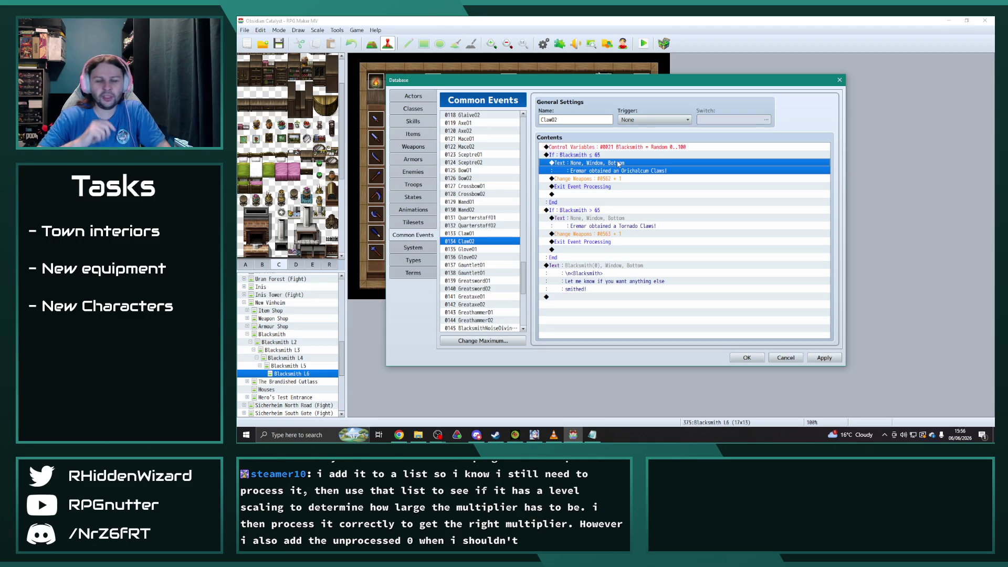
pyautogui.press('Delete')
pyautogui.hotkey('ctrl', 'v')
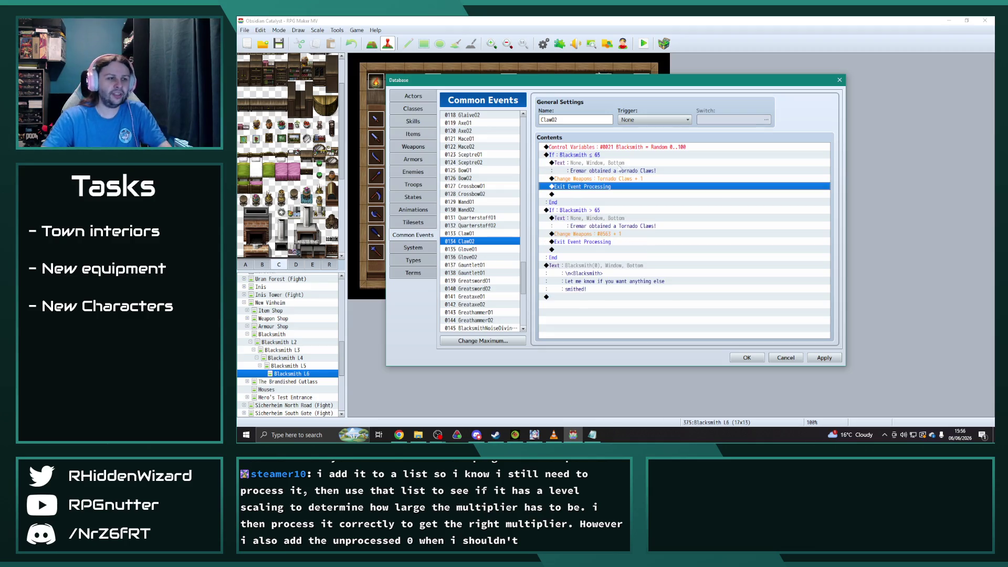
pyautogui.click(622, 222)
pyautogui.press('Delete')
pyautogui.press('Delete')
pyautogui.hotkey('ctrl', 'v')
# Step: Make Claw02's above-65 branch give a Wyvern Talon and announce 'Wyvern Talon'
pyautogui.doubleClick(612, 234)
pyautogui.click(663, 200)
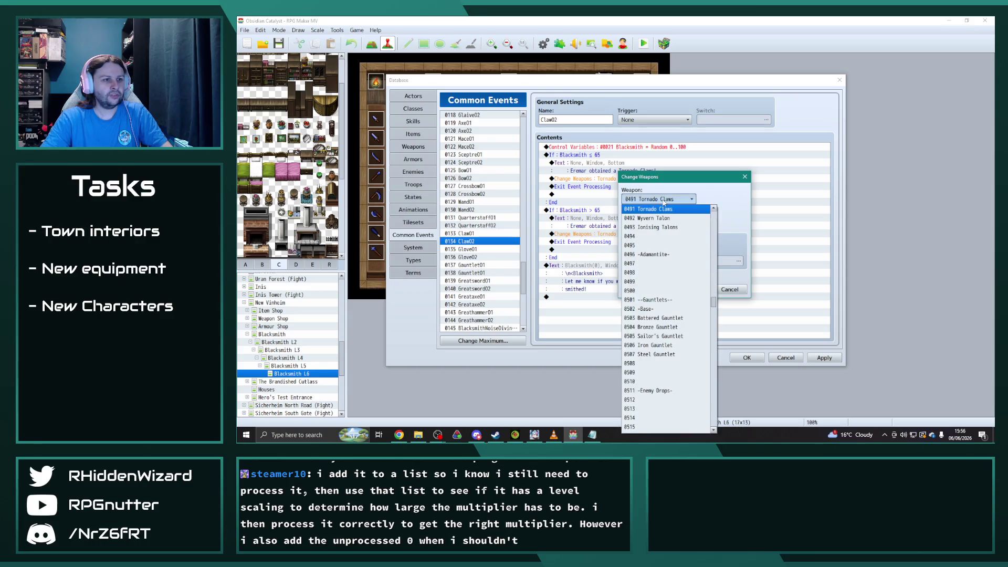
pyautogui.click(653, 218)
pyautogui.click(691, 289)
pyautogui.click(626, 222)
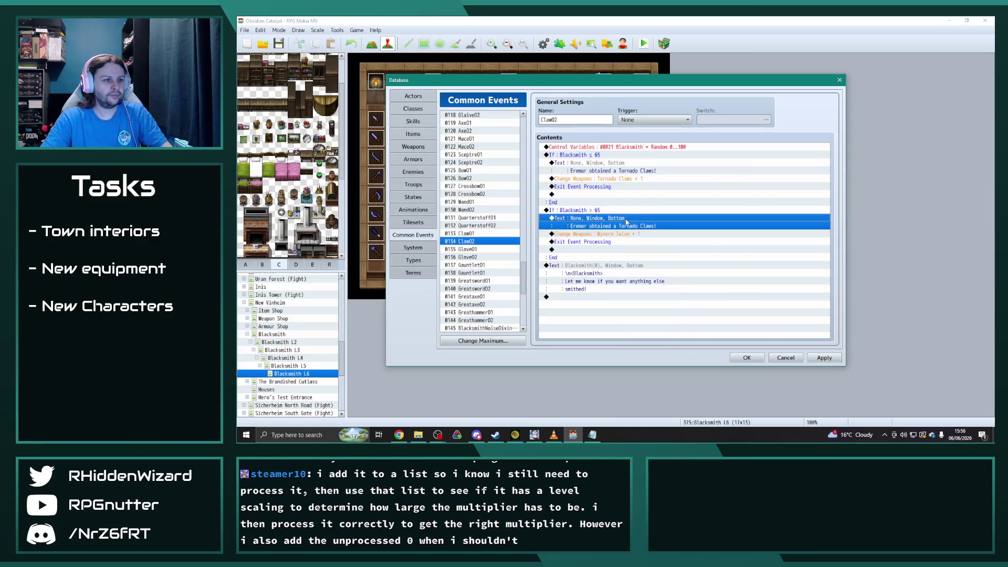
pyautogui.doubleClick(626, 221)
pyautogui.moveTo(672, 212); pyautogui.dragTo(707, 212)
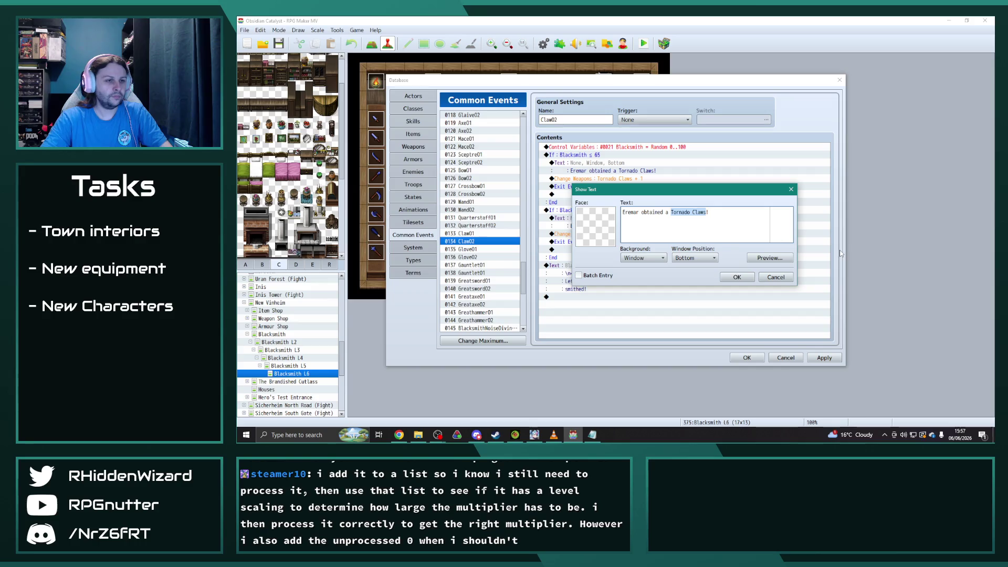
pyautogui.write('Wyvern Talon')
pyautogui.click(740, 278)
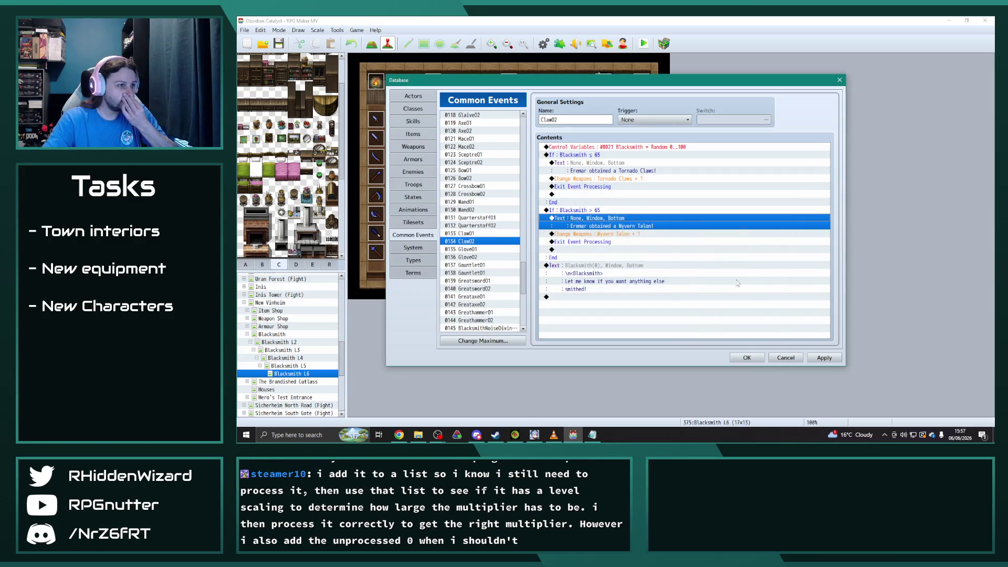
pyautogui.scroll(-1, 478, 231)
pyautogui.click(478, 226)
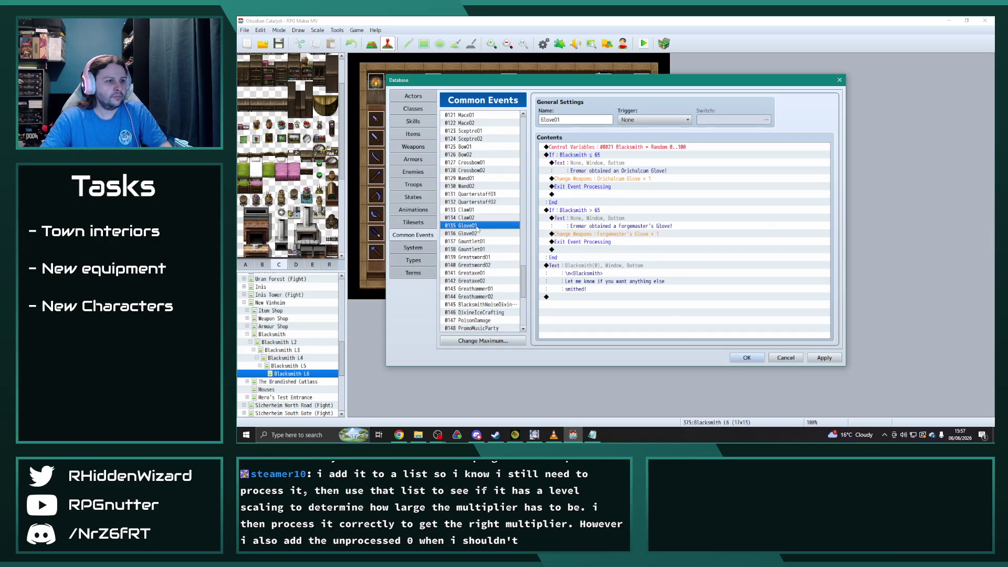
# Step: Copy Glove01's Forgemaster's Glove lines into Glove02, replacing the old Mithril Glove lines
pyautogui.click(628, 223)
pyautogui.click(620, 233)
pyautogui.click(475, 233)
pyautogui.click(612, 171)
pyautogui.click(619, 187)
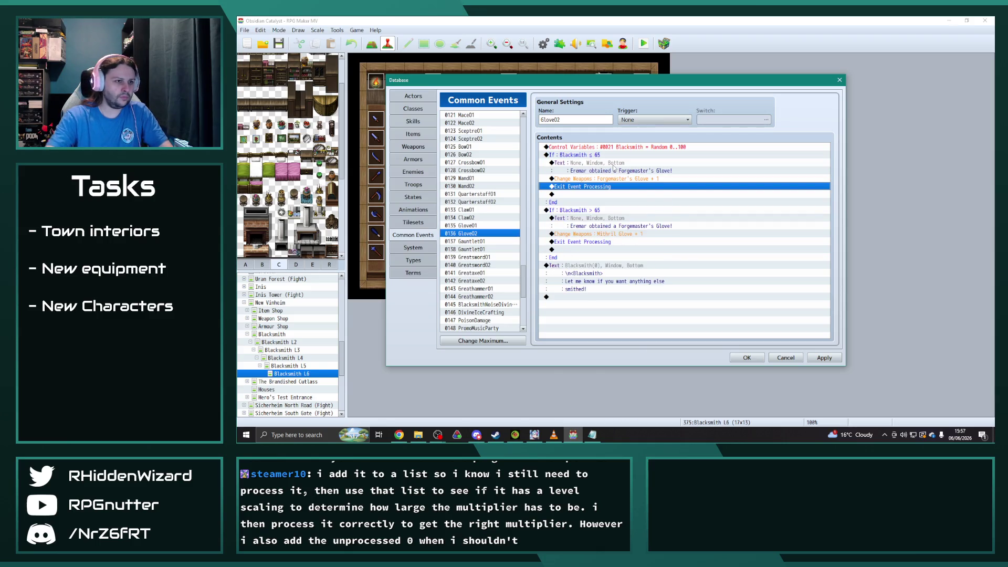
pyautogui.click(626, 221)
pyautogui.click(625, 234)
pyautogui.press('Delete')
pyautogui.hotkey('ctrl', 'v')
# Step: Make Glove02's second branch give and announce 'Grand Monk's Wraps!', then select Gauntlet01's Shockwave Gauntlet lines
pyautogui.doubleClick(626, 234)
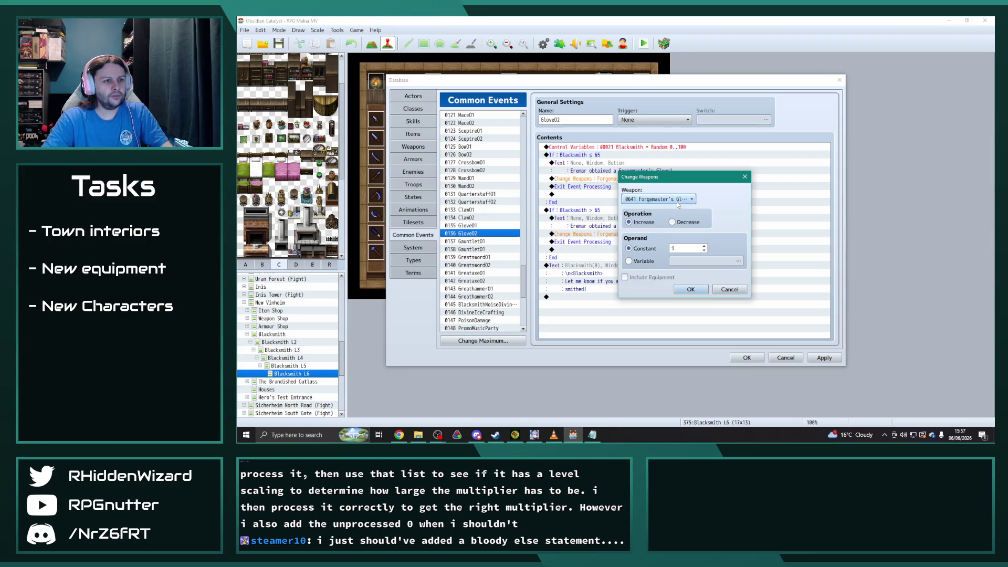
pyautogui.click(676, 200)
pyautogui.click(677, 215)
pyautogui.click(687, 289)
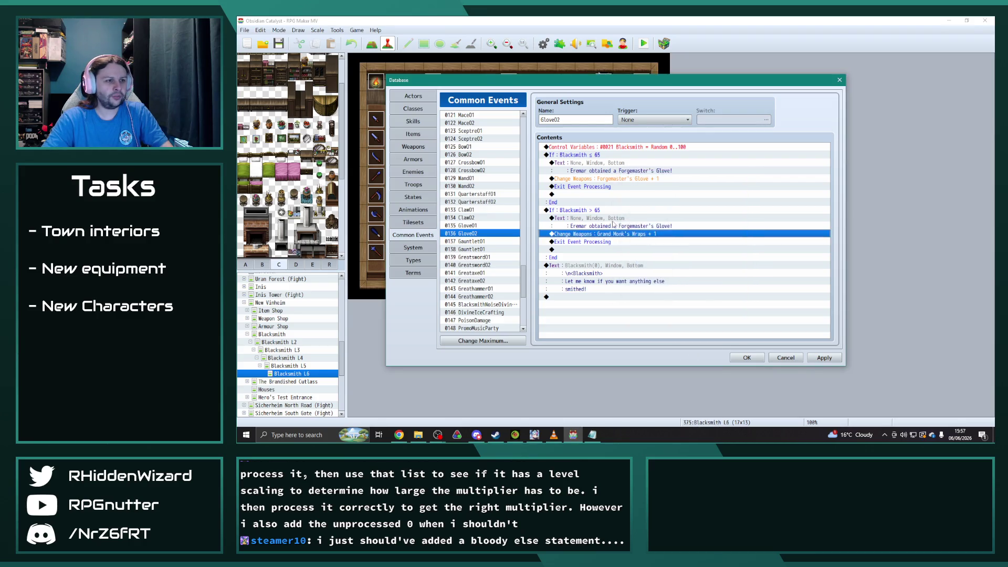
pyautogui.doubleClick(717, 226)
pyautogui.moveTo(724, 212); pyautogui.dragTo(671, 212)
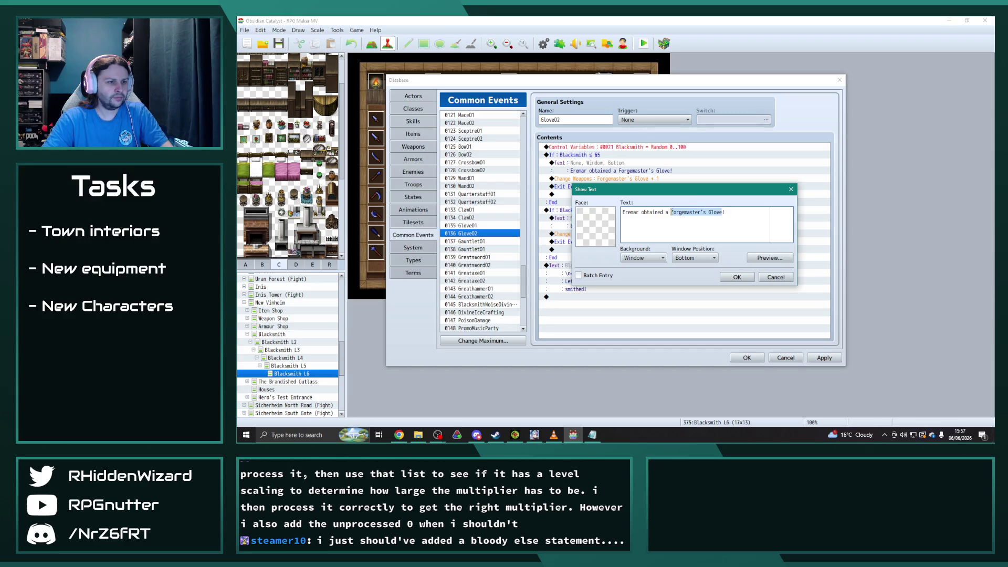
pyautogui.write('Grand Mon')
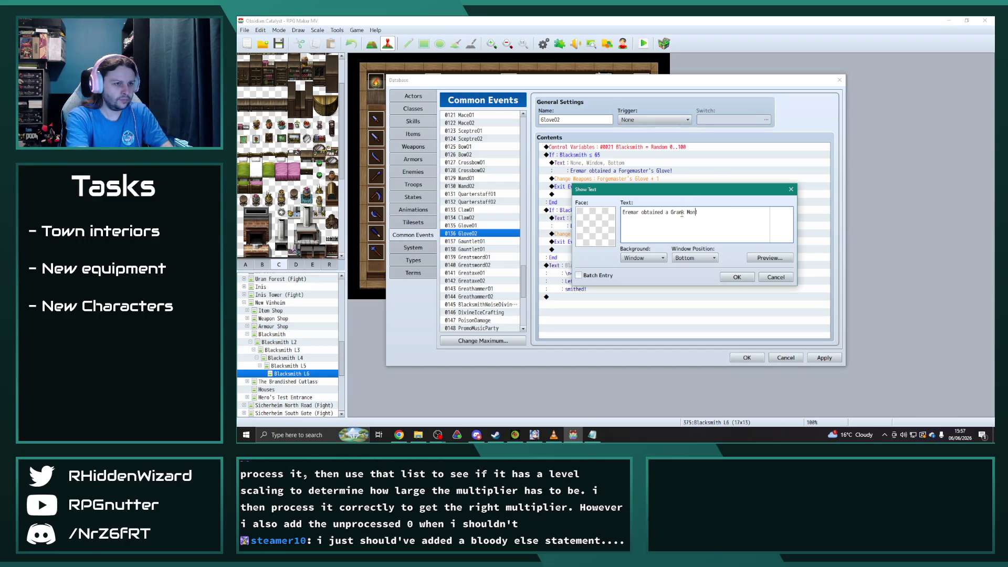
pyautogui.write("k's Wraps!")
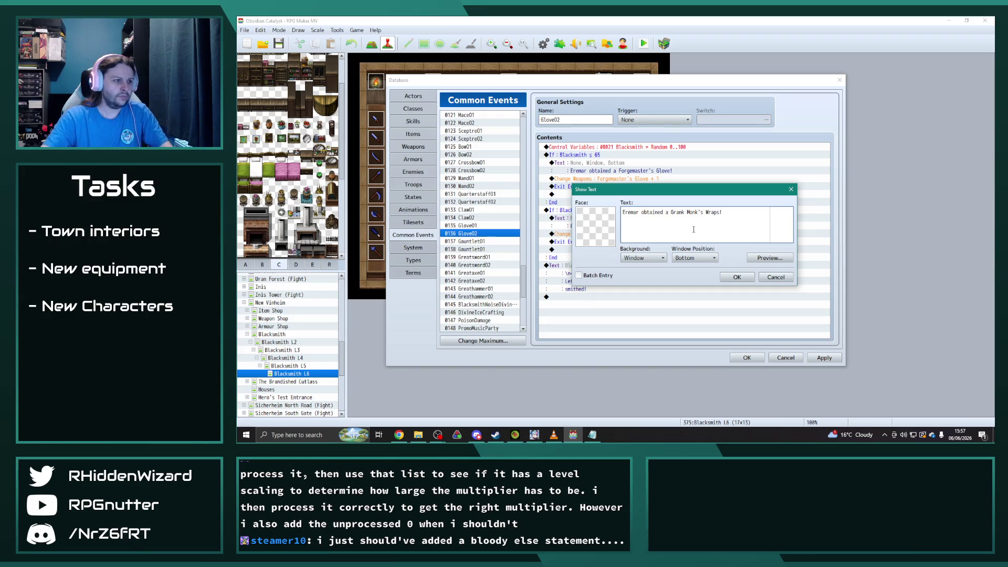
pyautogui.click(741, 277)
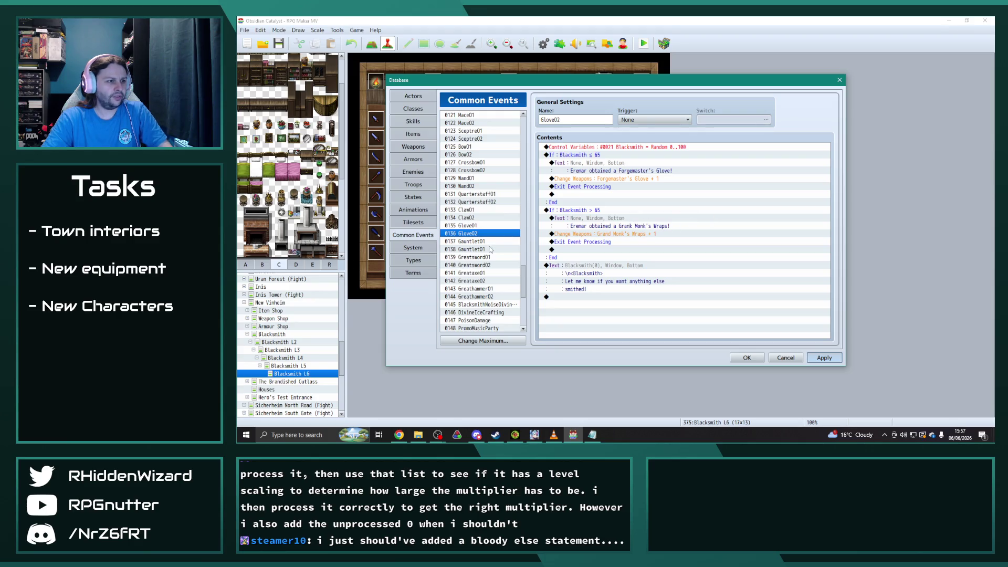
pyautogui.click(472, 241)
pyautogui.moveTo(567, 218); pyautogui.dragTo(568, 235)
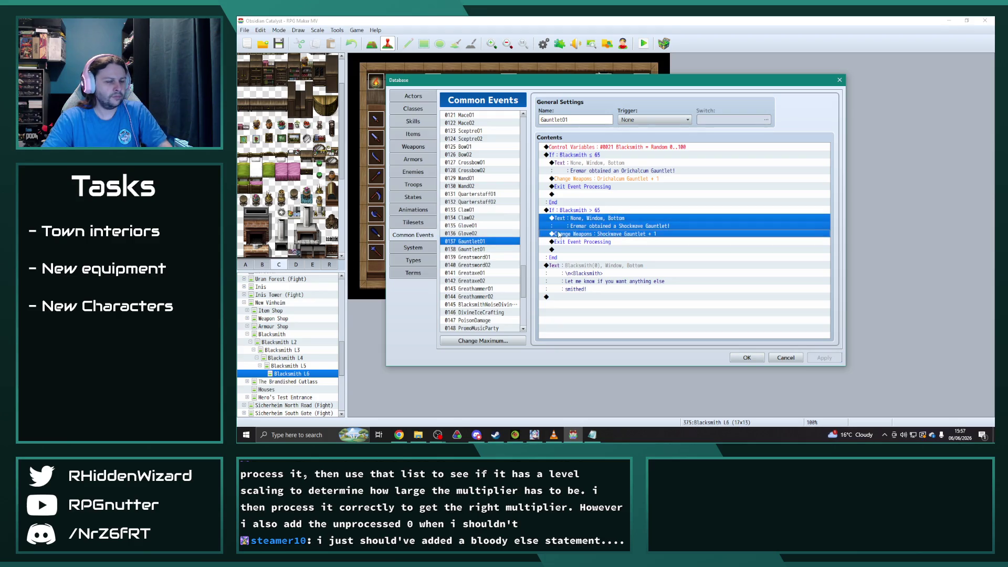
# Step: Paste the Shockwave Gauntlet lines into both branches of event 0138, replacing the old lines
pyautogui.click(512, 249)
pyautogui.click(625, 165)
pyautogui.press('Delete')
pyautogui.press('Delete')
pyautogui.hotkey('ctrl', 'v')
pyautogui.click(612, 218)
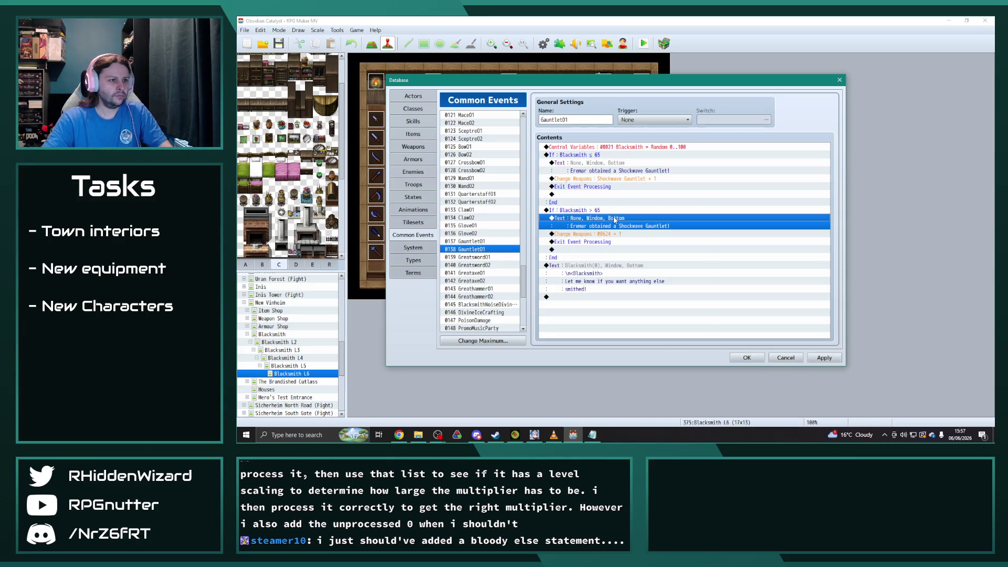
pyautogui.press('Delete')
pyautogui.press('Delete')
pyautogui.hotkey('ctrl', 'v')
# Step: Set the above-65 branch to give a Golem Fist and announce 'Golem Fist!'
pyautogui.click(614, 234)
pyautogui.doubleClick(614, 235)
pyautogui.click(669, 199)
pyautogui.click(656, 211)
pyautogui.click(690, 289)
pyautogui.doubleClick(618, 219)
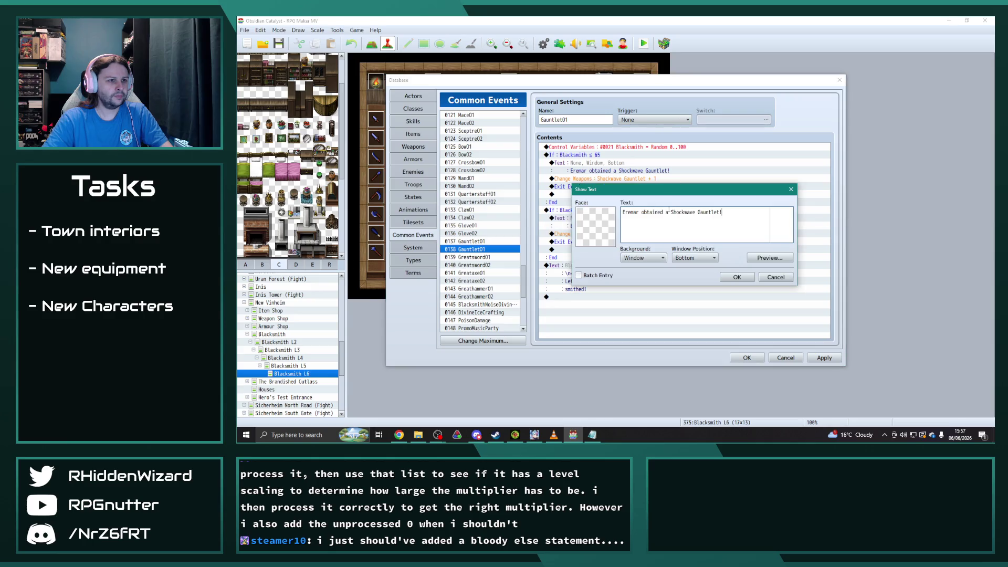
pyautogui.moveTo(671, 212); pyautogui.dragTo(717, 213)
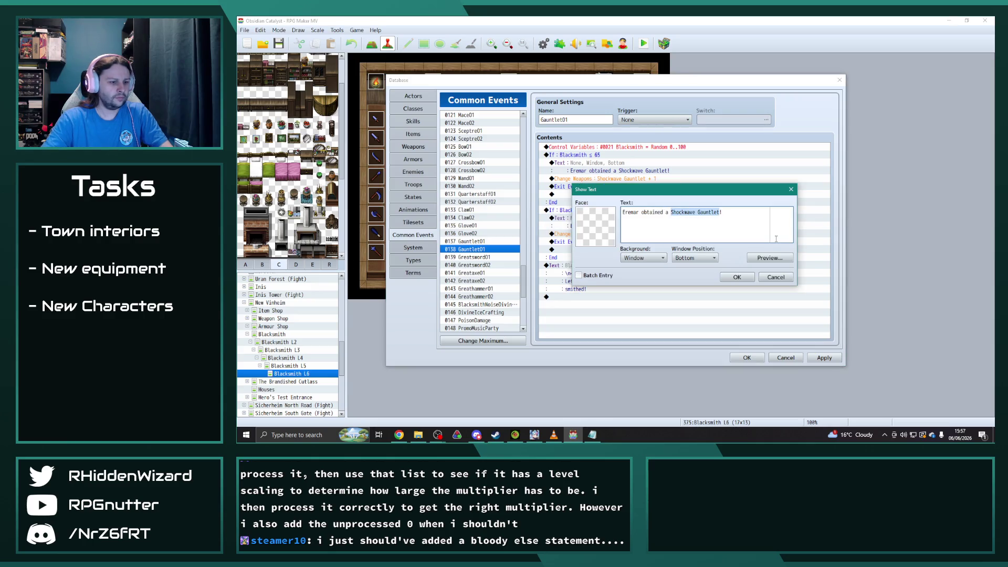
pyautogui.write('Golem Fist!')
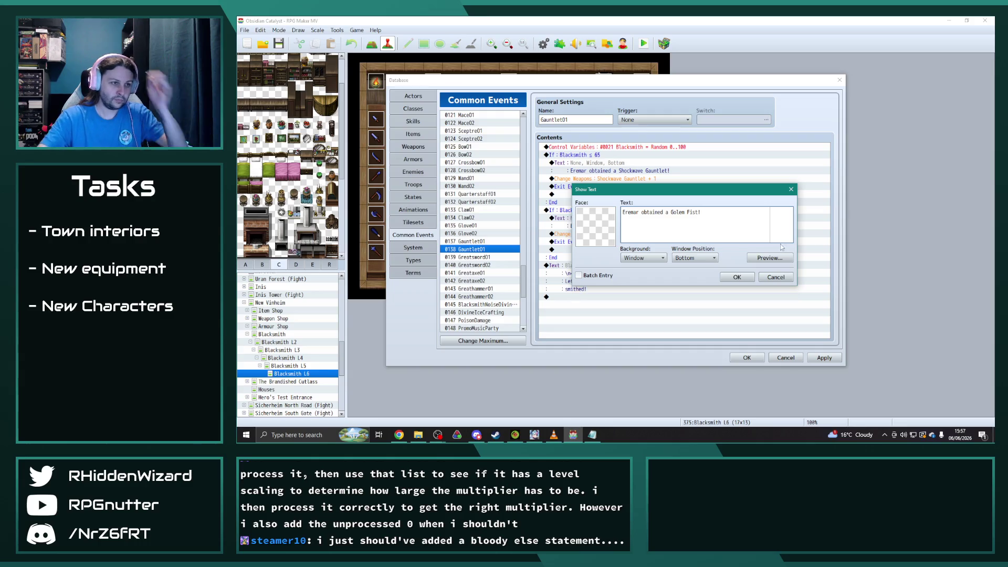
pyautogui.click(737, 277)
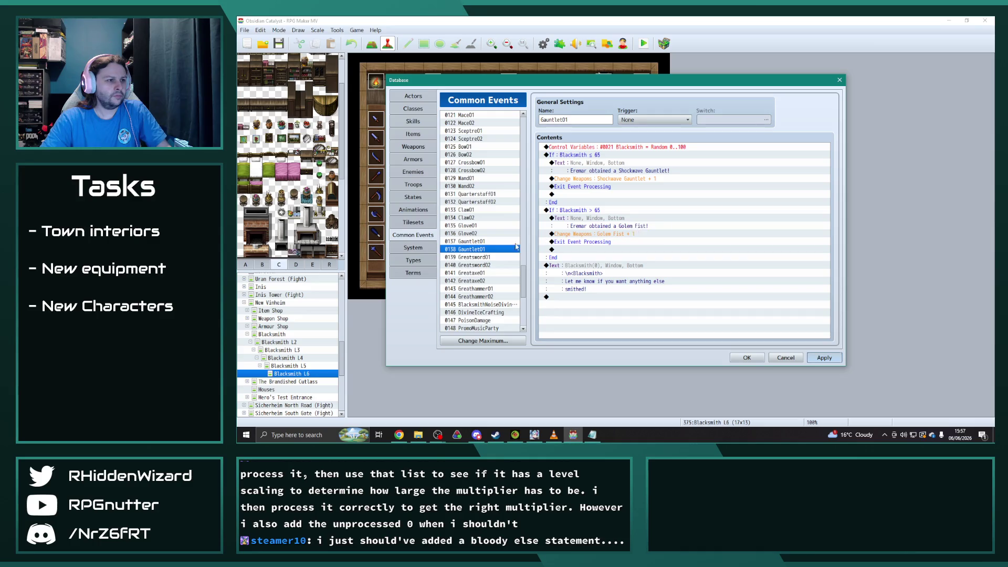
pyautogui.press('Down')
pyautogui.moveTo(621, 222); pyautogui.dragTo(622, 237)
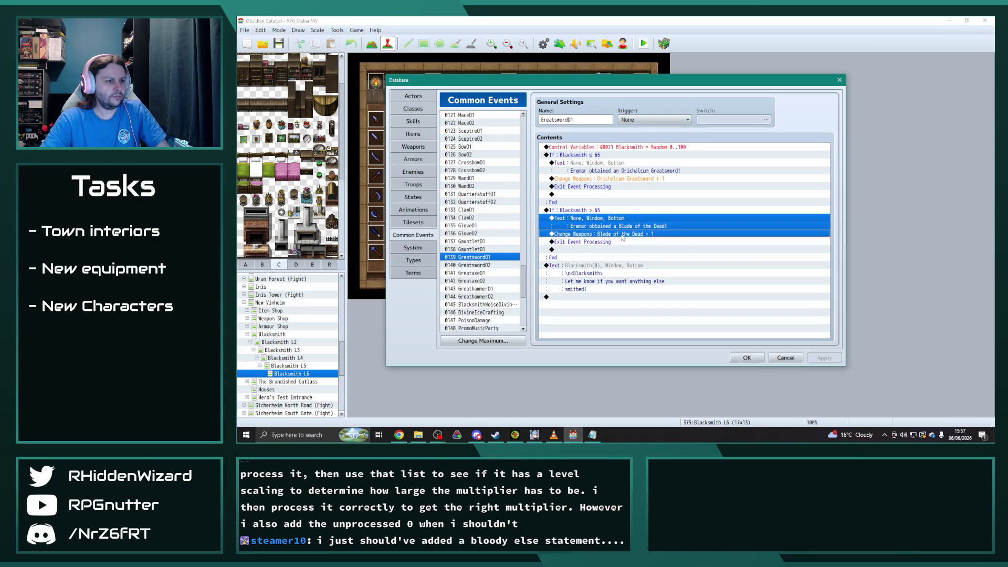
# Step: Replace both Greatsword02 branches' old reward lines with the Blade of the Dead lines
pyautogui.click(486, 266)
pyautogui.click(618, 165)
pyautogui.press('Delete')
pyautogui.press('Delete')
pyautogui.hotkey('ctrl', 'v')
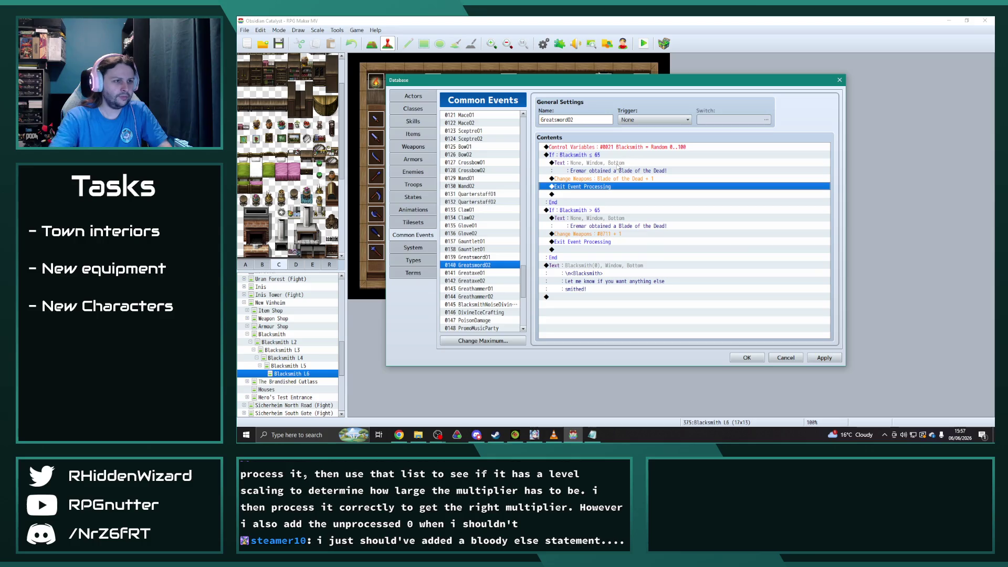
pyautogui.click(618, 221)
pyautogui.press('Delete')
pyautogui.press('Delete')
pyautogui.hotkey('ctrl', 'v')
# Step: Change the high branch's weapon to 0092 Stardust Blade and its message to Stardust Blade
pyautogui.click(616, 222)
pyautogui.click(619, 235)
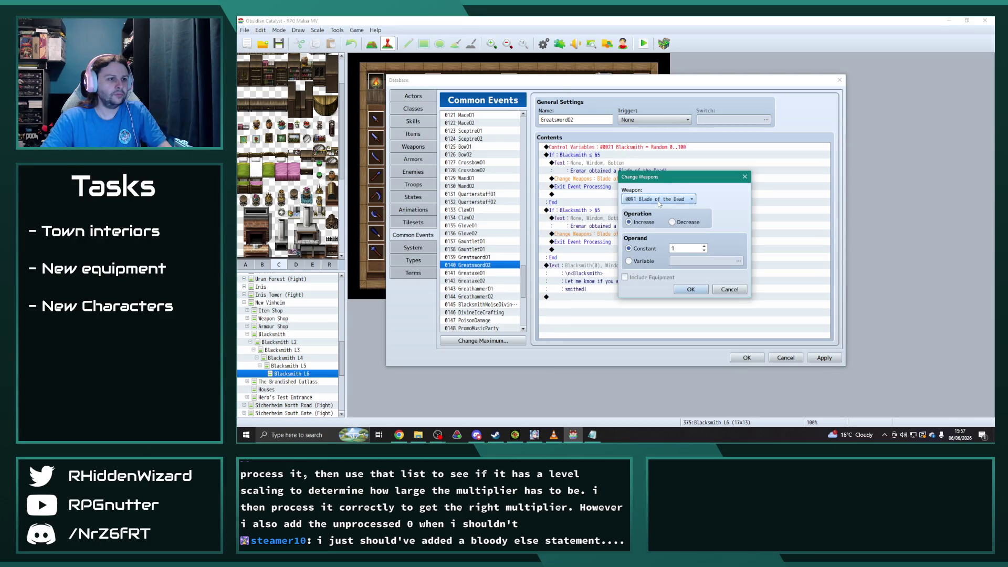
pyautogui.click(662, 199)
pyautogui.click(672, 216)
pyautogui.click(690, 289)
pyautogui.doubleClick(613, 212)
pyautogui.press('Escape')
pyautogui.press('Down')
pyautogui.press('Return')
pyautogui.moveTo(671, 212); pyautogui.dragTo(718, 212)
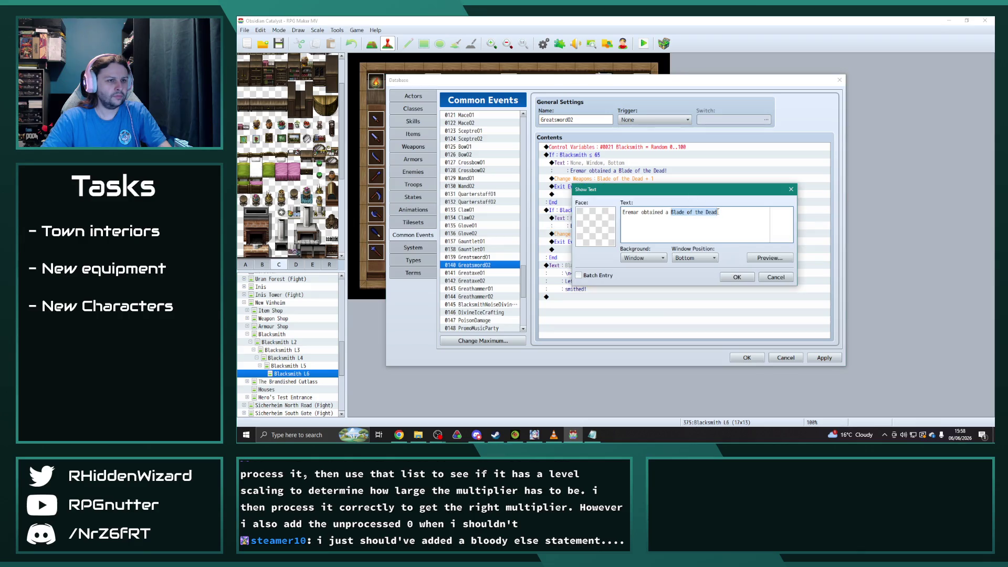
pyautogui.write('Stardust Blad')
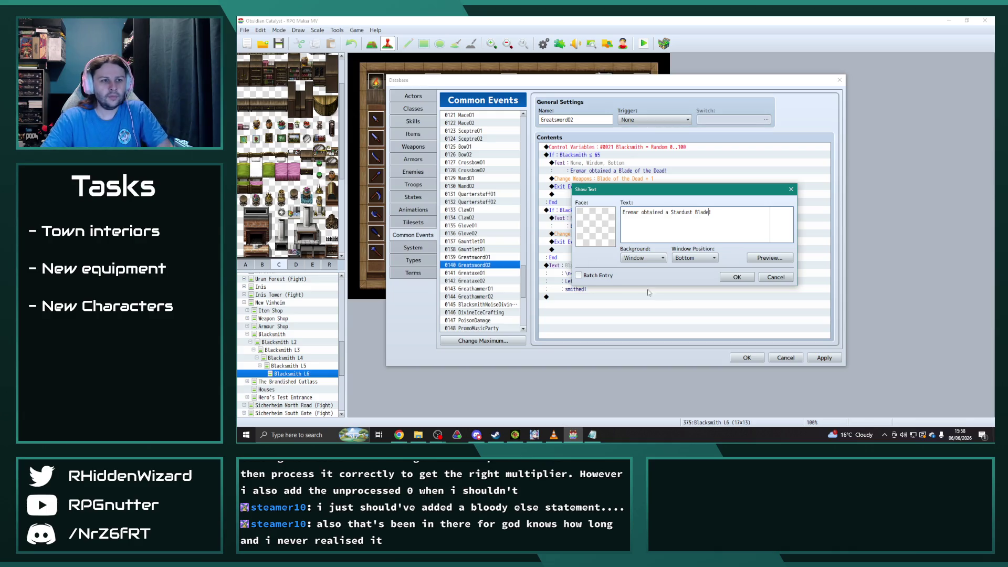
pyautogui.click(737, 276)
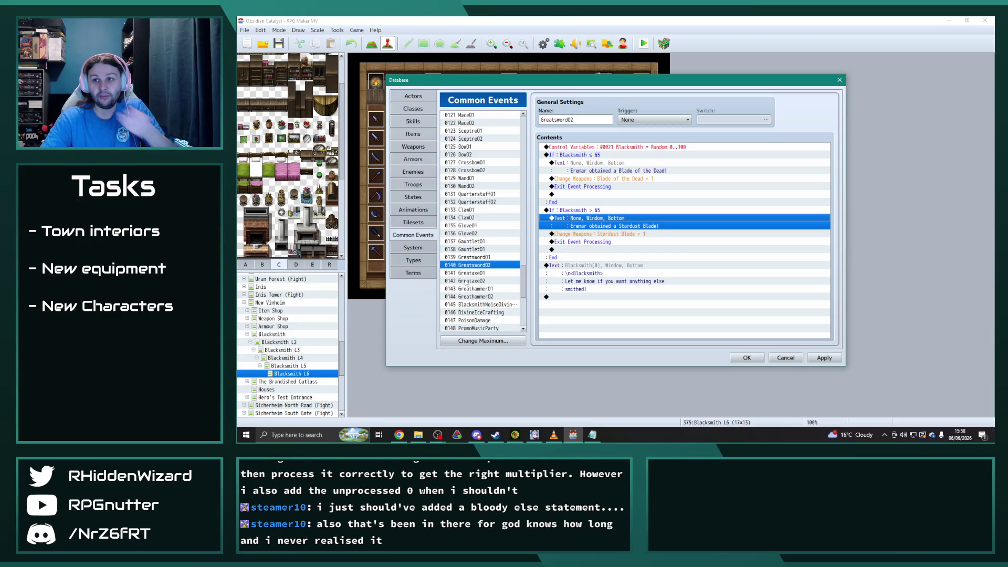
pyautogui.click(484, 274)
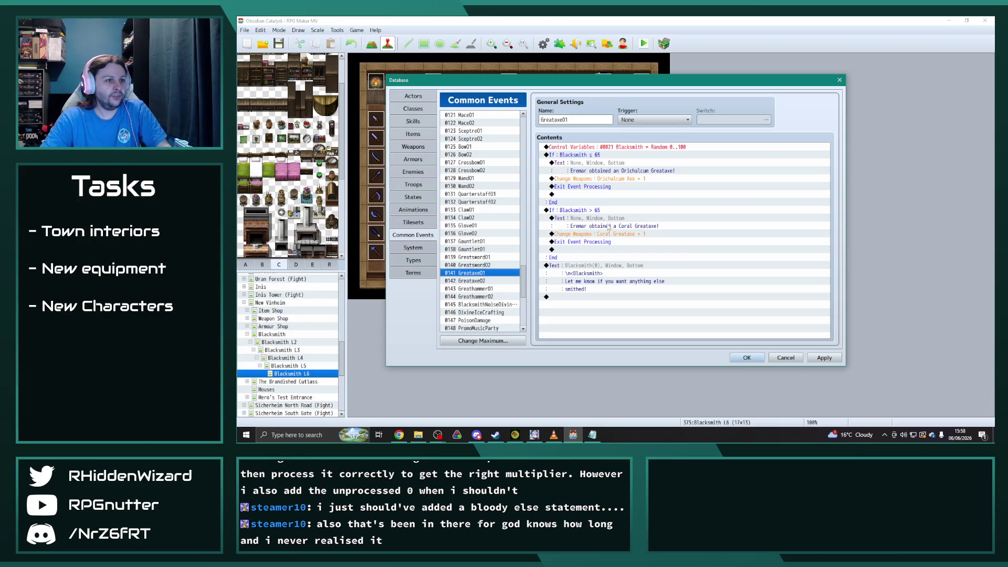
# Step: Paste the Coral Greataxe reward lines into Greataxe02's low-roll branch
pyautogui.click(471, 281)
pyautogui.click(619, 167)
pyautogui.press('Delete')
pyautogui.hotkey('ctrl', 'v')
# Step: Make the high branch give 0342 Purelight Greataxe and change 'Coral' to 'Purelight' in its message
pyautogui.click(608, 219)
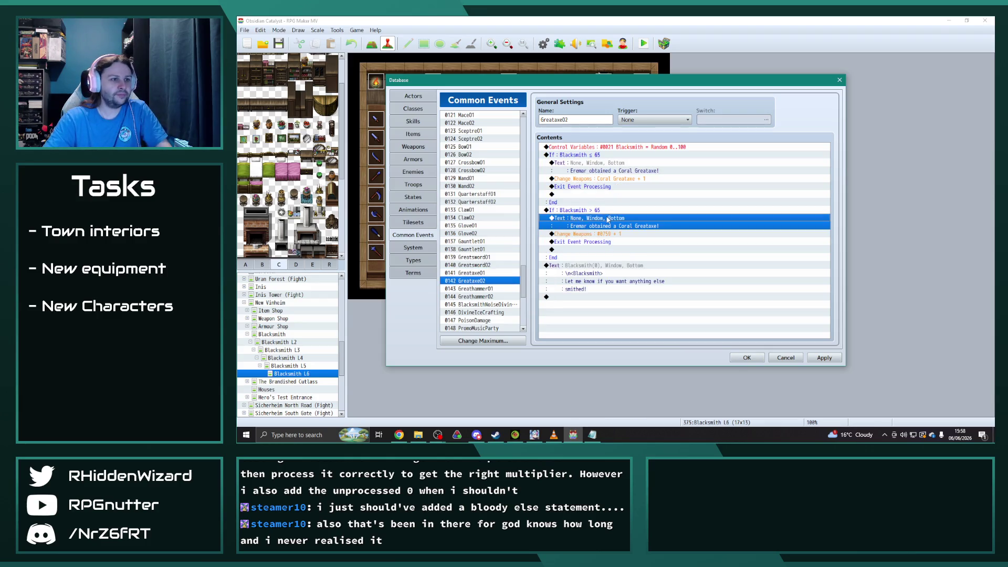
pyautogui.click(609, 233)
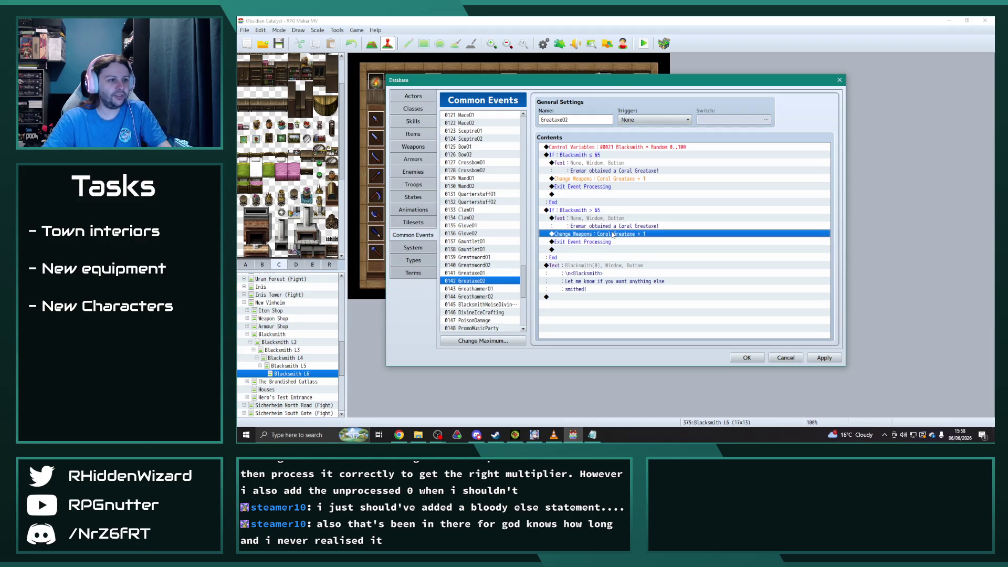
pyautogui.doubleClick(613, 235)
pyautogui.click(661, 199)
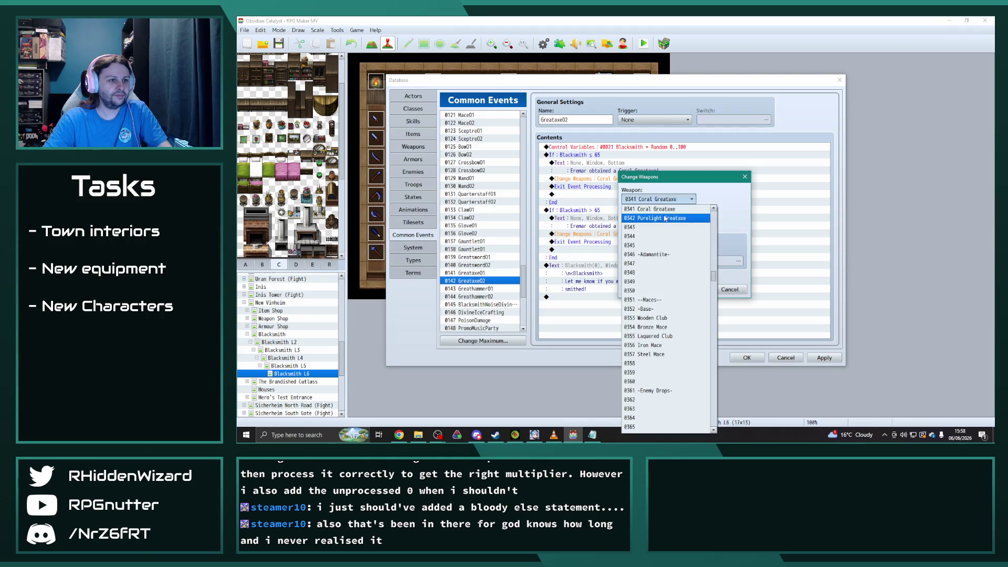
pyautogui.click(659, 212)
pyautogui.click(690, 289)
pyautogui.doubleClick(684, 220)
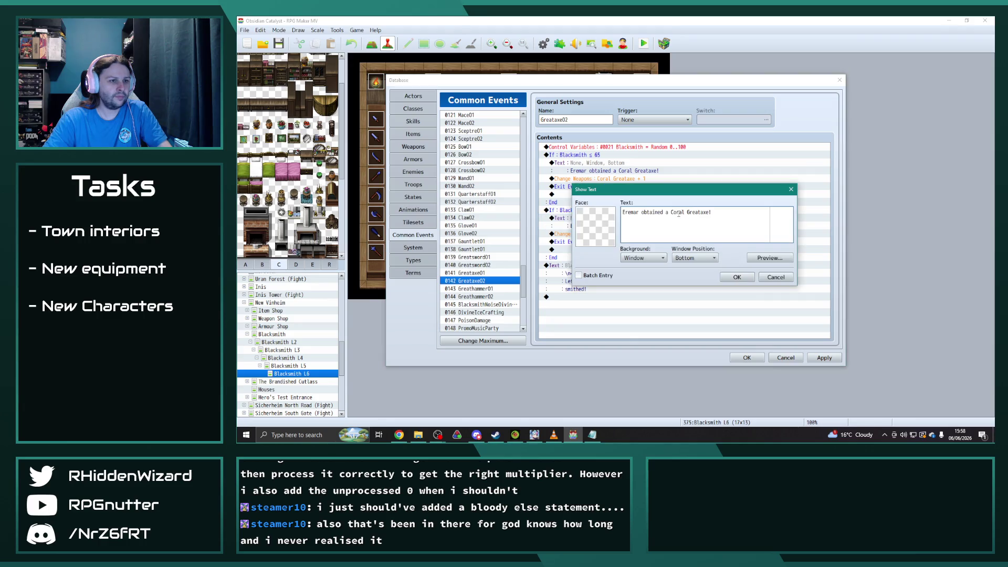
pyautogui.moveTo(685, 212); pyautogui.dragTo(671, 212)
pyautogui.write('Purelight')
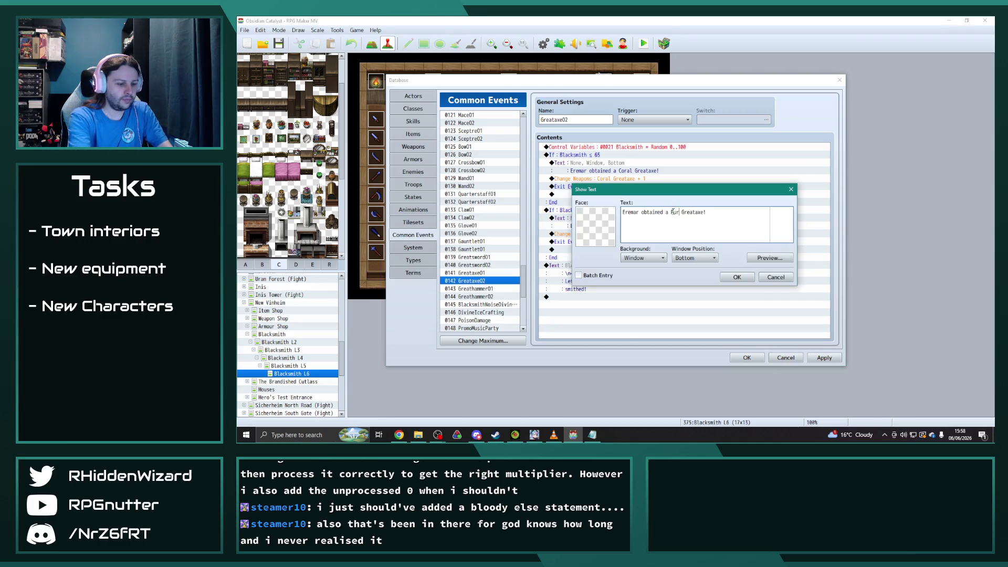
pyautogui.click(736, 277)
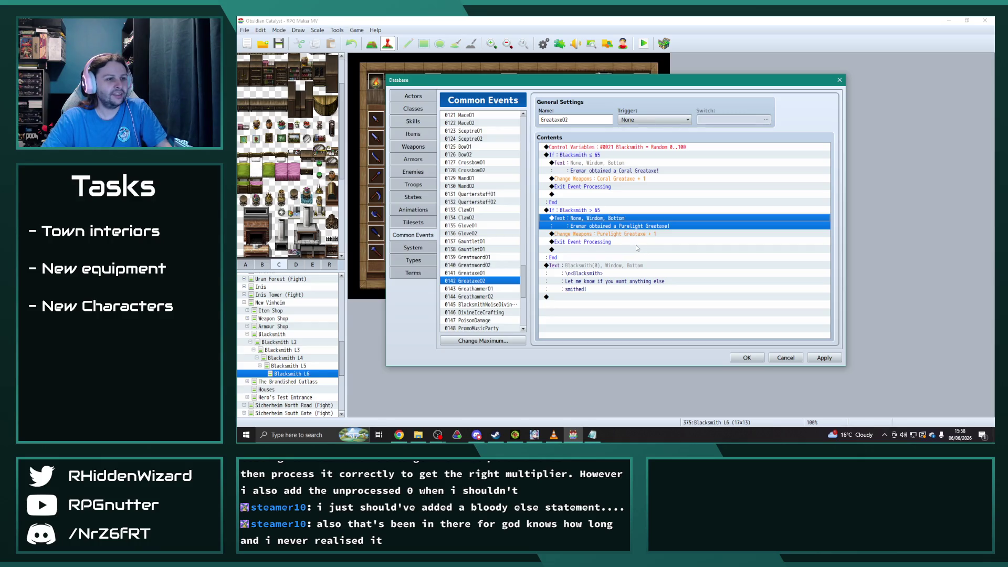
pyautogui.click(483, 288)
pyautogui.moveTo(641, 220); pyautogui.dragTo(613, 242)
# Step: Paste the Stormforged Greathammer lines into both of Greathammer02's branches
pyautogui.click(494, 297)
pyautogui.click(627, 163)
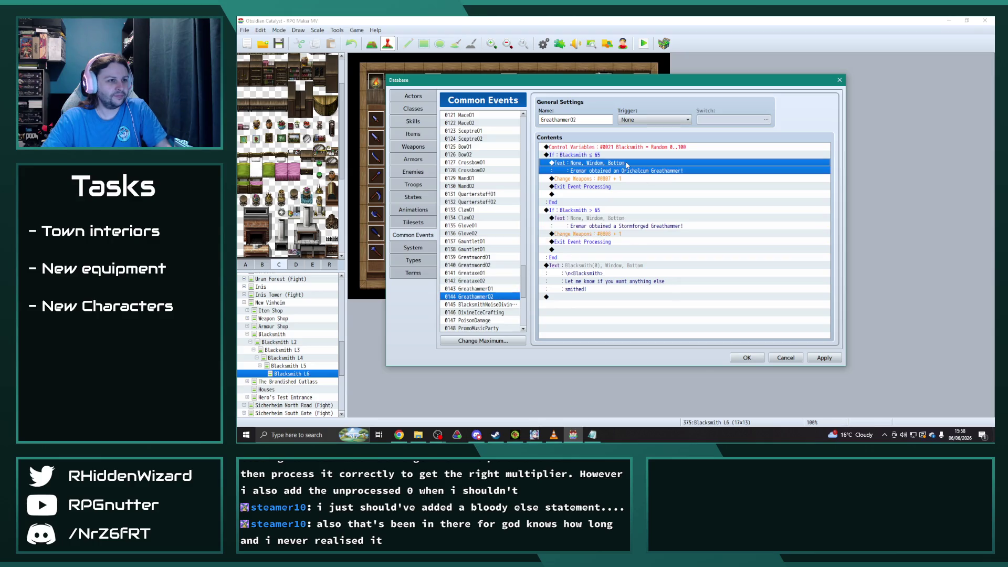
pyautogui.press('Delete')
pyautogui.press('Delete')
pyautogui.hotkey('ctrl', 'v')
pyautogui.click(625, 221)
pyautogui.press('Delete')
pyautogui.press('Delete')
pyautogui.hotkey('ctrl', 'v')
# Step: Set the high branch to give a Demonic Greathammer and change its message to 'Demonic'
pyautogui.doubleClick(626, 234)
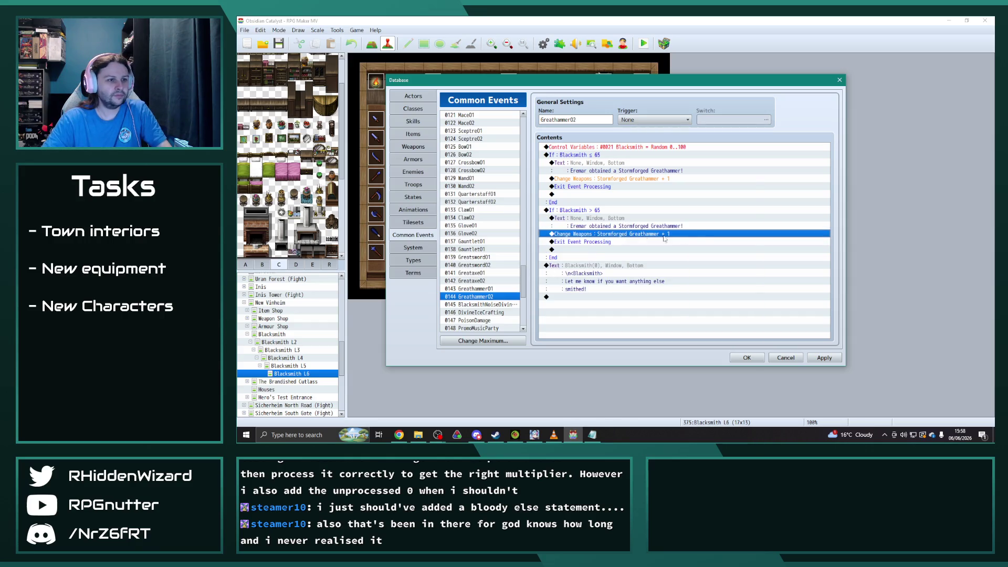
pyautogui.click(672, 200)
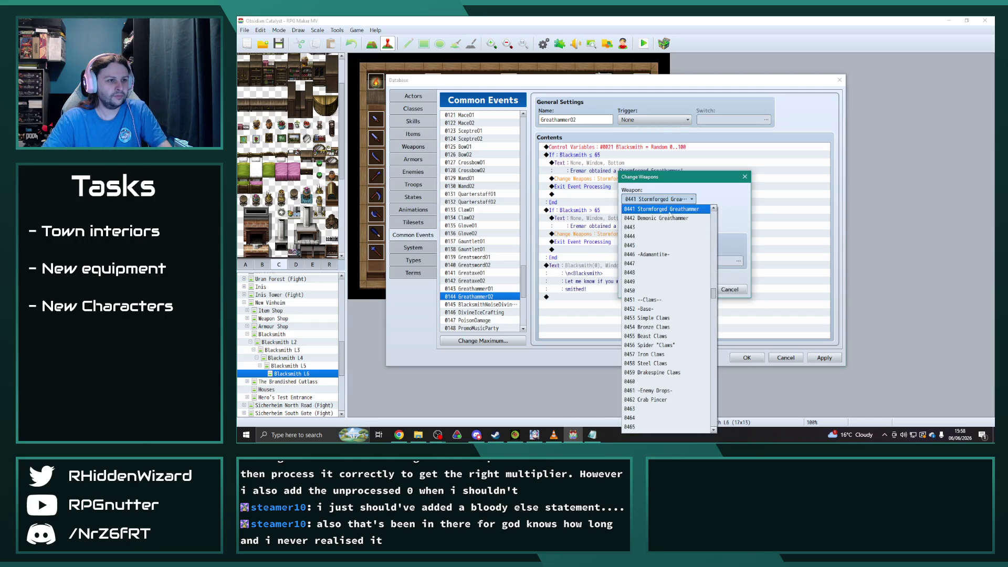
pyautogui.click(661, 218)
pyautogui.click(685, 289)
pyautogui.click(625, 220)
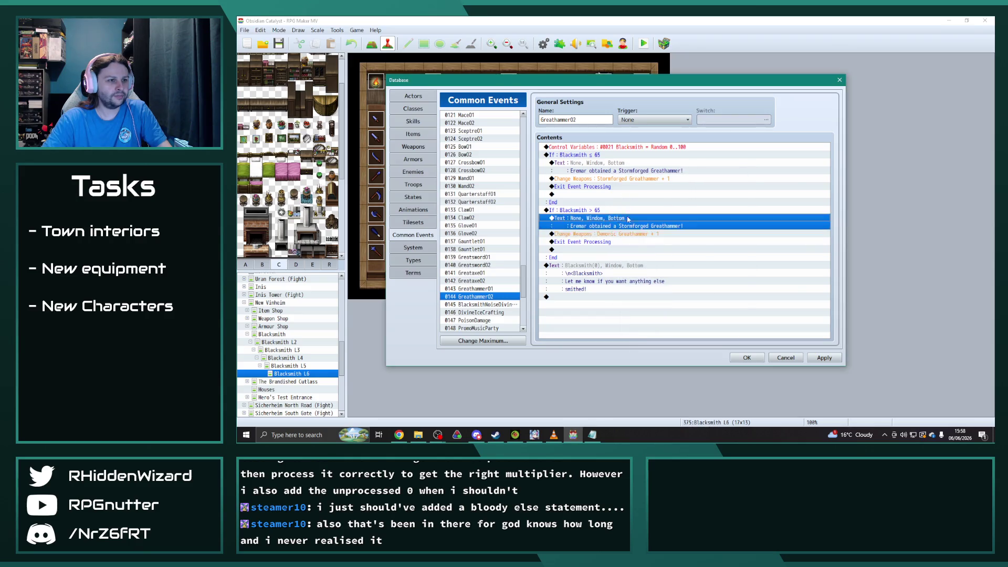
pyautogui.doubleClick(625, 219)
pyautogui.doubleClick(682, 212)
pyautogui.write('Demonic')
pyautogui.click(740, 277)
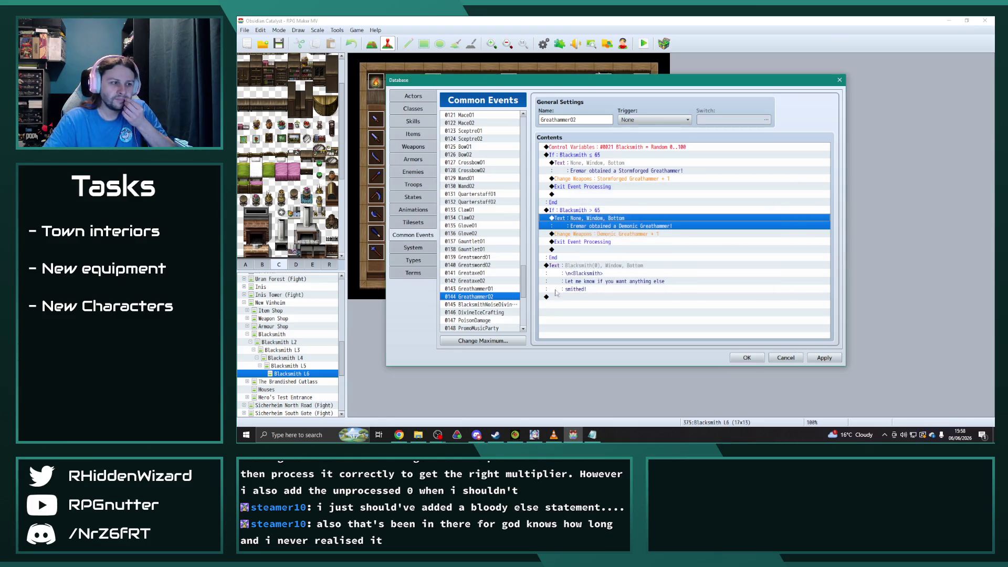
pyautogui.scroll(-2, 501, 294)
pyautogui.click(499, 281)
pyautogui.scroll(-1, 680, 262)
pyautogui.scroll(-3, 680, 263)
pyautogui.scroll(-3, 683, 261)
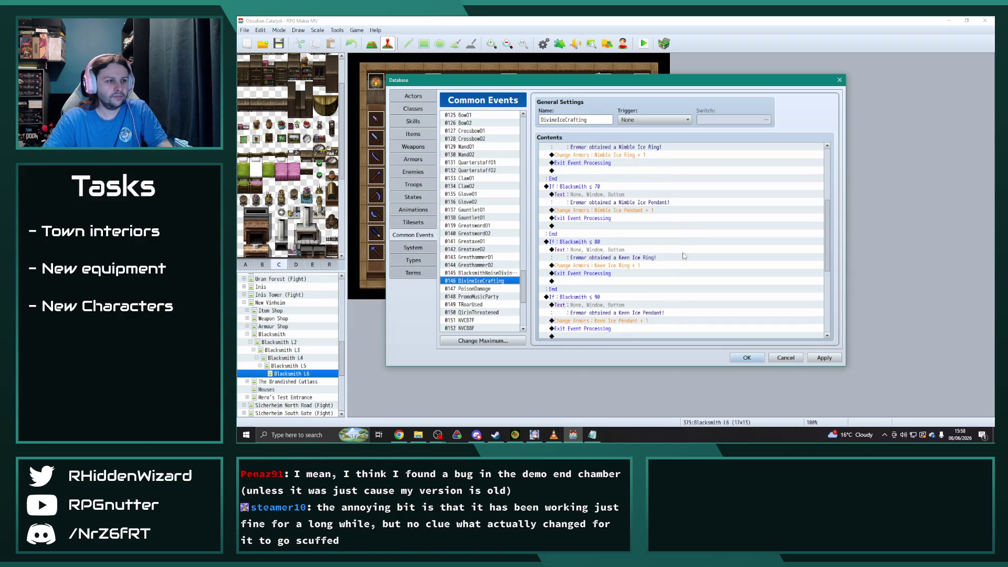
# Step: Review DivineIceCrafting, then apply the common event changes and close the Database with OK
pyautogui.moveTo(825, 222); pyautogui.dragTo(835, 168)
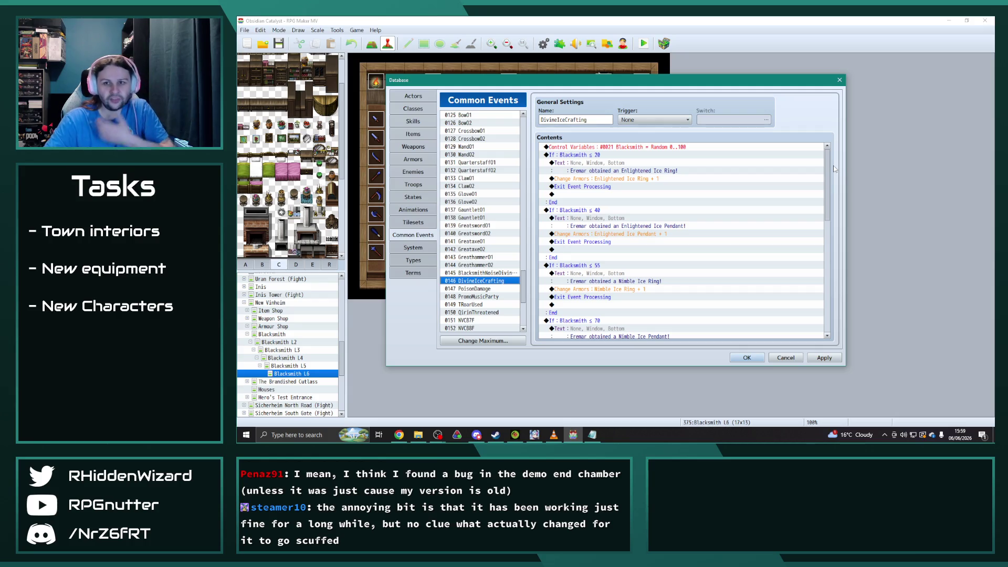
pyautogui.click(825, 358)
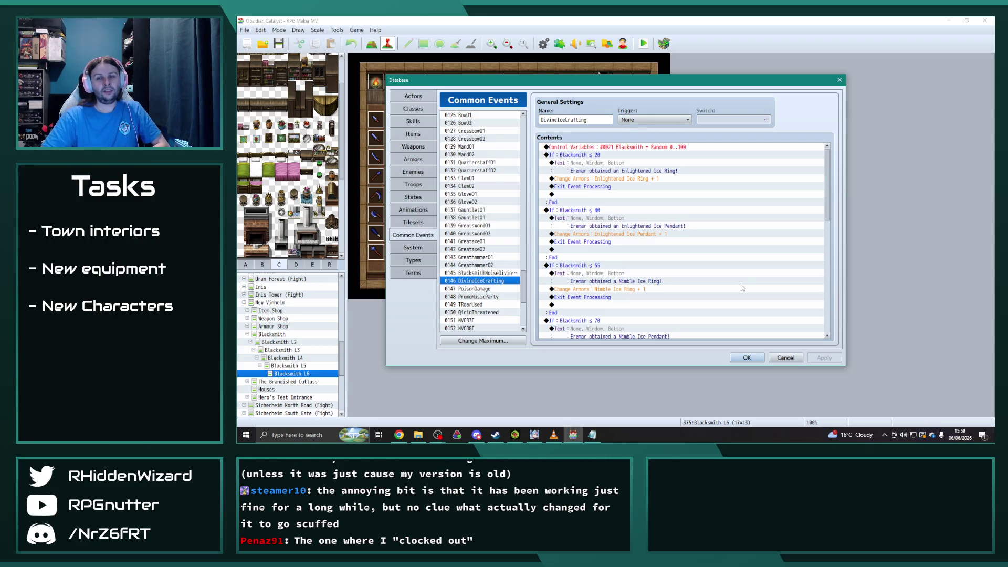
pyautogui.click(748, 358)
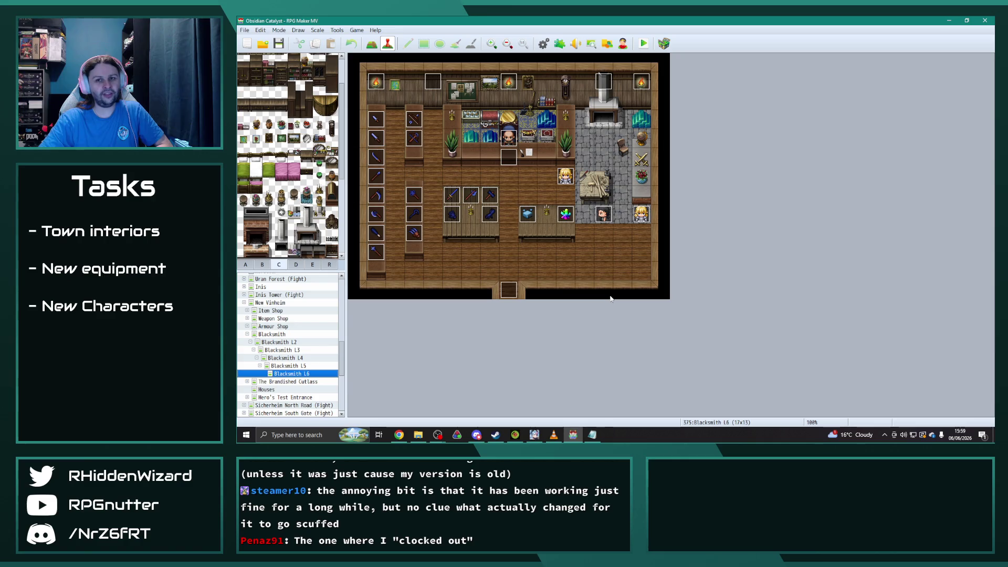
# Step: Expand Chapter Splash Screen and inspect the EV003 exit event on Demo End Chamber C9
pyautogui.scroll(10, 343, 358)
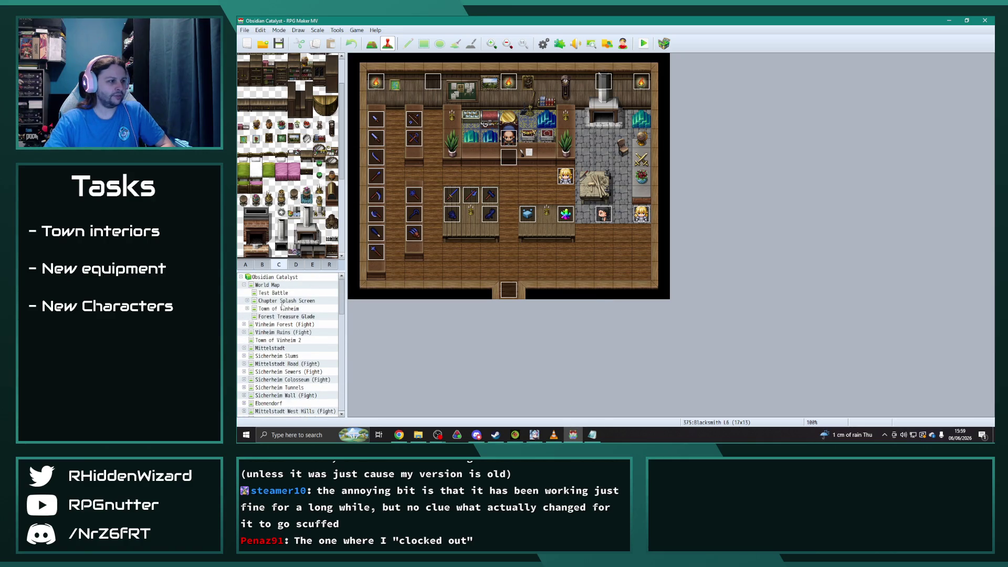
pyautogui.click(277, 302)
pyautogui.click(247, 301)
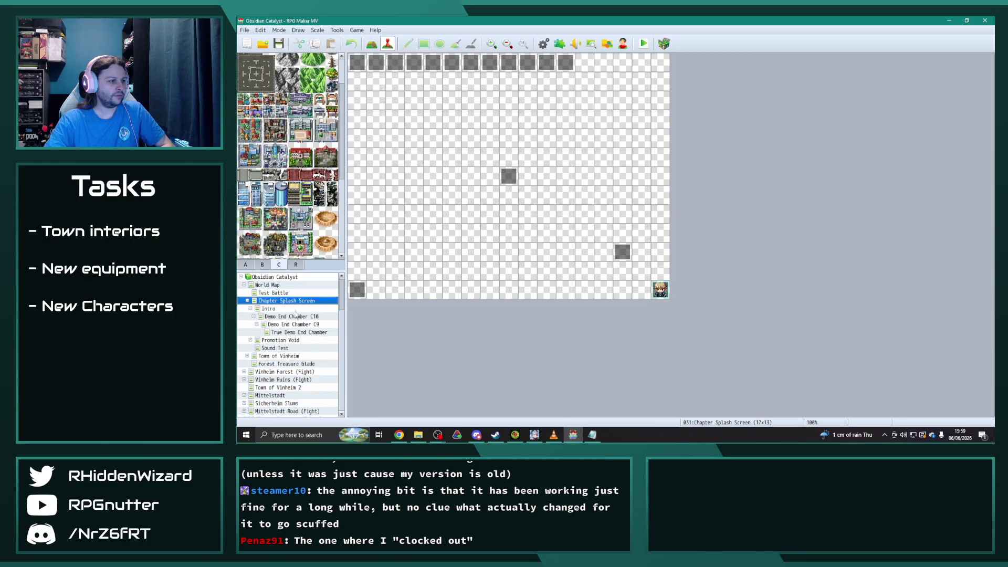
pyautogui.click(298, 317)
pyautogui.click(299, 325)
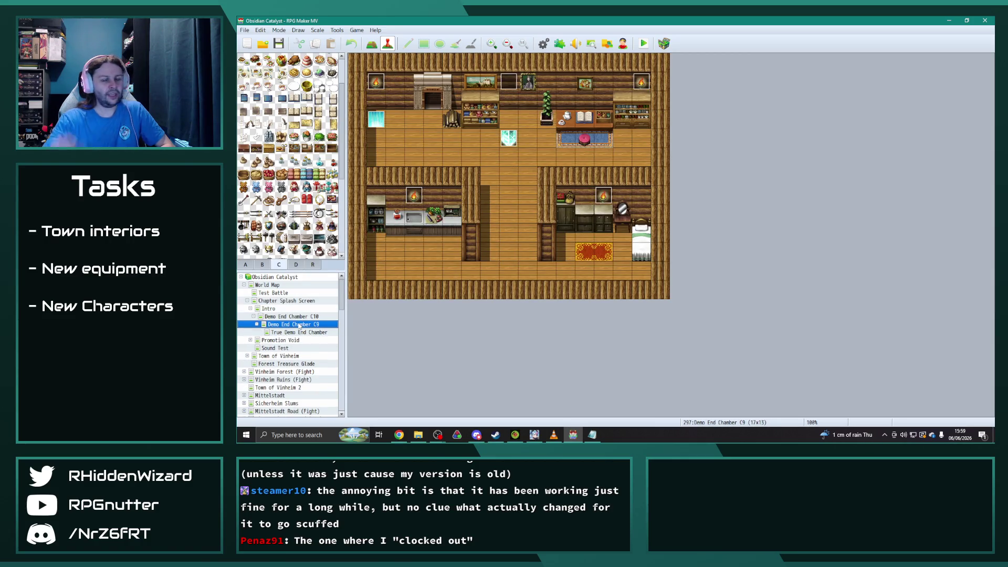
pyautogui.click(299, 317)
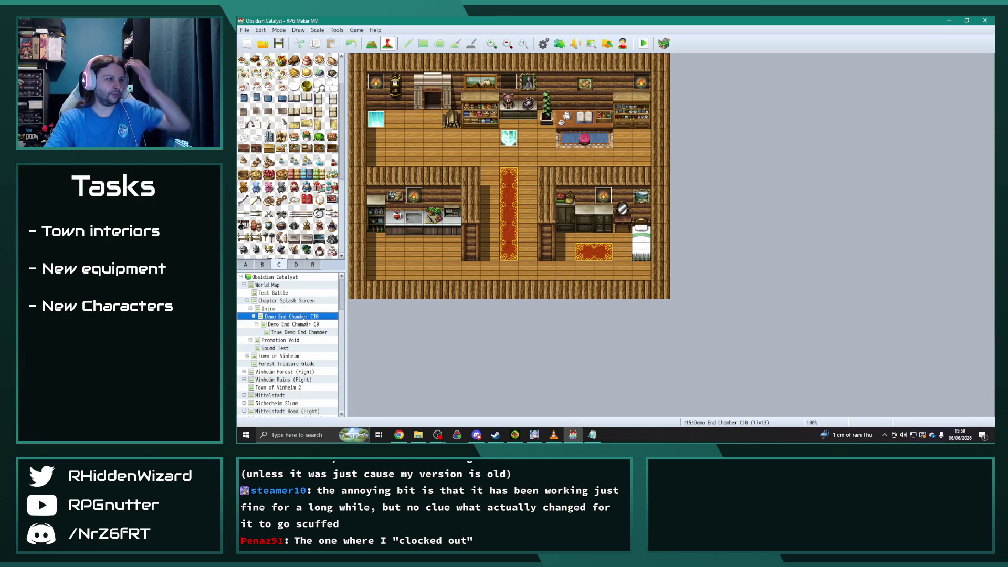
pyautogui.click(299, 325)
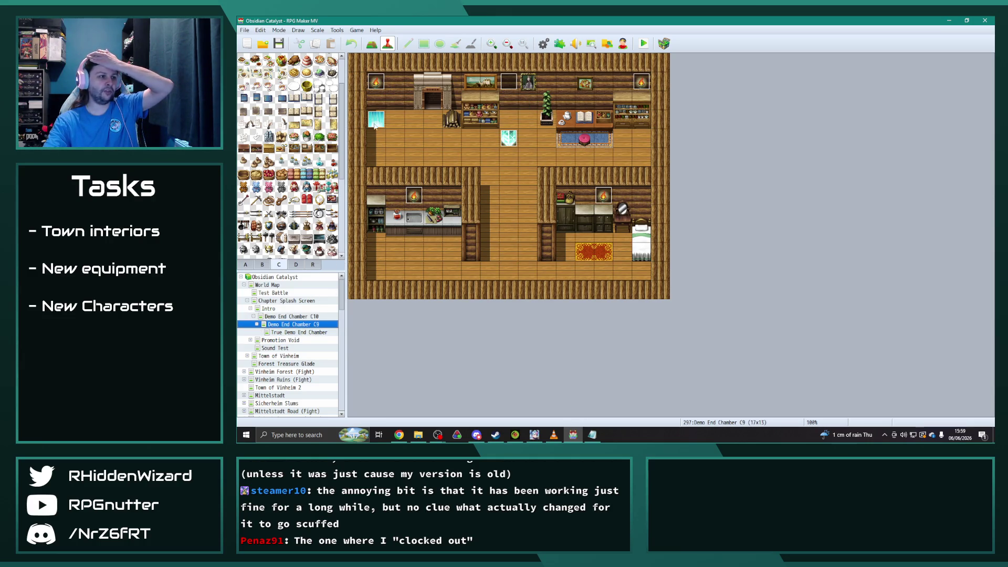
pyautogui.doubleClick(376, 120)
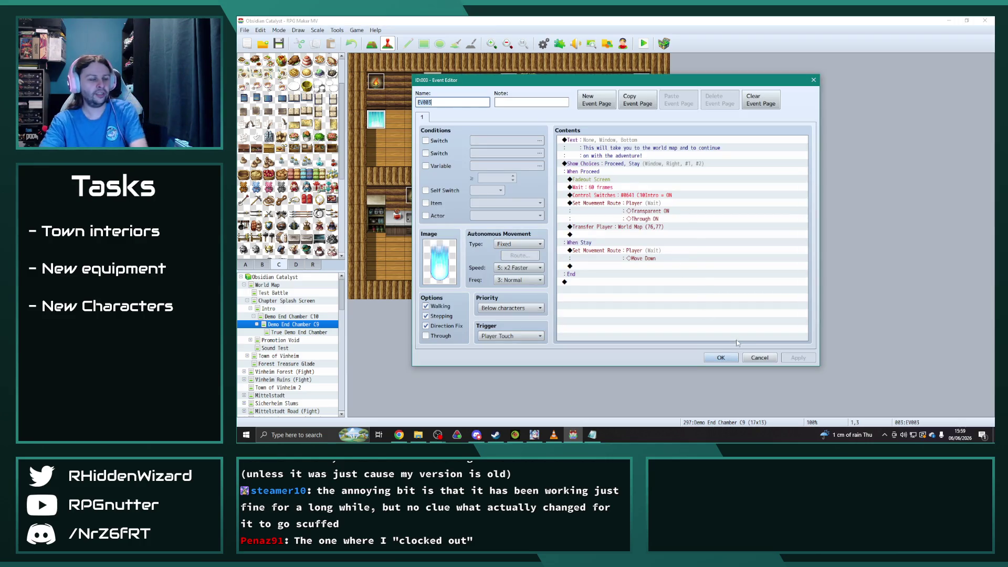
pyautogui.click(720, 357)
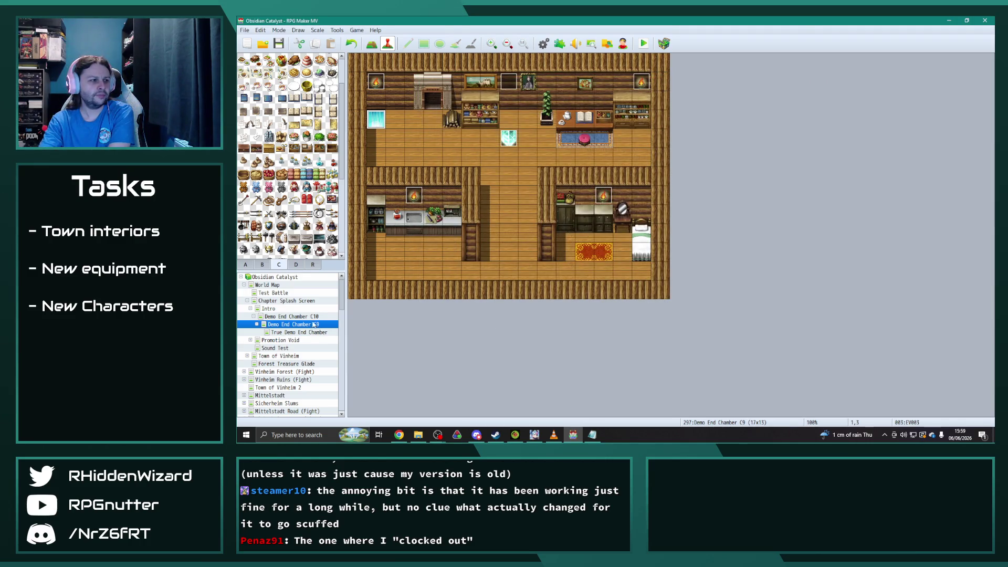
# Step: Open the EV003 exit event on Demo End Chamber C10 and move its window aside
pyautogui.click(312, 317)
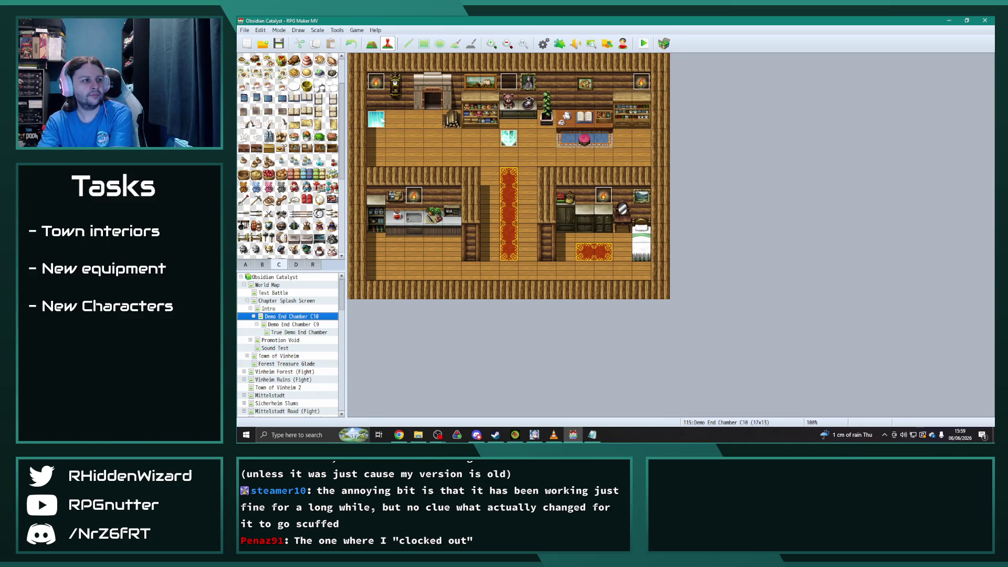
pyautogui.doubleClick(379, 120)
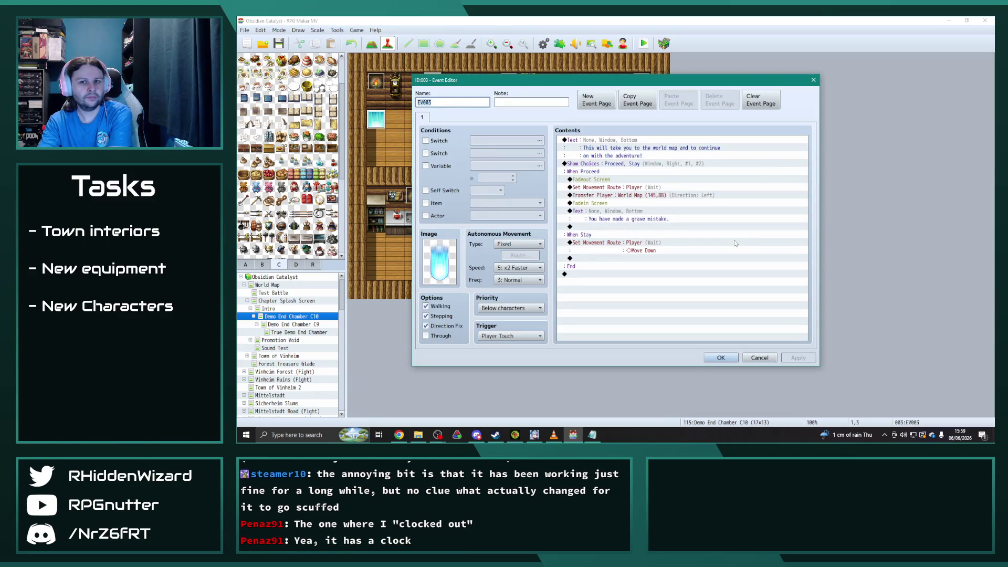
pyautogui.moveTo(635, 80)
pyautogui.mouseDown()
pyautogui.moveTo(837, 69)
pyautogui.moveTo(756, 58)
pyautogui.moveTo(780, 61)
pyautogui.mouseUp()
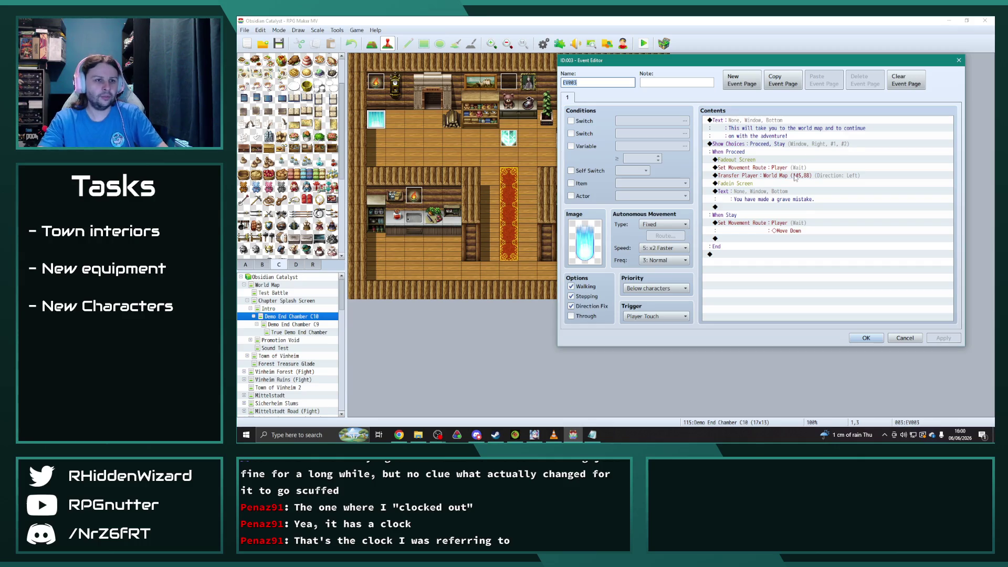
# Step: Change the Transfer Player destination from (145,88) to World Map (163,160)
pyautogui.click(795, 176)
pyautogui.doubleClick(758, 179)
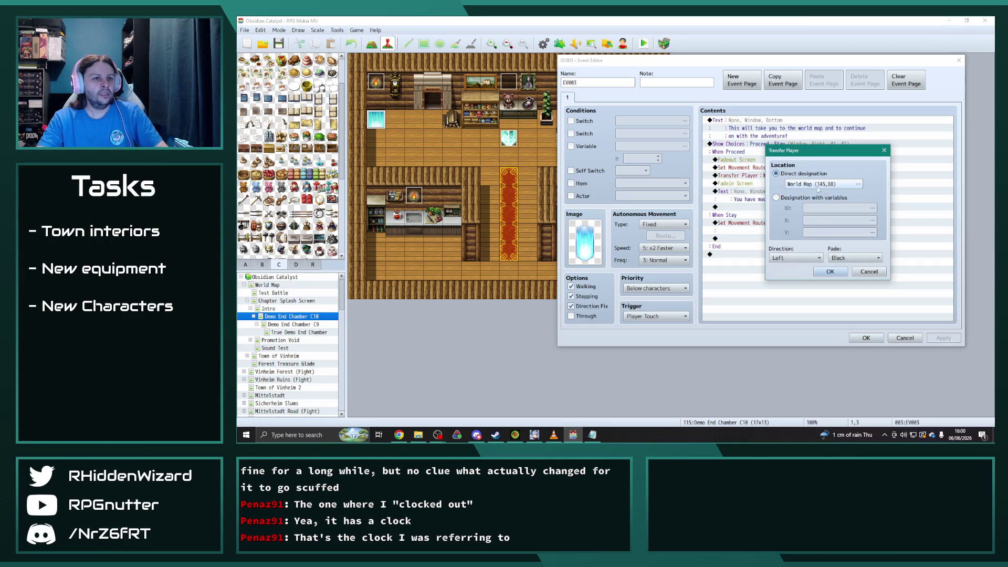
pyautogui.click(856, 184)
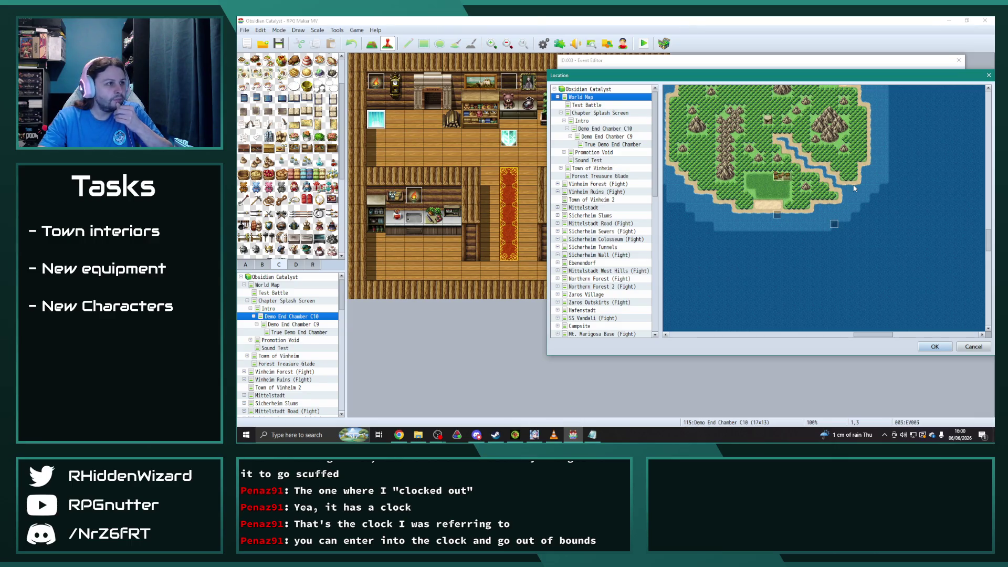
pyautogui.click(839, 257)
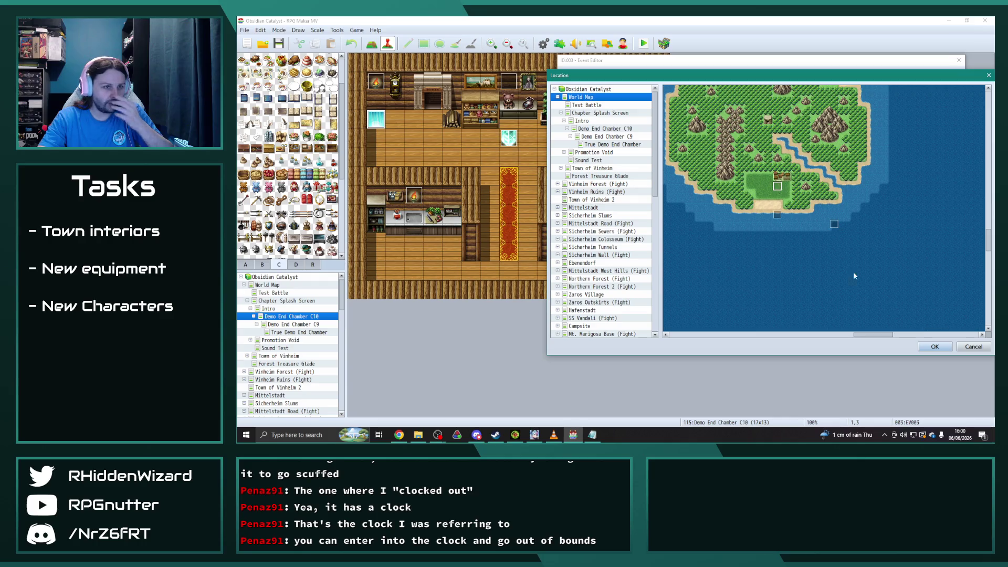
pyautogui.click(935, 346)
pyautogui.click(830, 272)
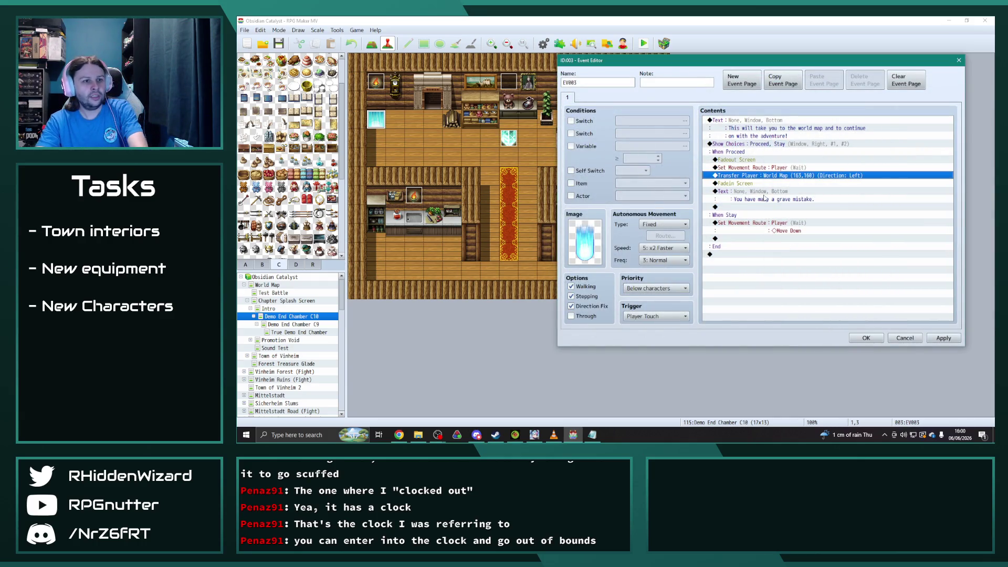
# Step: Delete the 'You have made a grave mistake.' message and save the EV003 exit event
pyautogui.click(765, 198)
pyautogui.press('Delete')
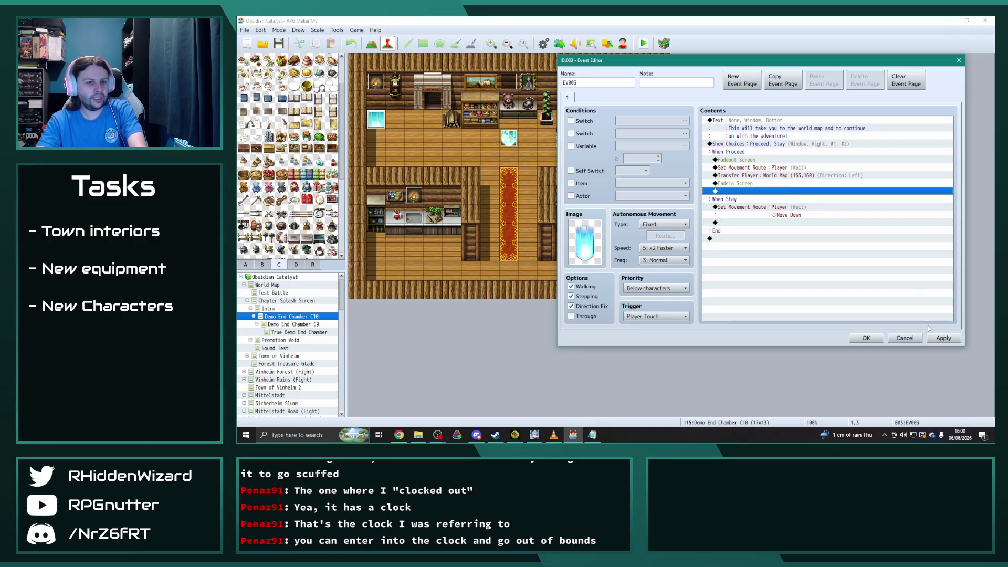
pyautogui.click(941, 339)
pyautogui.click(866, 338)
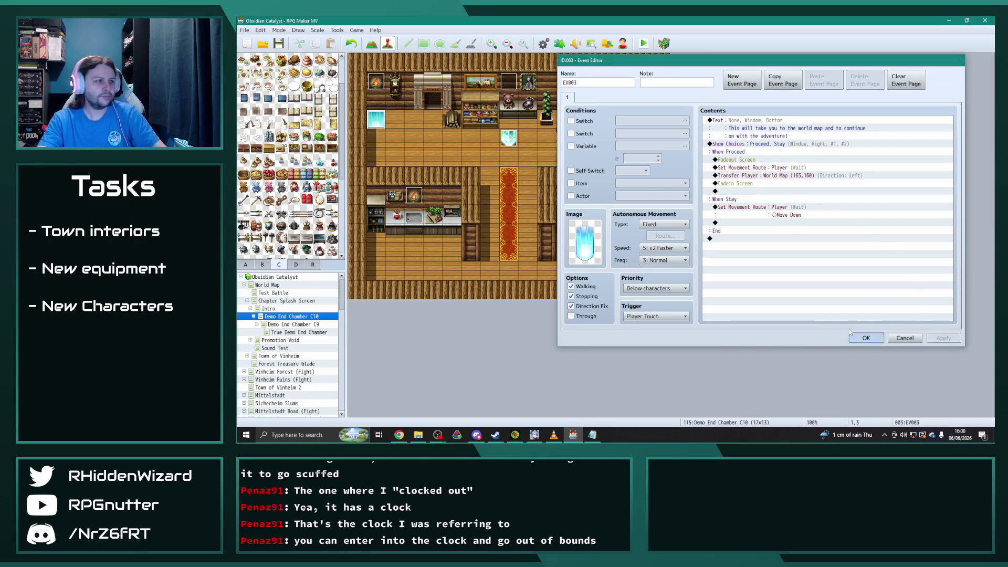
pyautogui.rightClick(308, 317)
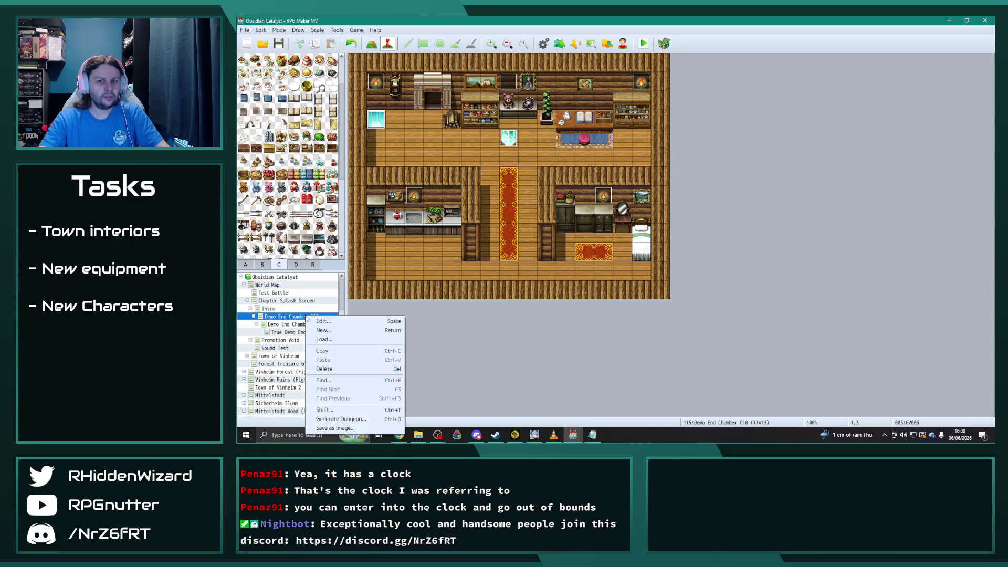
pyautogui.click(324, 321)
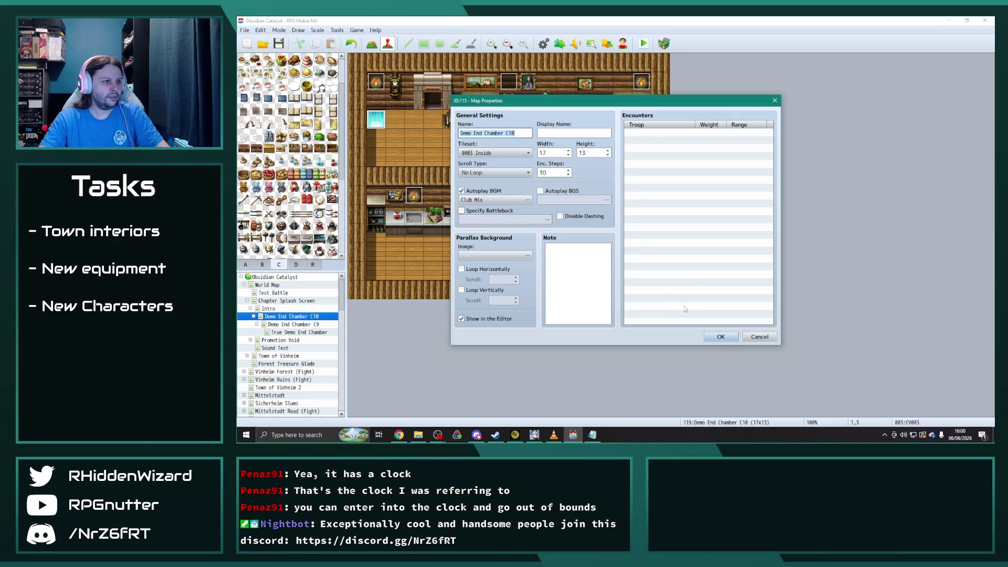
pyautogui.click(721, 336)
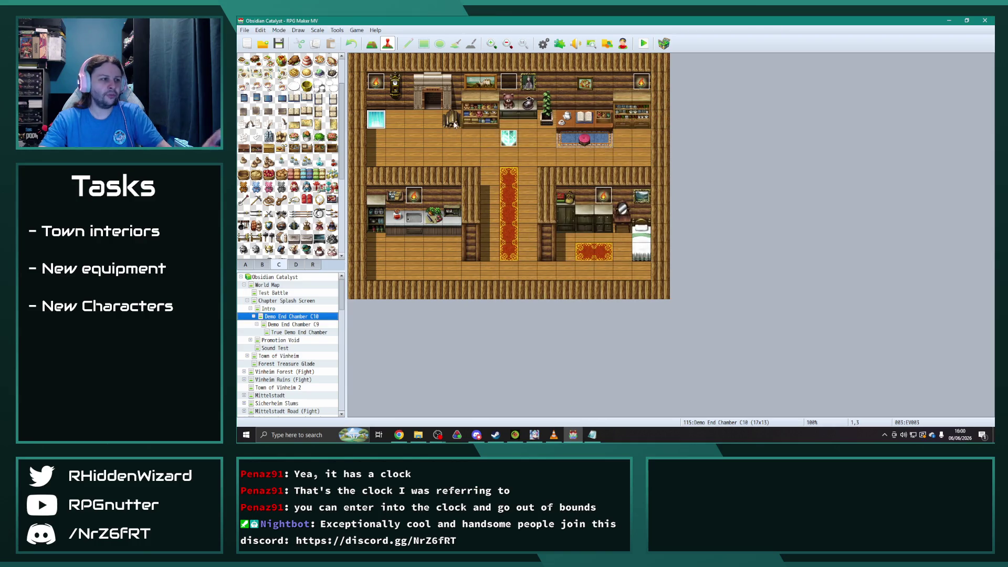
pyautogui.click(543, 44)
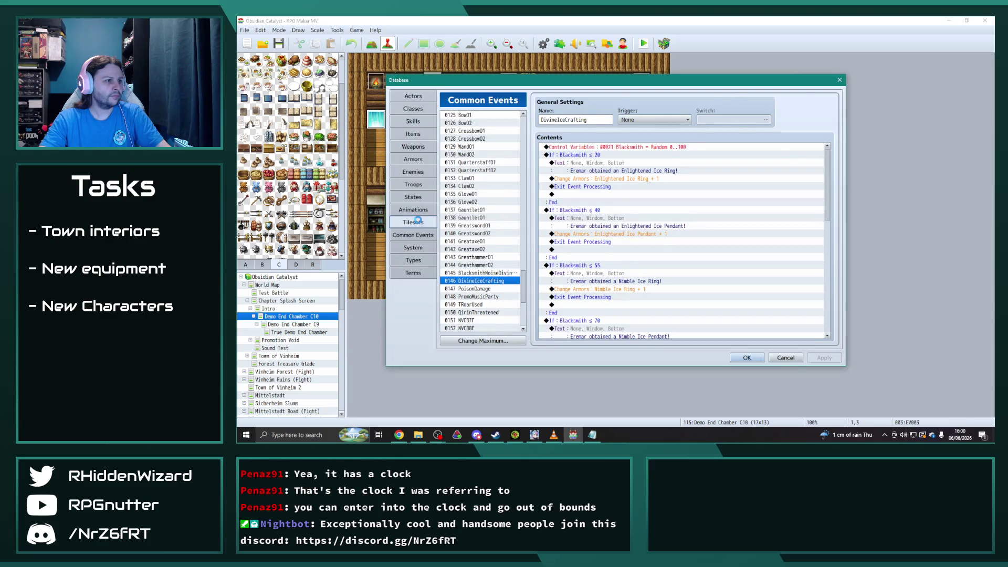
pyautogui.click(413, 222)
pyautogui.click(471, 132)
pyautogui.click(679, 338)
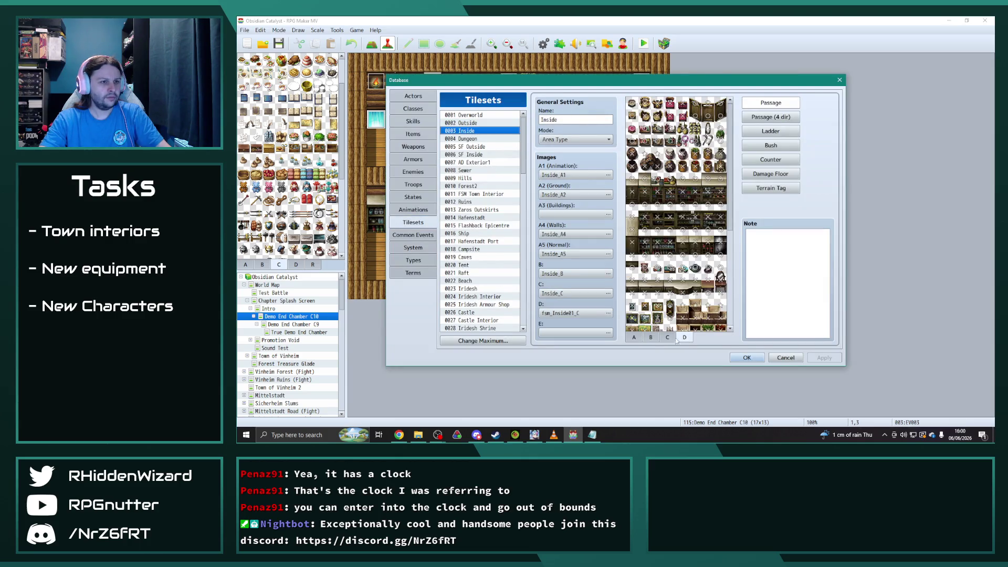
pyautogui.press('Escape')
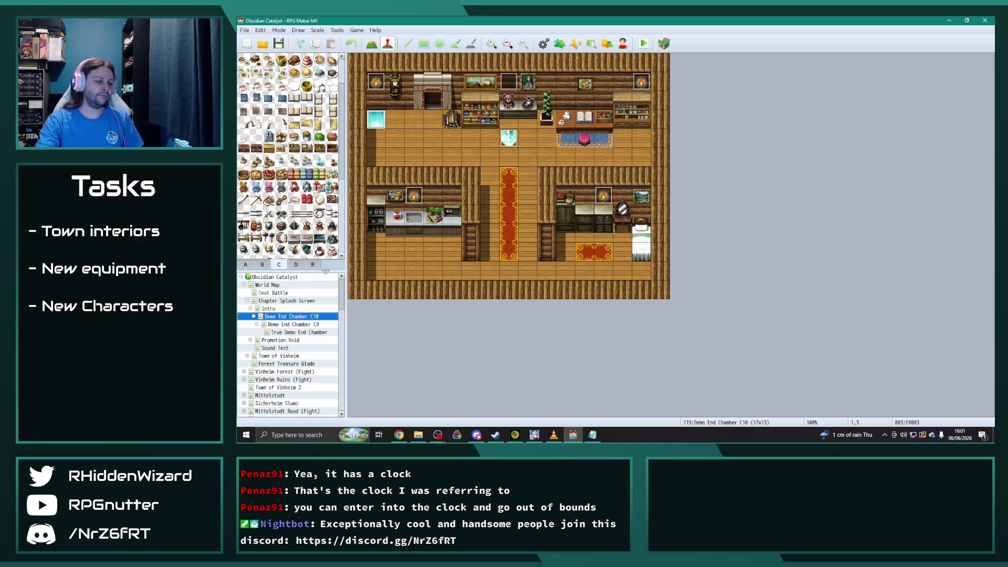
pyautogui.click(306, 334)
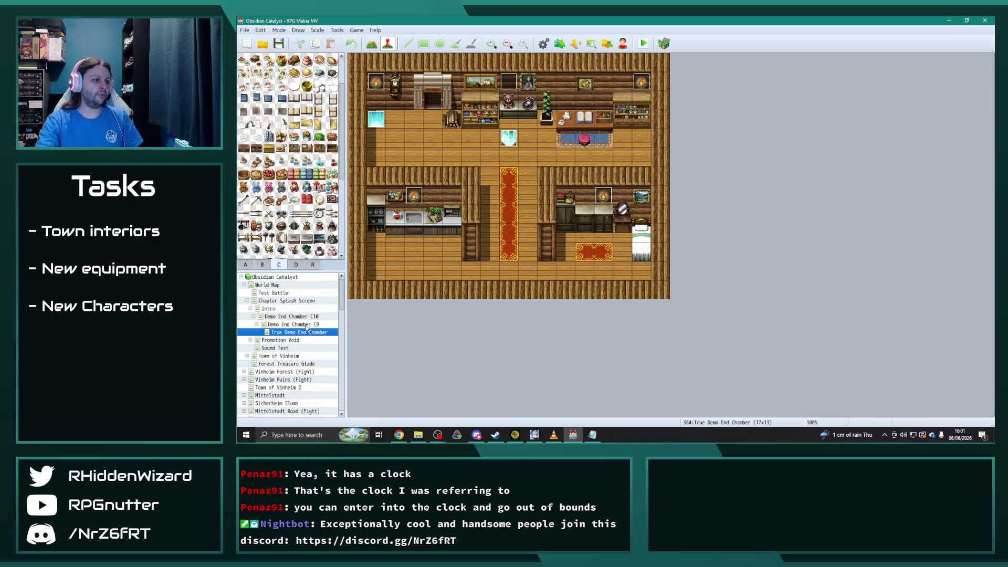
pyautogui.rightClick(303, 334)
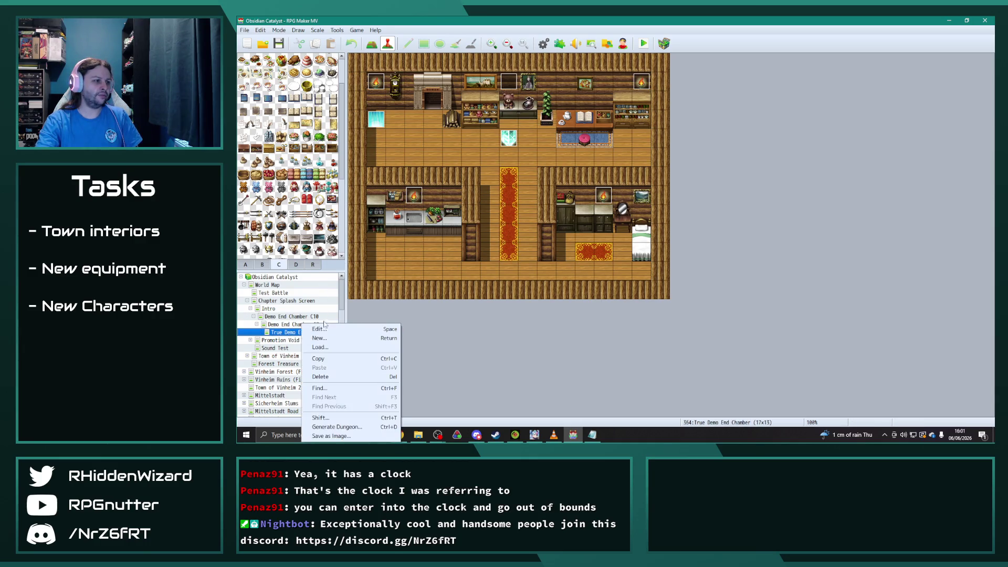
pyautogui.click(318, 329)
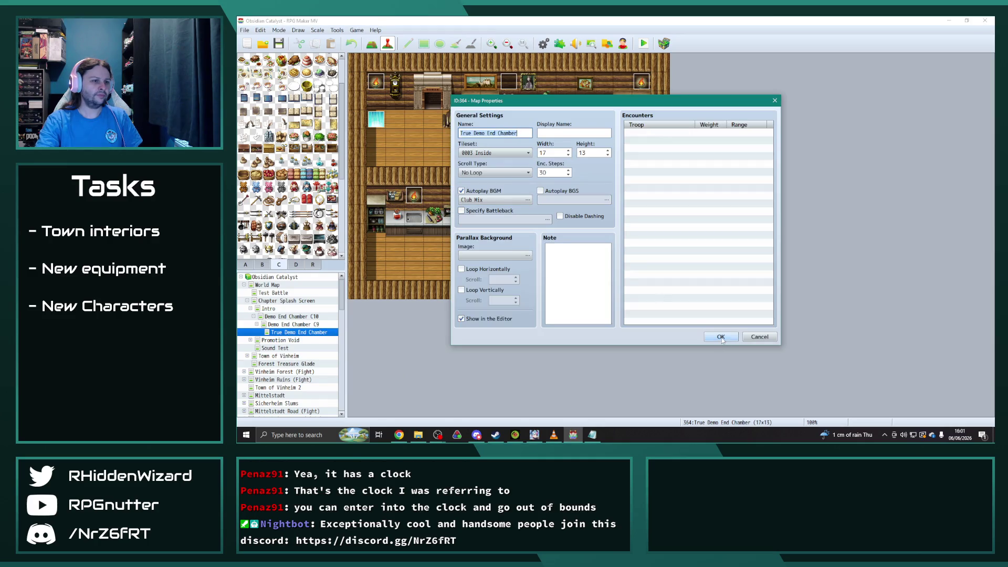
pyautogui.click(722, 338)
pyautogui.click(295, 325)
pyautogui.click(297, 318)
pyautogui.click(297, 325)
pyautogui.click(296, 318)
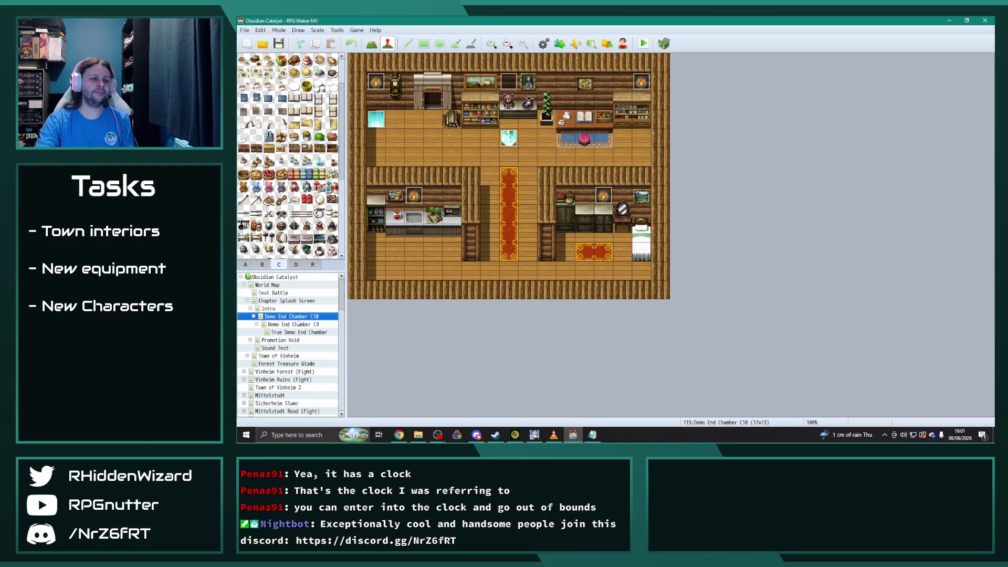
pyautogui.click(298, 324)
pyautogui.click(297, 317)
pyautogui.click(295, 324)
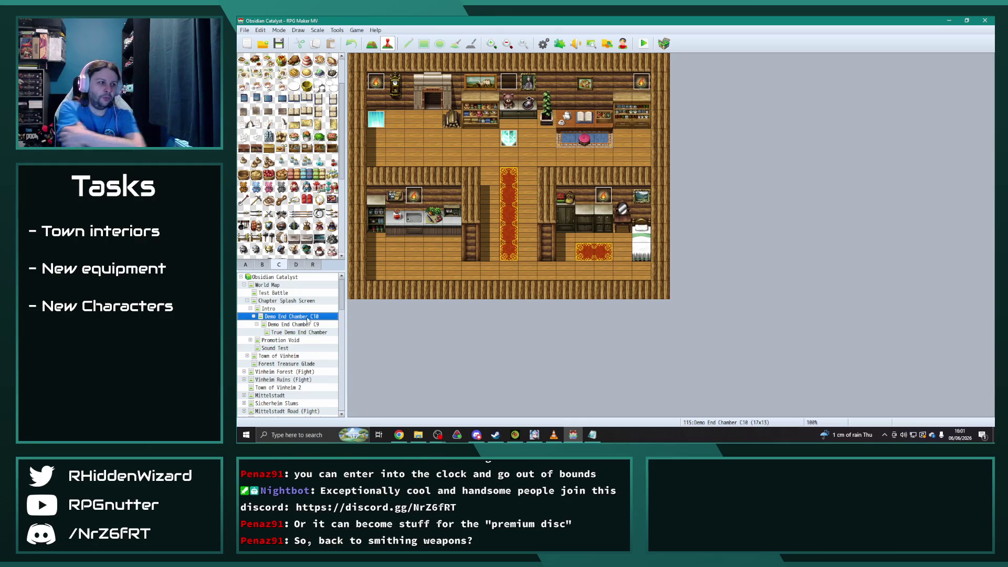
# Step: Collapse the Chapter Splash Screen branch in the map tree
pyautogui.click(252, 301)
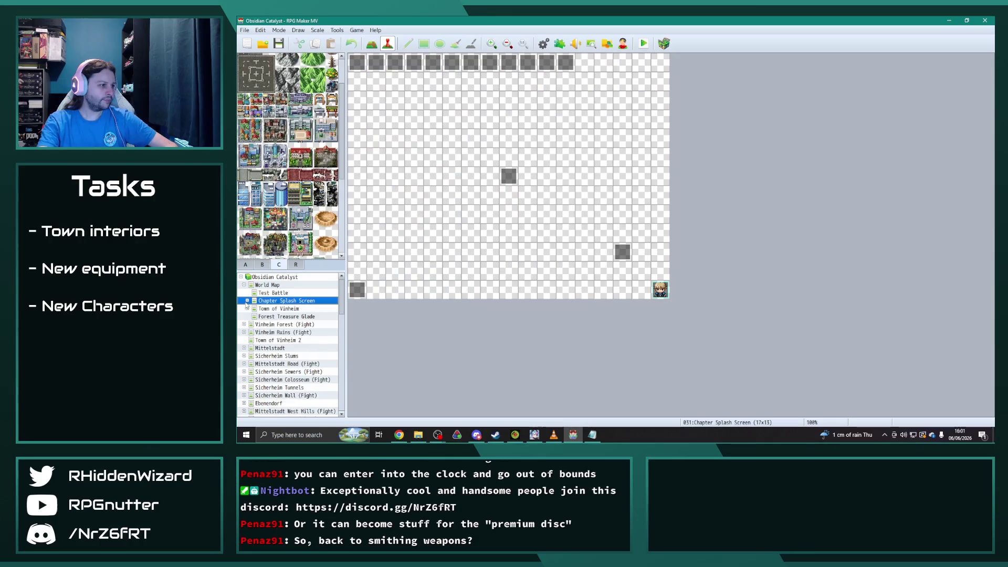
# Step: On Blacksmith L6, switch the Dagger event's common event call from Dagger01 to Dagger02
pyautogui.scroll(-10, 322, 398)
pyautogui.scroll(5, 323, 398)
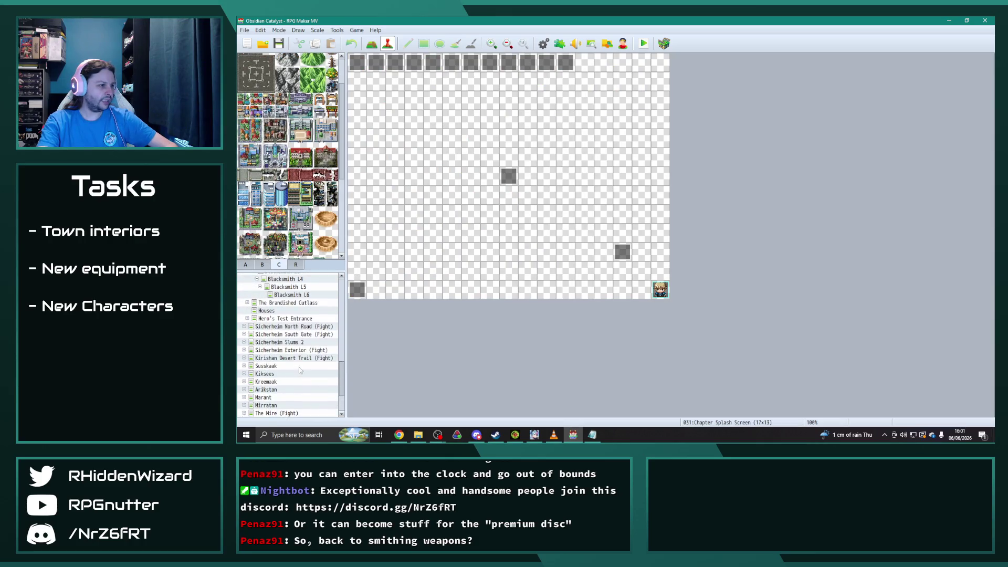
pyautogui.click(296, 344)
pyautogui.doubleClick(377, 118)
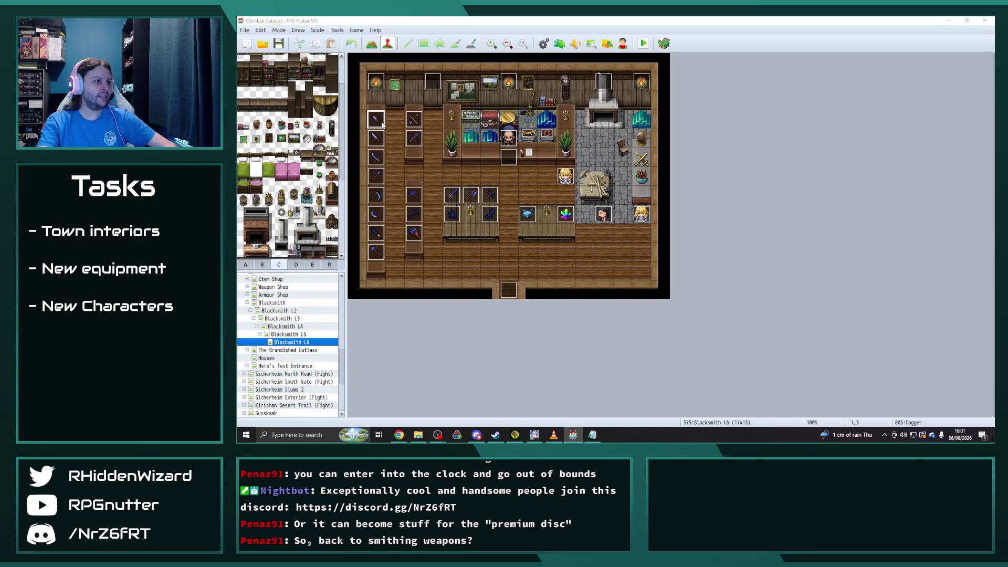
pyautogui.scroll(-2, 656, 291)
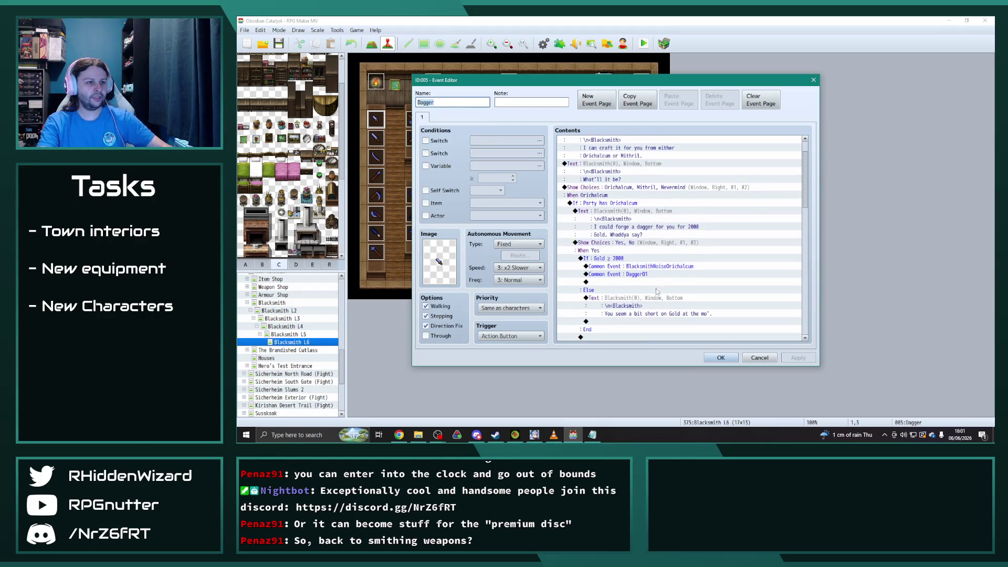
pyautogui.doubleClick(651, 274)
pyautogui.click(681, 228)
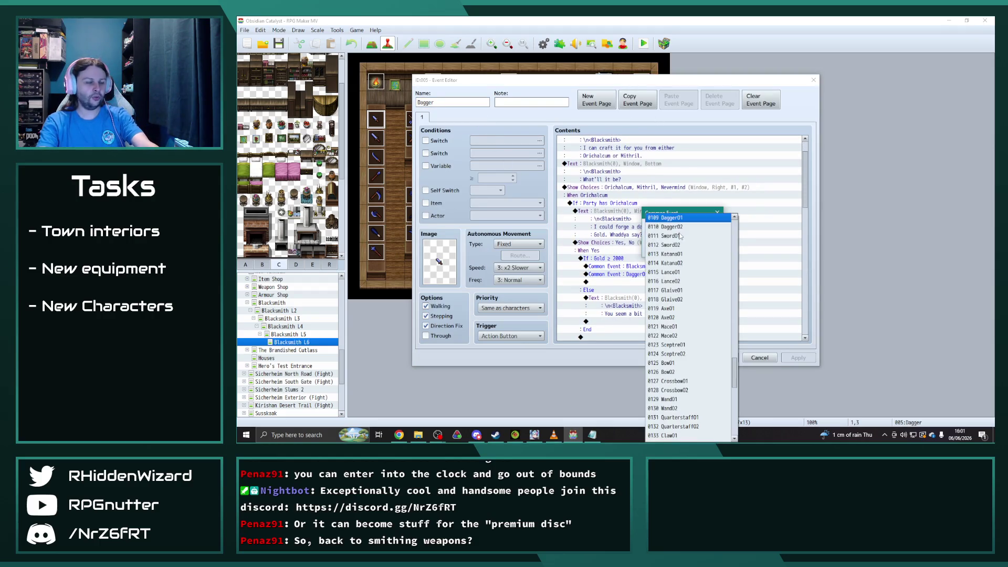
pyautogui.click(665, 226)
pyautogui.click(663, 251)
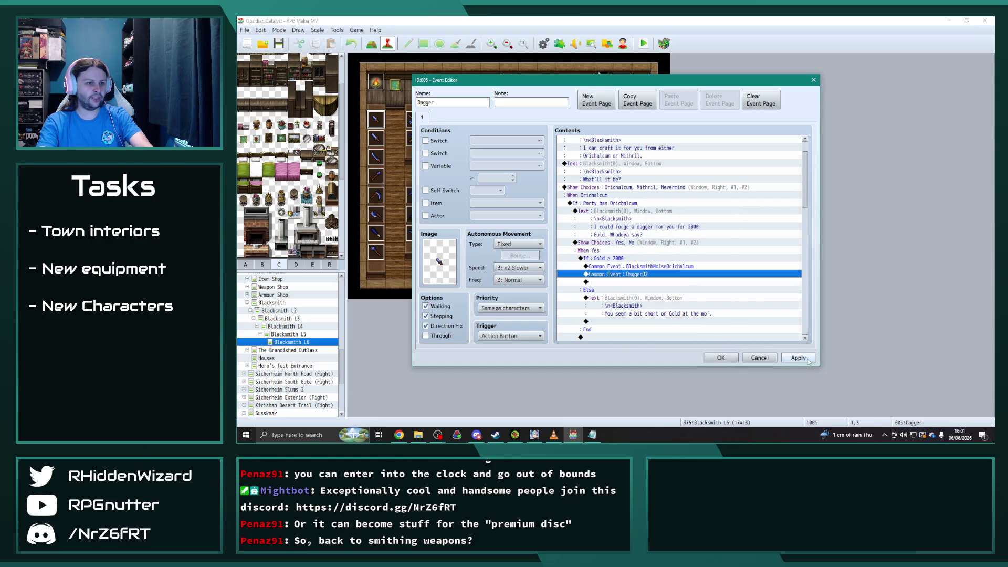
pyautogui.click(721, 358)
# Step: Switch the Sword event's common event call from Sword01 to Sword02
pyautogui.press('Down')
pyautogui.press('Return')
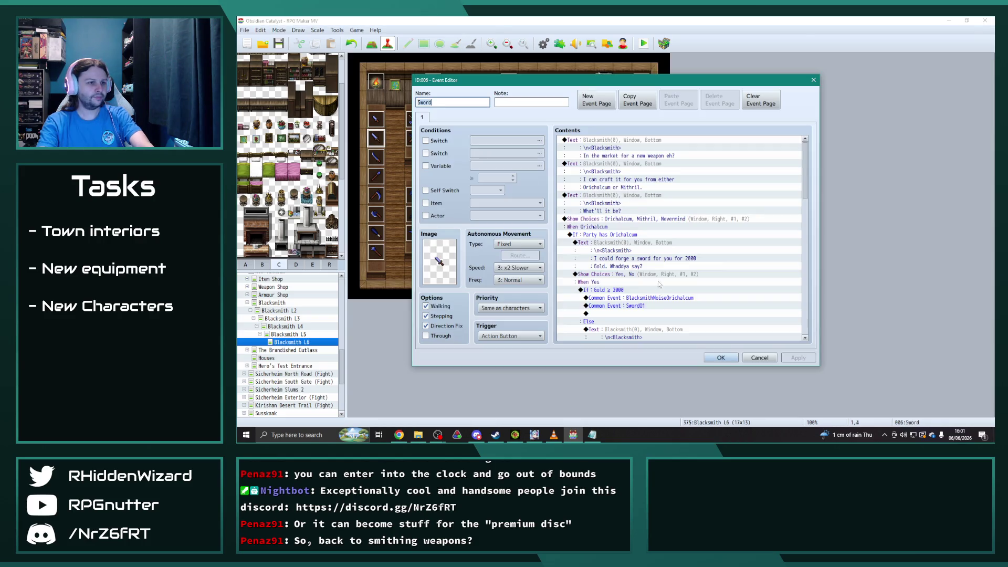
pyautogui.doubleClick(647, 306)
pyautogui.click(682, 228)
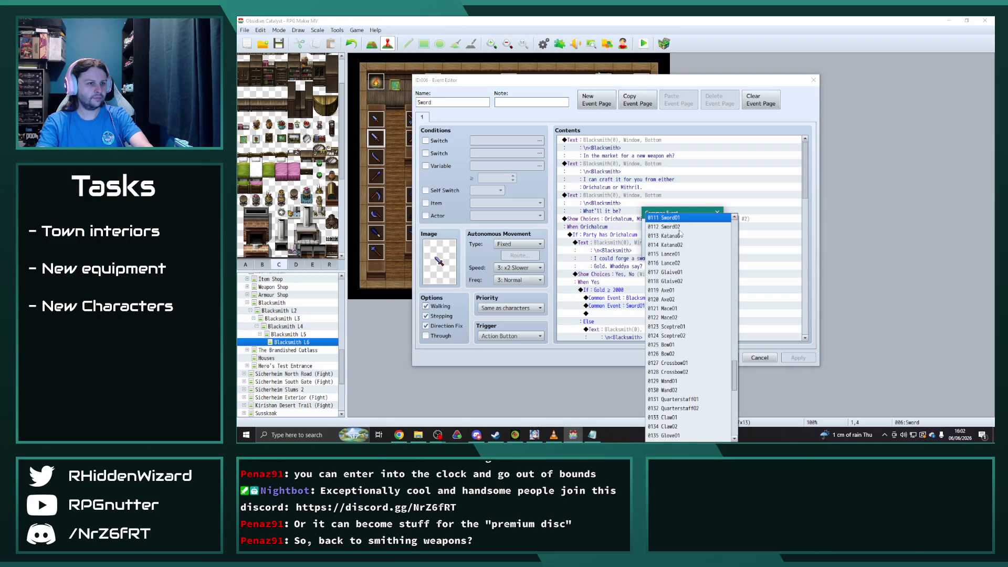
pyautogui.click(681, 228)
pyautogui.click(678, 247)
pyautogui.moveTo(806, 188); pyautogui.dragTo(806, 216)
pyautogui.scroll(-10, 686, 215)
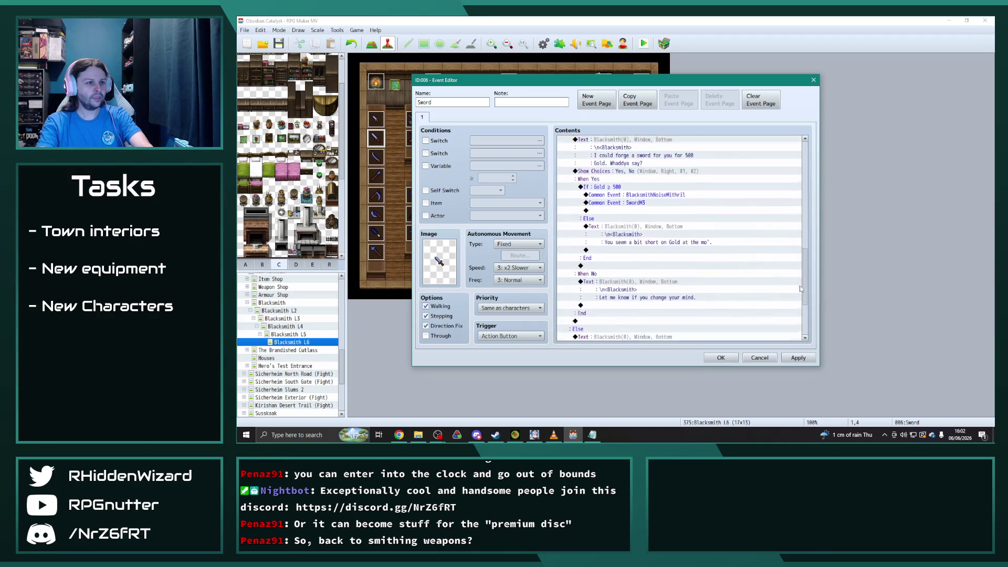
pyautogui.scroll(4, 602, 173)
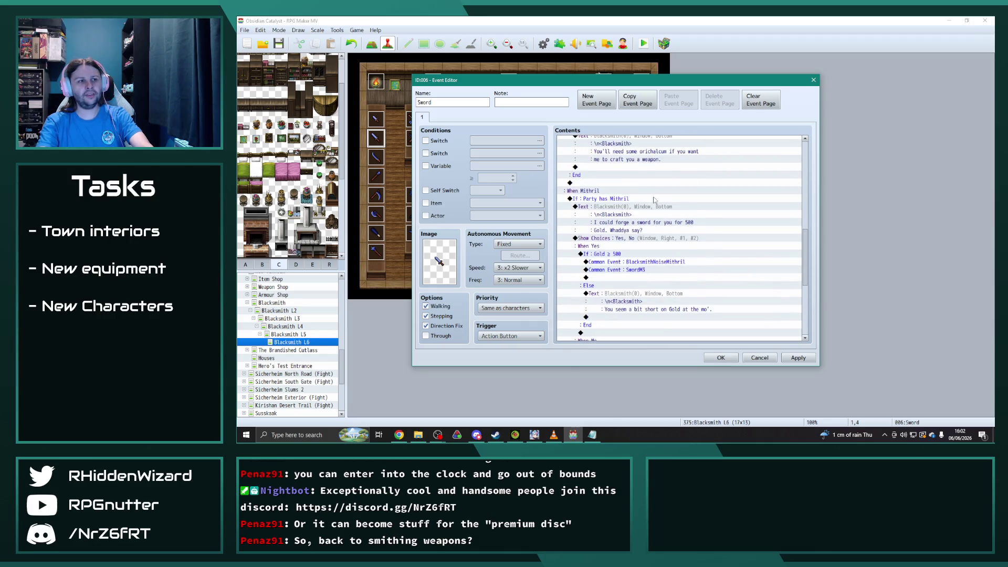
pyautogui.scroll(2, 668, 242)
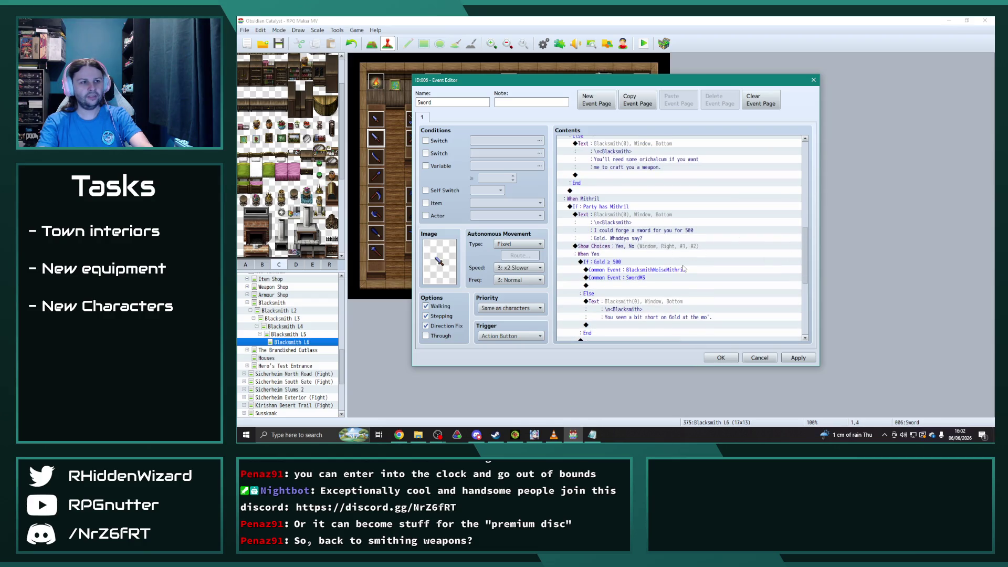
pyautogui.scroll(-2, 684, 269)
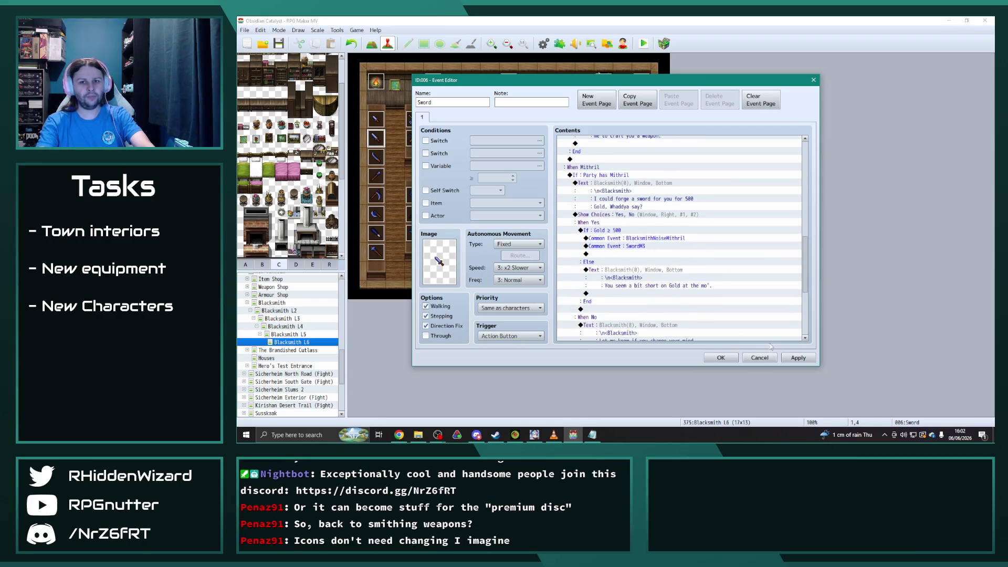
pyautogui.click(721, 358)
# Step: Begin changing the Katana event's Katana01 common event call
pyautogui.doubleClick(374, 157)
pyautogui.doubleClick(620, 306)
pyautogui.click(679, 227)
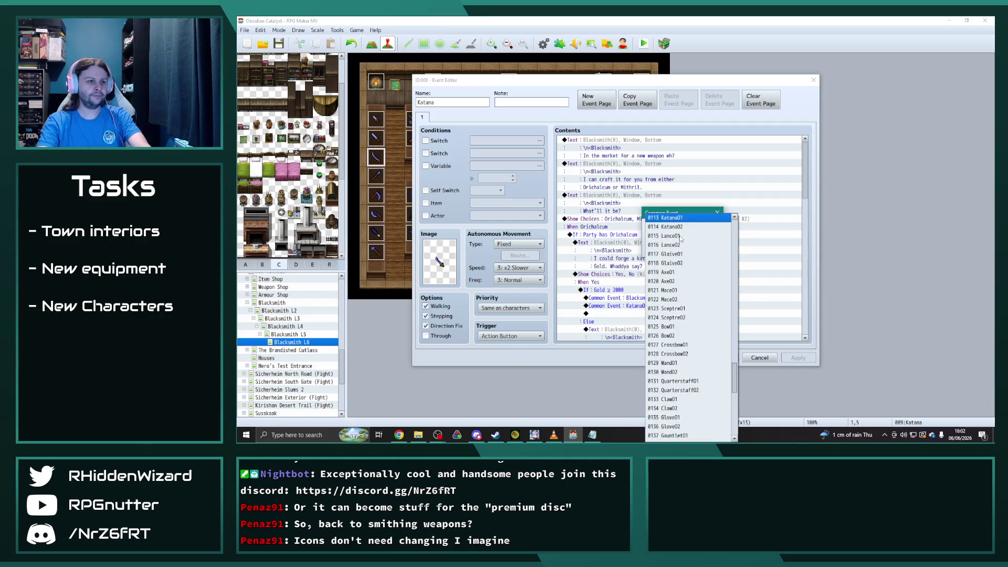
# Step: Make the Katana and Lance events call Katana02 and Lance02
pyautogui.click(680, 227)
pyautogui.click(667, 255)
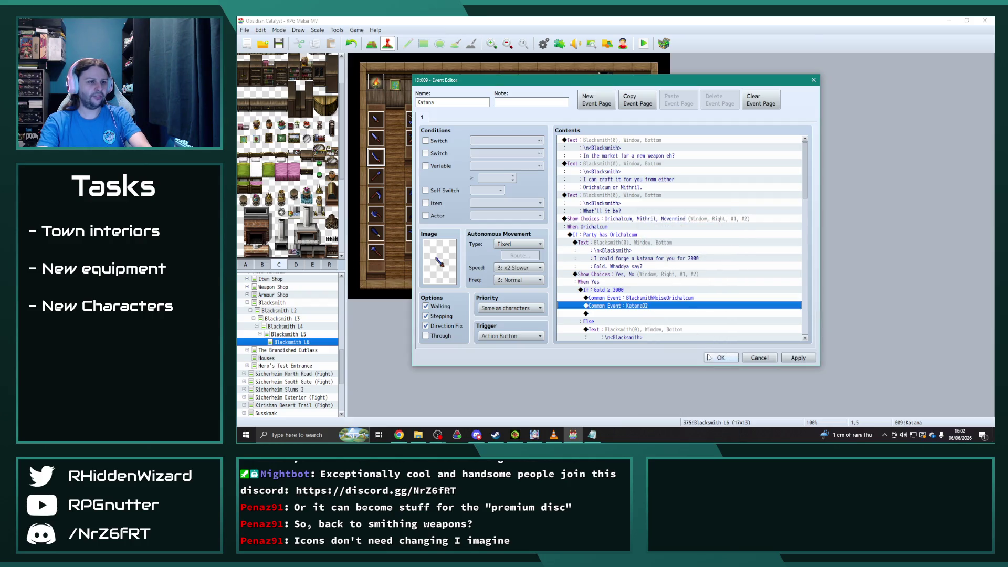
pyautogui.click(720, 358)
pyautogui.doubleClick(376, 176)
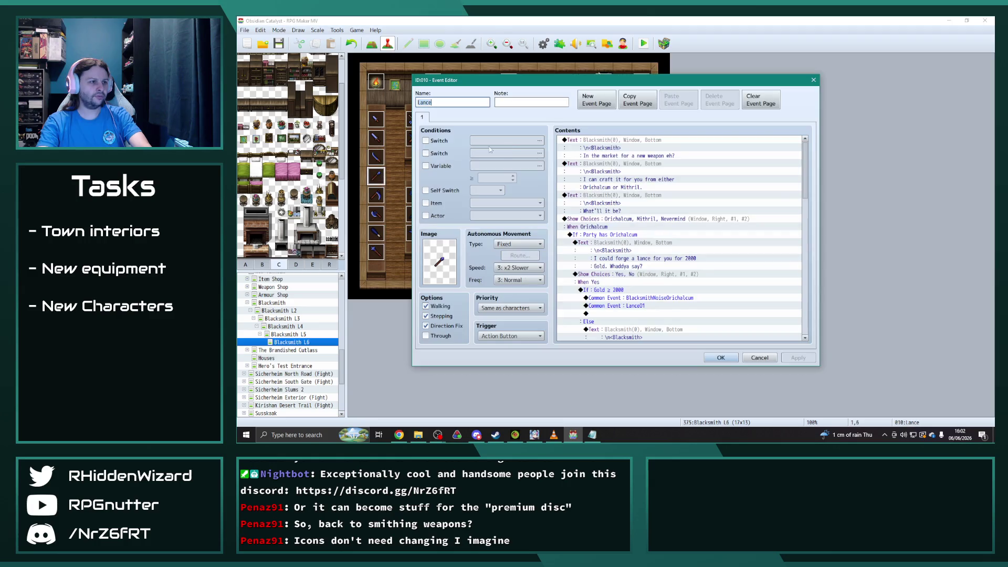
pyautogui.doubleClick(641, 309)
pyautogui.click(680, 235)
pyautogui.click(677, 233)
pyautogui.click(663, 249)
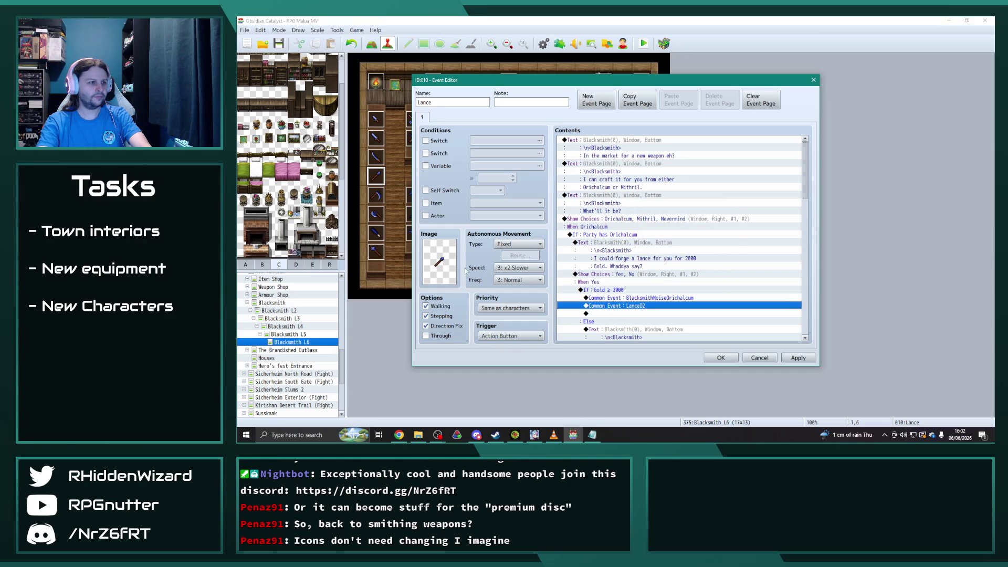
pyautogui.click(721, 357)
# Step: Make the Glaive and Axe events call Glaive02 and Axe02
pyautogui.doubleClick(376, 194)
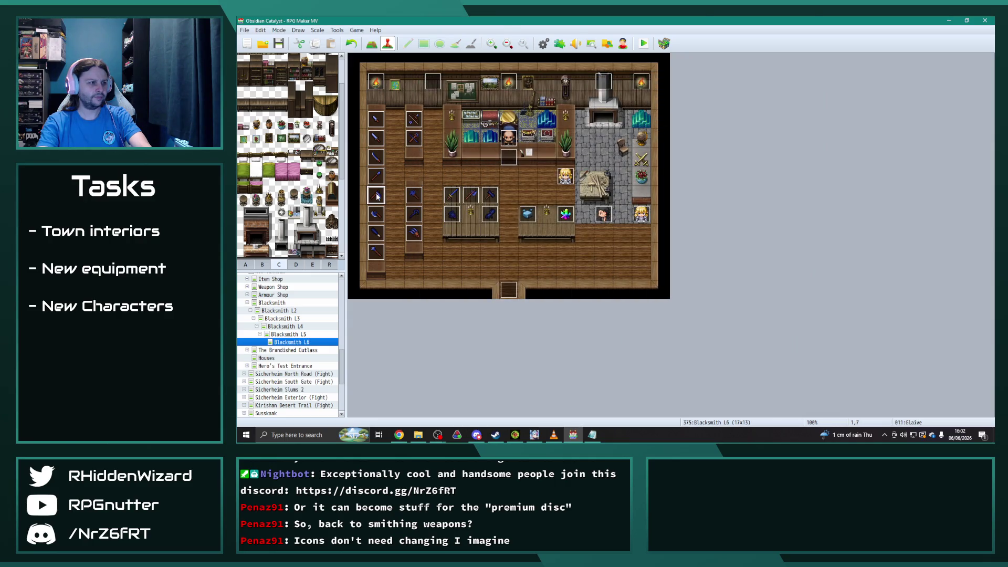
pyautogui.doubleClick(632, 308)
pyautogui.click(679, 235)
pyautogui.click(674, 233)
pyautogui.click(663, 249)
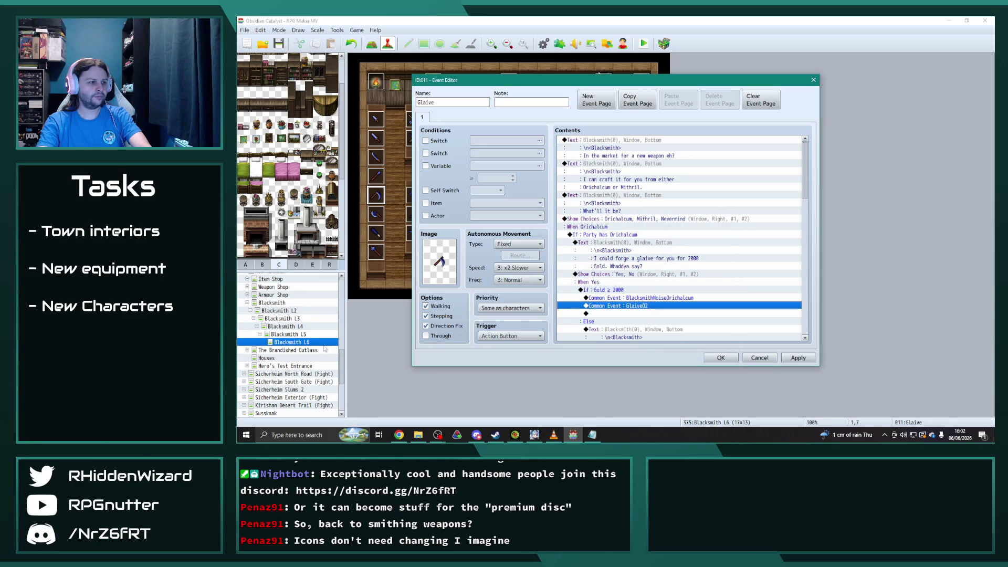
pyautogui.click(724, 359)
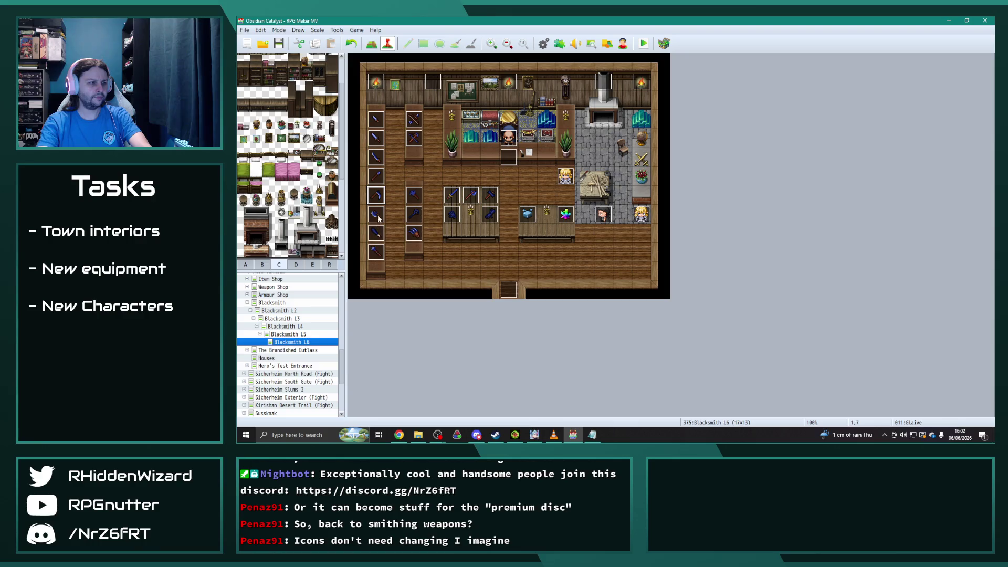
pyautogui.doubleClick(376, 214)
pyautogui.doubleClick(614, 305)
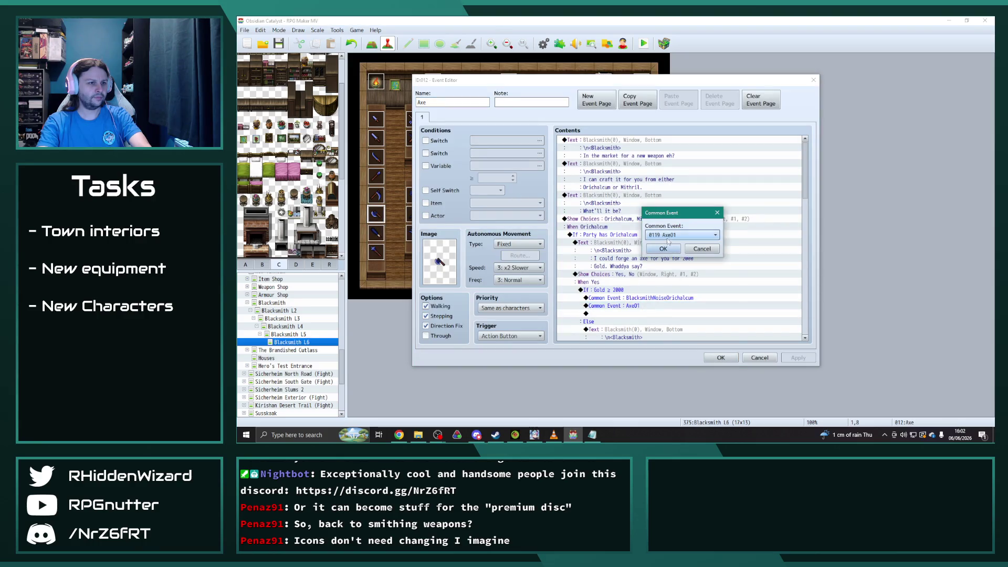
pyautogui.click(670, 236)
pyautogui.click(667, 227)
pyautogui.click(665, 249)
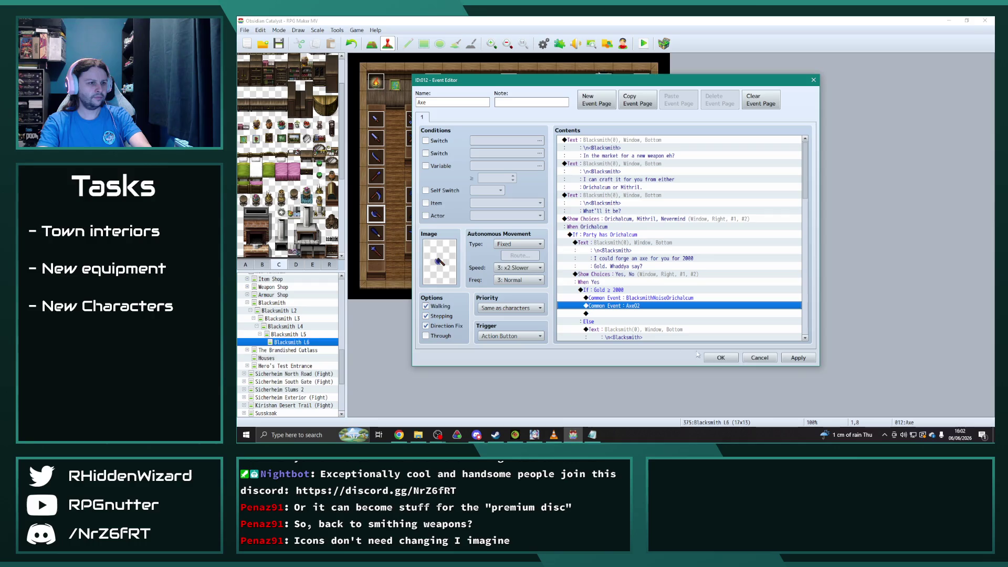
pyautogui.click(728, 359)
# Step: Make the Mace and Sceptre events call Mace02 and Sceptre02
pyautogui.doubleClick(376, 233)
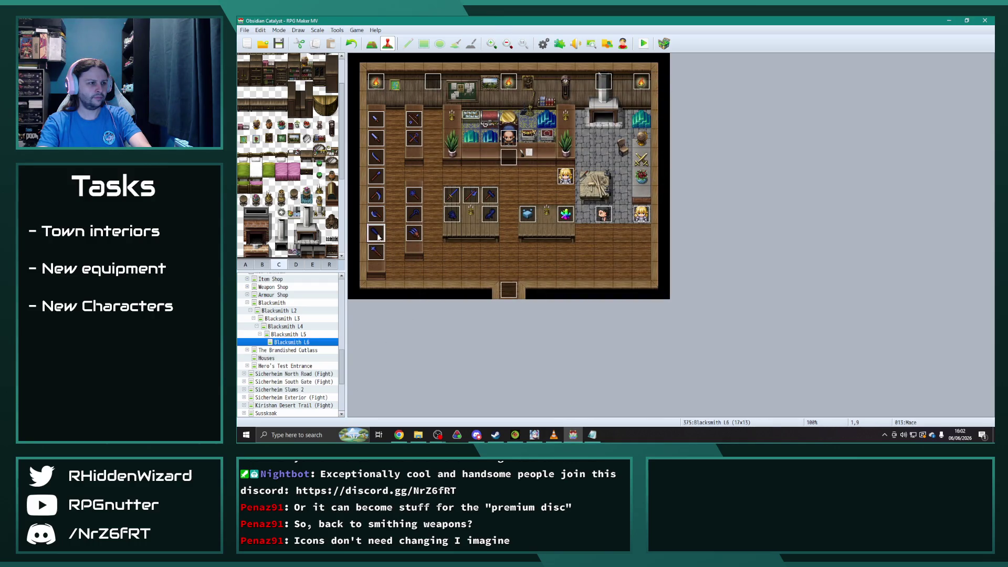
pyautogui.doubleClick(629, 306)
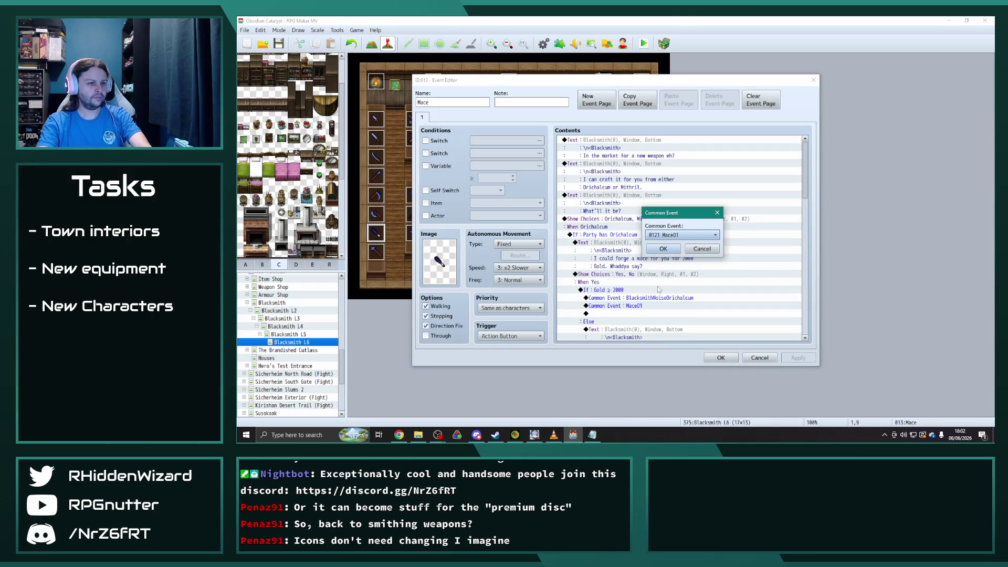
pyautogui.click(673, 232)
pyautogui.click(672, 228)
pyautogui.click(662, 248)
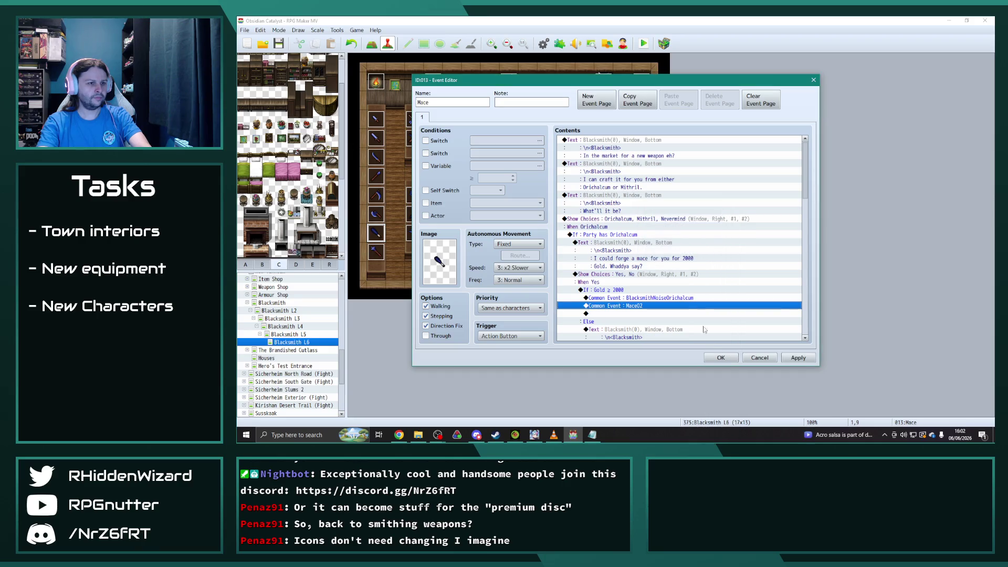
pyautogui.click(728, 359)
pyautogui.doubleClick(376, 251)
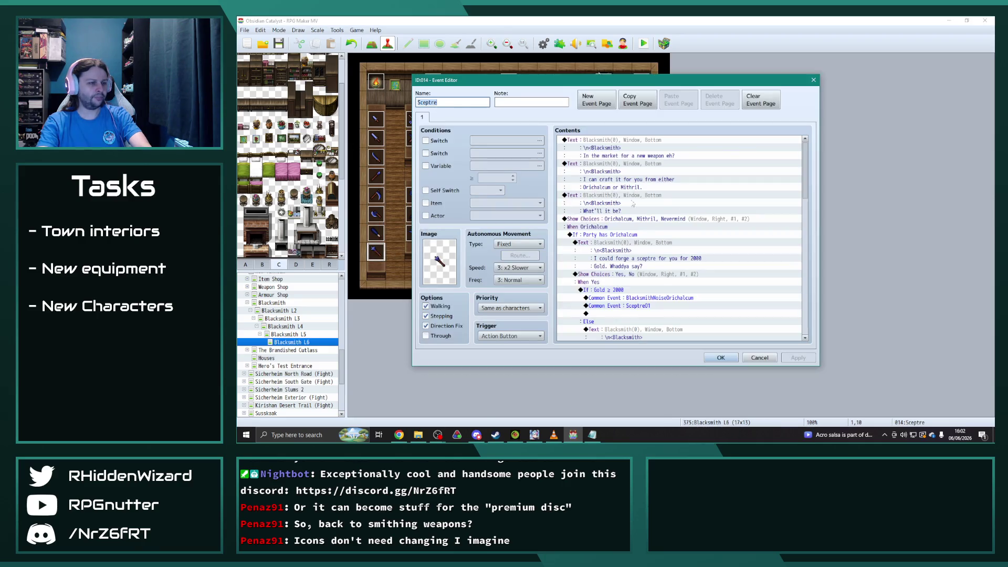
pyautogui.doubleClick(636, 306)
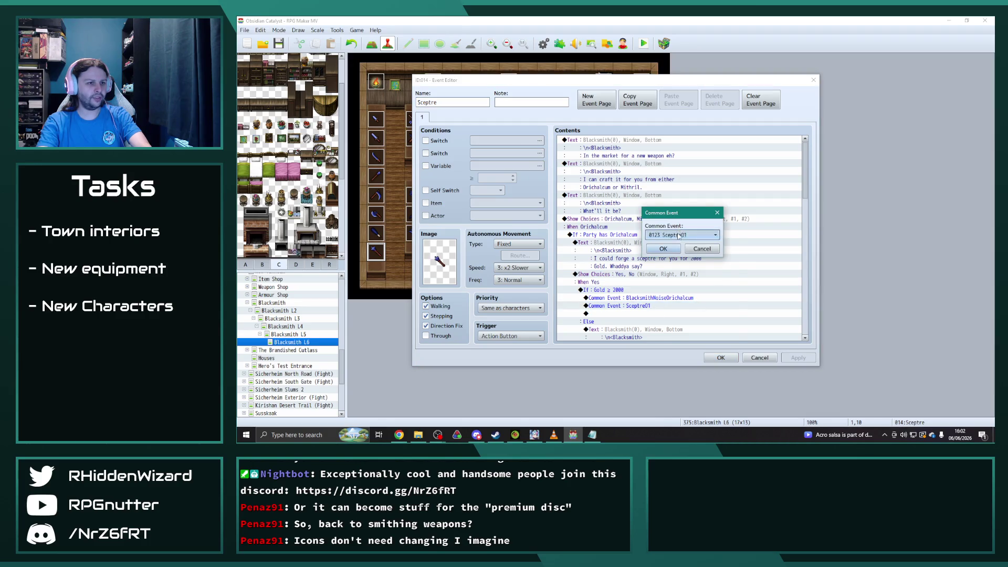
pyautogui.click(679, 231)
pyautogui.click(680, 226)
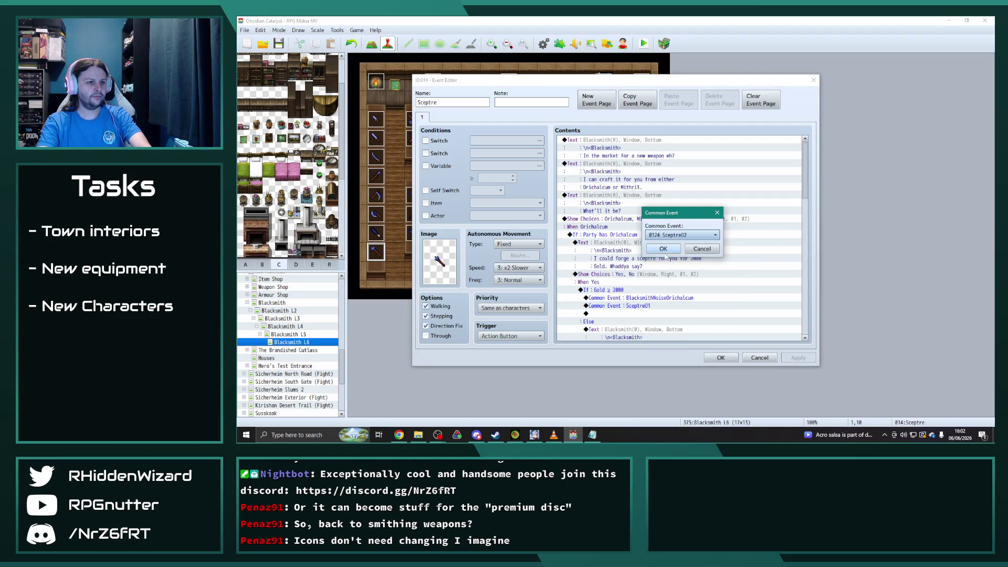
pyautogui.click(663, 249)
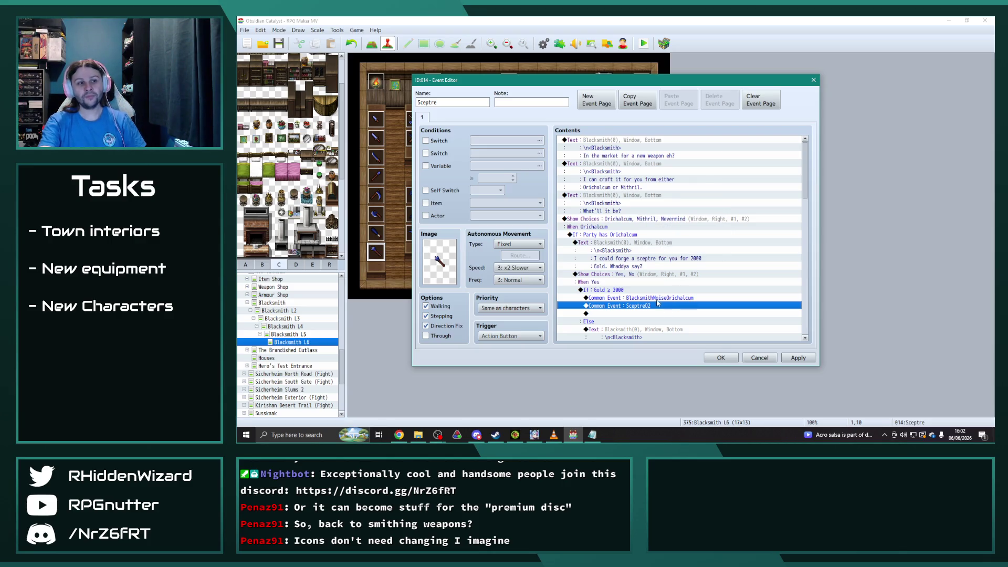
pyautogui.scroll(-5, 809, 194)
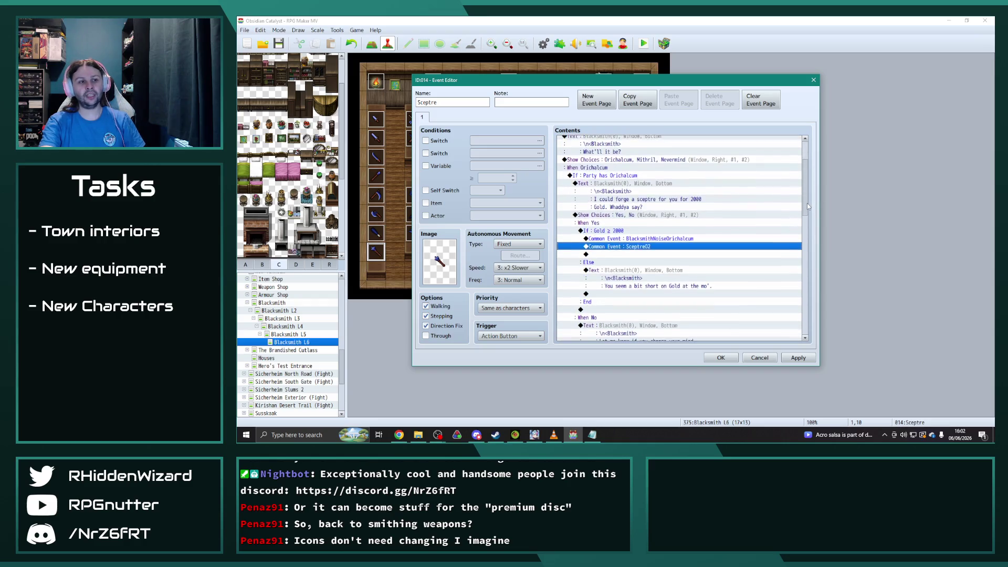
pyautogui.scroll(5, 808, 205)
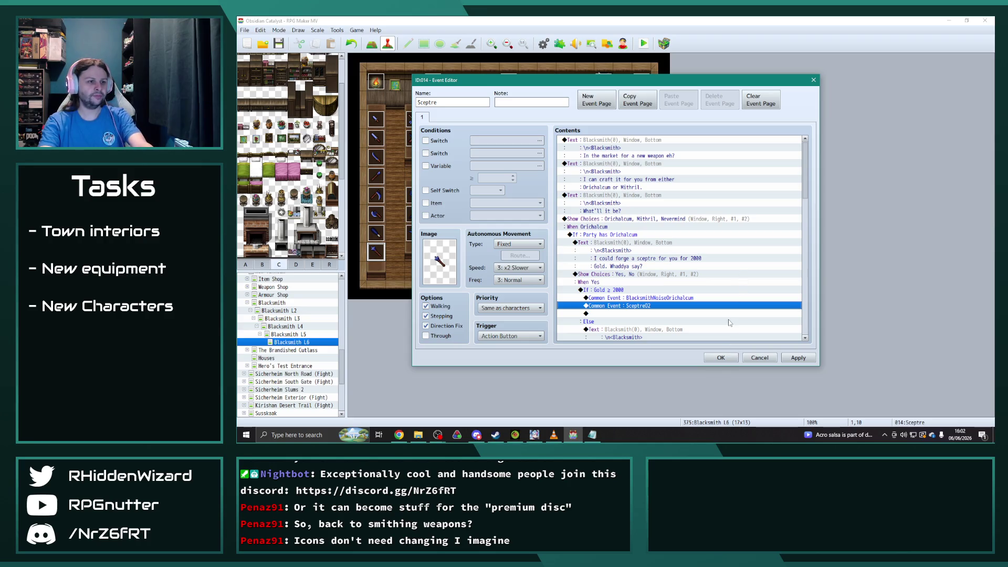
pyautogui.click(720, 357)
# Step: Make the Bow and Crossbow events call Bow02 and Crossbow02
pyautogui.doubleClick(414, 121)
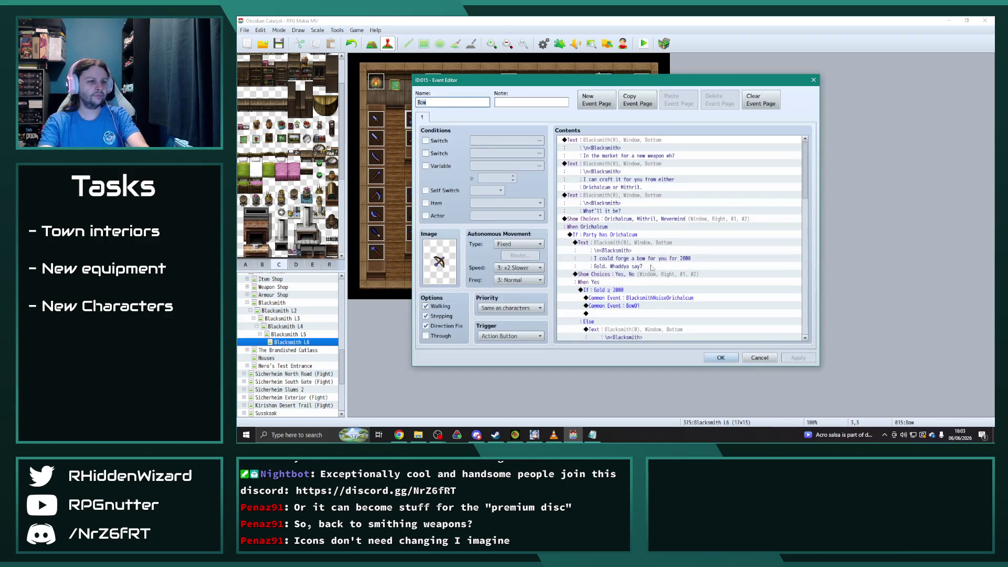
pyautogui.doubleClick(634, 309)
pyautogui.click(683, 235)
pyautogui.click(678, 261)
pyautogui.click(663, 248)
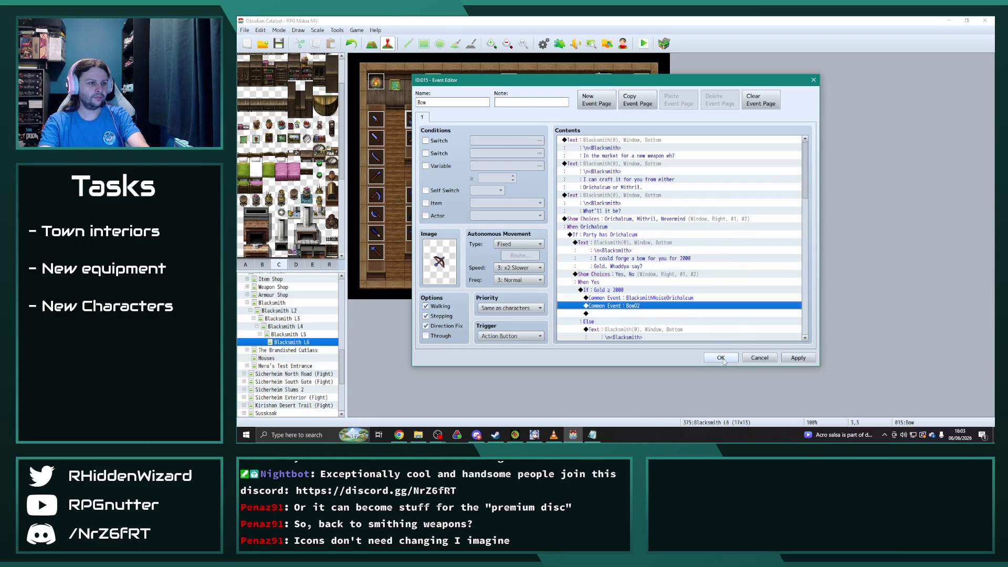
pyautogui.click(720, 357)
pyautogui.doubleClick(414, 138)
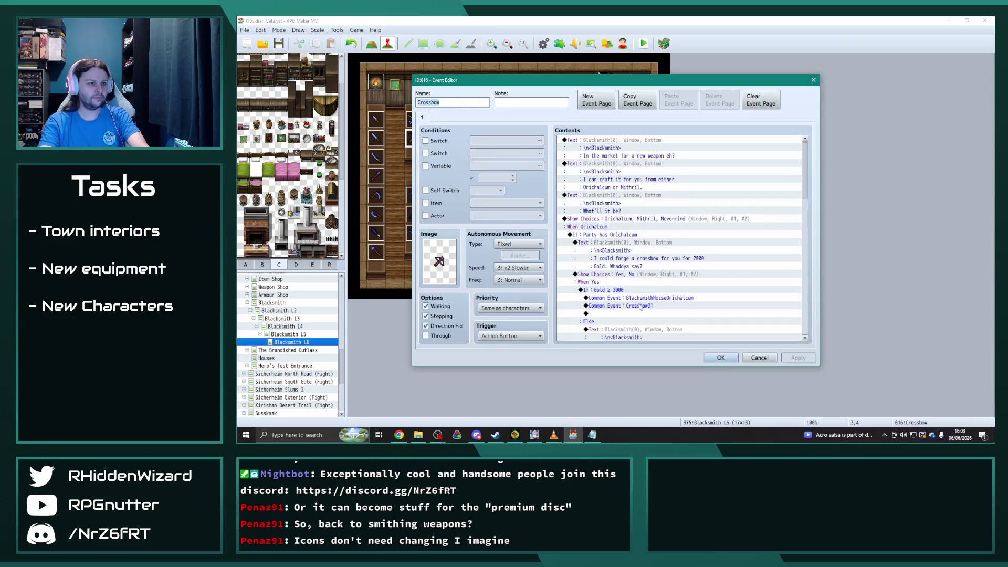
pyautogui.doubleClick(639, 306)
pyautogui.click(679, 234)
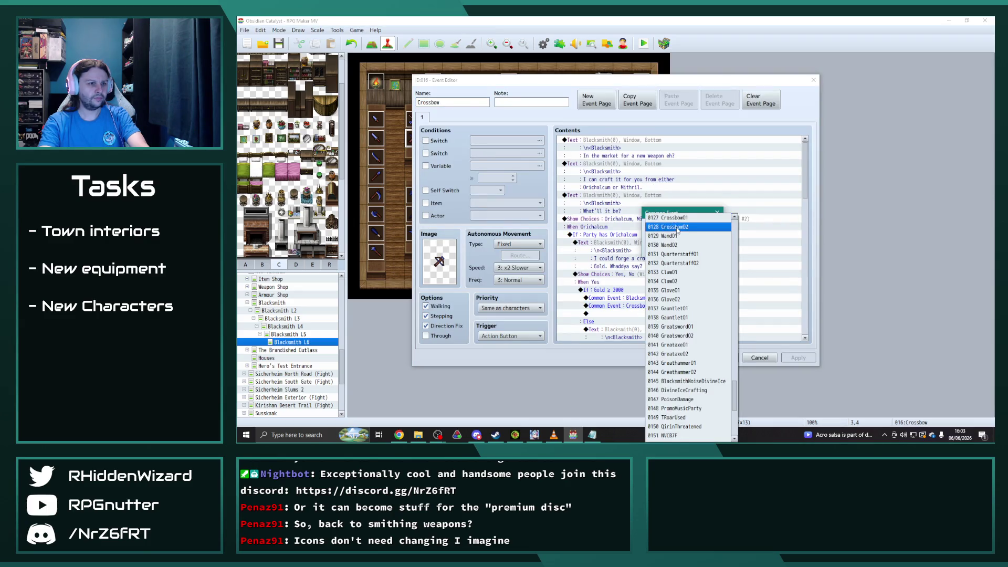
pyautogui.click(677, 227)
pyautogui.click(663, 248)
pyautogui.click(721, 358)
# Step: Make the Wand and Staff events call Wand02 and Quarterstaff02
pyautogui.doubleClick(414, 196)
pyautogui.doubleClick(640, 306)
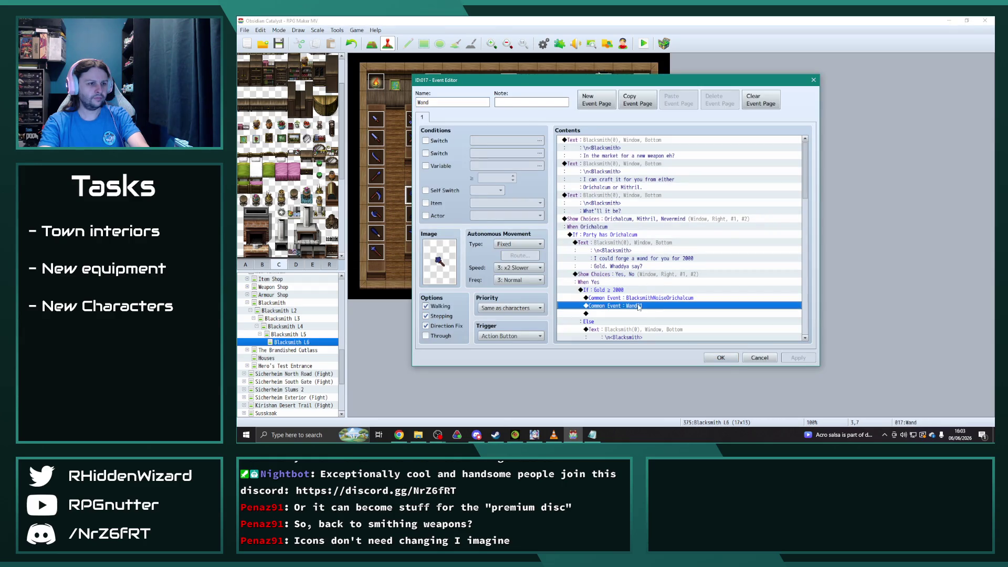
pyautogui.click(678, 234)
pyautogui.click(674, 227)
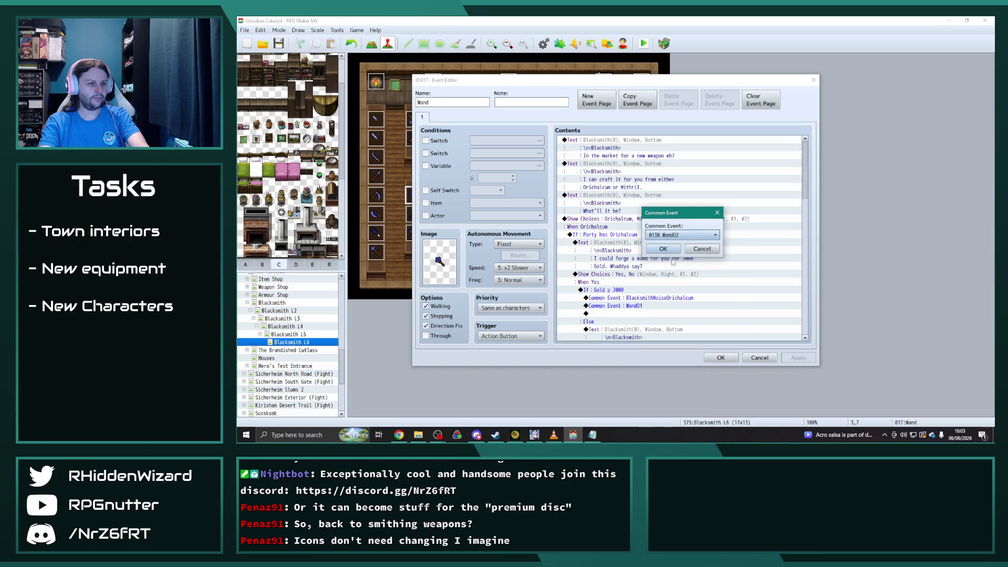
pyautogui.click(663, 249)
pyautogui.click(721, 358)
pyautogui.doubleClick(414, 213)
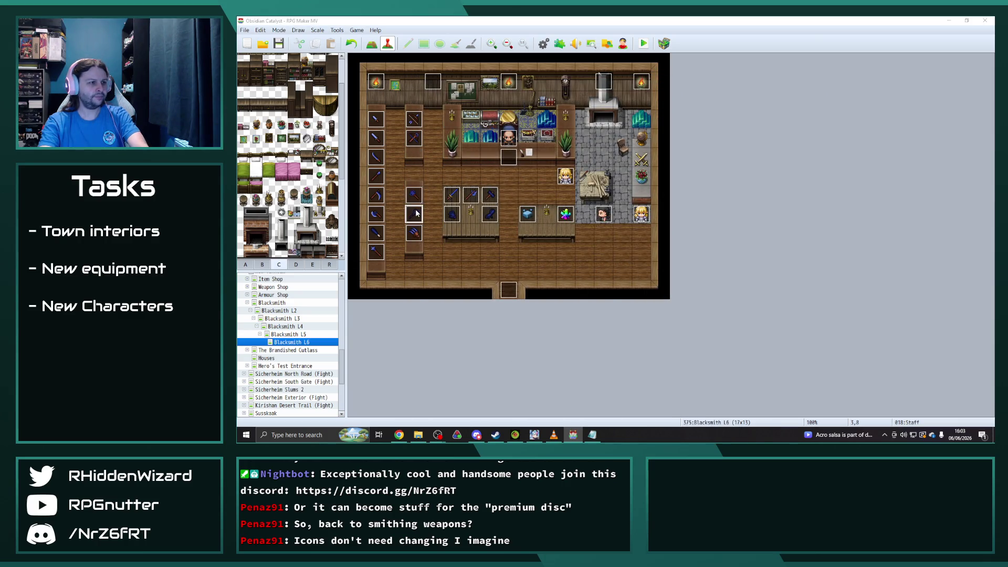
pyautogui.doubleClick(651, 306)
pyautogui.click(681, 235)
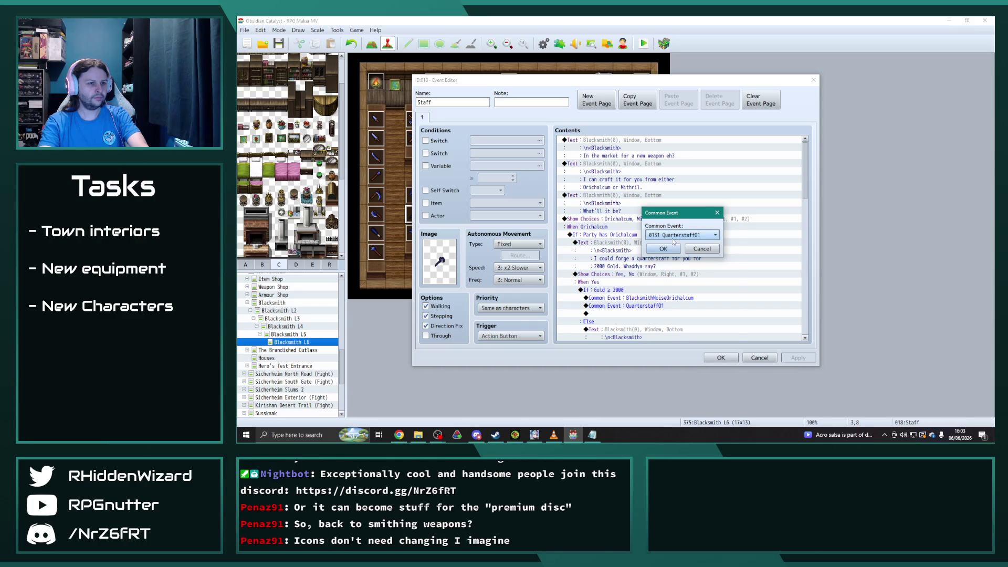
pyautogui.click(675, 221)
pyautogui.click(667, 249)
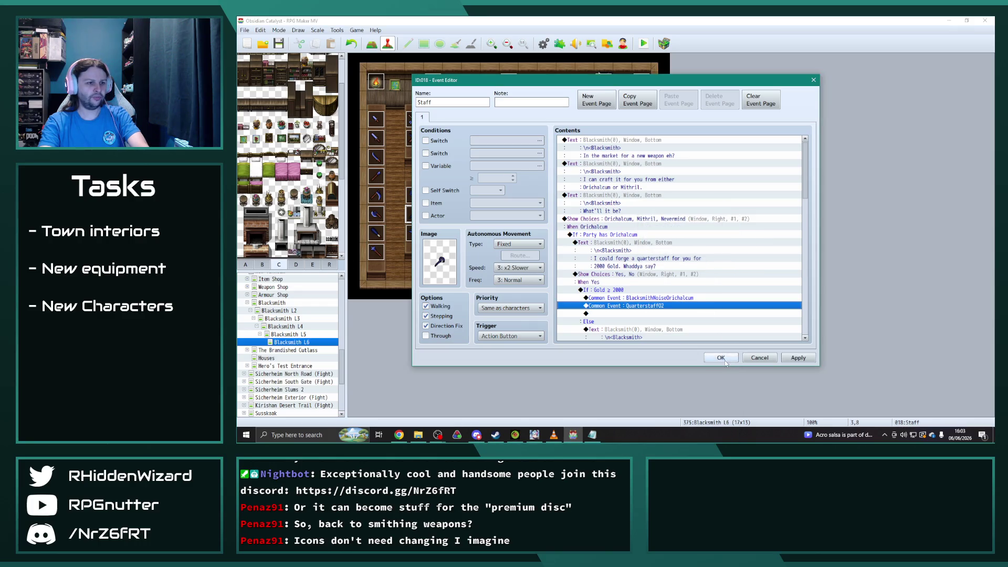
pyautogui.click(721, 358)
# Step: Make the Claw and Glove events call Claw02 and 0136 Glove02
pyautogui.doubleClick(414, 232)
pyautogui.doubleClick(625, 305)
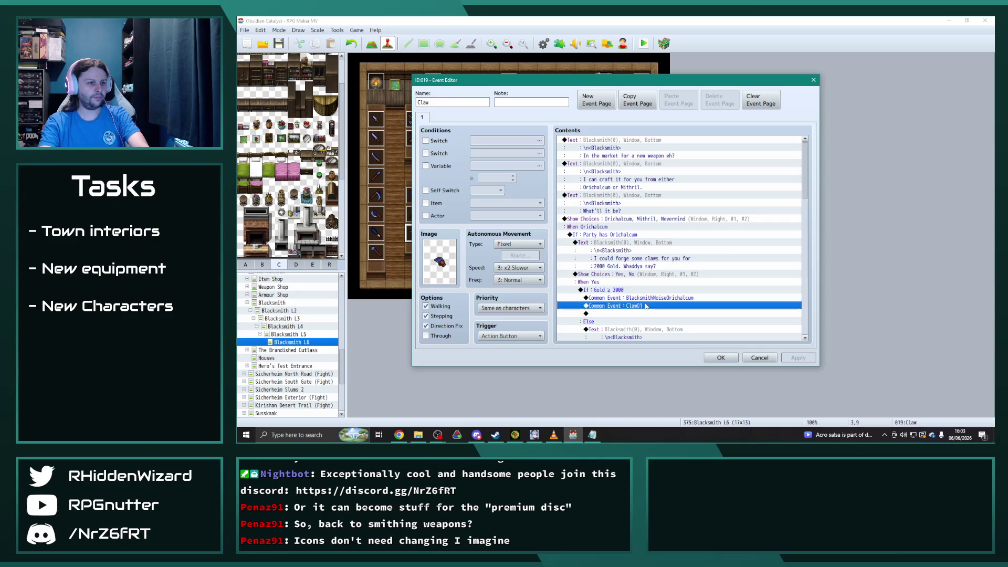
pyautogui.click(681, 234)
pyautogui.click(675, 227)
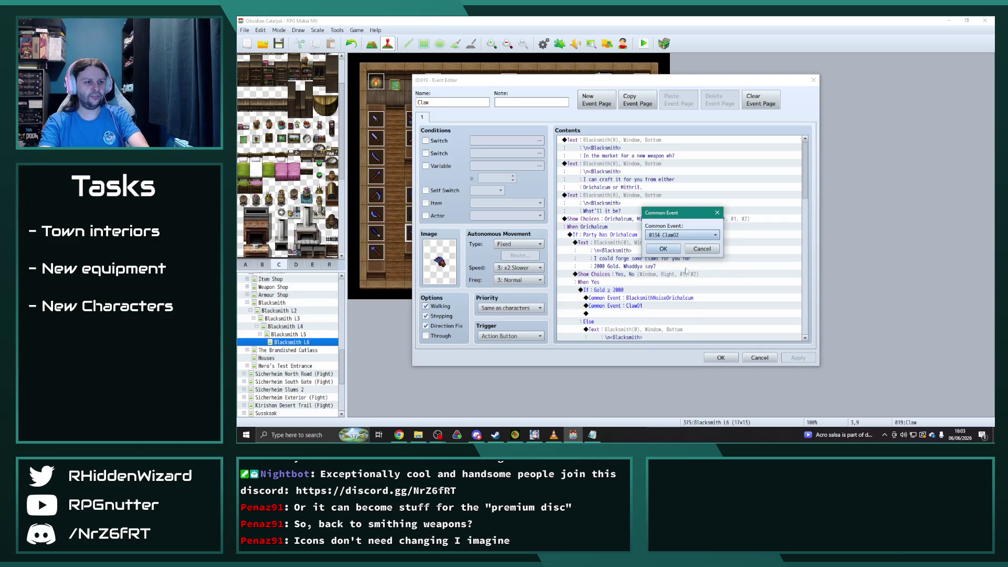
pyautogui.click(664, 248)
pyautogui.click(721, 357)
pyautogui.doubleClick(452, 214)
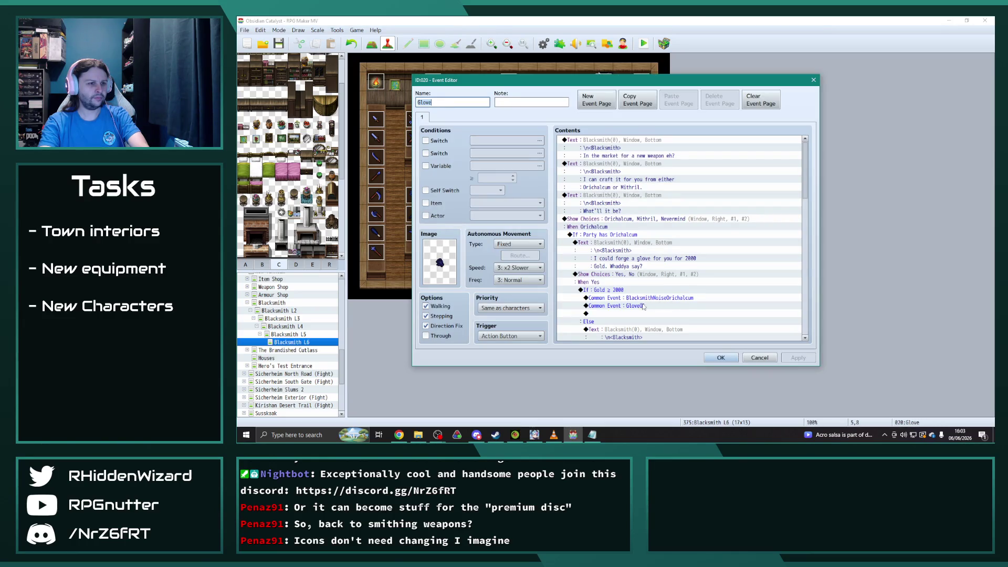
pyautogui.doubleClick(643, 305)
pyautogui.click(681, 234)
pyautogui.click(673, 239)
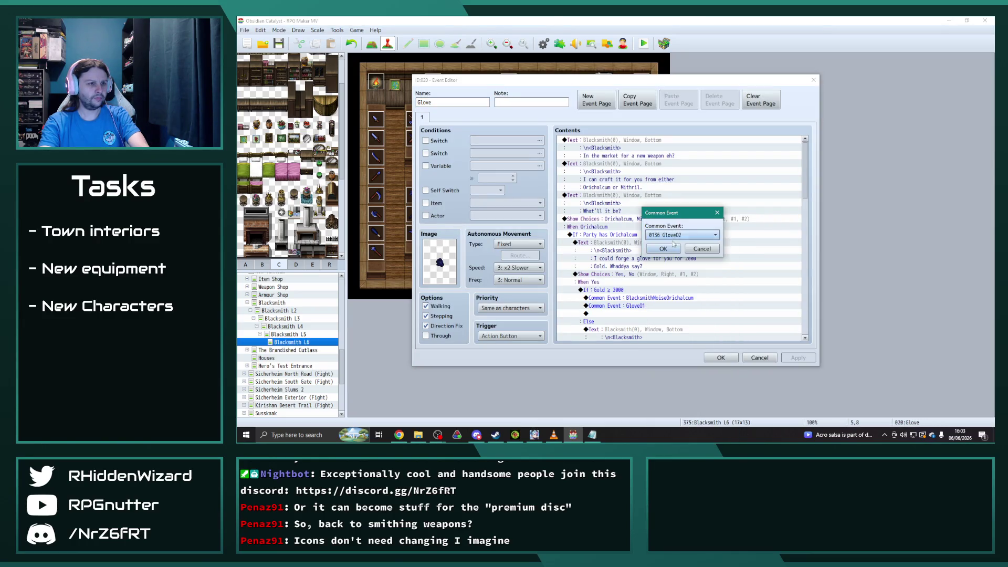
pyautogui.click(663, 248)
pyautogui.click(721, 357)
# Step: Point the Gauntlet event's common event call to 0138 Gauntlet01
pyautogui.click(490, 215)
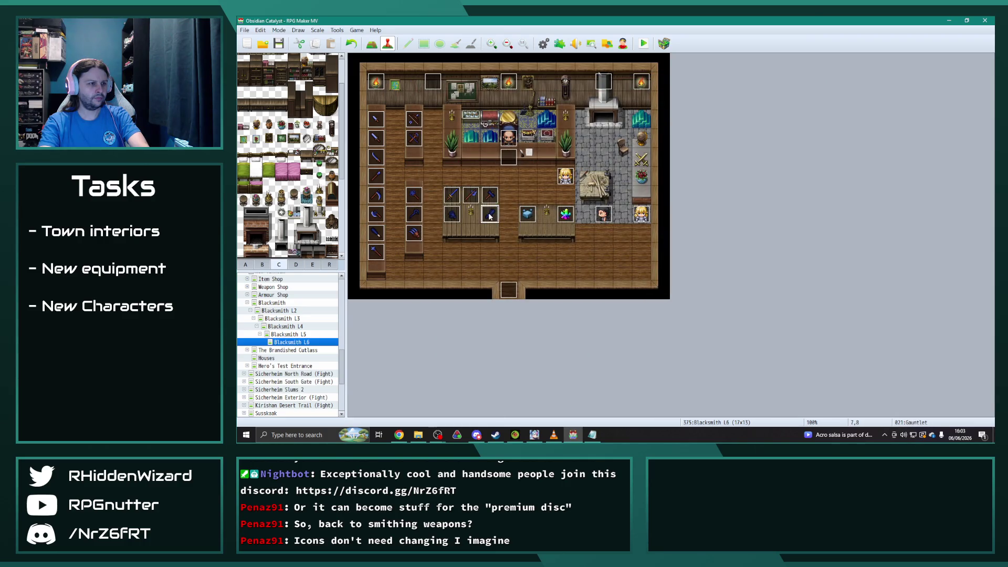
pyautogui.doubleClick(489, 215)
pyautogui.doubleClick(638, 306)
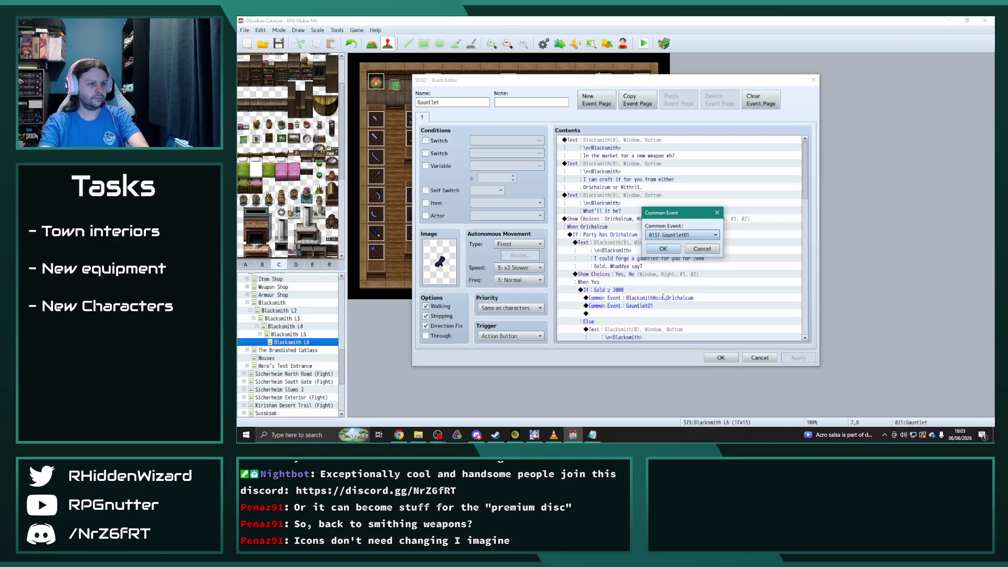
pyautogui.click(671, 227)
pyautogui.click(671, 229)
pyautogui.click(663, 248)
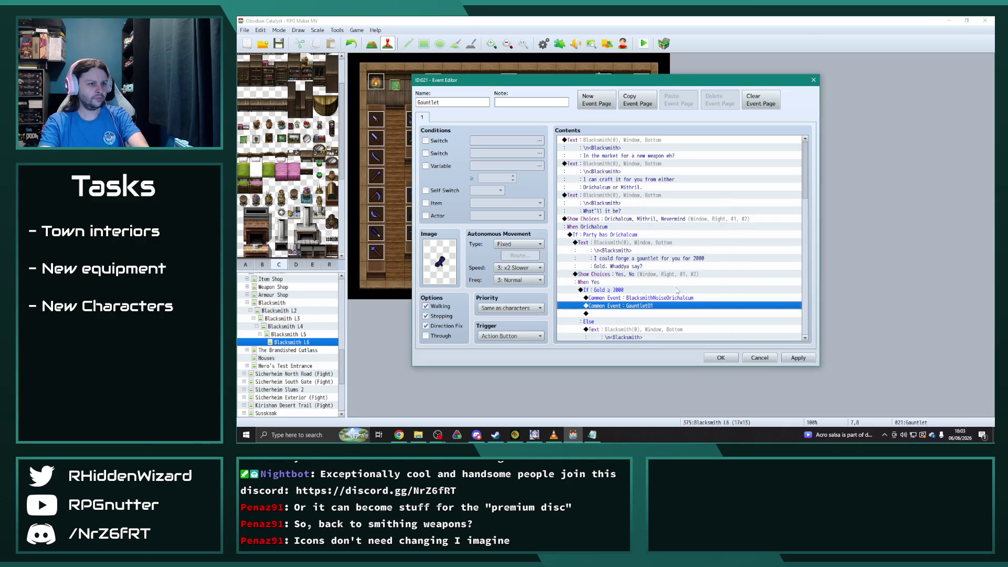
pyautogui.doubleClick(650, 306)
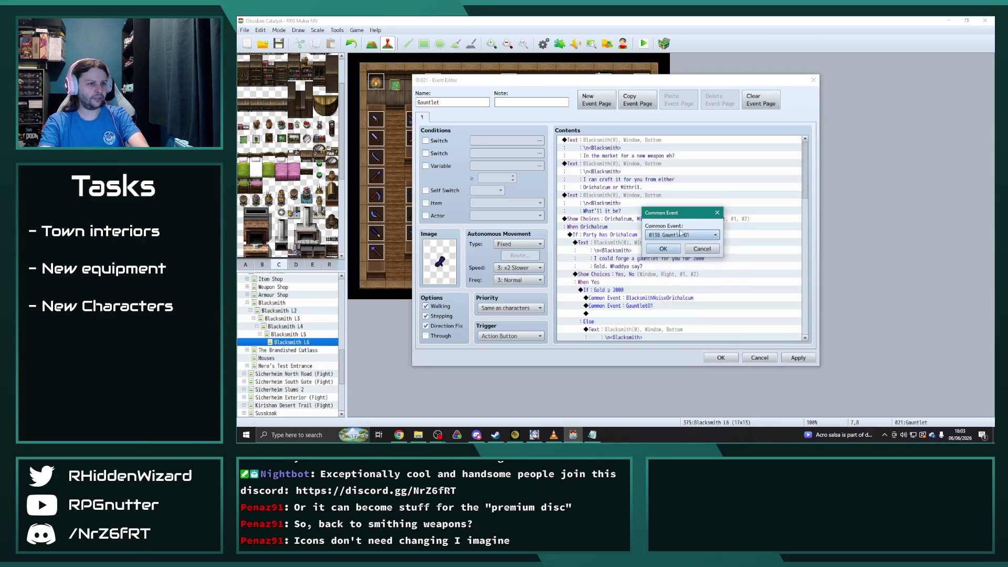
pyautogui.click(677, 230)
pyautogui.scroll(1, 687, 229)
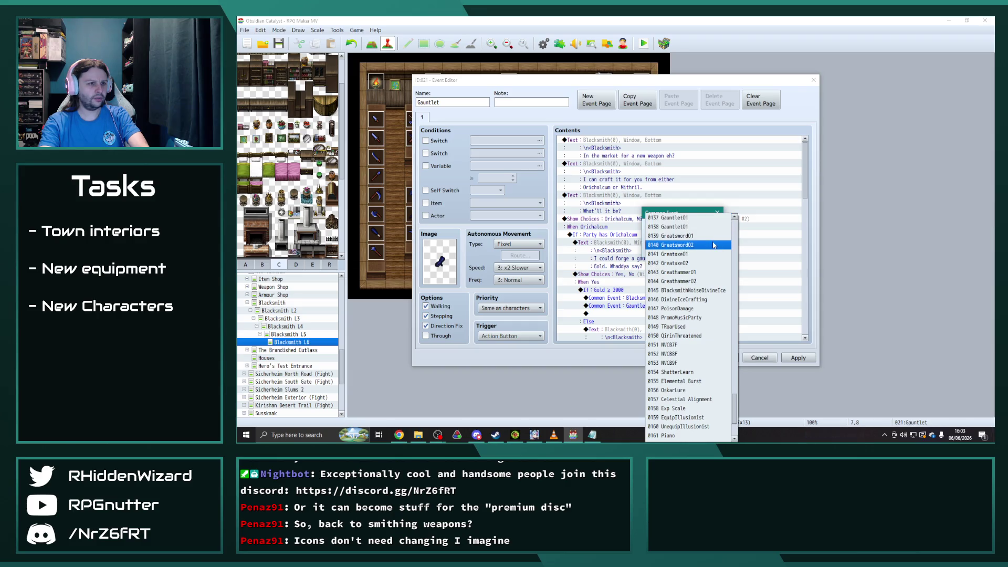
pyautogui.click(692, 228)
pyautogui.click(663, 250)
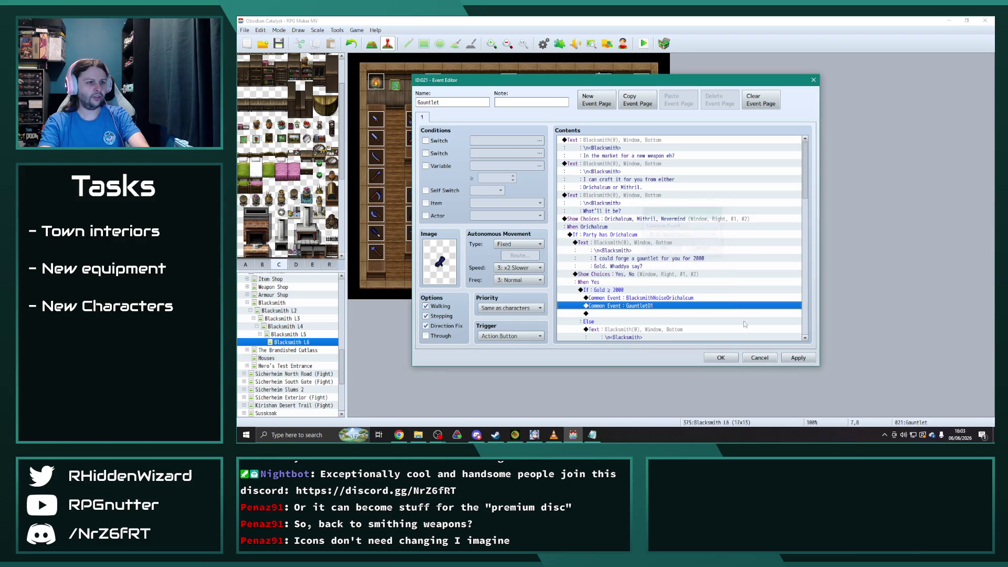
pyautogui.click(714, 359)
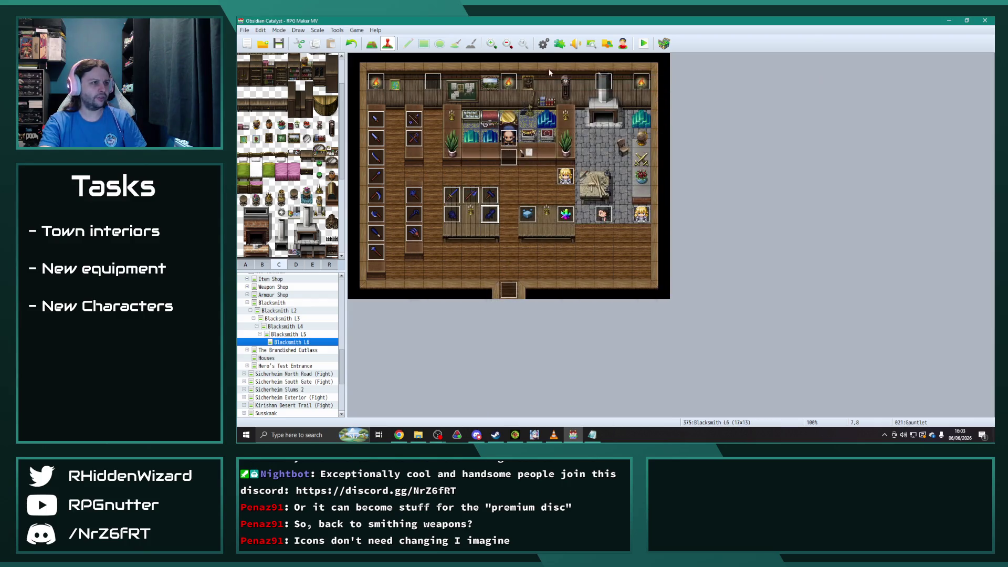
pyautogui.click(543, 43)
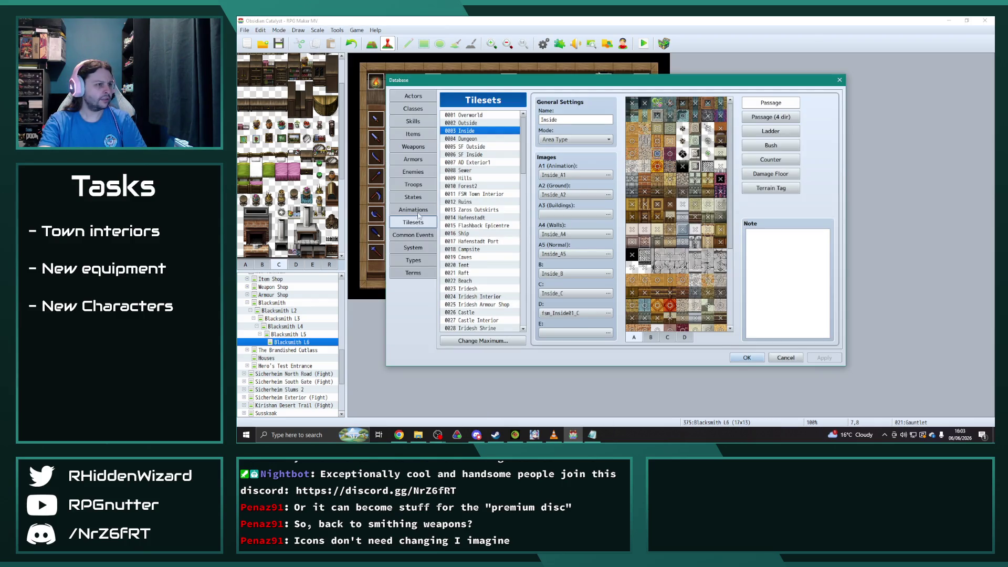
# Step: In Database Common Events, rename 0138 from Gauntlet01 to Gauntlet02 and save
pyautogui.click(414, 233)
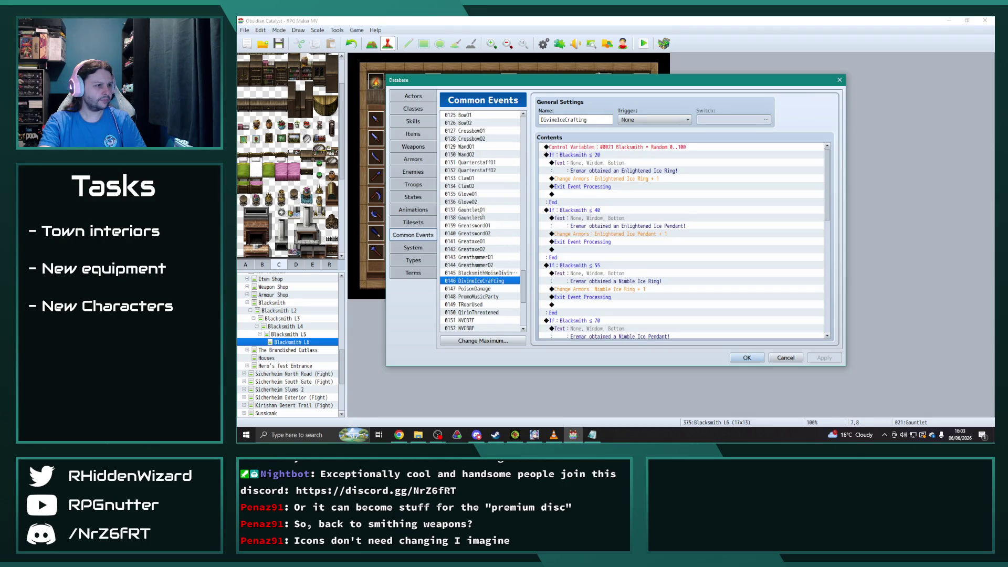
pyautogui.click(484, 218)
pyautogui.click(586, 119)
pyautogui.press('BackSpace')
pyautogui.write('1')
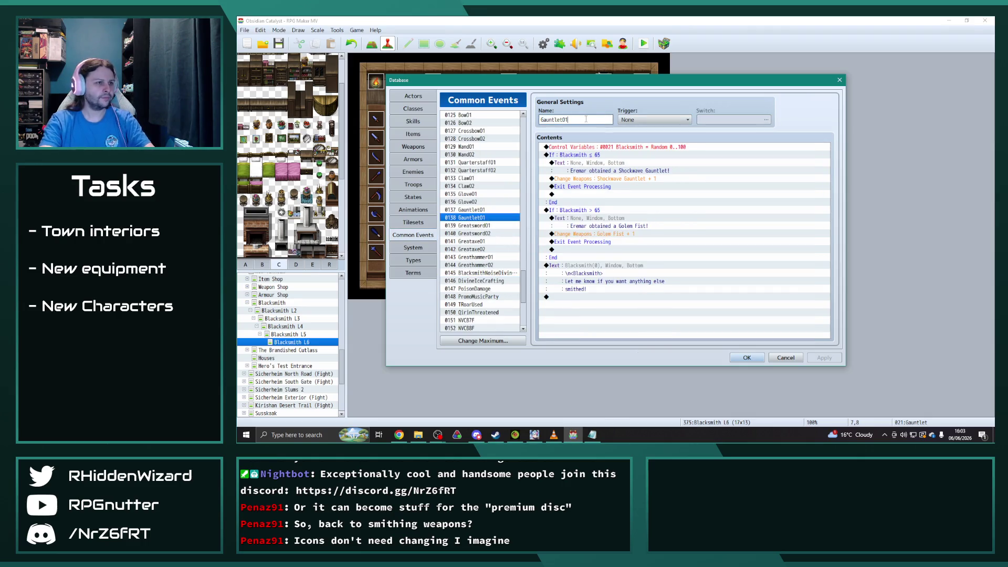
pyautogui.press('BackSpace')
pyautogui.write('2')
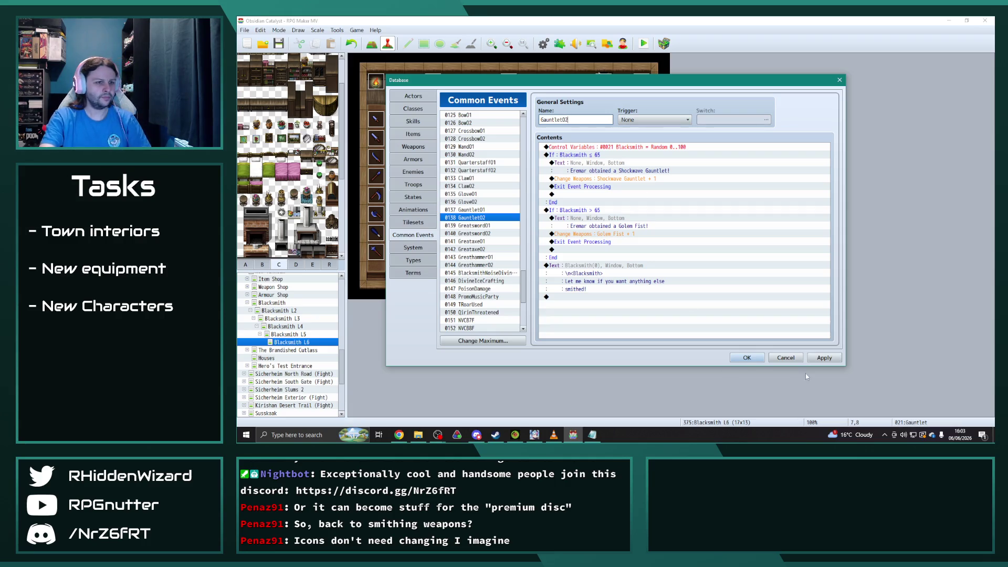
pyautogui.click(747, 359)
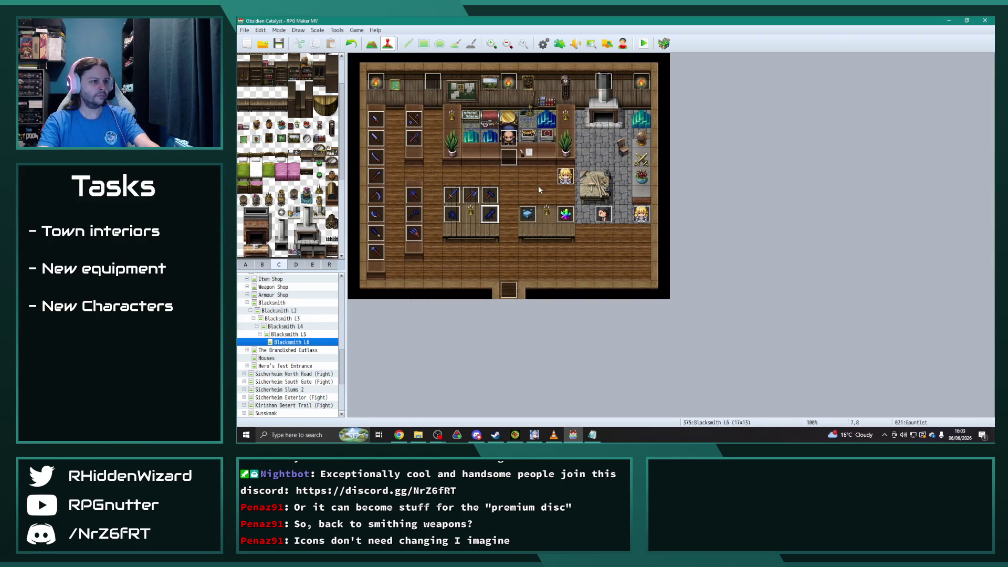
# Step: Check the Gauntlet and Glove events without changing them
pyautogui.press('Return')
pyautogui.press('Escape')
pyautogui.press('Left')
pyautogui.press('Left')
pyautogui.press('Return')
pyautogui.click(720, 358)
# Step: Make the Greatsword event call common event 0140 Greatsword02 instead of Greatsword01
pyautogui.press('Up')
pyautogui.press('Return')
pyautogui.click(633, 306)
pyautogui.doubleClick(633, 307)
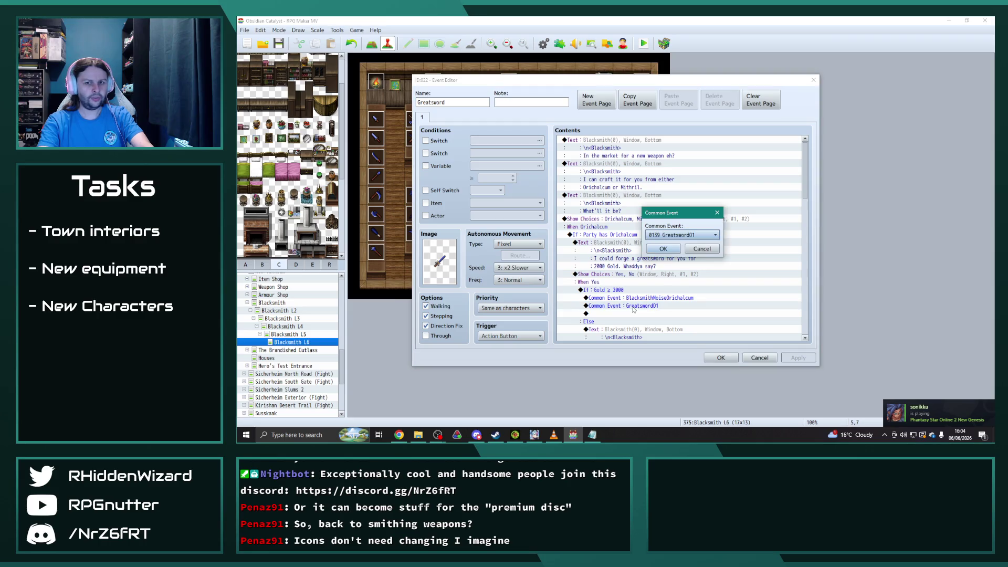
pyautogui.click(683, 234)
pyautogui.click(685, 229)
pyautogui.click(663, 249)
pyautogui.click(721, 358)
# Step: Make the Greataxe event call Greataxe02 instead of Greataxe01
pyautogui.doubleClick(474, 194)
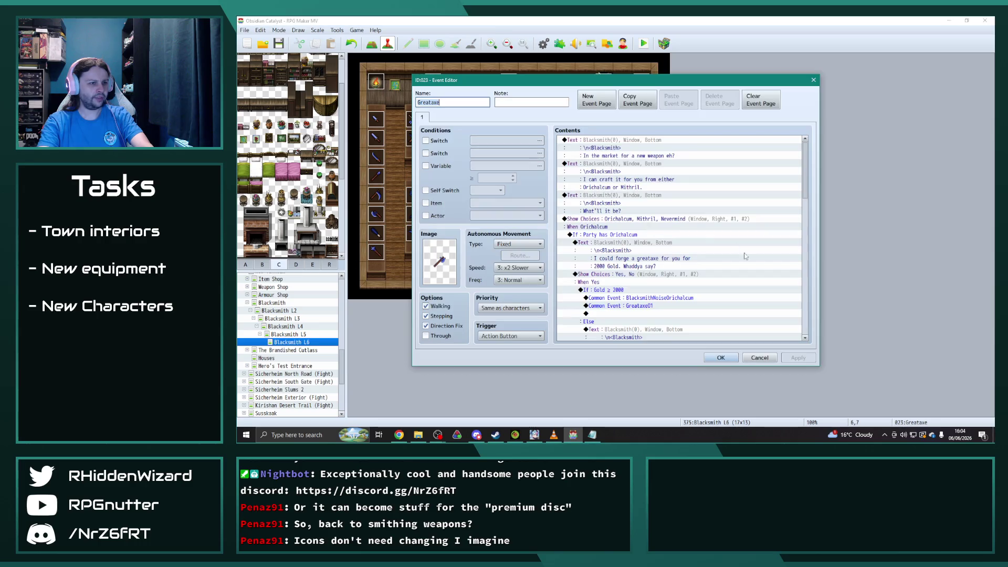
pyautogui.doubleClick(653, 306)
pyautogui.click(682, 234)
pyautogui.click(677, 242)
pyautogui.click(663, 249)
pyautogui.click(721, 358)
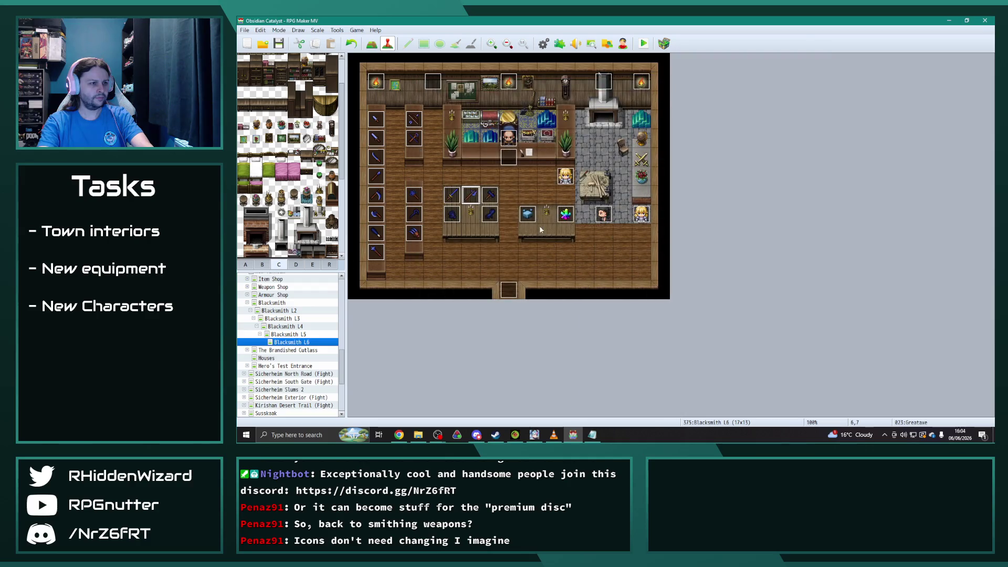
# Step: Point the Greathammer event to 0144 Greathammer02, then open the Plugin Manager
pyautogui.doubleClick(493, 194)
pyautogui.click(663, 307)
pyautogui.doubleClick(663, 306)
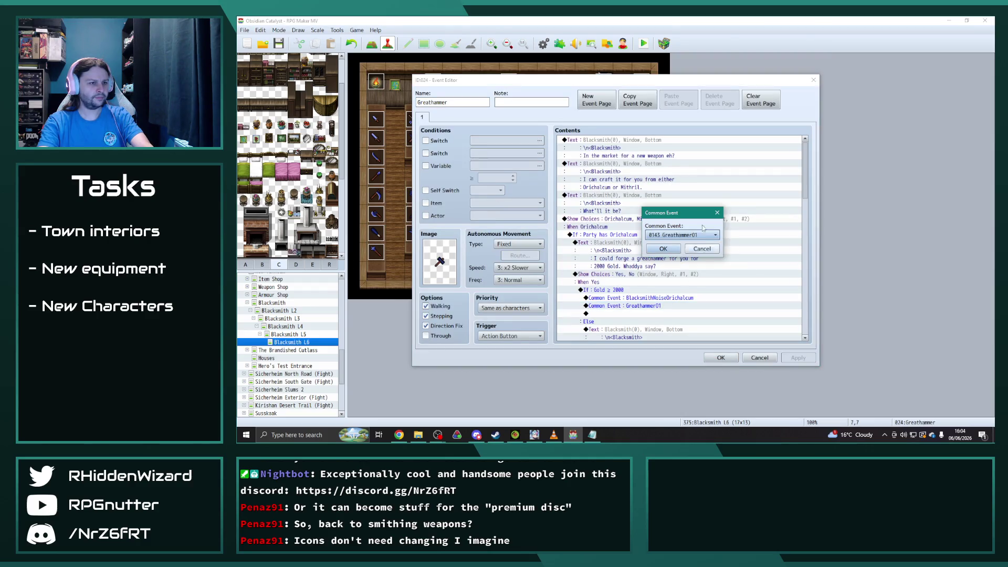
pyautogui.click(683, 234)
pyautogui.click(677, 242)
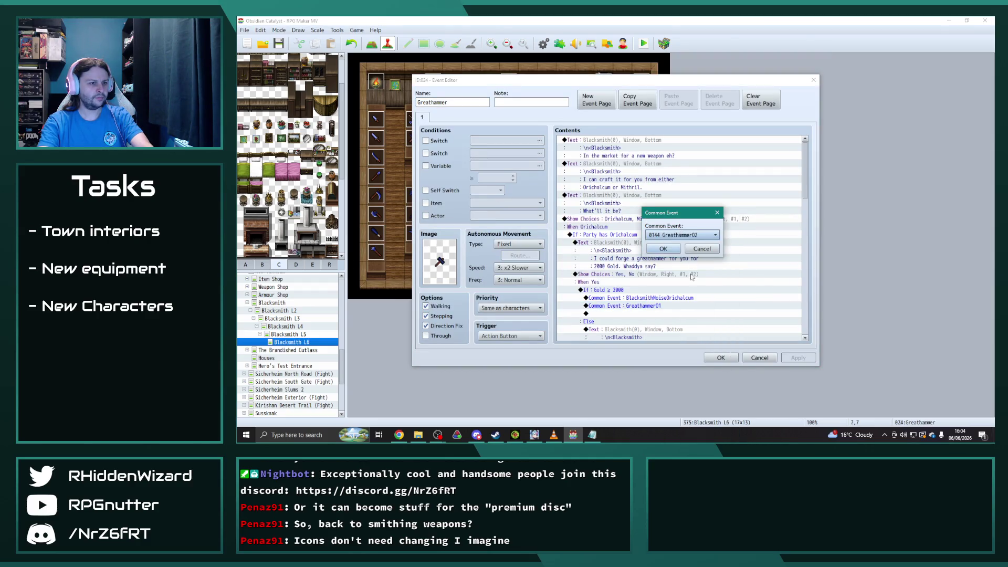
pyautogui.click(663, 249)
pyautogui.click(736, 352)
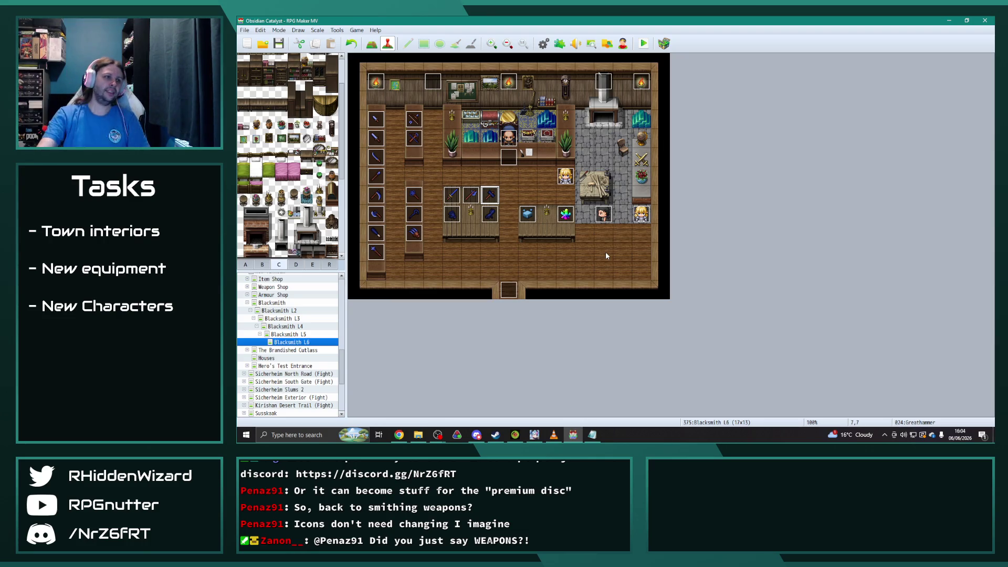
pyautogui.click(559, 44)
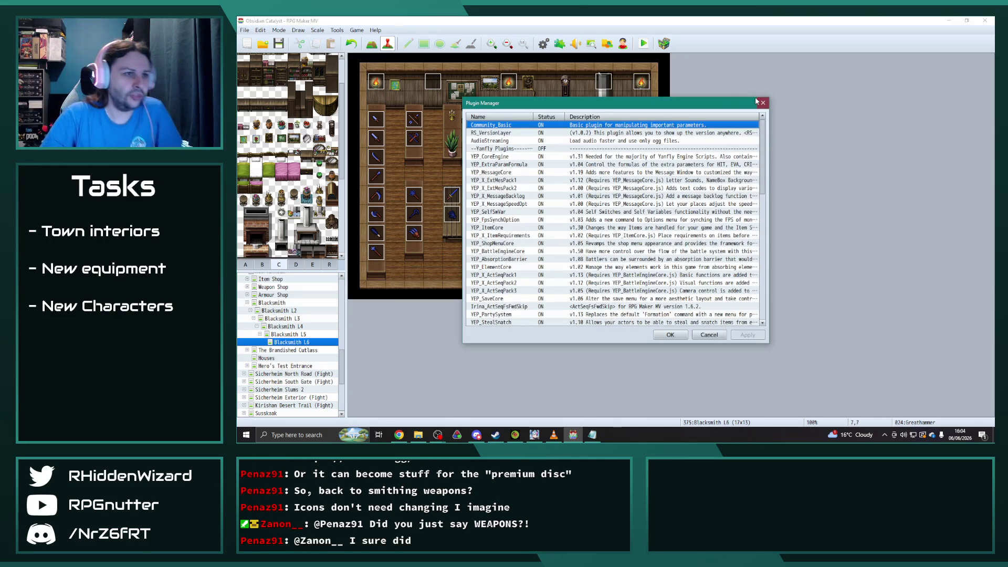
# Step: Copy common event DivineIceCrafting into empty slot 0170 of the database
pyautogui.click(758, 103)
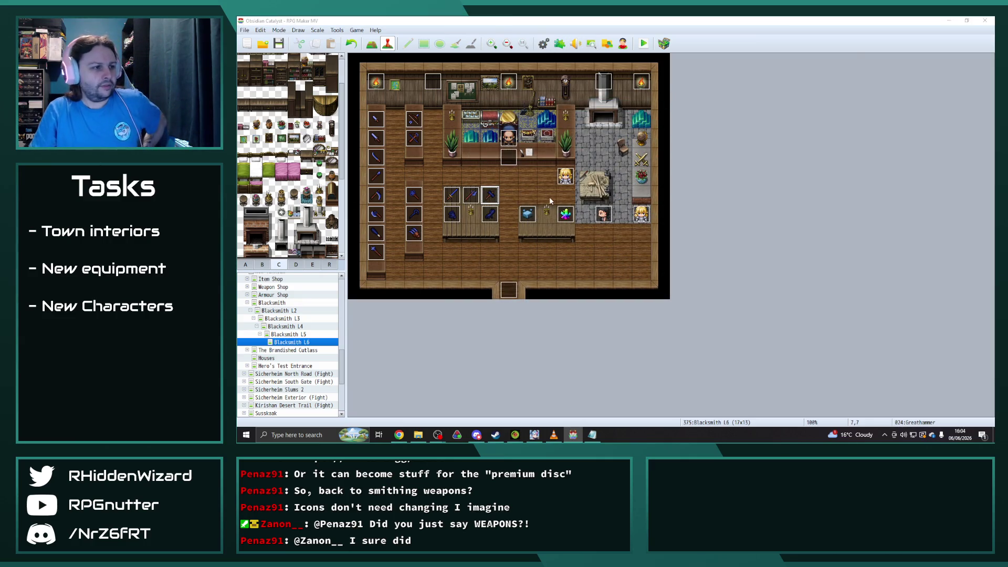
pyautogui.press('F9')
pyautogui.scroll(-6, 486, 227)
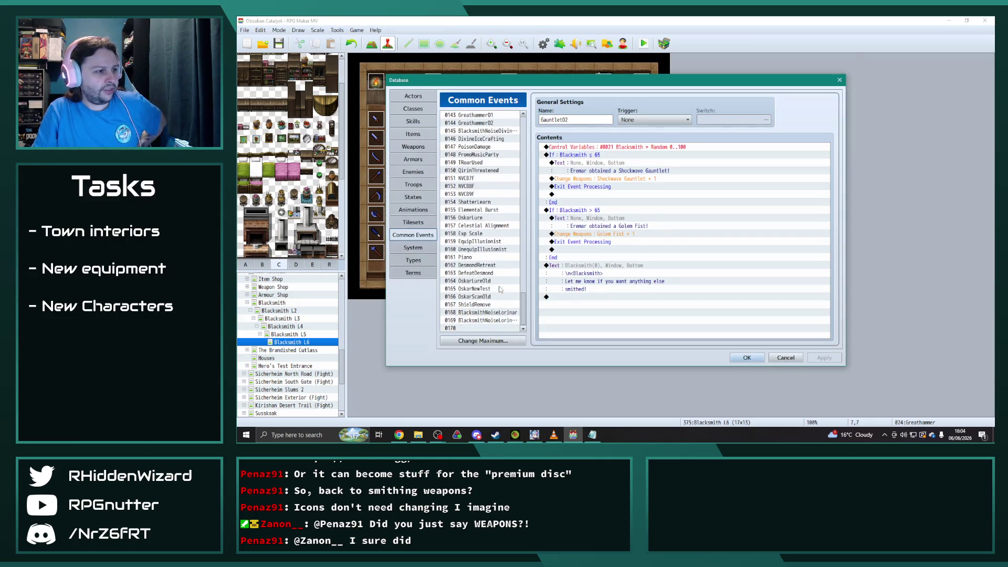
pyautogui.click(486, 138)
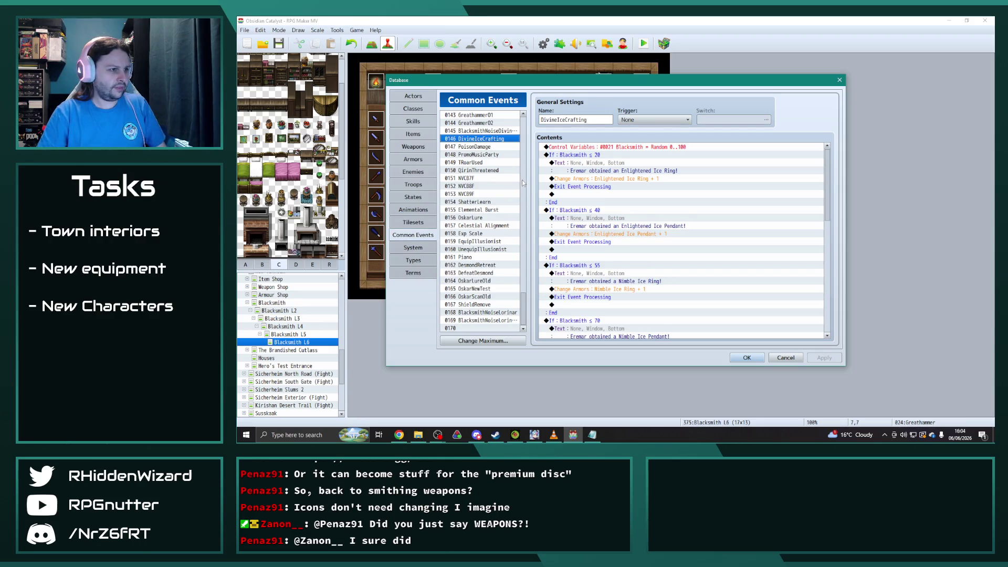
pyautogui.click(490, 328)
pyautogui.hotkey('ctrl', 'v')
# Step: Rename the copy to GeodeIceCrafting and open its random Blacksmith variable command
pyautogui.click(558, 119)
pyautogui.write('Geode')
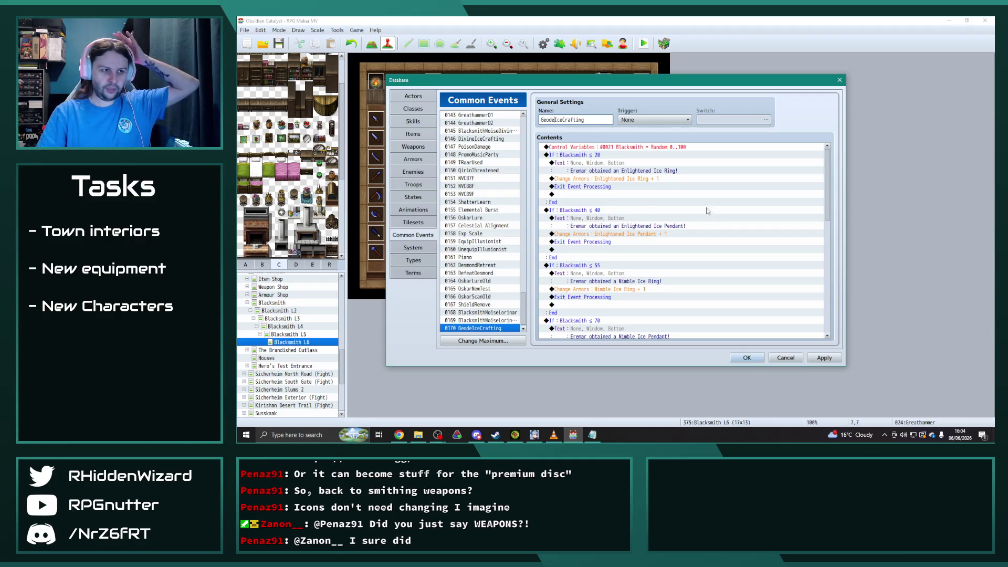
pyautogui.doubleClick(678, 147)
pyautogui.doubleClick(721, 270)
pyautogui.moveTo(677, 153)
pyautogui.mouseDown()
pyautogui.moveTo(838, 143)
pyautogui.moveTo(446, 99)
pyautogui.moveTo(447, 83)
pyautogui.mouseUp()
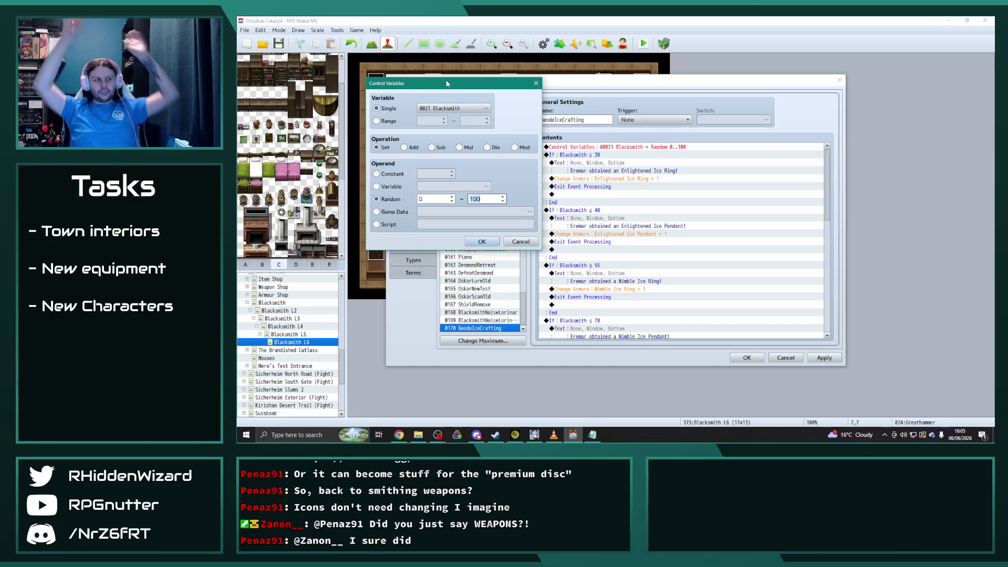
# Step: Set the Random upper bound to 107, making the Blacksmith roll 0..107
pyautogui.write('107')
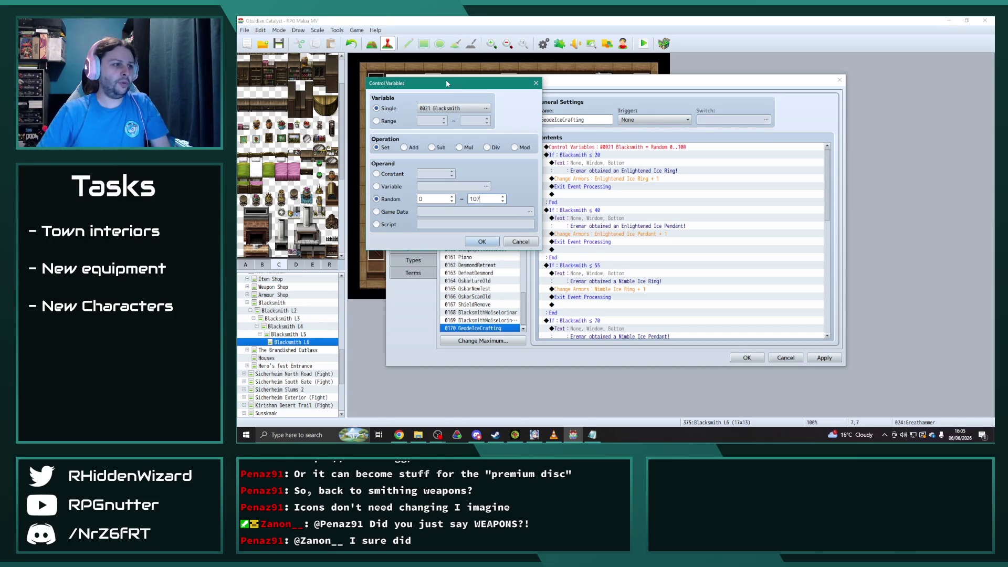
pyautogui.click(482, 242)
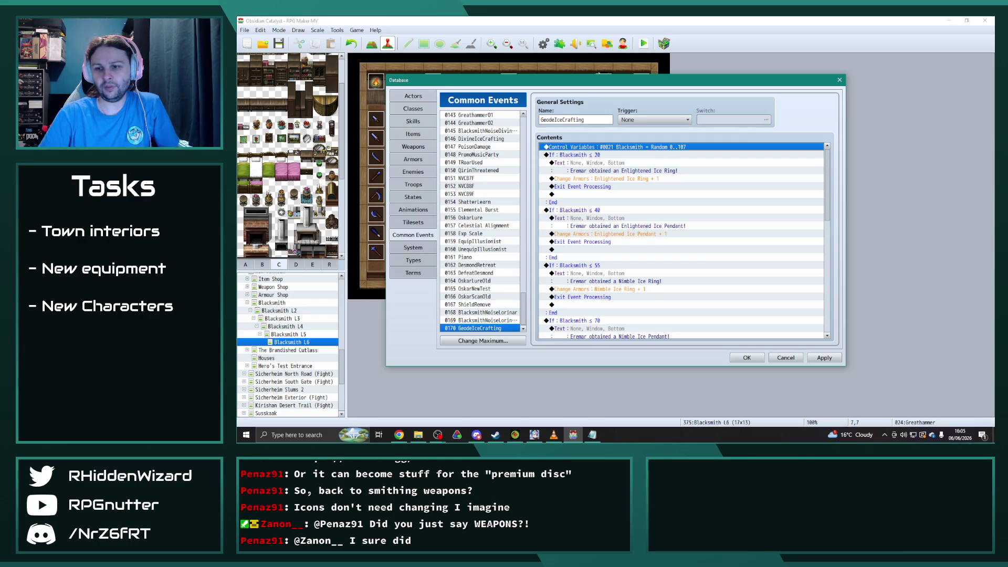
pyautogui.hotkey('alt', 'Tab')
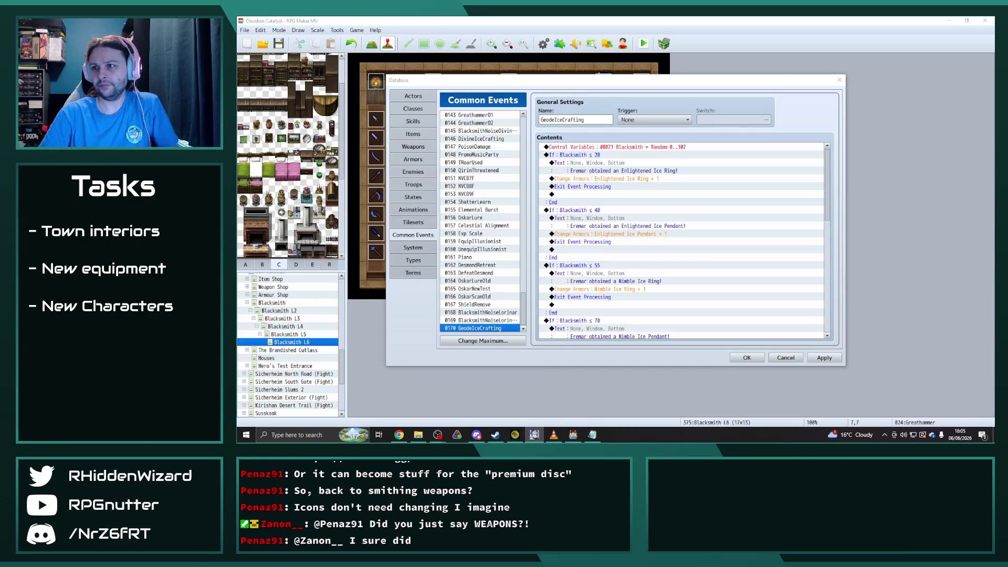
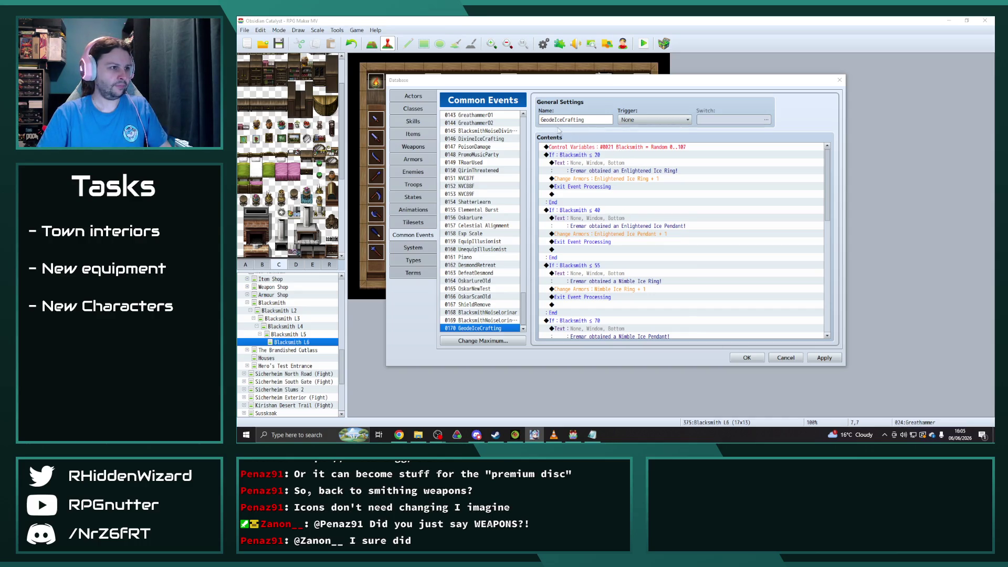
# Step: Trim the extra letters so the common event is named GeodeCrafting, and close the Database
pyautogui.hotkey('alt', 'Tab')
pyautogui.press('BackSpace')
pyautogui.press('BackSpace')
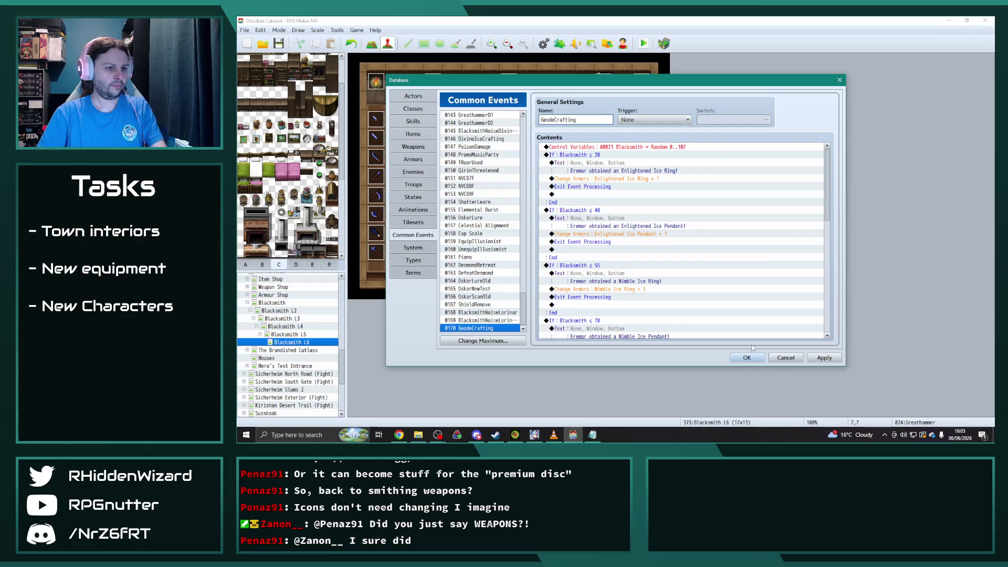
pyautogui.click(746, 357)
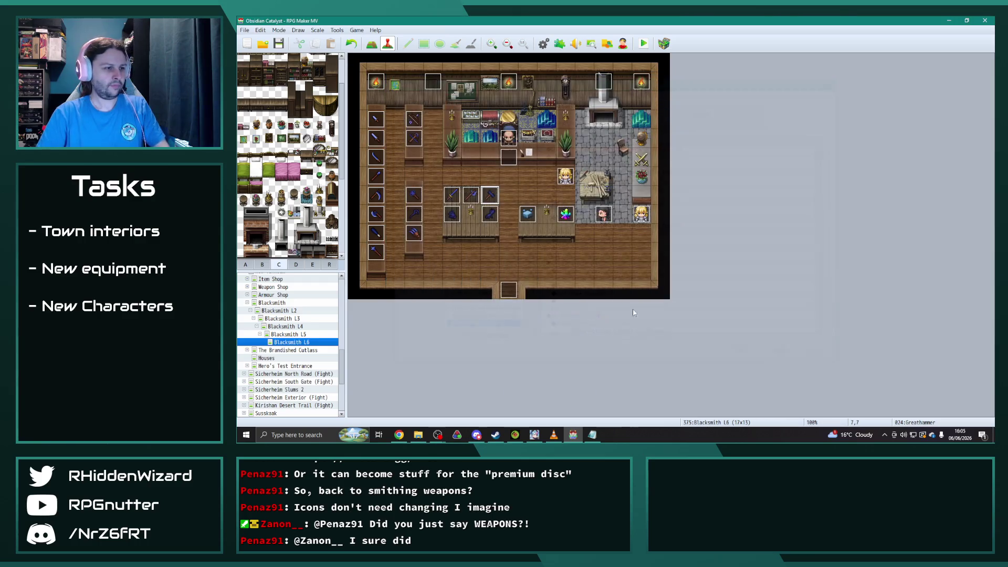
# Step: Inspect the DivineIce and Greathammer map events without changing them
pyautogui.doubleClick(528, 221)
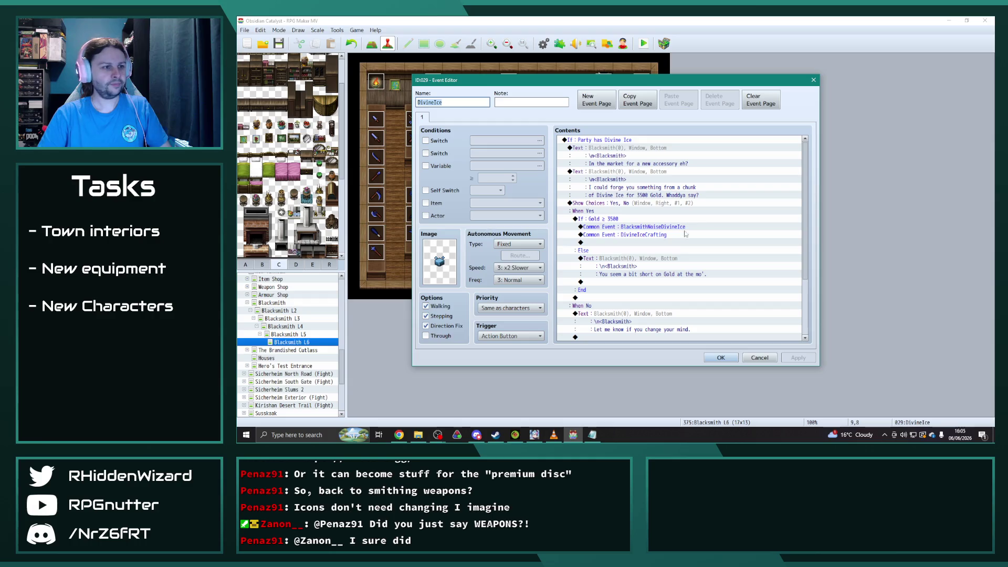
pyautogui.click(733, 361)
pyautogui.doubleClick(490, 196)
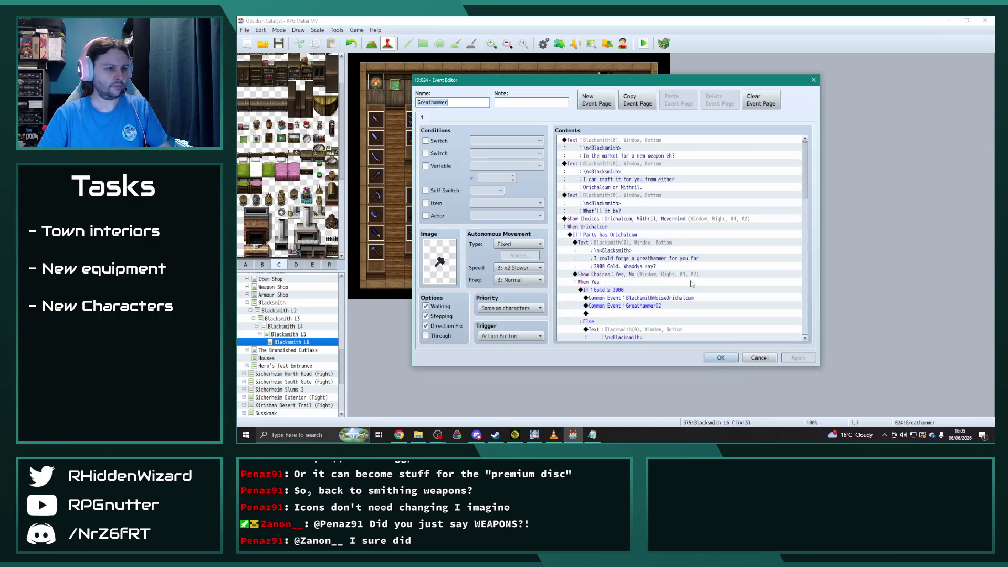
pyautogui.click(720, 357)
# Step: In the Geode event, replace the DivineIceCrafting call with Common Event 0170 GeodeCrafting
pyautogui.doubleClick(566, 214)
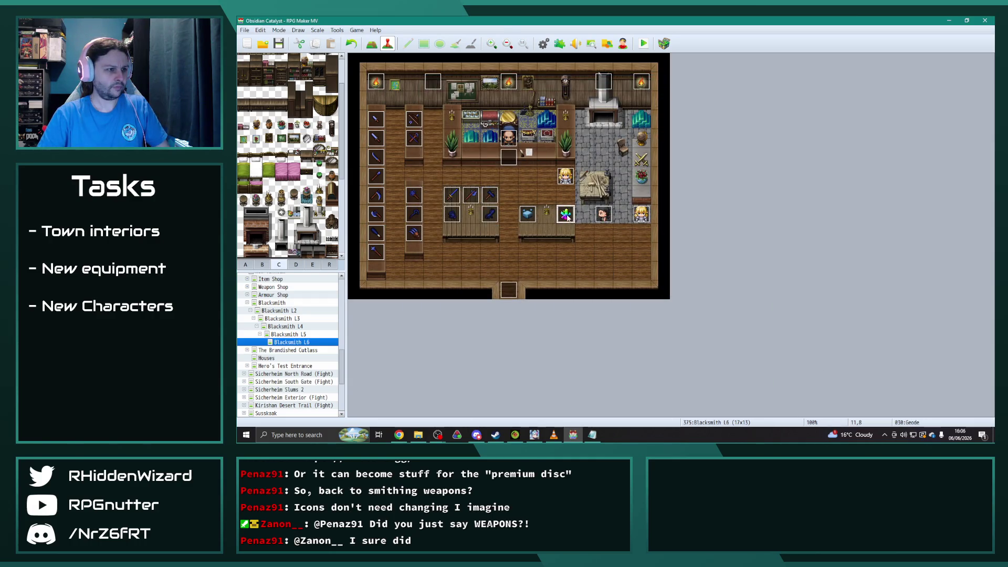
pyautogui.click(653, 226)
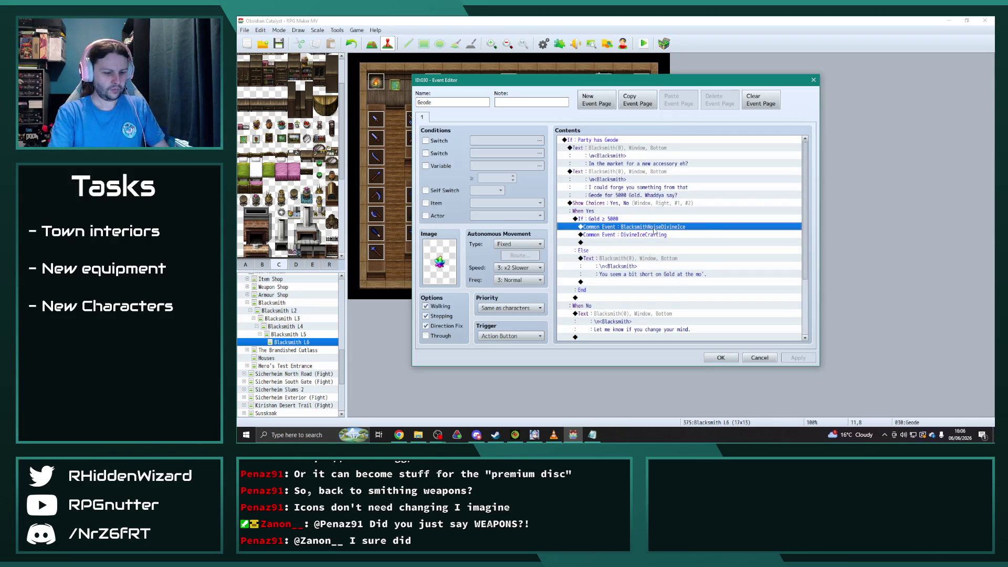
pyautogui.click(655, 231)
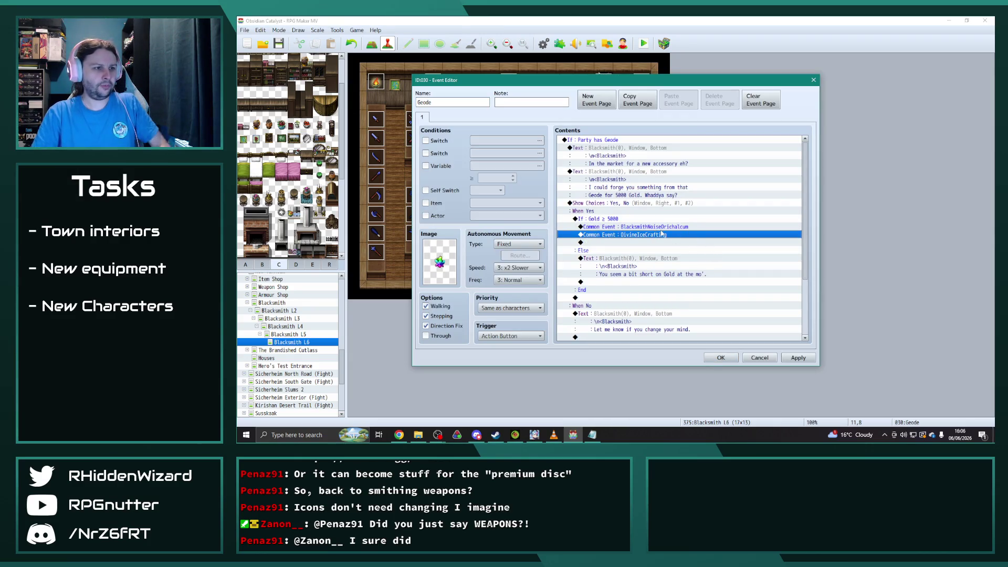
pyautogui.doubleClick(660, 242)
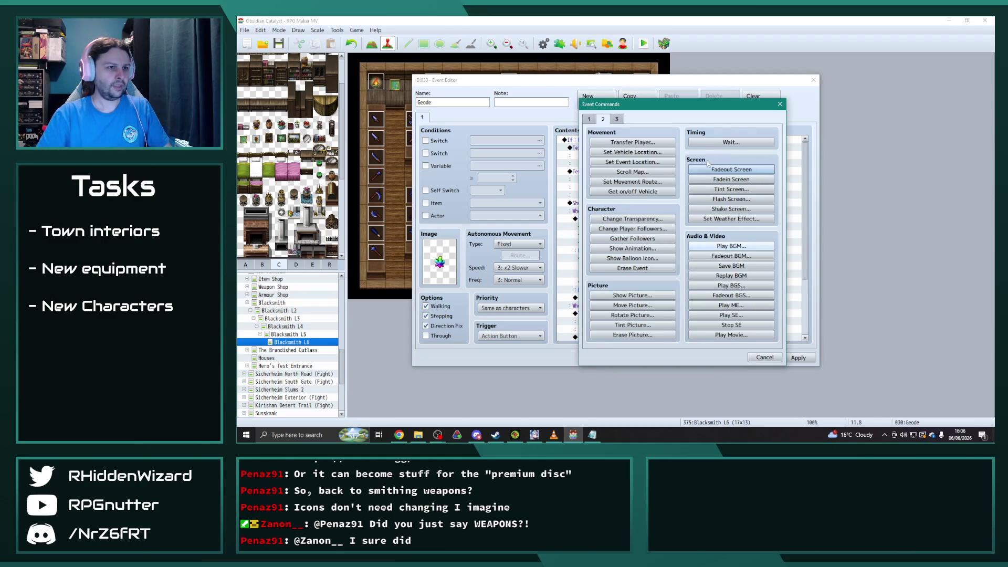
pyautogui.click(712, 207)
pyautogui.hotkey('alt', 'Tab')
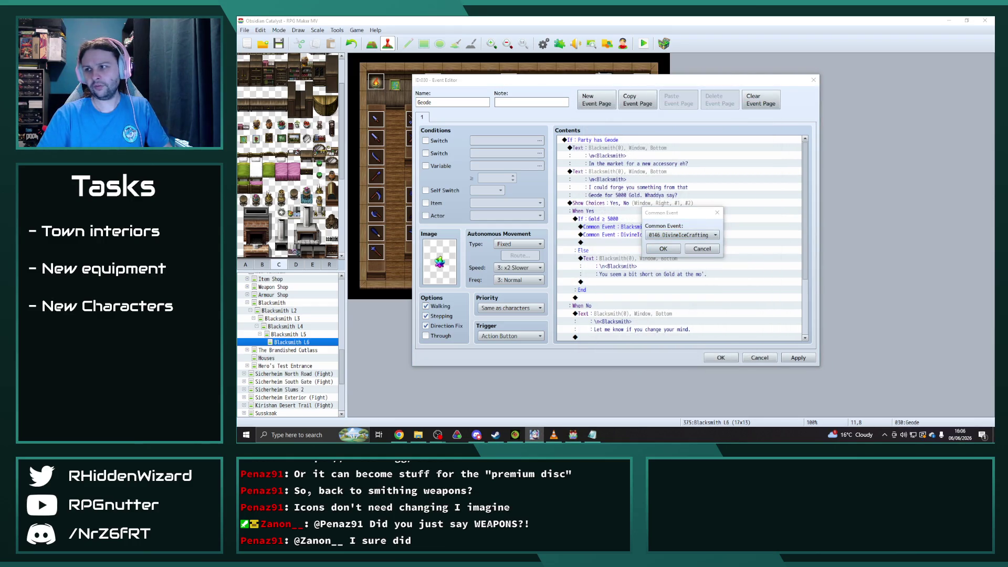
pyautogui.click(682, 234)
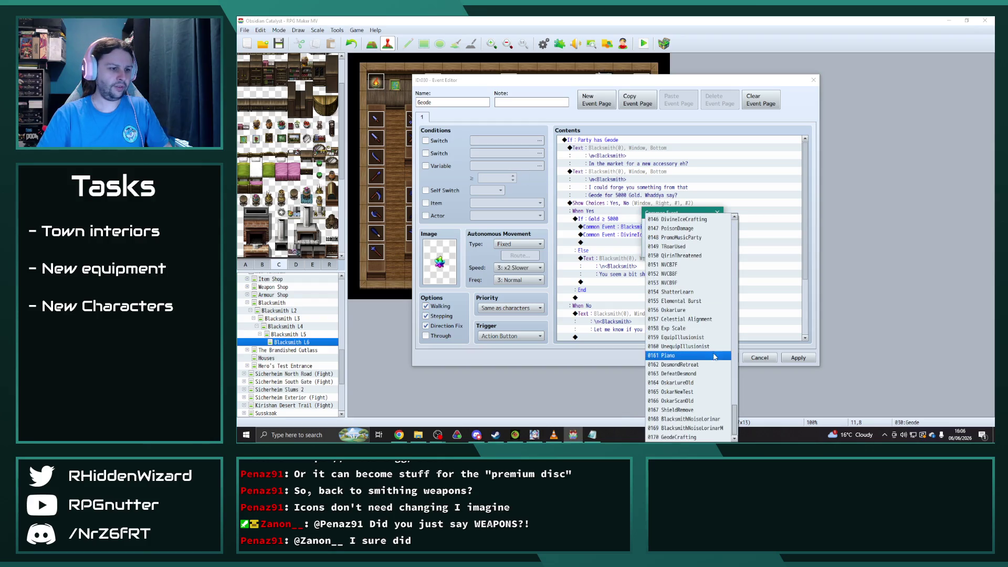
pyautogui.click(677, 436)
pyautogui.click(657, 251)
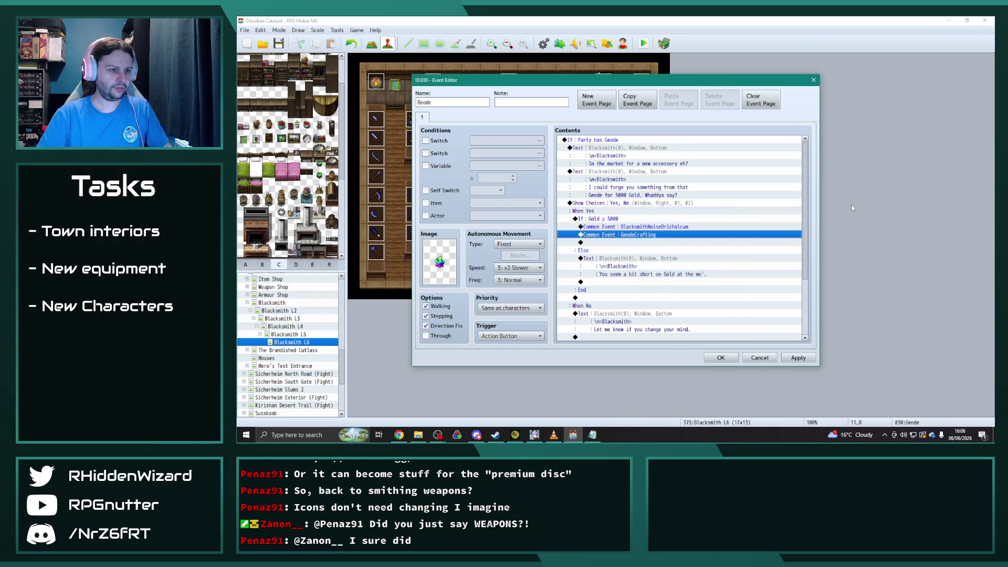
# Step: Apply and close the Geode event, then return to the common events Database
pyautogui.moveTo(805, 212); pyautogui.dragTo(807, 292)
pyautogui.scroll(5, 798, 294)
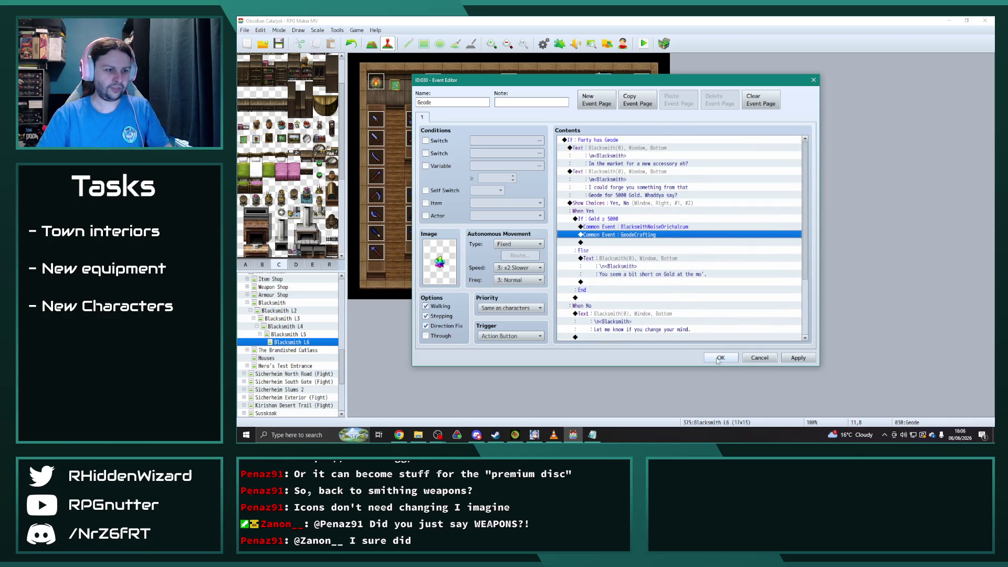
pyautogui.click(793, 359)
pyautogui.click(714, 362)
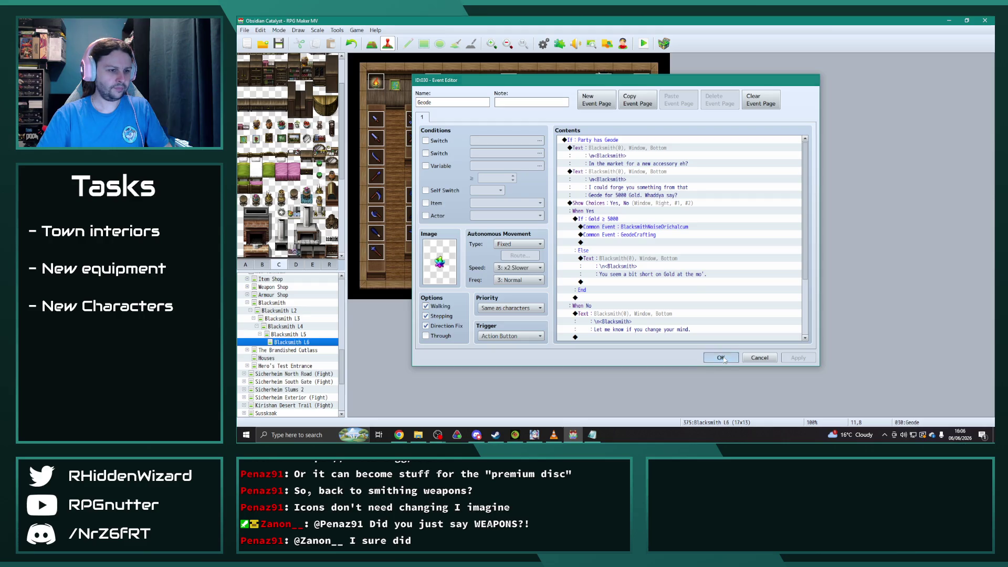
pyautogui.click(544, 43)
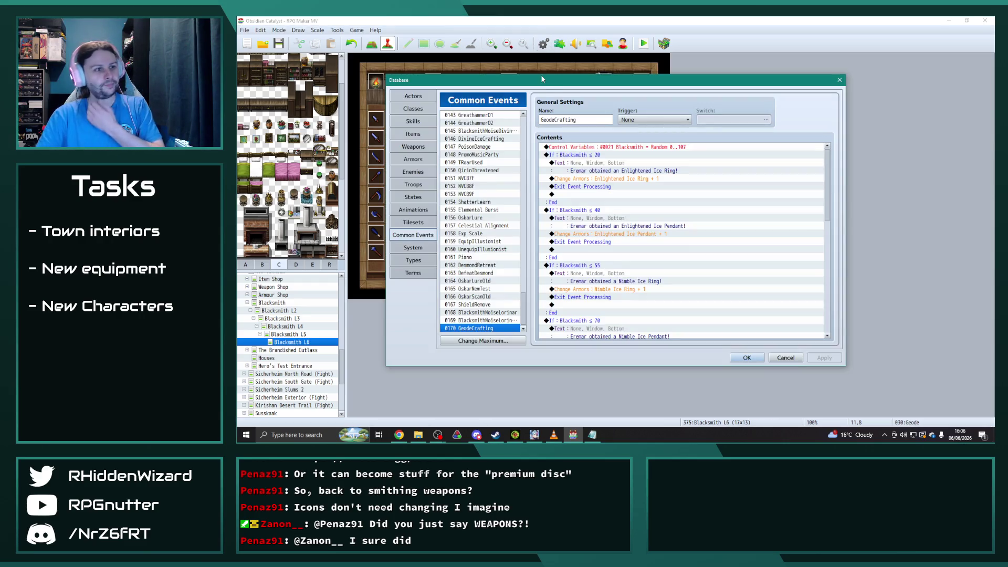
# Step: Change the first branch's condition from Blacksmith ≤ 20 to Blacksmith ≤ 4
pyautogui.click(572, 155)
pyautogui.doubleClick(572, 155)
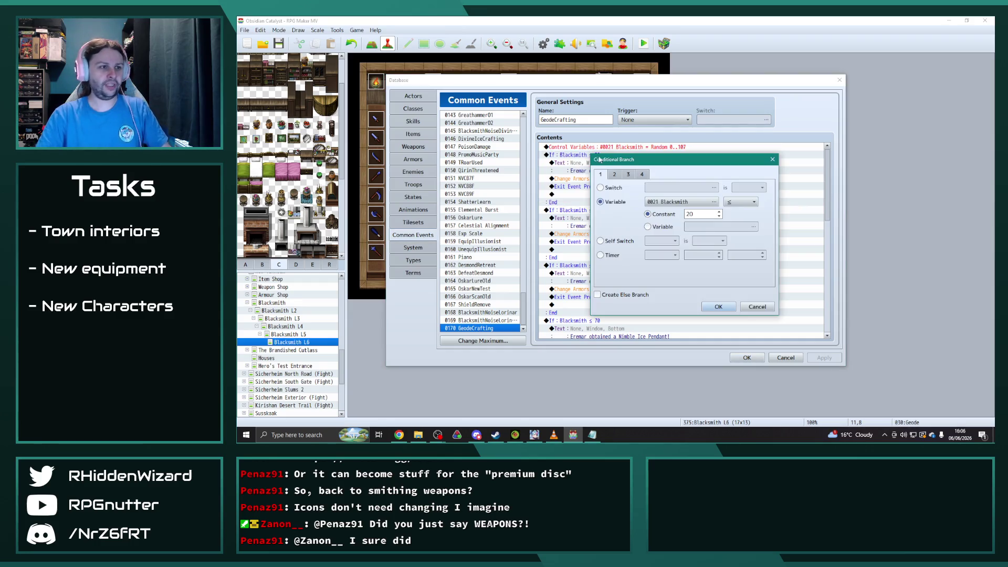
pyautogui.doubleClick(695, 214)
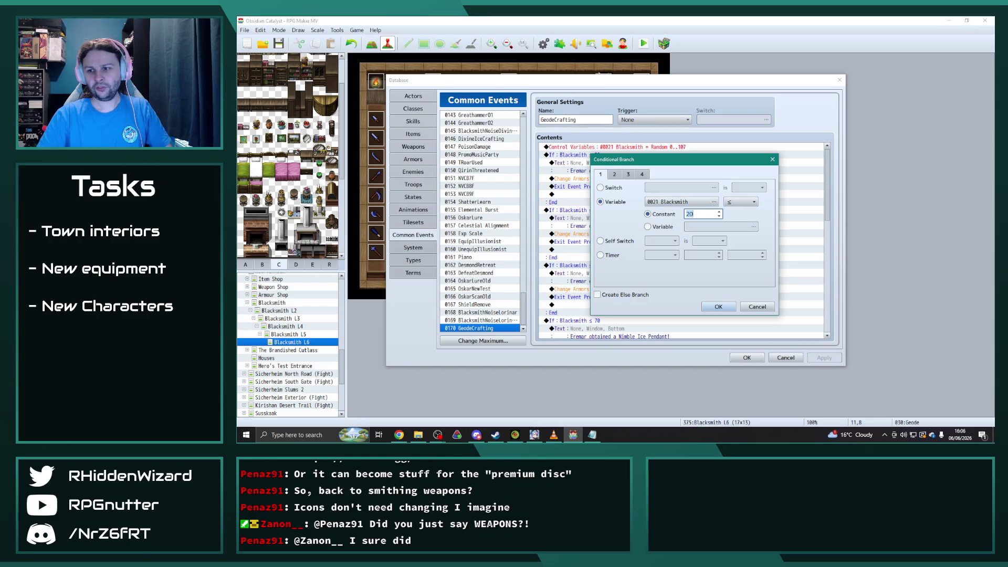
pyautogui.hotkey('alt', 'Tab')
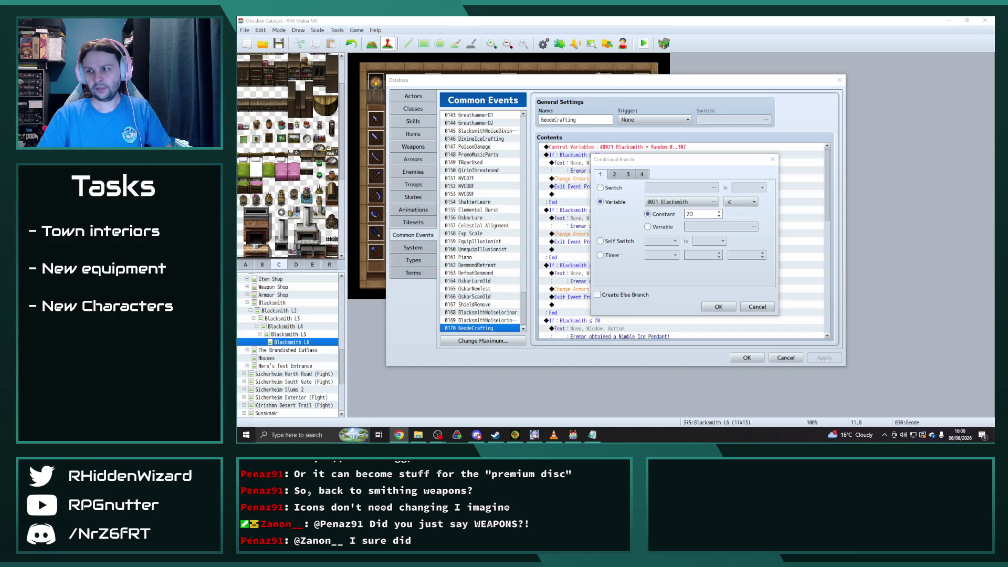
pyautogui.moveTo(701, 163)
pyautogui.mouseDown()
pyautogui.moveTo(526, 83)
pyautogui.moveTo(439, 77)
pyautogui.moveTo(453, 98)
pyautogui.moveTo(501, 106)
pyautogui.mouseUp()
pyautogui.hotkey('alt', 'Tab')
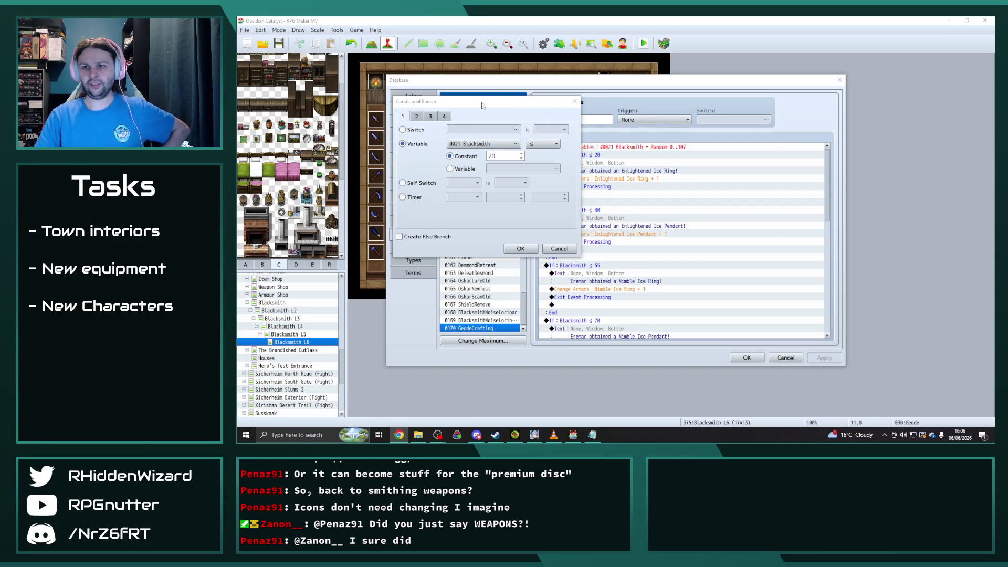
pyautogui.moveTo(482, 103); pyautogui.dragTo(718, 100)
pyautogui.write('4')
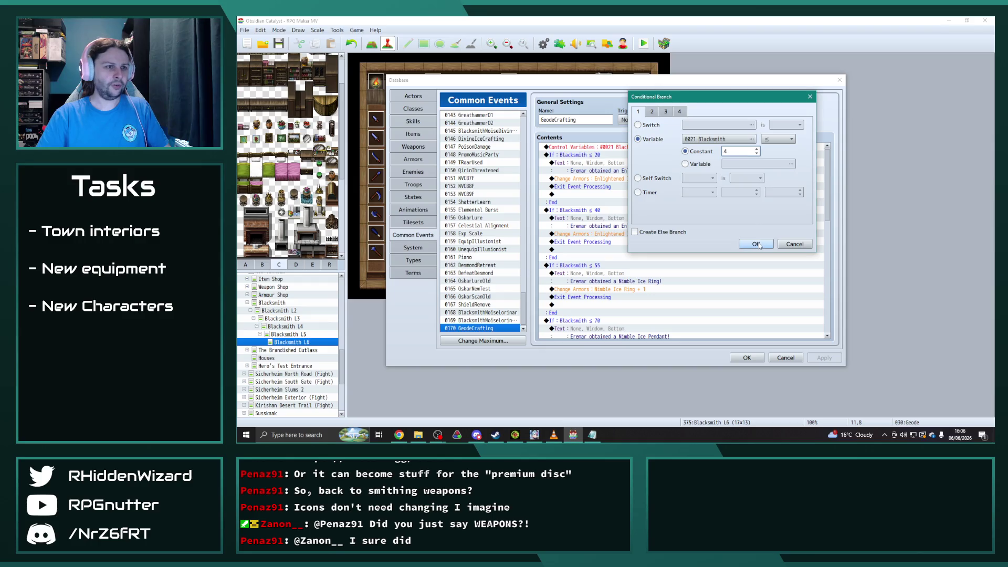
pyautogui.click(757, 244)
# Step: Make the first branch award an Enchanted Ruby Ring instead of the Enlightened Ice Ring
pyautogui.click(616, 172)
pyautogui.click(613, 180)
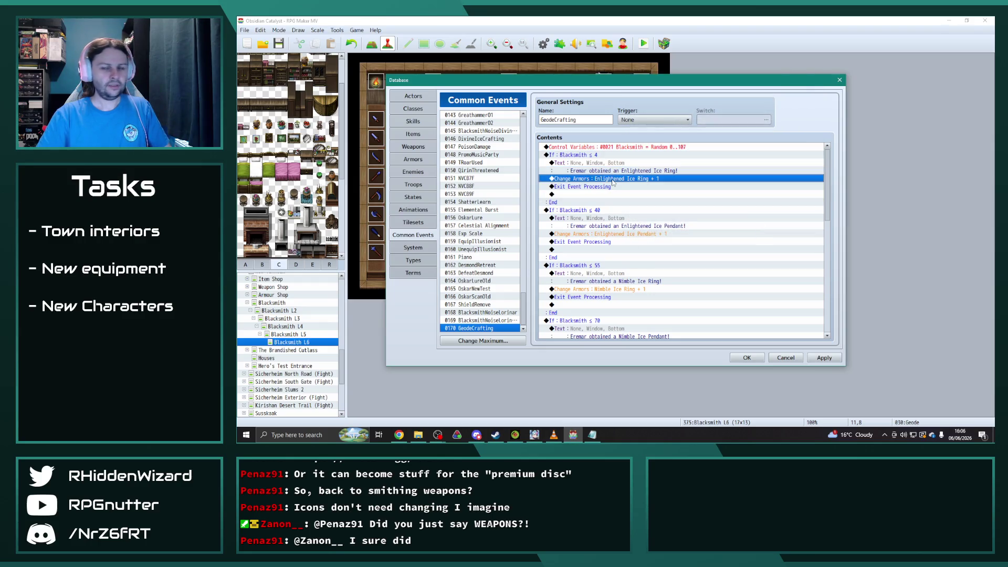
pyautogui.doubleClick(682, 179)
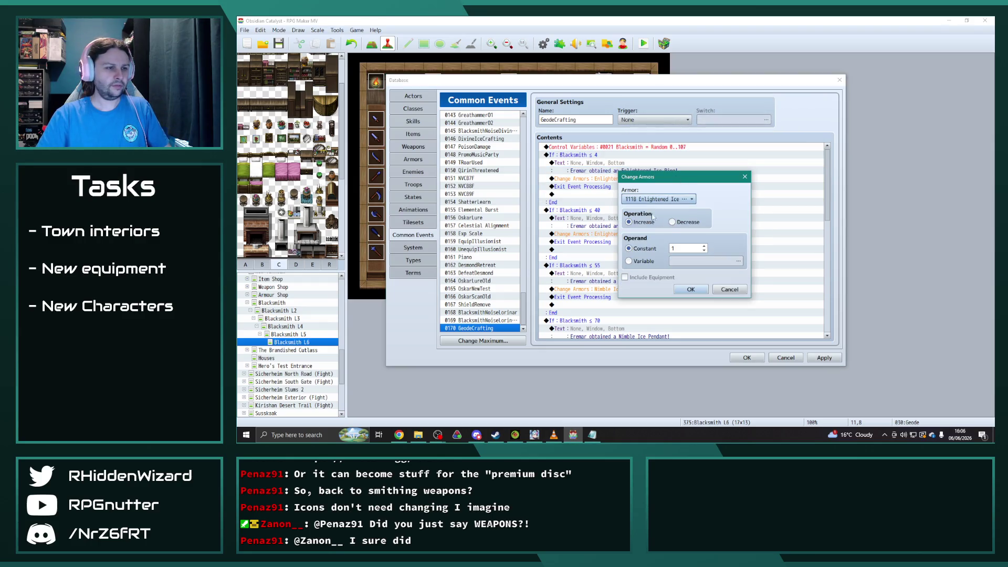
pyautogui.click(682, 199)
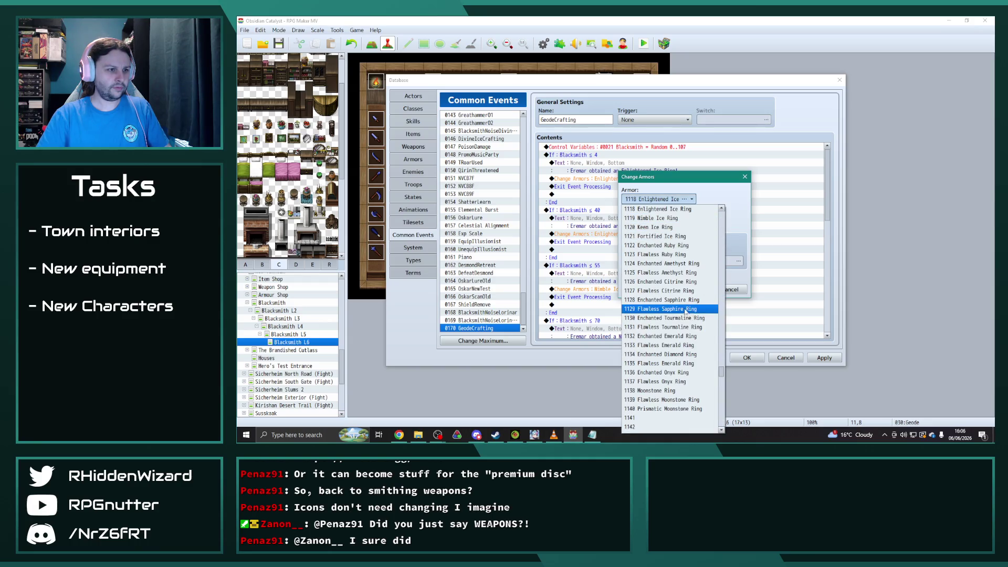
pyautogui.click(677, 245)
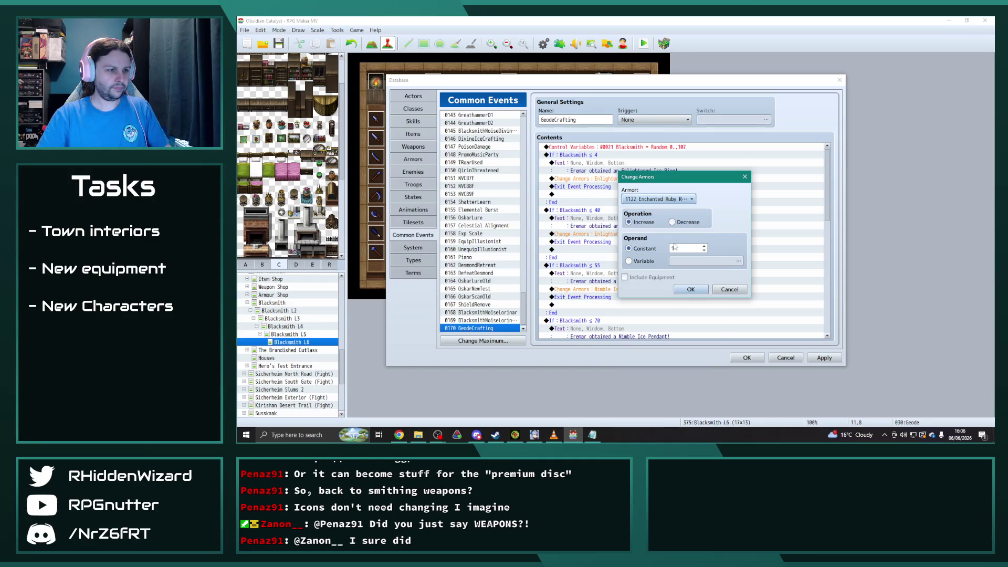
pyautogui.click(697, 288)
# Step: Edit the first branch's message to read 'obtained an Enchanted Ruby Ring!'
pyautogui.doubleClick(679, 172)
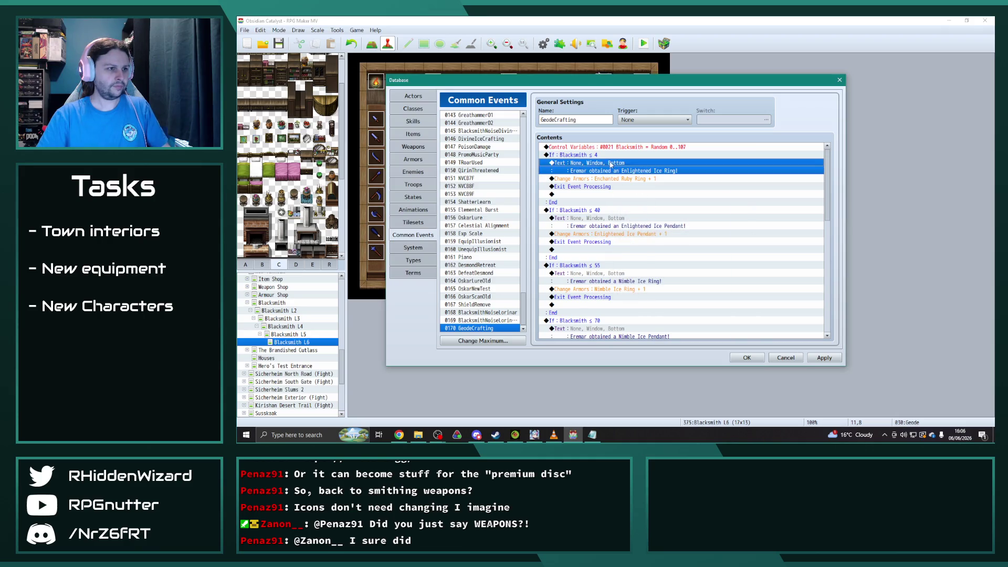
pyautogui.moveTo(714, 212); pyautogui.dragTo(674, 212)
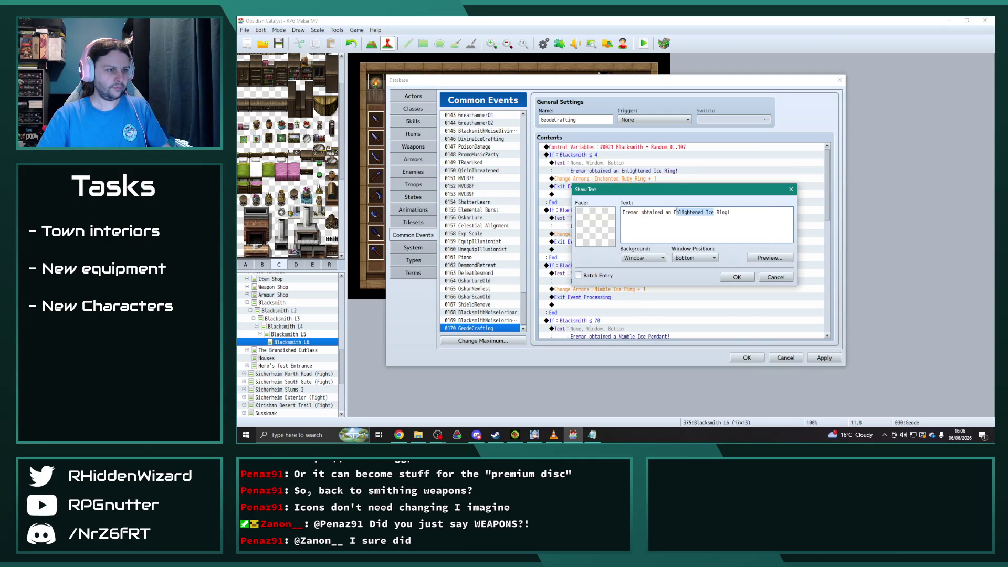
pyautogui.write('Enchanted Rub')
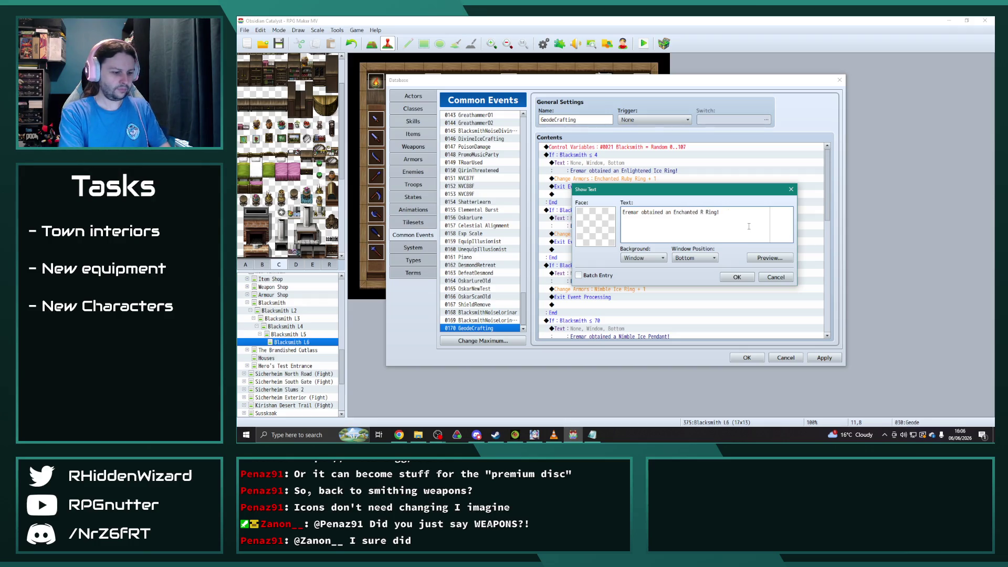
pyautogui.write('y')
pyautogui.doubleClick(687, 212)
pyautogui.click(737, 276)
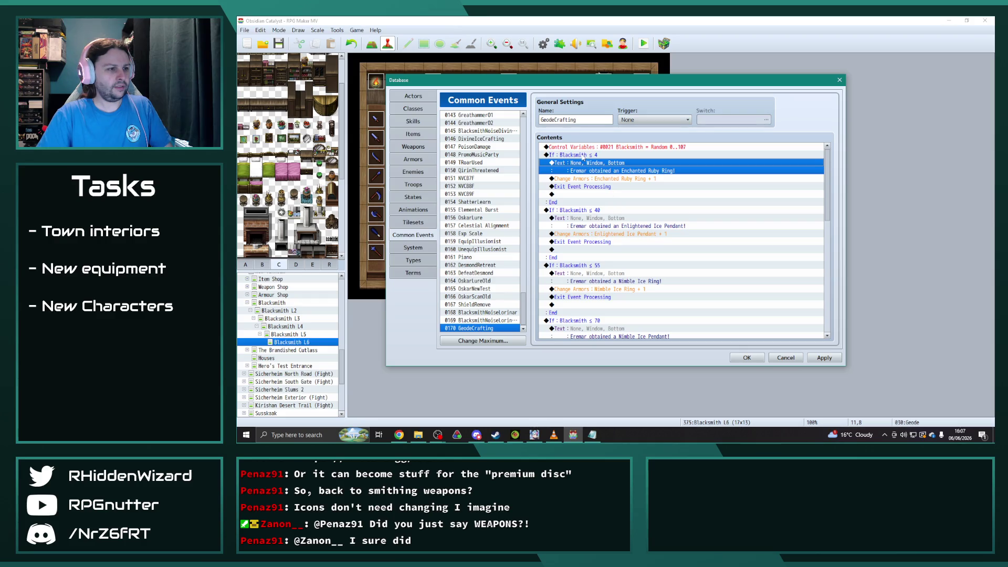
pyautogui.click(591, 211)
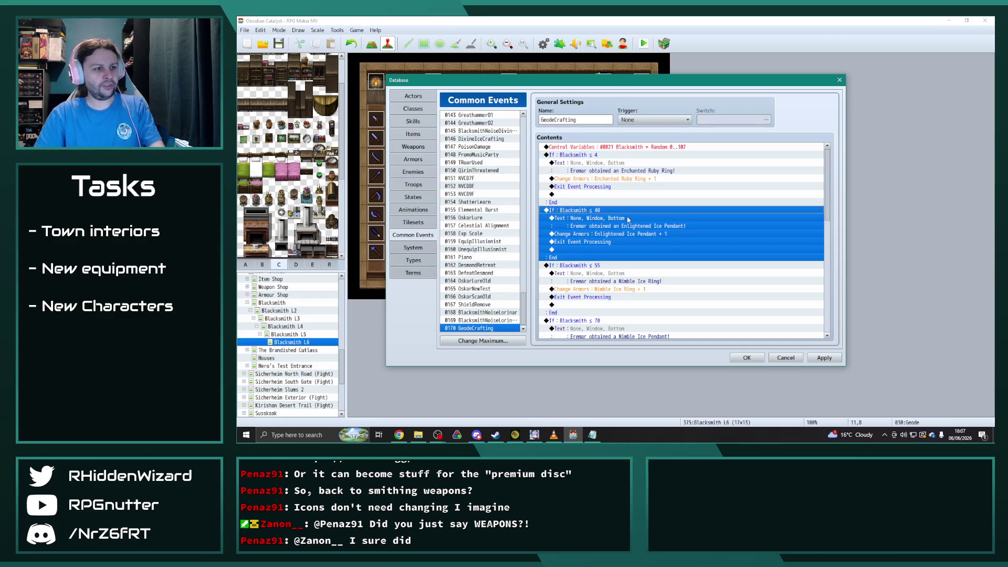
# Step: Delete the old later branches and paste a copy of the ≤ 4 branch above the closing message
pyautogui.scroll(-5, 666, 232)
pyautogui.keyDown('shift'); pyautogui.click(666, 231); pyautogui.keyUp('shift')
pyautogui.press('Delete')
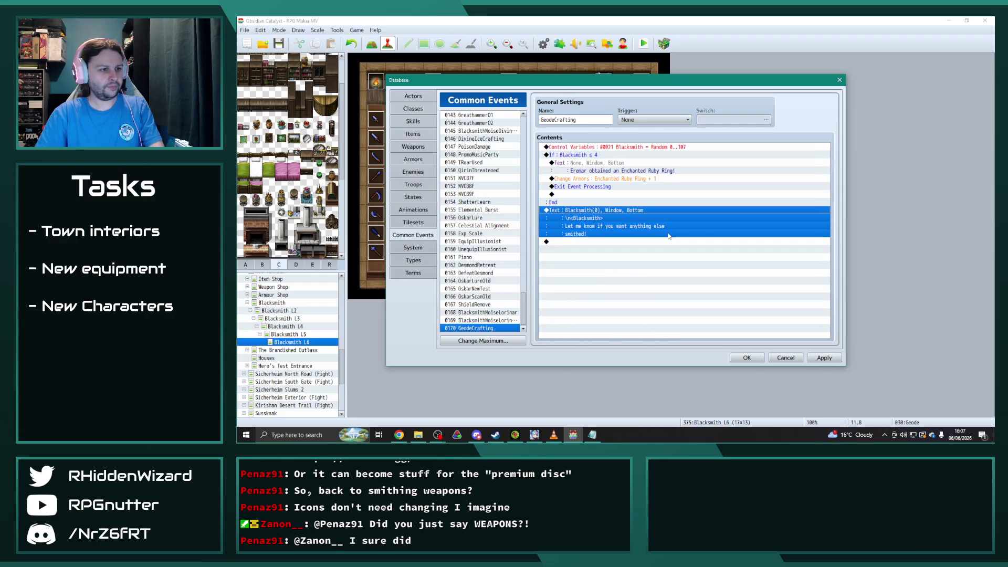
pyautogui.click(587, 155)
pyautogui.hotkey('ctrl', 'c')
pyautogui.click(559, 211)
pyautogui.hotkey('ctrl', 'v')
# Step: Set the copied branch's threshold to Blacksmith ≤ 6
pyautogui.doubleClick(611, 213)
pyautogui.doubleClick(698, 214)
pyautogui.write('6')
pyautogui.click(718, 306)
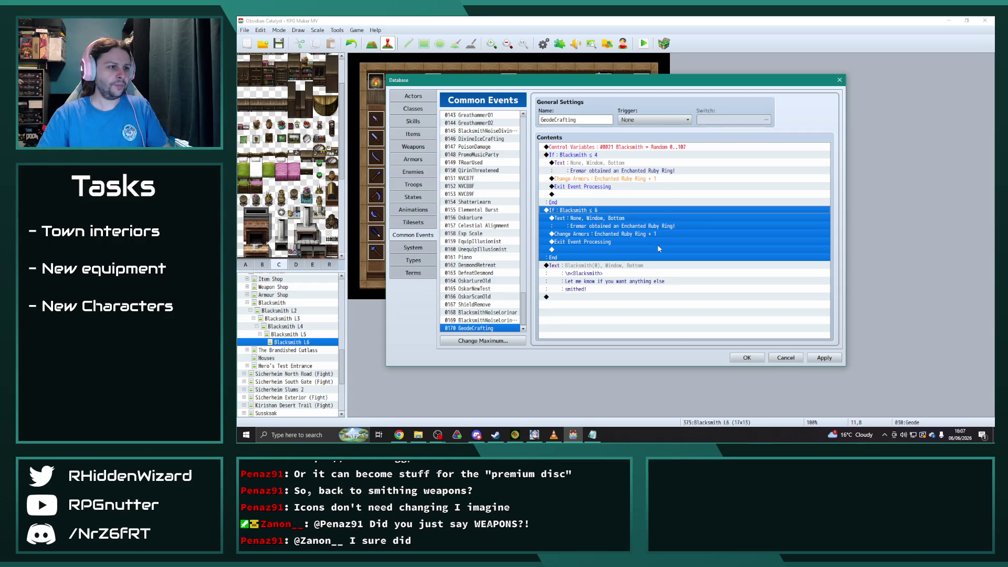
# Step: Change the copied branch's message to announce a Flawless Ring
pyautogui.doubleClick(609, 219)
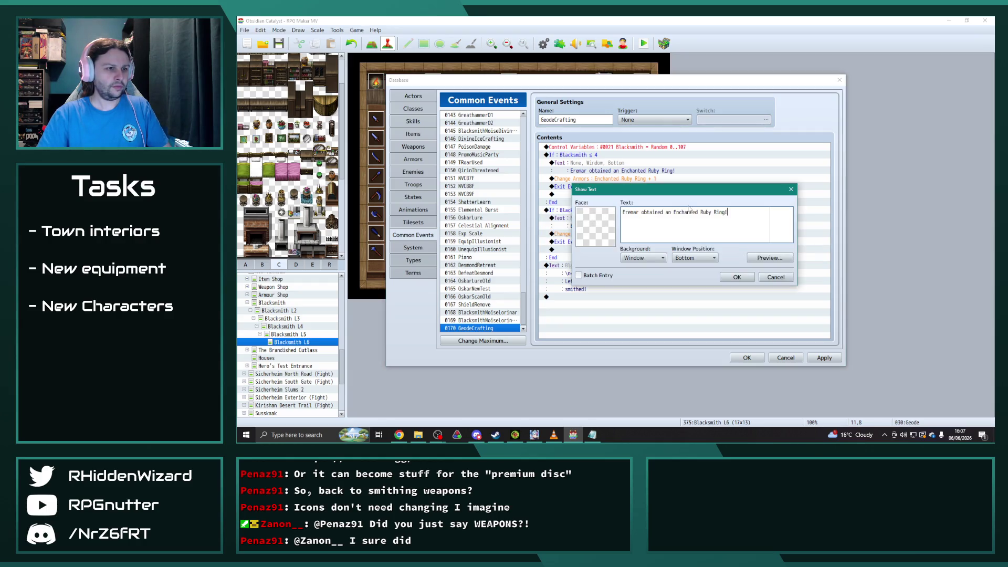
pyautogui.moveTo(711, 212); pyautogui.dragTo(672, 212)
pyautogui.press('BackSpace')
pyautogui.write('Fawless')
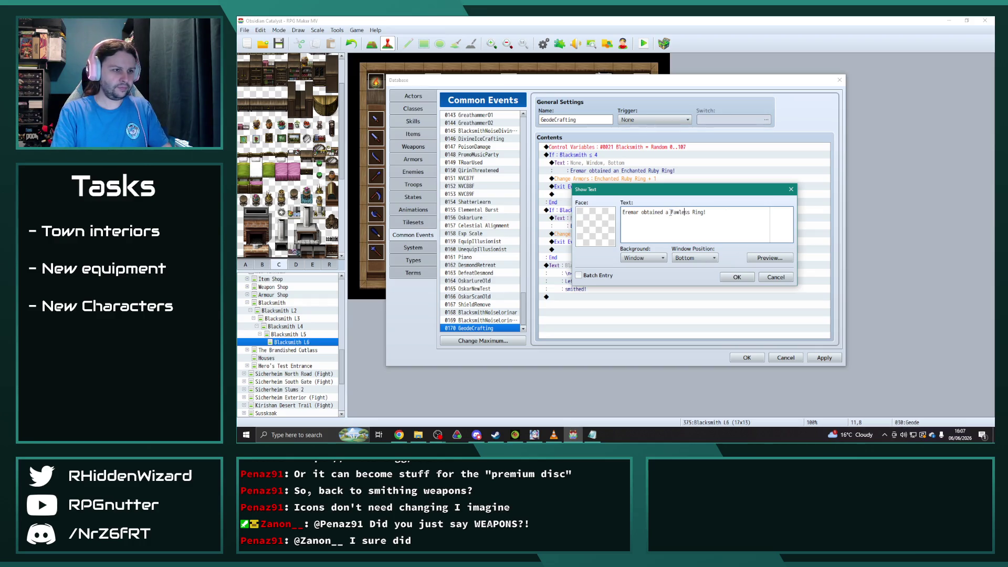
pyautogui.write('l')
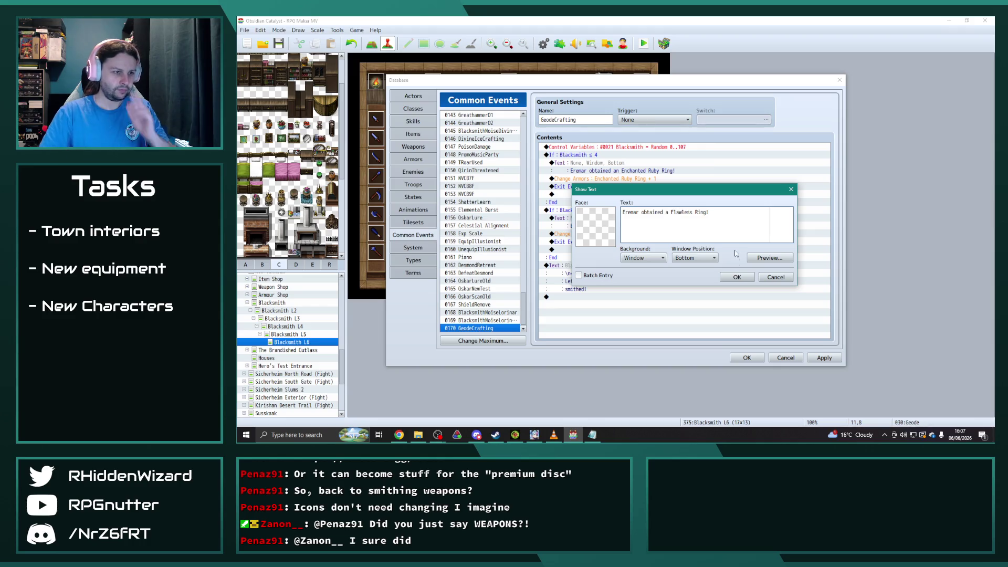
pyautogui.click(737, 277)
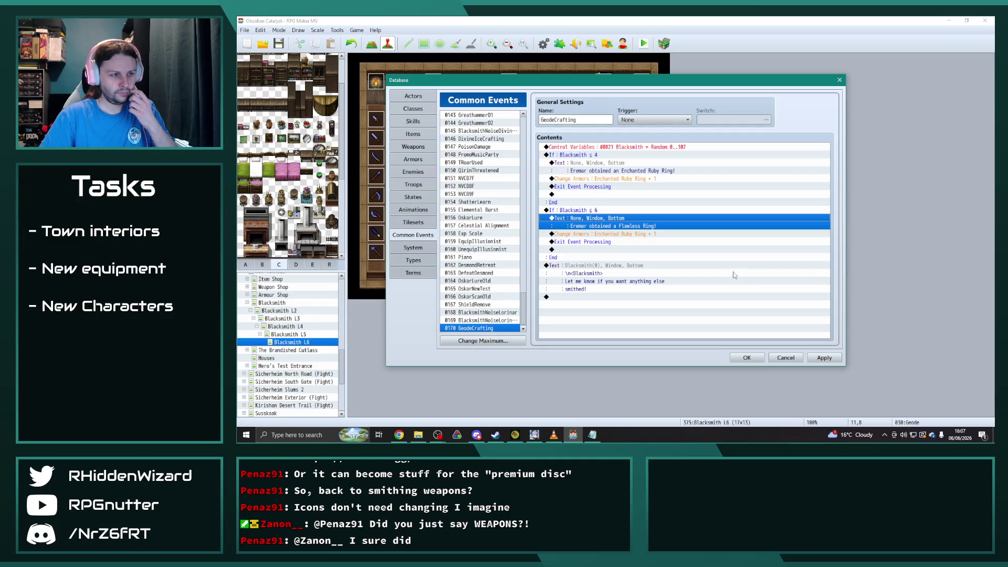
pyautogui.click(608, 234)
# Step: Make the Blacksmith ≤ 6 branch award a Flawless Ruby Ring
pyautogui.doubleClick(680, 235)
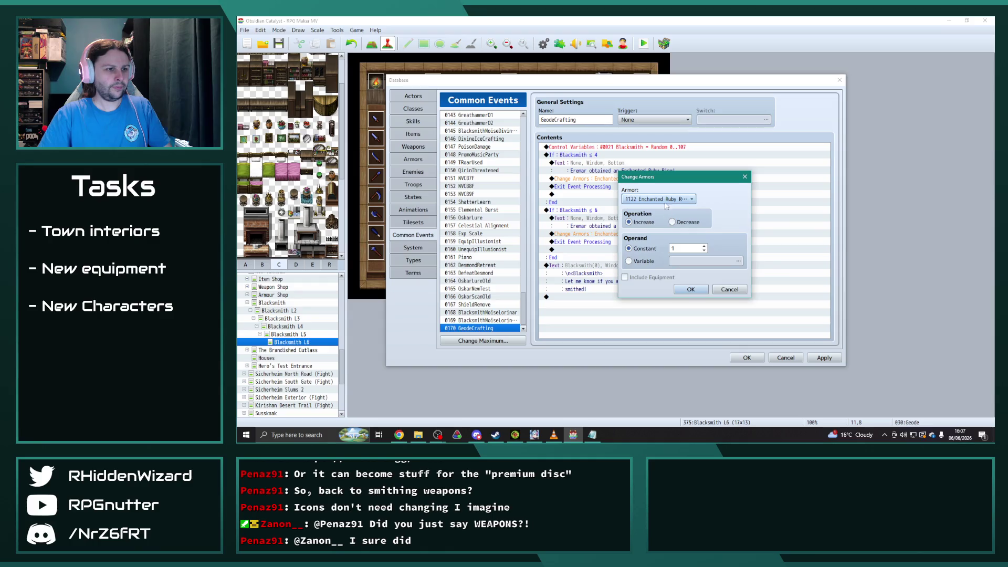
pyautogui.click(667, 200)
pyautogui.click(667, 218)
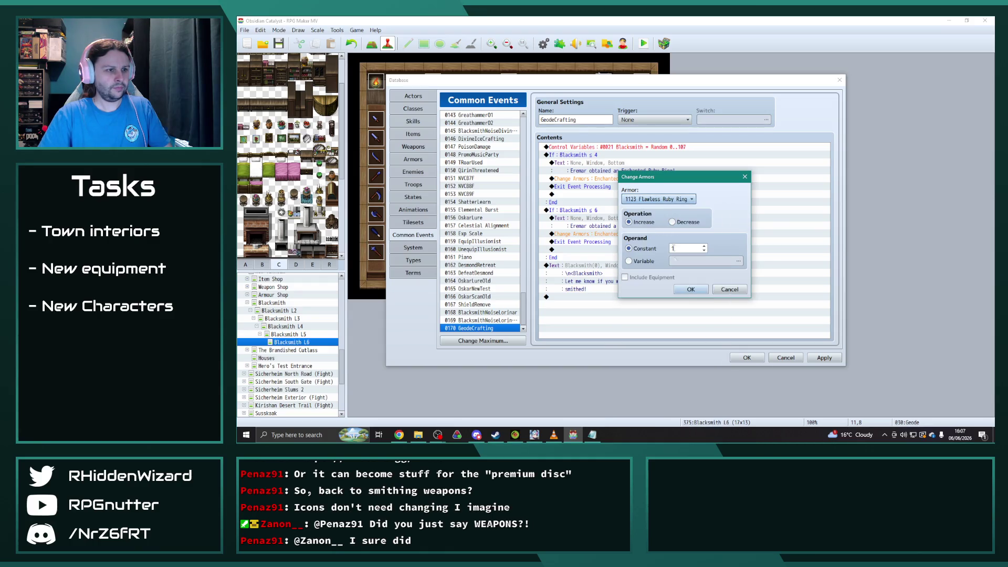
pyautogui.click(689, 290)
pyautogui.click(734, 292)
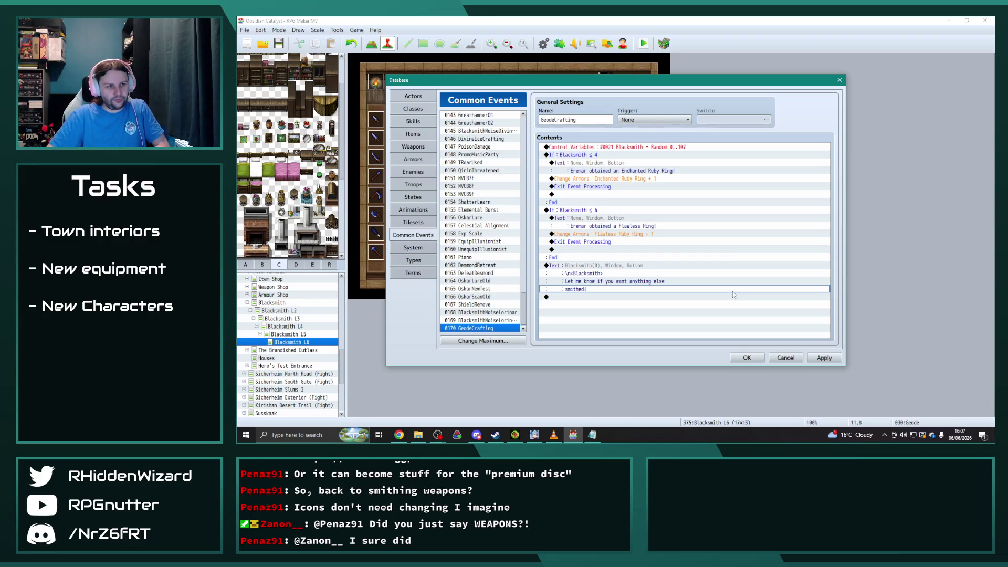
# Step: Update the ≤ 6 branch message to 'obtained a Flawless Ruby Ring!'
pyautogui.doubleClick(656, 227)
pyautogui.write('Ruby Ring!')
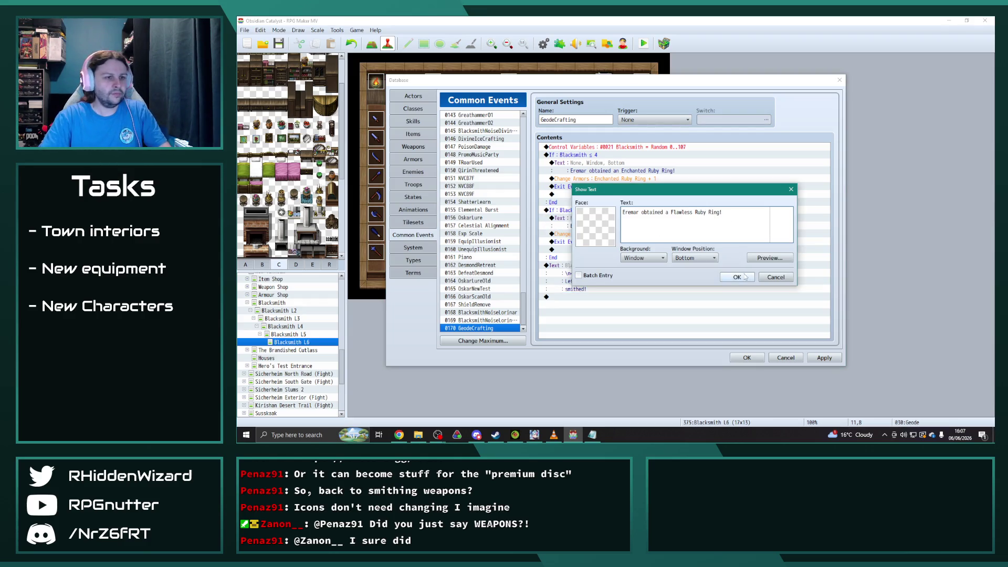
pyautogui.click(737, 277)
pyautogui.click(657, 265)
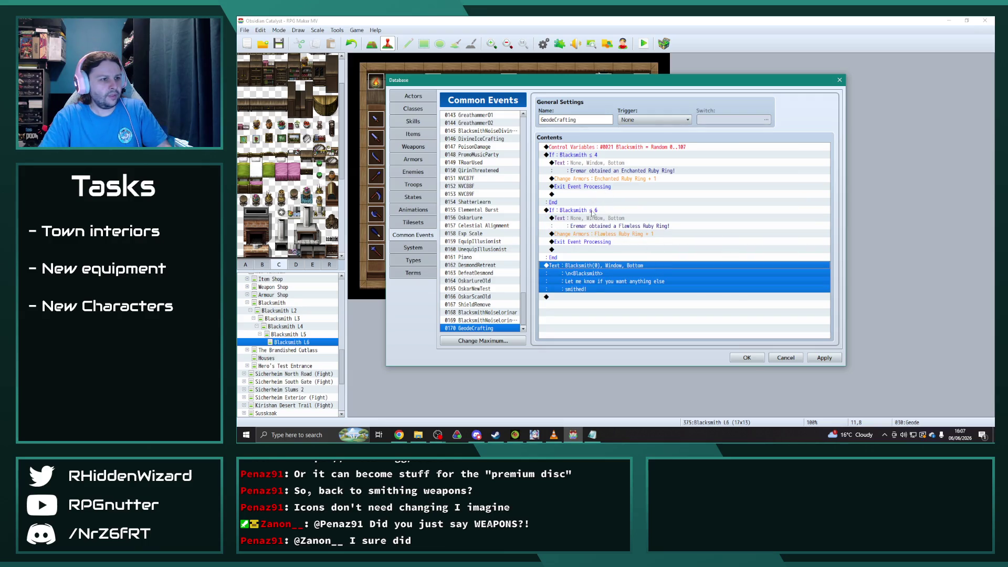
# Step: Paste another copy of the ≤ 4 branch above the closing message with threshold 10
pyautogui.click(588, 156)
pyautogui.hotkey('ctrl', 'c')
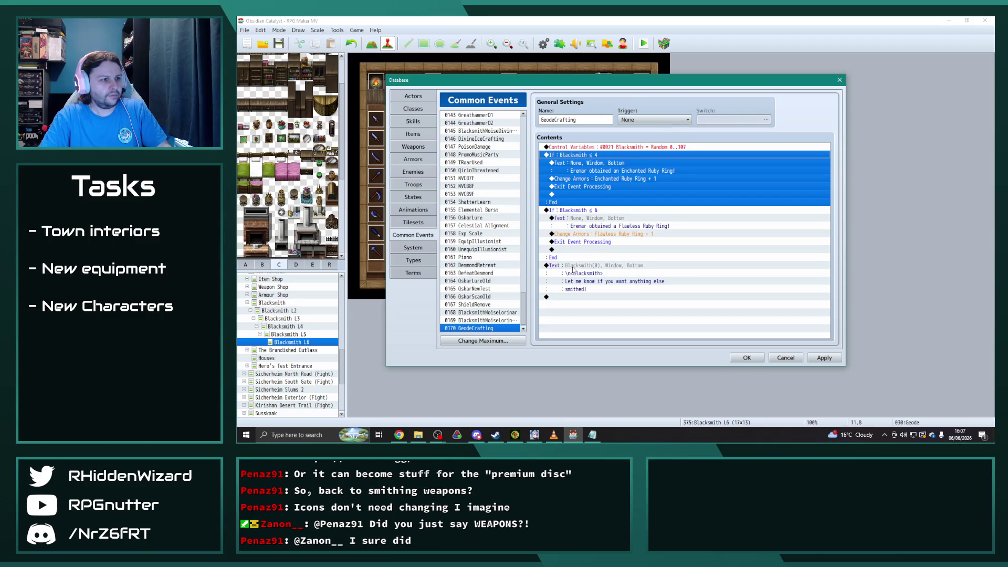
pyautogui.click(573, 265)
pyautogui.hotkey('ctrl', 'v')
pyautogui.doubleClick(601, 266)
pyautogui.doubleClick(707, 212)
pyautogui.write('10')
pyautogui.click(718, 306)
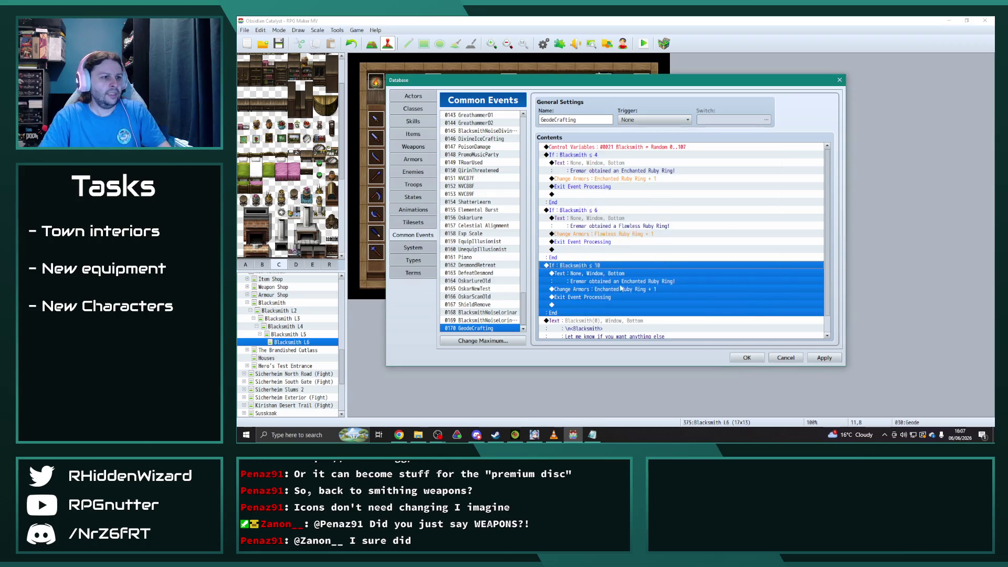
# Step: Make the Blacksmith ≤ 10 branch award an Enchanted Ruby Necklace
pyautogui.scroll(-1, 623, 288)
pyautogui.click(624, 258)
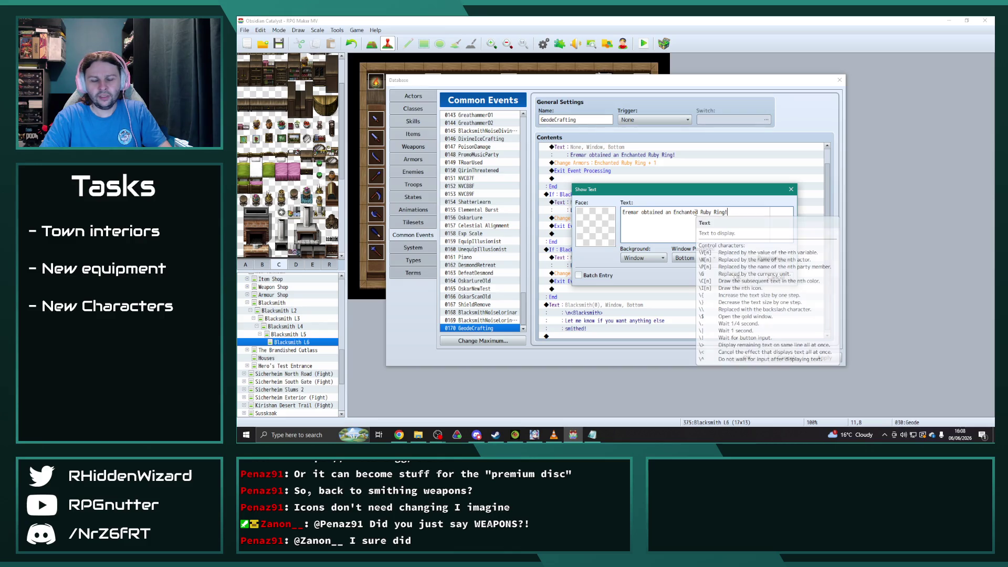
pyautogui.click(790, 189)
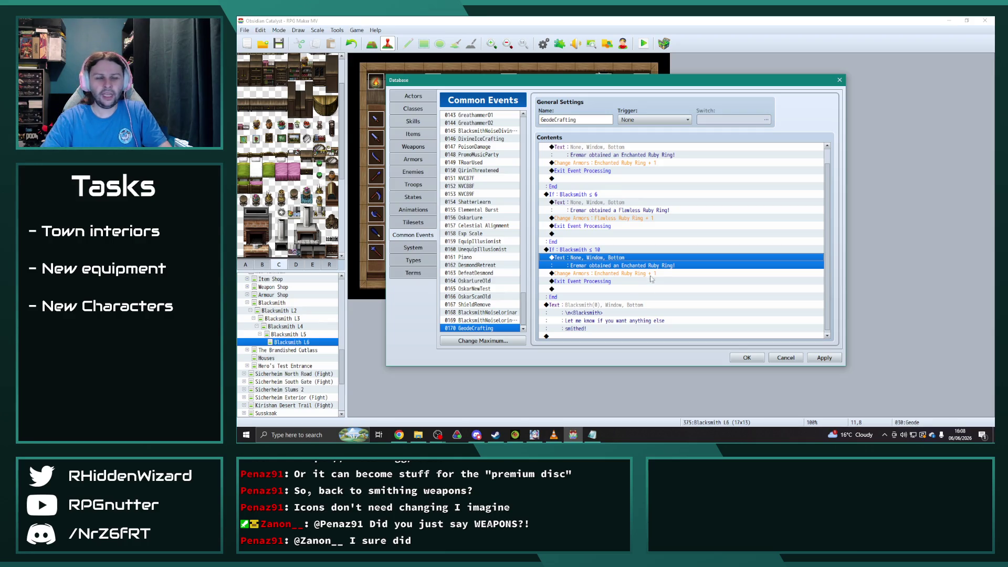
pyautogui.doubleClick(623, 265)
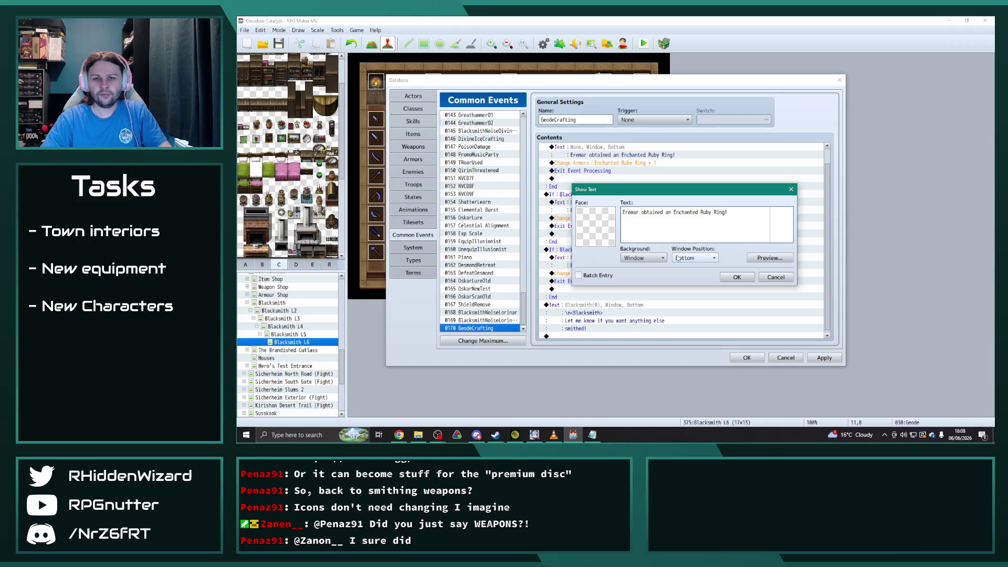
pyautogui.click(759, 279)
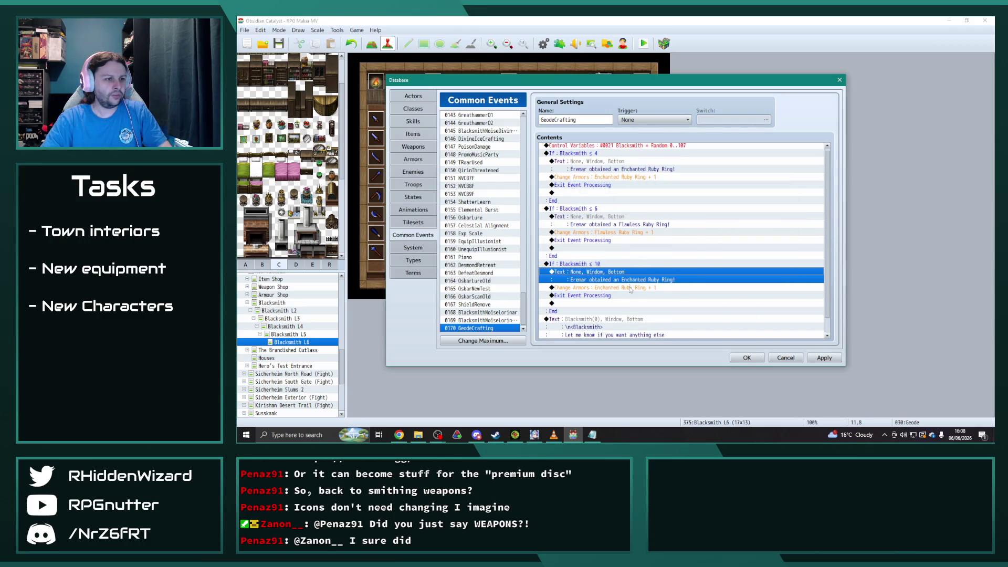
pyautogui.press('Down')
pyautogui.press('Return')
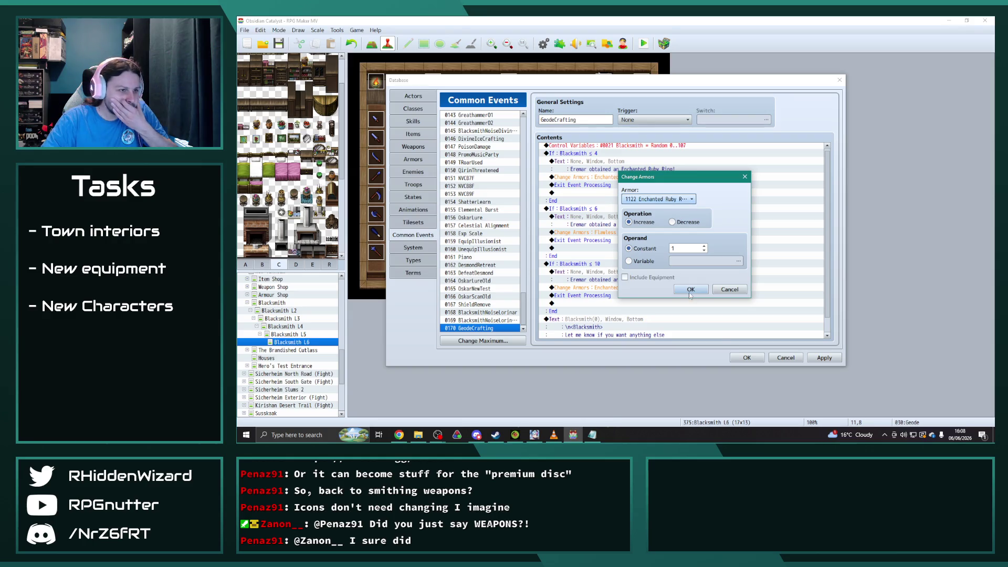
pyautogui.hotkey('alt', 'Down')
pyautogui.moveTo(721, 220); pyautogui.dragTo(720, 389)
pyautogui.click(666, 261)
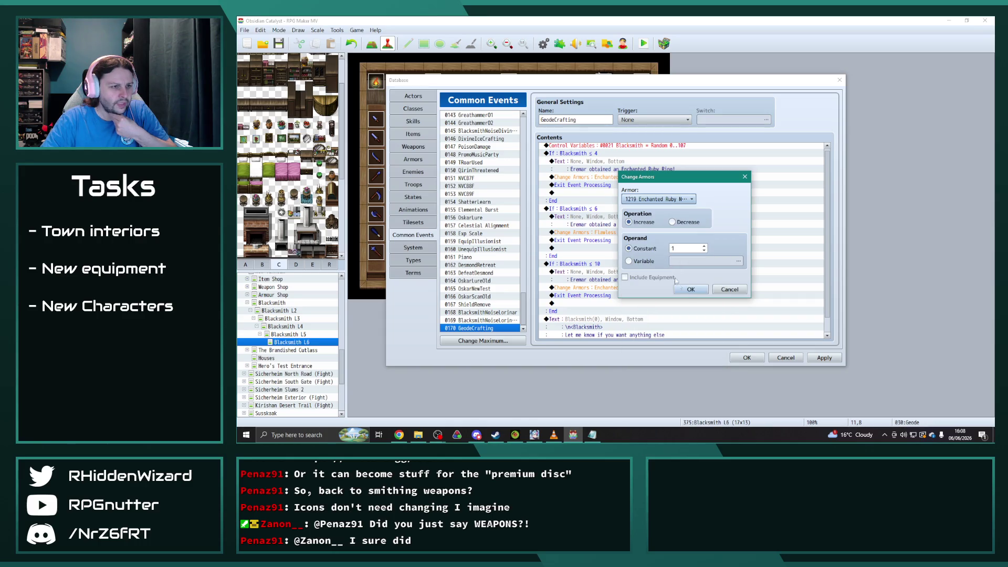
pyautogui.click(690, 290)
# Step: Change the ≤ 10 message to Enchanted Ruby Necklace and paste a duplicate of that branch below
pyautogui.doubleClick(588, 280)
pyautogui.doubleClick(719, 212)
pyautogui.write('Necklace!')
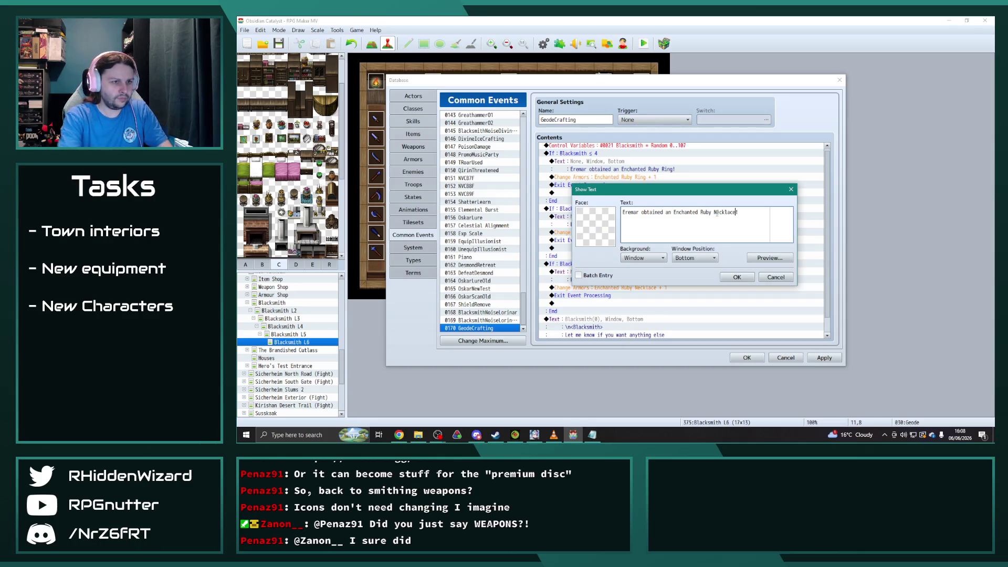
pyautogui.write('e')
pyautogui.click(737, 278)
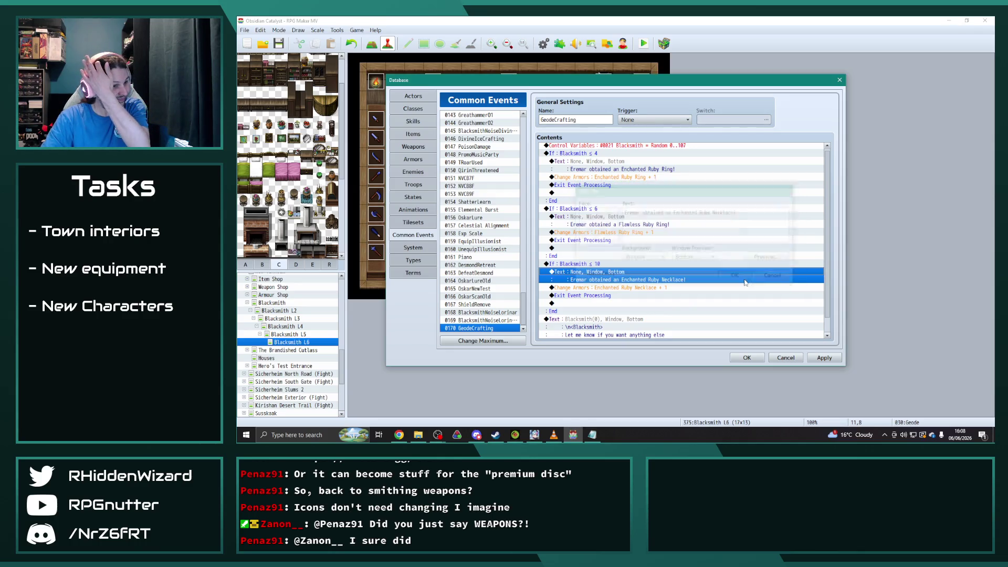
pyautogui.click(587, 264)
pyautogui.click(573, 321)
pyautogui.hotkey('ctrl', 'v')
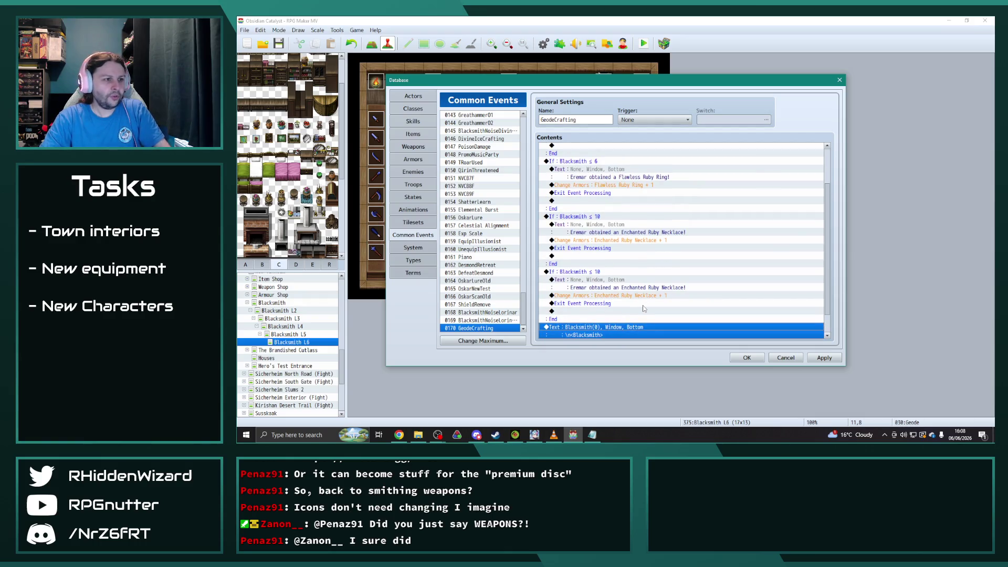
# Step: Set the duplicated branch's threshold to Blacksmith ≤ 12
pyautogui.doubleClick(601, 257)
pyautogui.write('12')
pyautogui.click(719, 307)
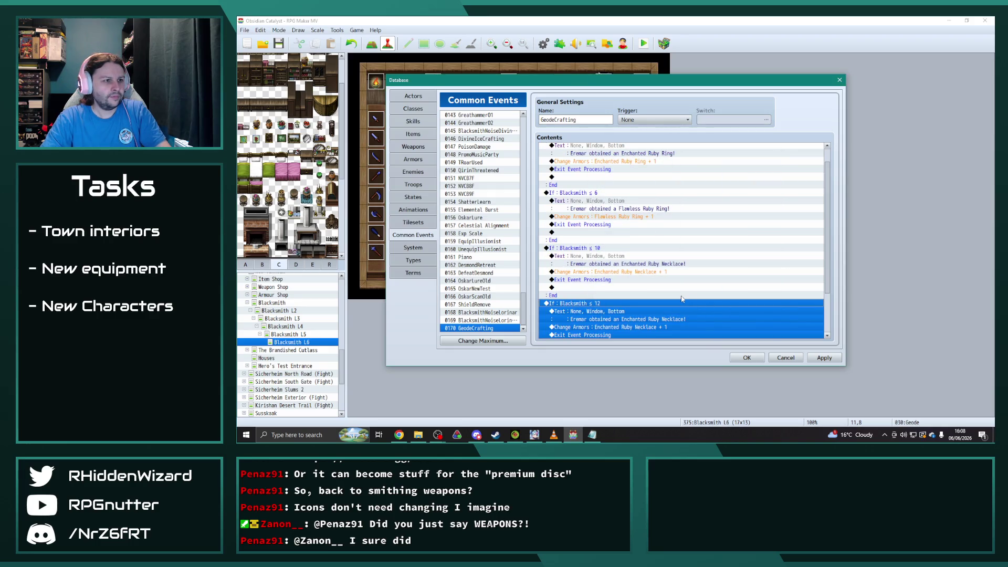
# Step: Change the ≤ 12 branch message to announce a Flawless Ruby Necklace
pyautogui.scroll(-3, 664, 288)
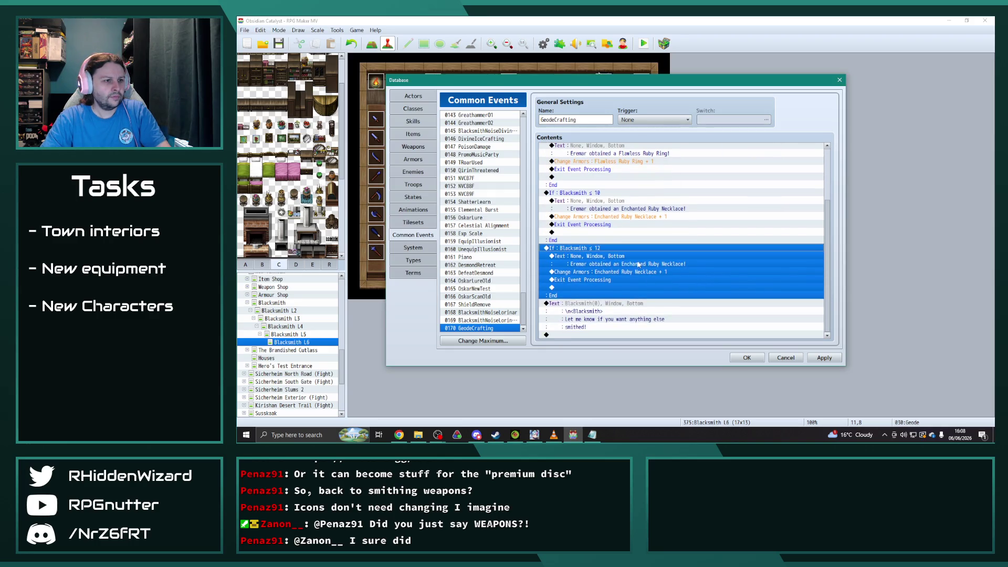
pyautogui.click(615, 258)
pyautogui.doubleClick(615, 257)
pyautogui.moveTo(711, 213); pyautogui.dragTo(669, 213)
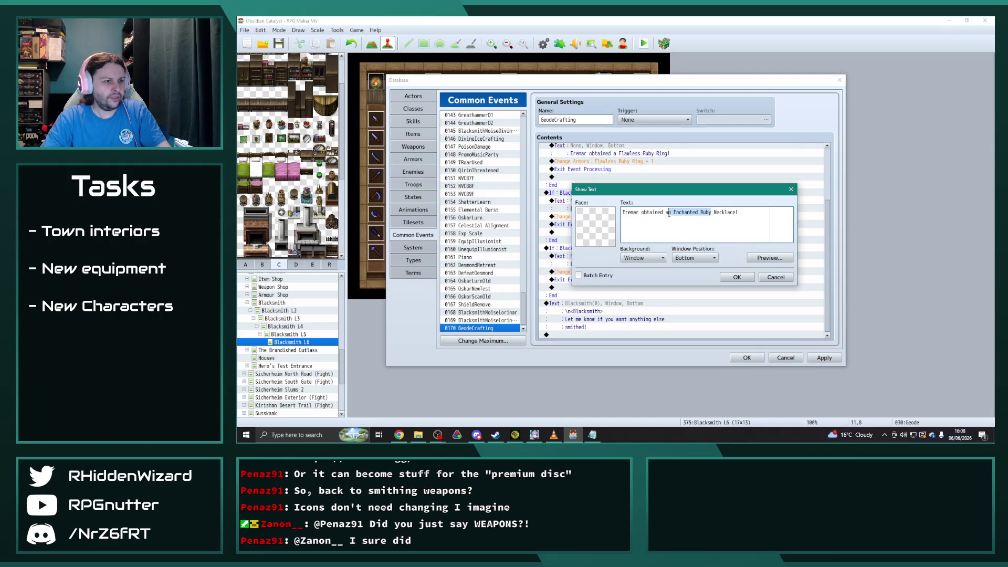
pyautogui.write('Flawless Ruby')
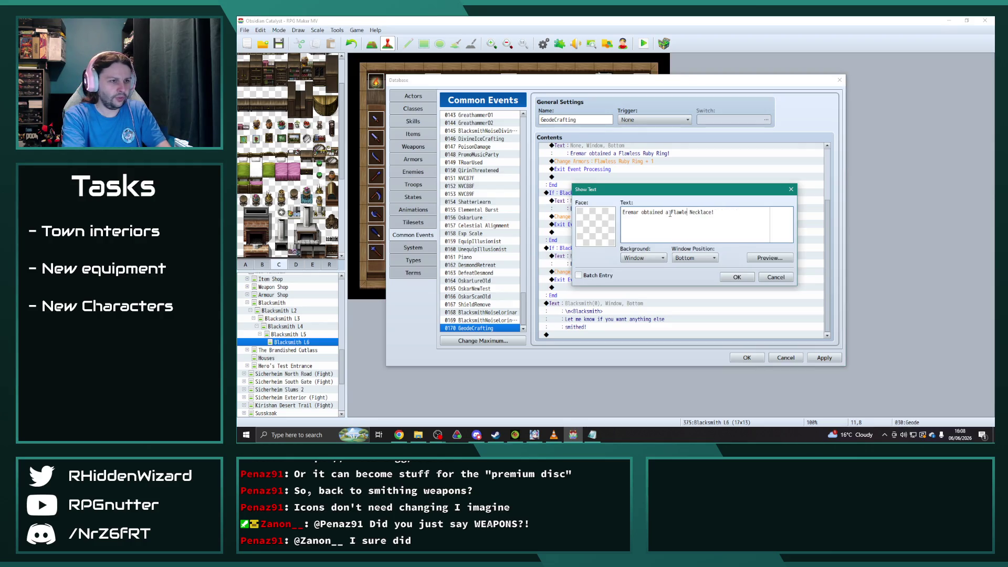
pyautogui.click(737, 276)
# Step: Make the ≤ 12 branch award a Flawless Ruby Necklace
pyautogui.click(624, 288)
pyautogui.press('Return')
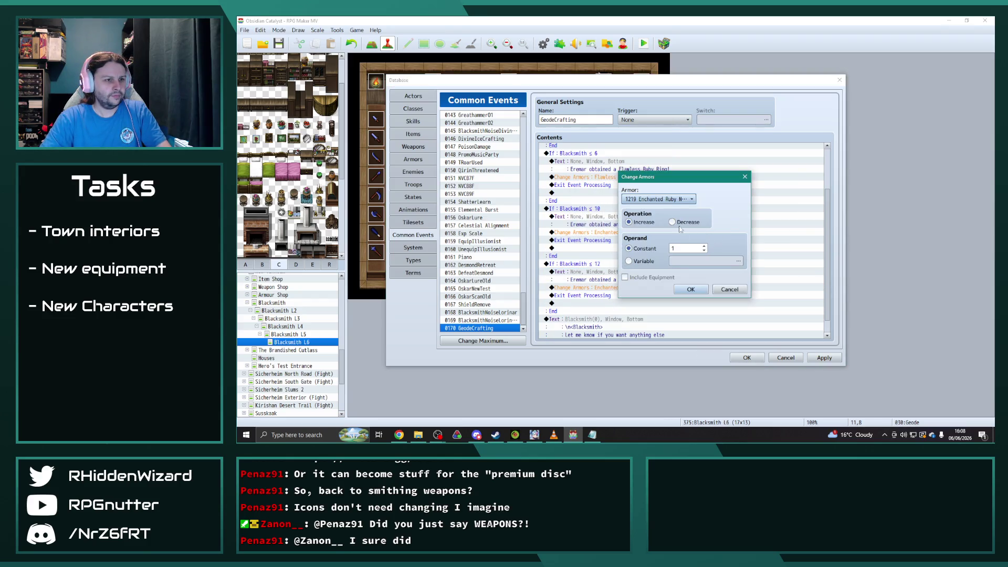
pyautogui.click(679, 199)
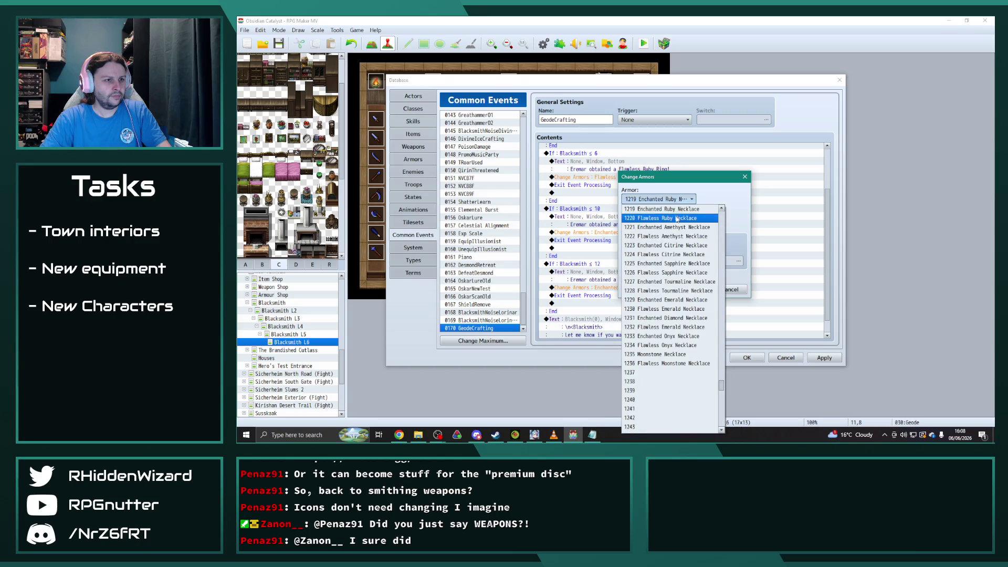
pyautogui.click(679, 211)
pyautogui.click(695, 290)
pyautogui.click(689, 310)
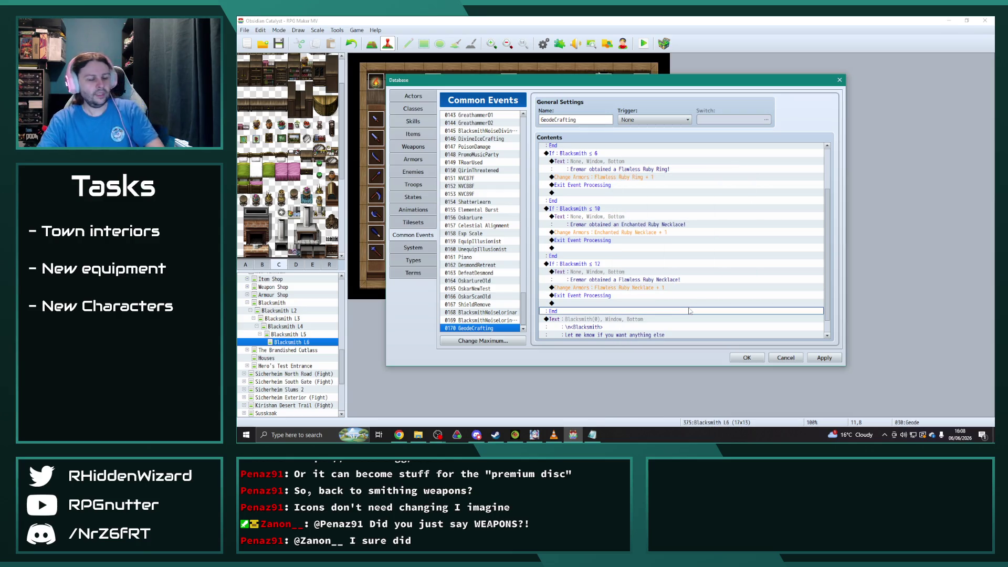
# Step: Select the four Ruby branches from Blacksmith ≤ 4 through ≤ 12
pyautogui.scroll(2, 690, 311)
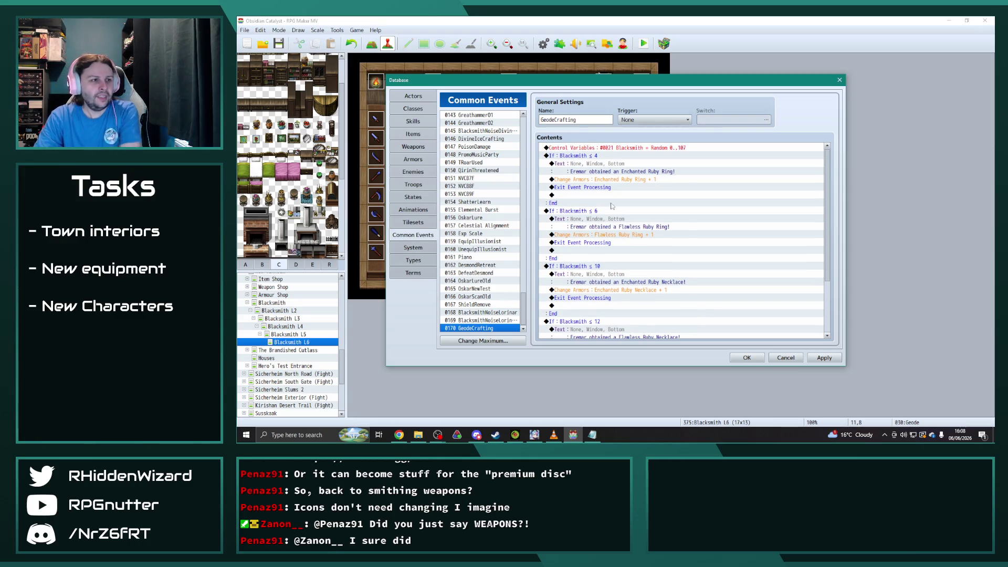
pyautogui.click(602, 175)
pyautogui.scroll(-1, 635, 255)
pyautogui.keyDown('shift'); pyautogui.click(595, 289); pyautogui.keyUp('shift')
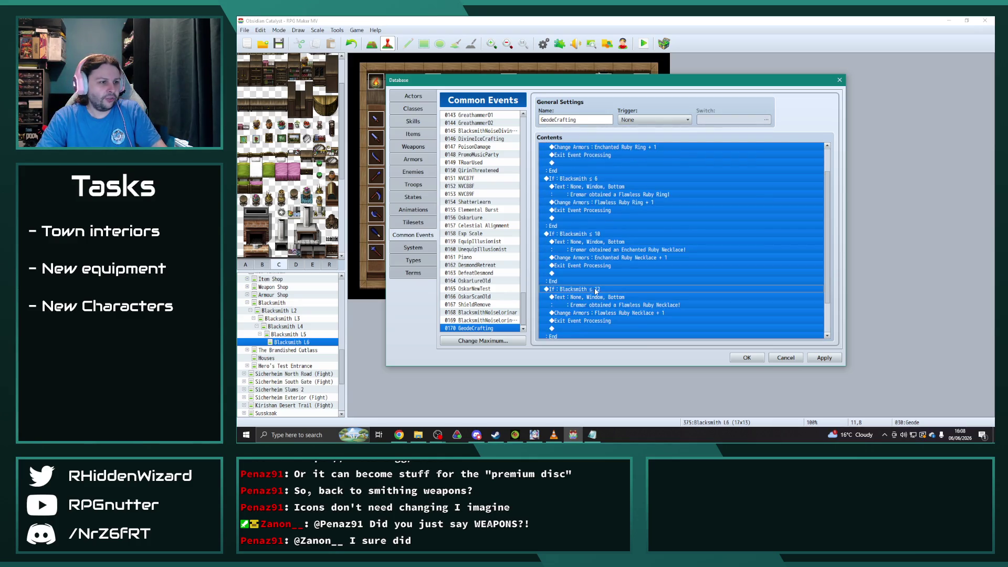
# Step: Paste a copy of the Ruby branches and change the first two thresholds to 16 and 18
pyautogui.press('Down')
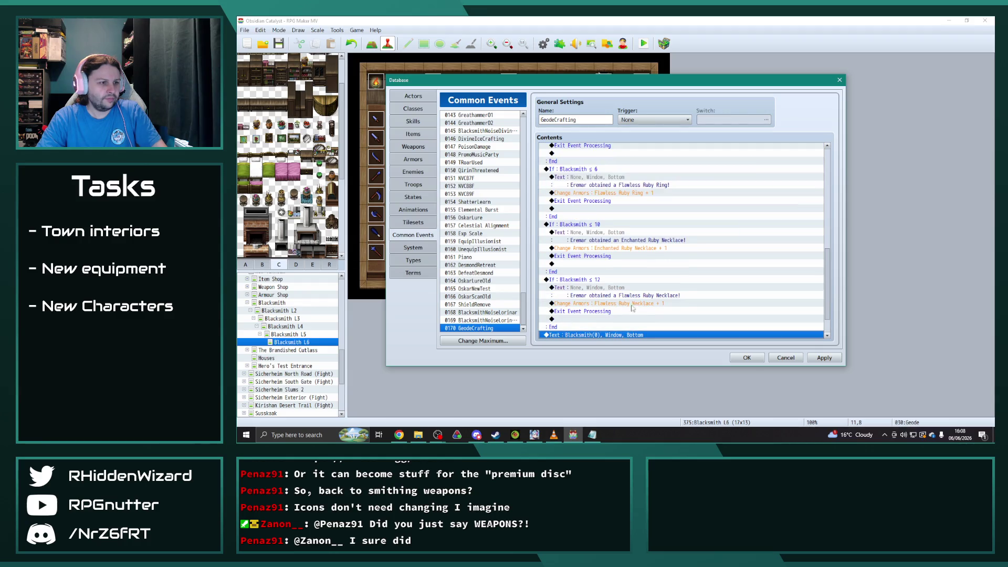
pyautogui.scroll(-1, 654, 307)
pyautogui.scroll(4, 651, 309)
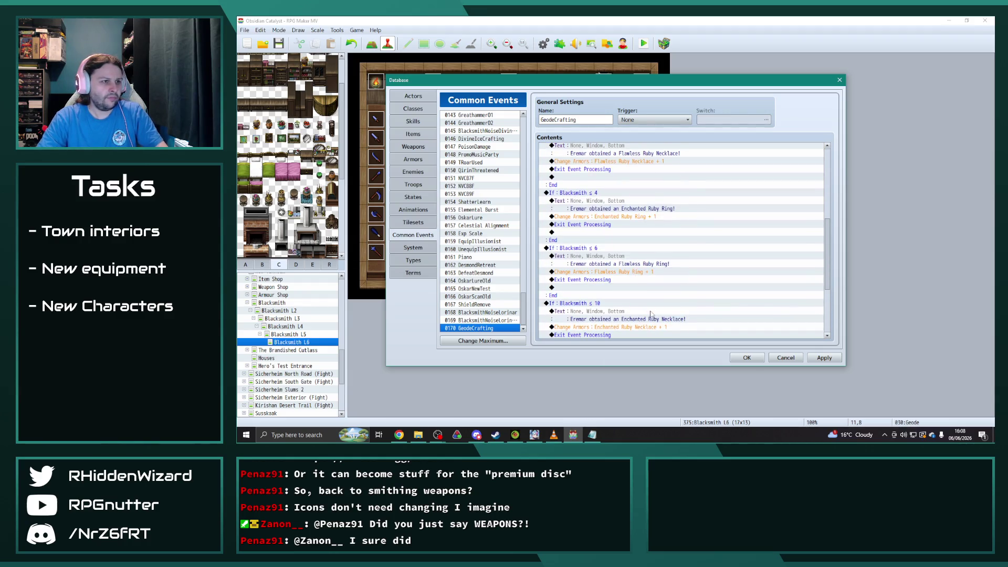
pyautogui.scroll(1, 624, 262)
pyautogui.click(596, 217)
pyautogui.doubleClick(596, 217)
pyautogui.press('BackSpace')
pyautogui.write('6')
pyautogui.click(718, 307)
pyautogui.click(628, 275)
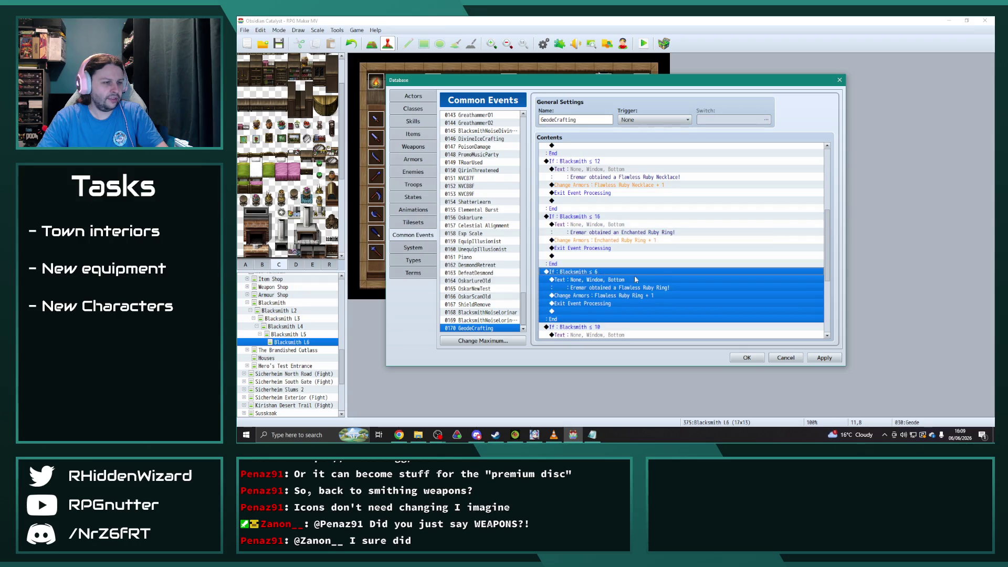
pyautogui.doubleClick(628, 275)
pyautogui.doubleClick(701, 213)
pyautogui.write('18')
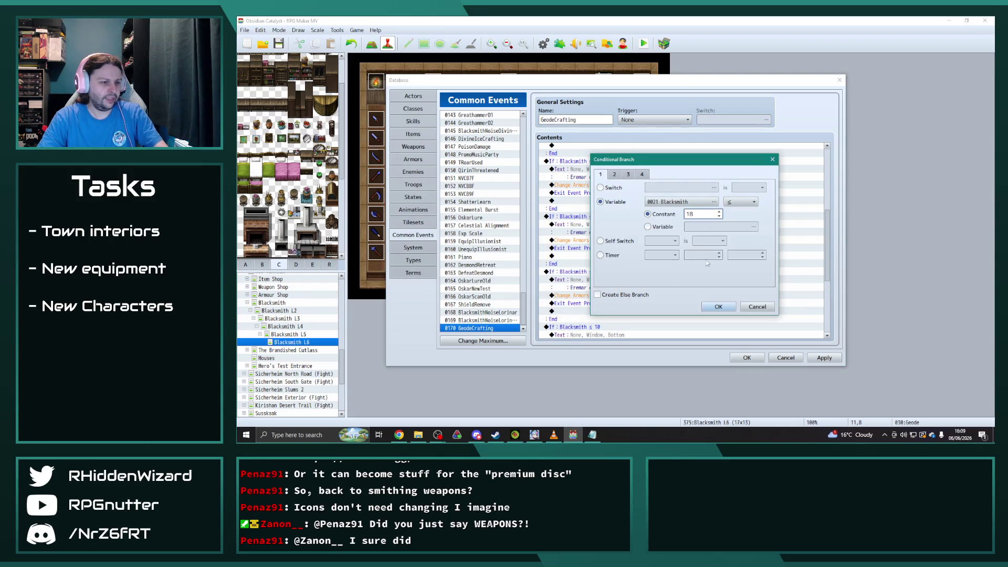
pyautogui.click(718, 306)
# Step: Change the next two pasted branch thresholds to 22 and 24
pyautogui.click(632, 280)
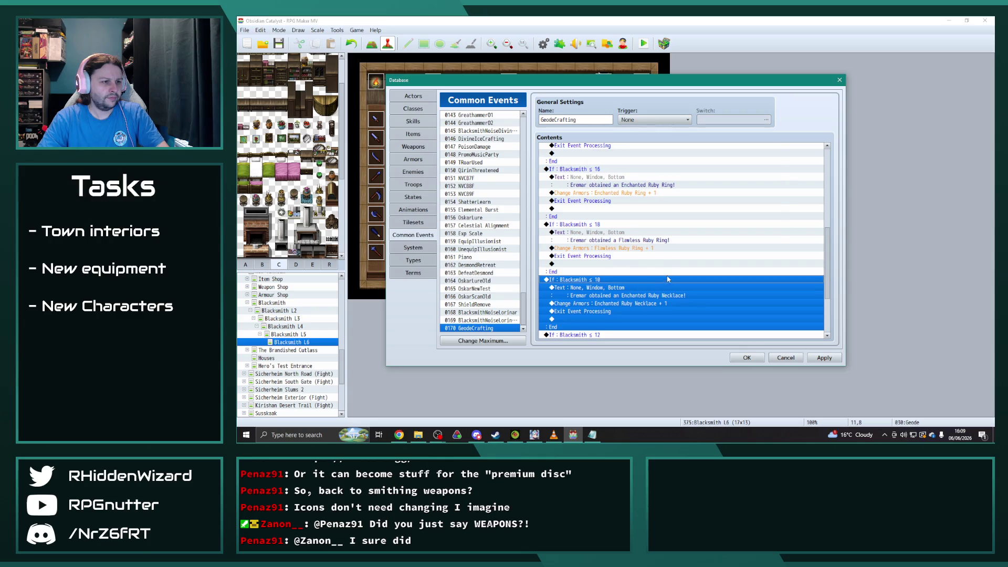
pyautogui.doubleClick(725, 279)
pyautogui.write('2')
pyautogui.click(718, 307)
pyautogui.doubleClick(693, 297)
pyautogui.doubleClick(701, 214)
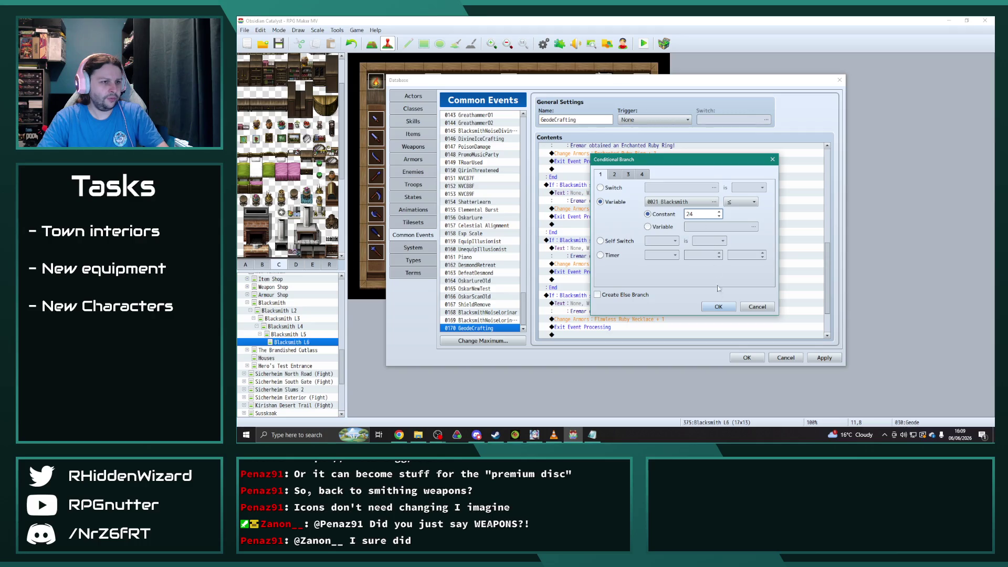
pyautogui.click(718, 307)
# Step: Make the ≤ 16 branch announce and award the Enchanted Amethyst Ring
pyautogui.scroll(3, 630, 218)
pyautogui.doubleClick(613, 203)
pyautogui.write('Amethyst')
pyautogui.click(739, 278)
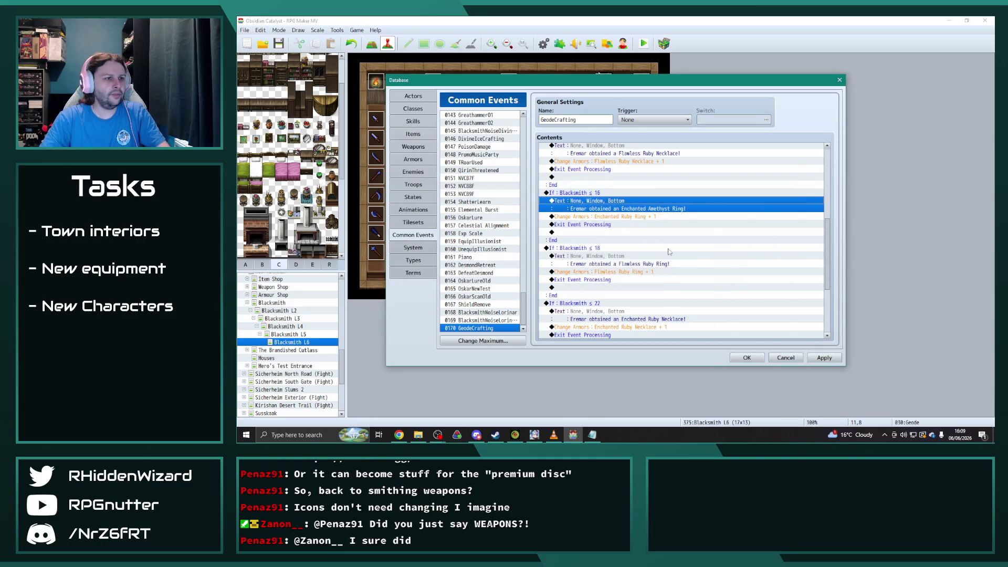
pyautogui.click(612, 217)
pyautogui.press('Return')
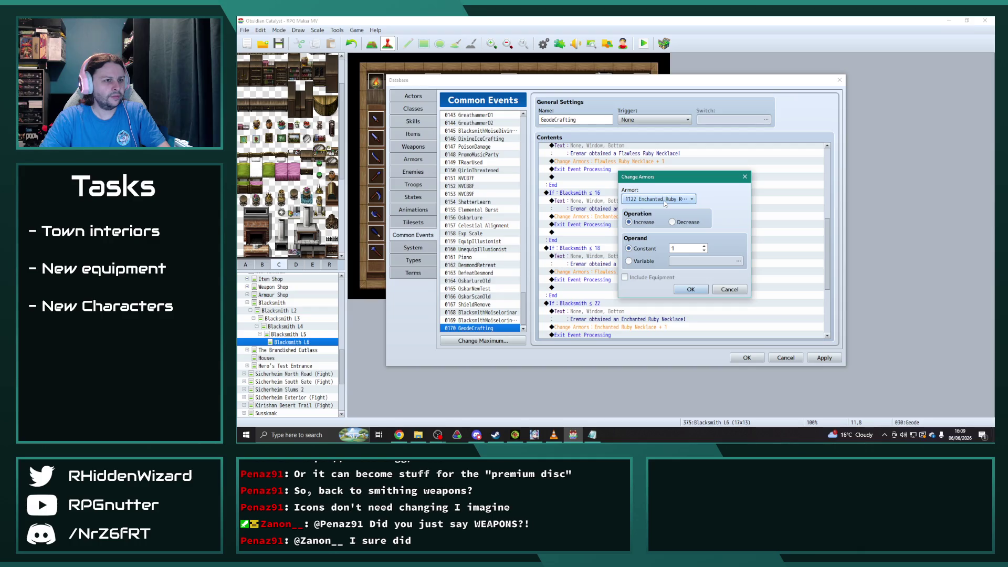
pyautogui.click(664, 200)
pyautogui.click(659, 227)
pyautogui.click(695, 289)
# Step: Make the ≤ 18 branch announce and award the Flawless Amethyst Ring
pyautogui.doubleClick(635, 232)
pyautogui.doubleClick(698, 212)
pyautogui.write('Amethyst Ring!')
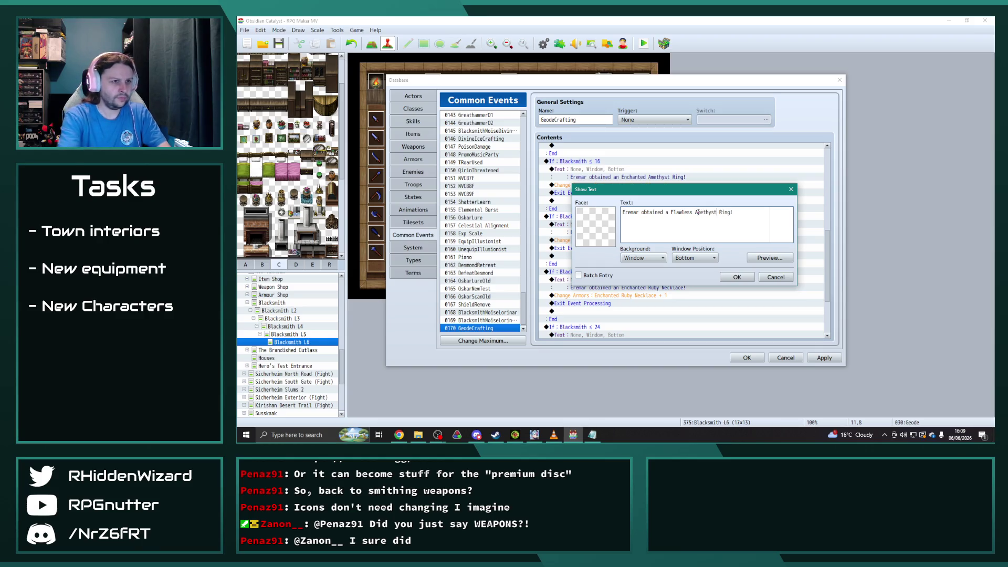
pyautogui.click(737, 277)
pyautogui.doubleClick(667, 240)
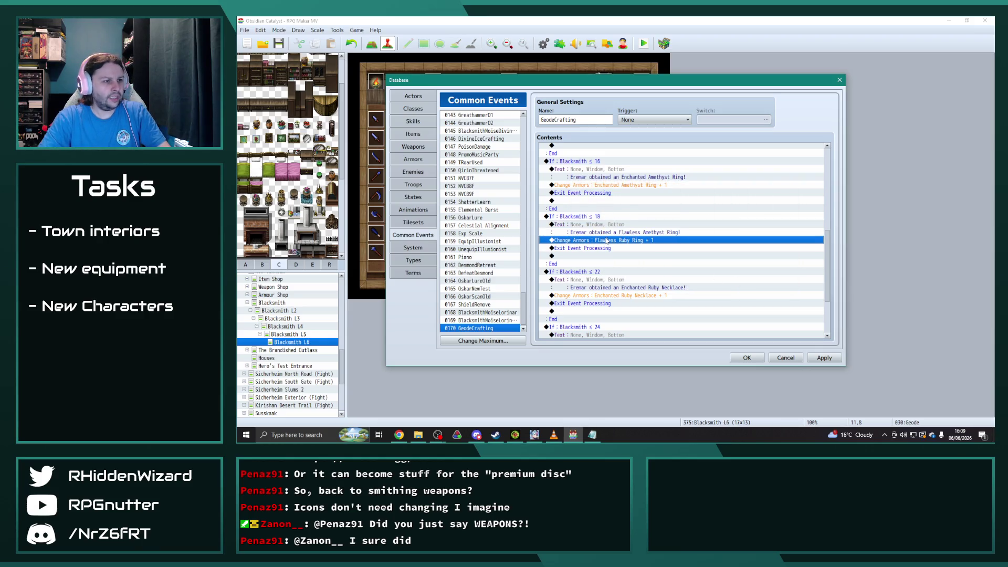
pyautogui.click(665, 199)
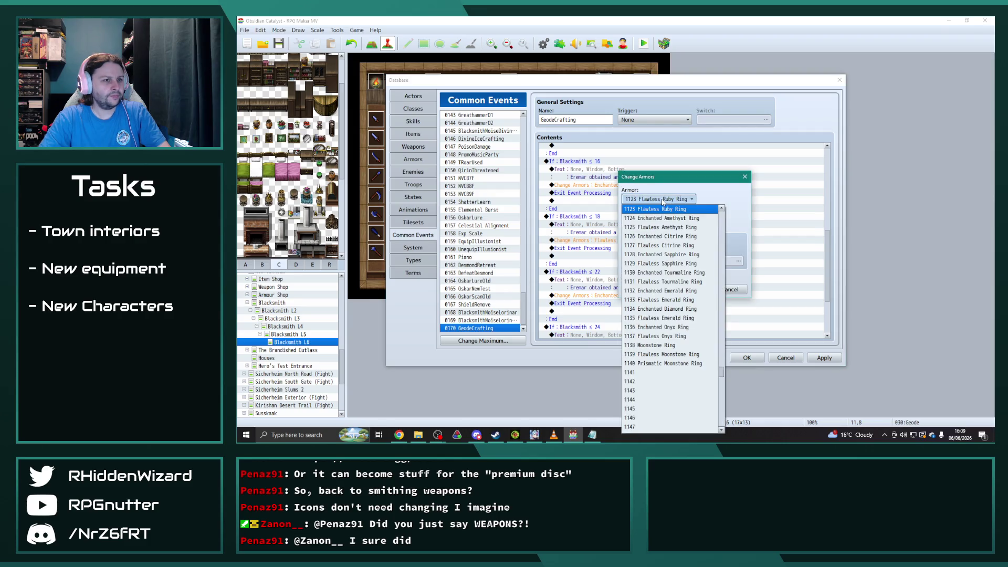
pyautogui.click(676, 227)
pyautogui.click(677, 288)
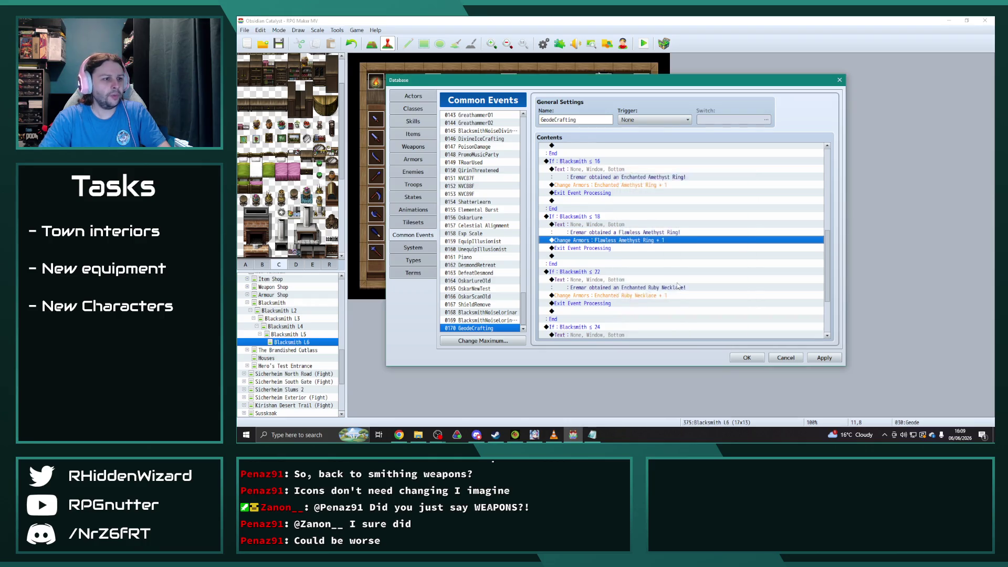
# Step: Make the ≤ 22 branch announce and award the Enchanted Amethyst Necklace
pyautogui.scroll(-3, 678, 286)
pyautogui.doubleClick(616, 230)
pyautogui.doubleClick(707, 212)
pyautogui.write('Amethyst Necklace!')
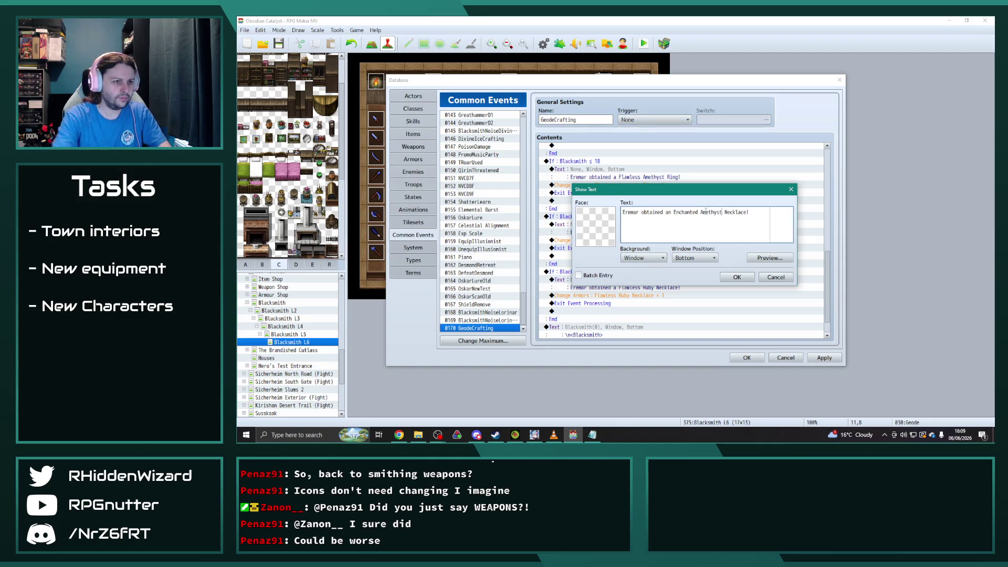
pyautogui.click(737, 278)
pyautogui.click(625, 240)
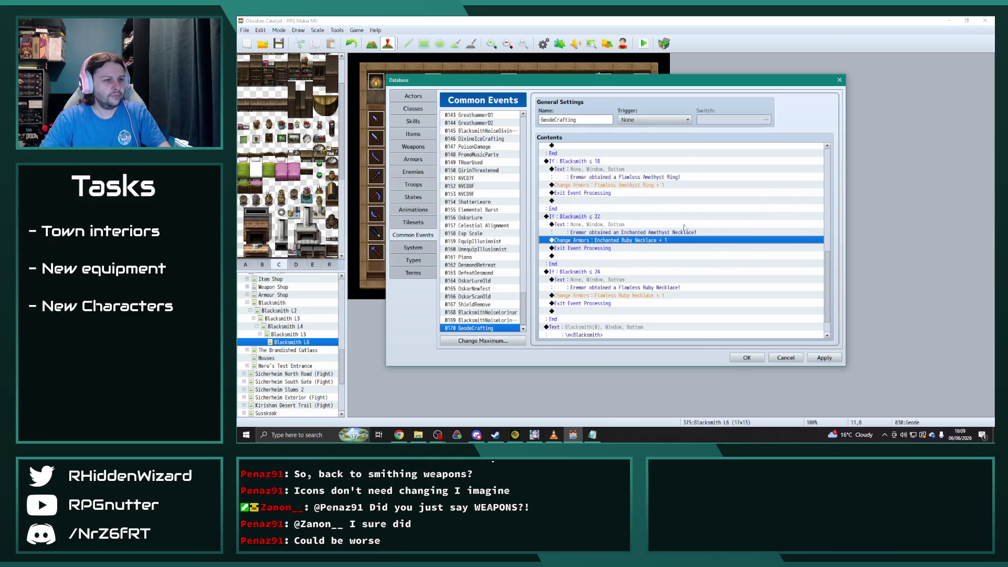
pyautogui.doubleClick(677, 240)
pyautogui.click(663, 199)
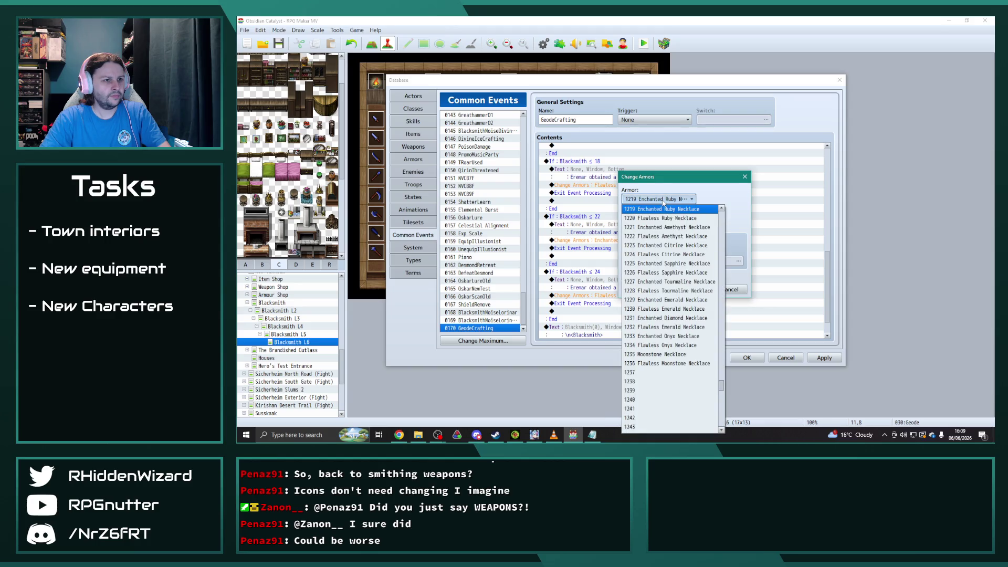
pyautogui.click(669, 228)
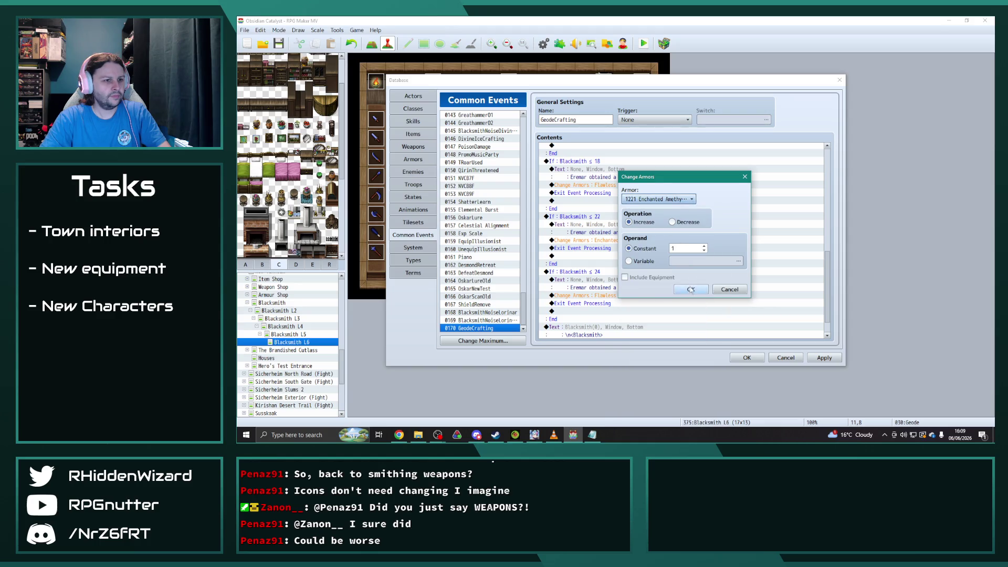
pyautogui.click(689, 290)
# Step: Make the ≤ 24 branch announce and award the Flawless Amethyst Necklace
pyautogui.doubleClick(618, 285)
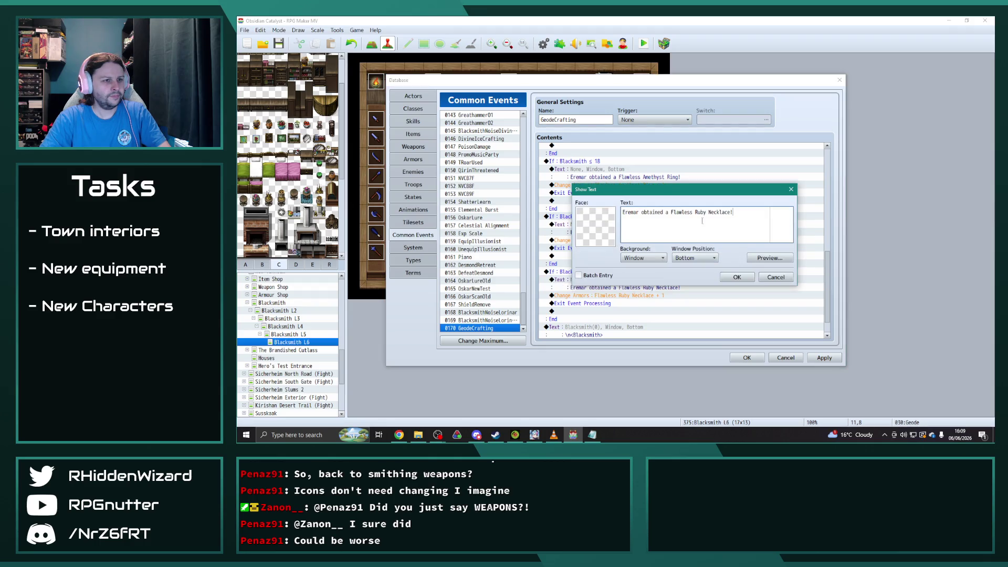
pyautogui.doubleClick(700, 212)
pyautogui.write('Amethyst')
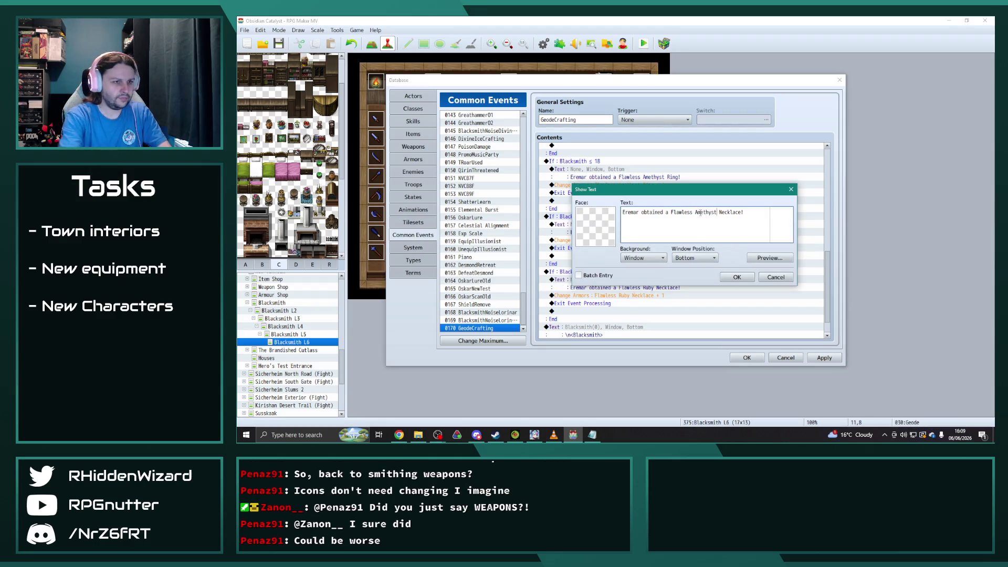
pyautogui.click(737, 277)
pyautogui.click(627, 297)
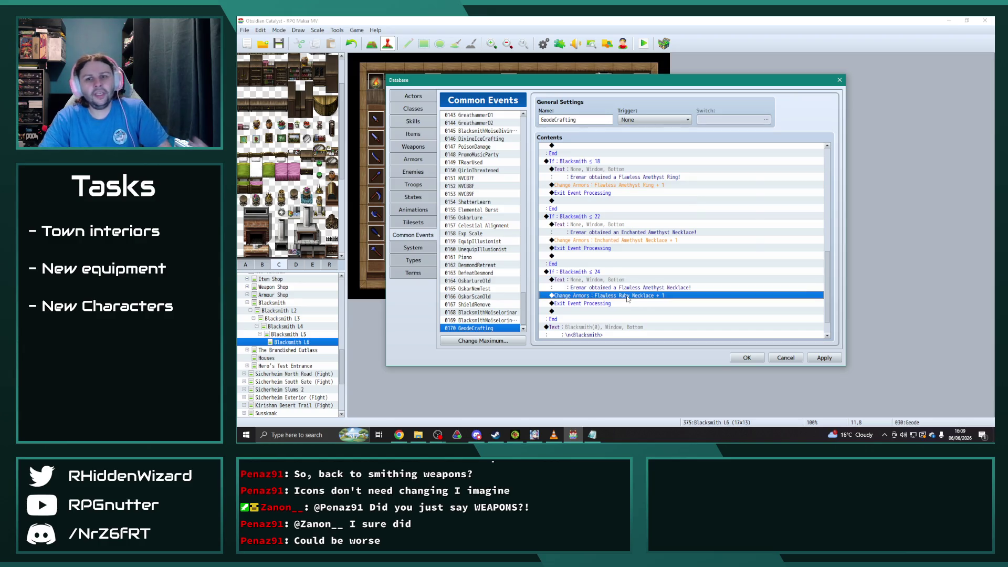
pyautogui.doubleClick(628, 297)
pyautogui.click(675, 200)
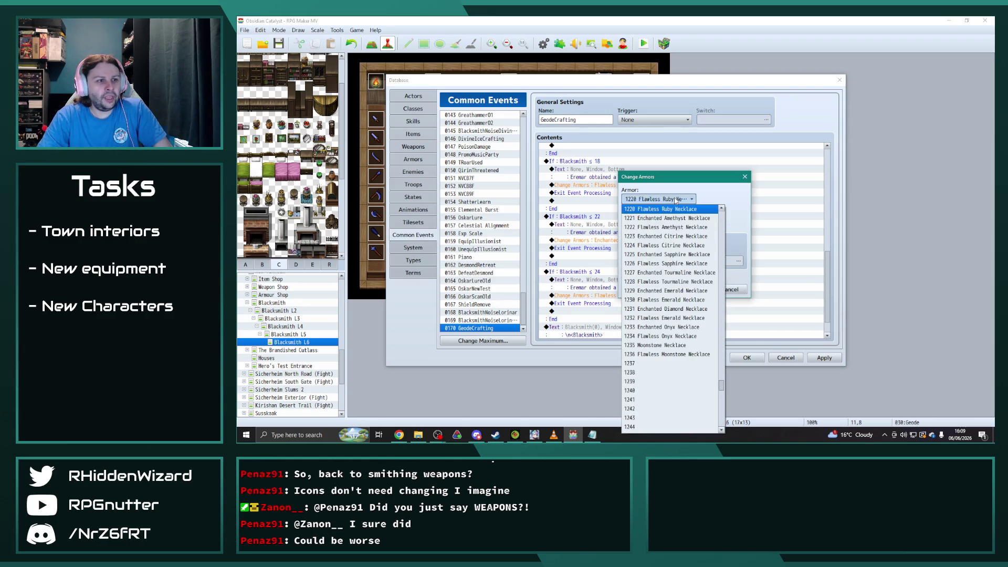
pyautogui.click(678, 227)
pyautogui.click(692, 290)
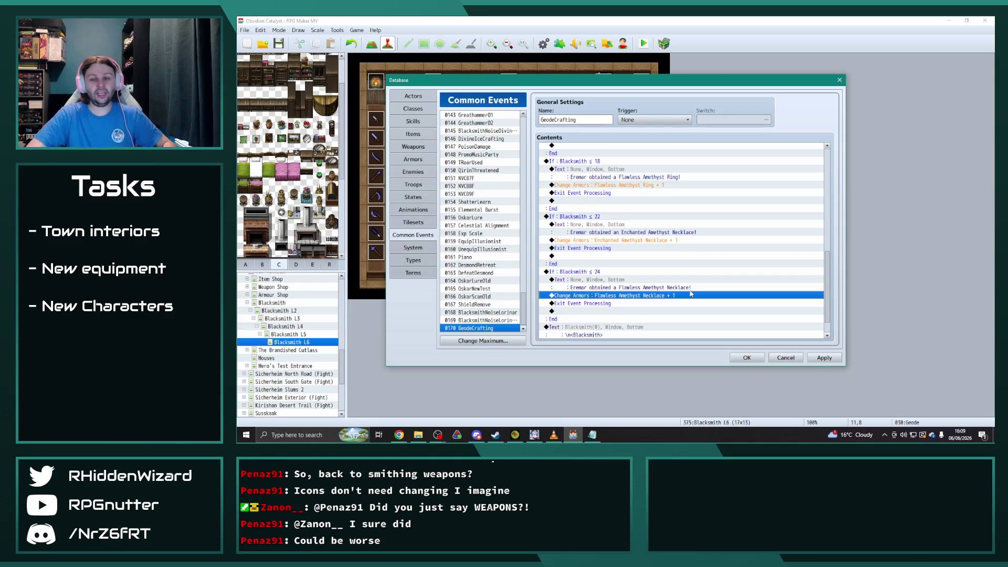
pyautogui.scroll(3, 685, 284)
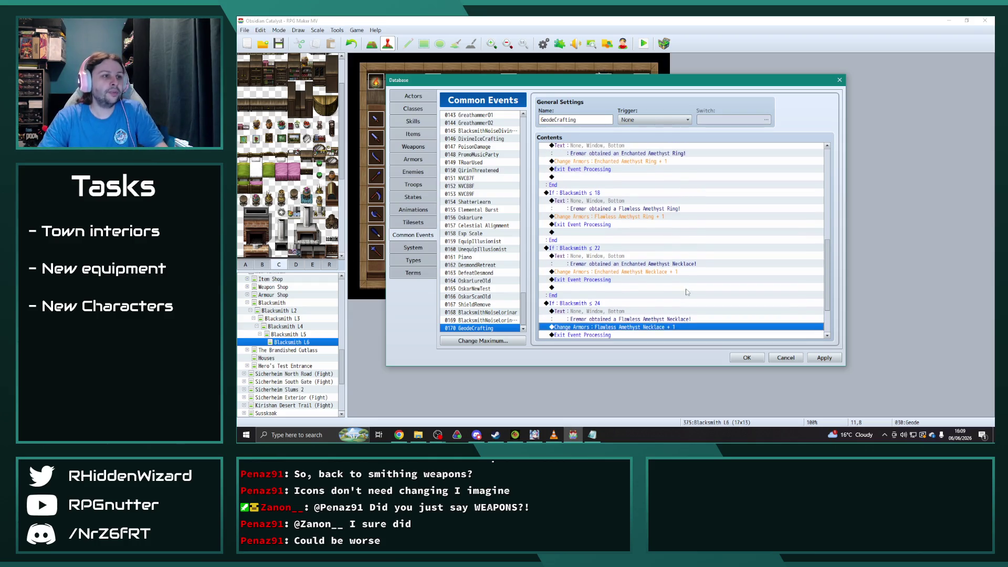
pyautogui.click(594, 181)
# Step: Paste a copy of the Amethyst branches below and set the first copy's threshold to 28
pyautogui.scroll(-3, 594, 181)
pyautogui.keyDown('shift'); pyautogui.click(640, 288); pyautogui.keyUp('shift')
pyautogui.click(600, 303)
pyautogui.hotkey('ctrl', 'v')
pyautogui.scroll(5, 640, 303)
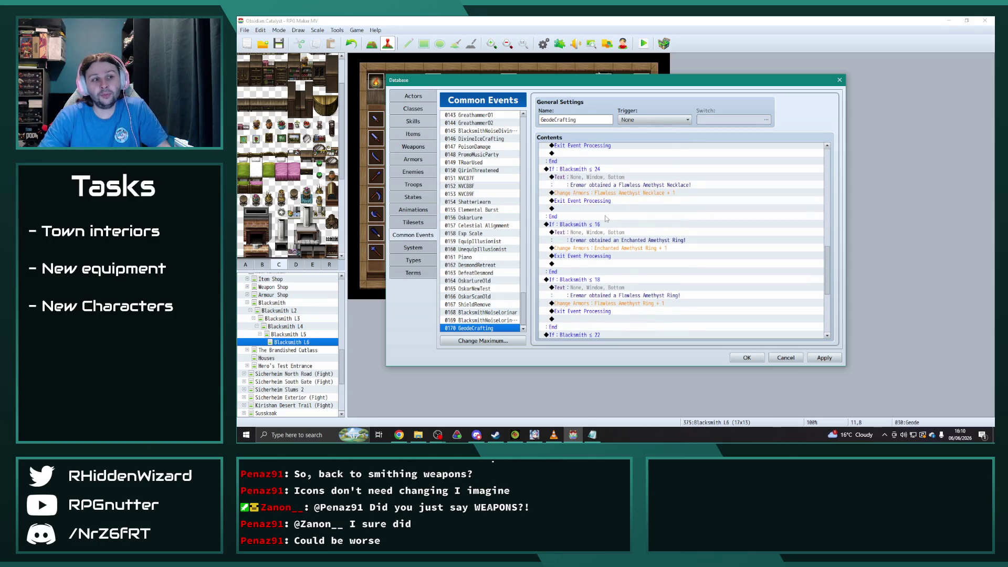
pyautogui.click(603, 226)
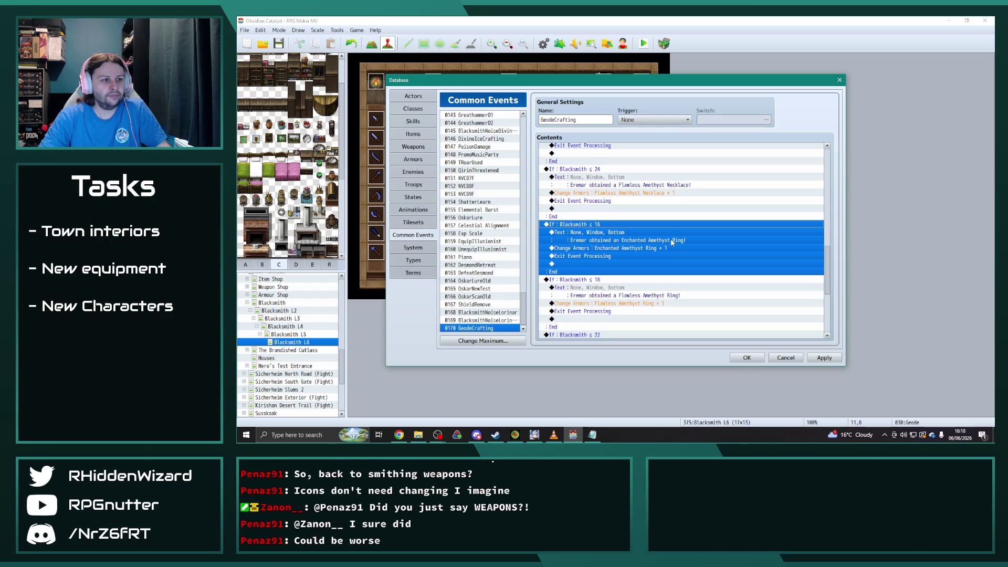
pyautogui.press('space')
pyautogui.write('8')
pyautogui.click(719, 307)
# Step: Change the next two pasted branch thresholds from 18 and 22 to 30 and 34
pyautogui.scroll(-1, 647, 262)
pyautogui.click(620, 253)
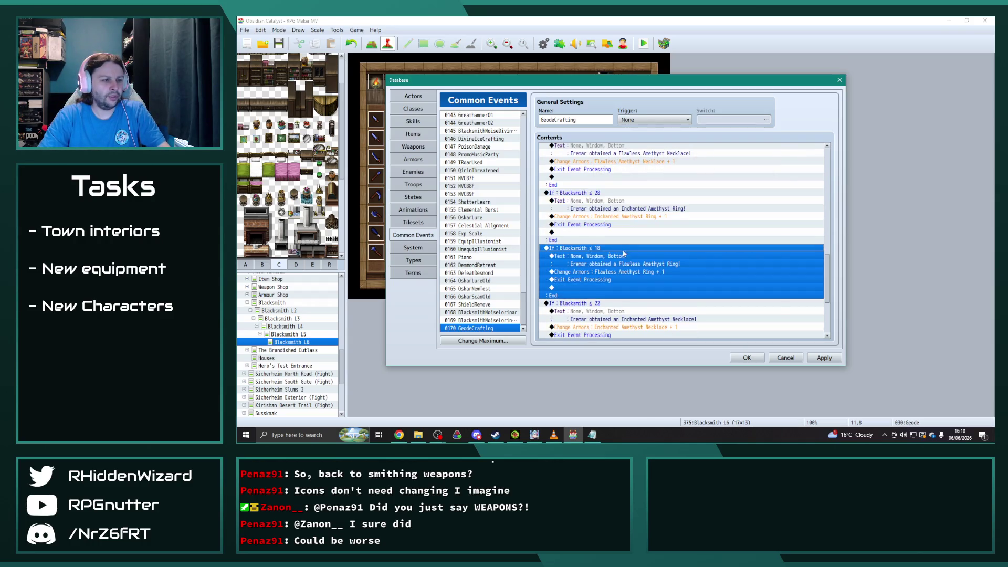
pyautogui.press('space')
pyautogui.doubleClick(703, 215)
pyautogui.write('0')
pyautogui.click(718, 307)
pyautogui.scroll(-1, 630, 263)
pyautogui.click(614, 273)
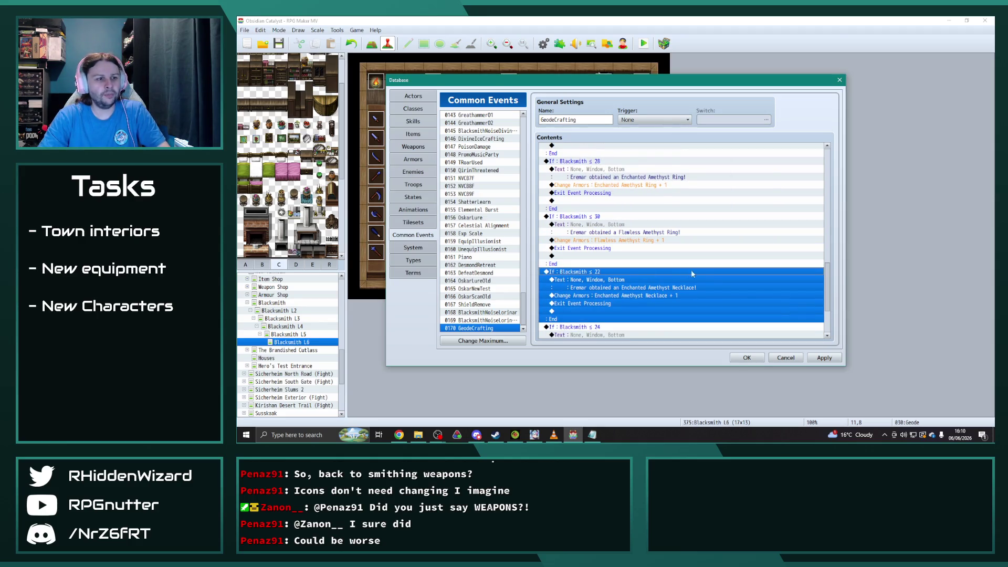
pyautogui.press('space')
pyautogui.doubleClick(701, 215)
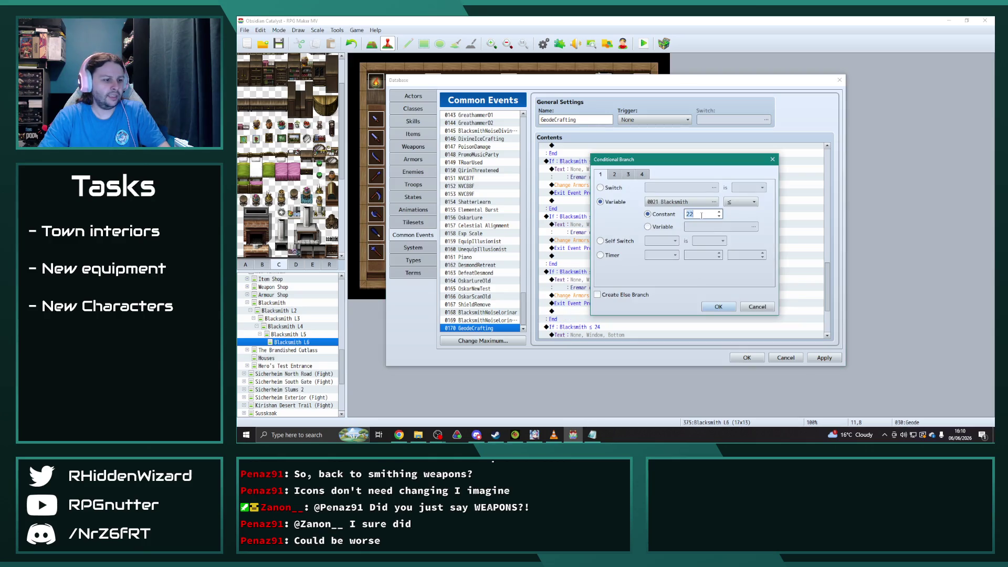
pyautogui.write('35')
pyautogui.click(718, 307)
# Step: Change the last pasted branch threshold from 24 to 36
pyautogui.scroll(-1, 630, 263)
pyautogui.click(609, 289)
pyautogui.press('space')
pyautogui.doubleClick(698, 213)
pyautogui.write('6')
pyautogui.click(718, 307)
pyautogui.scroll(4, 645, 286)
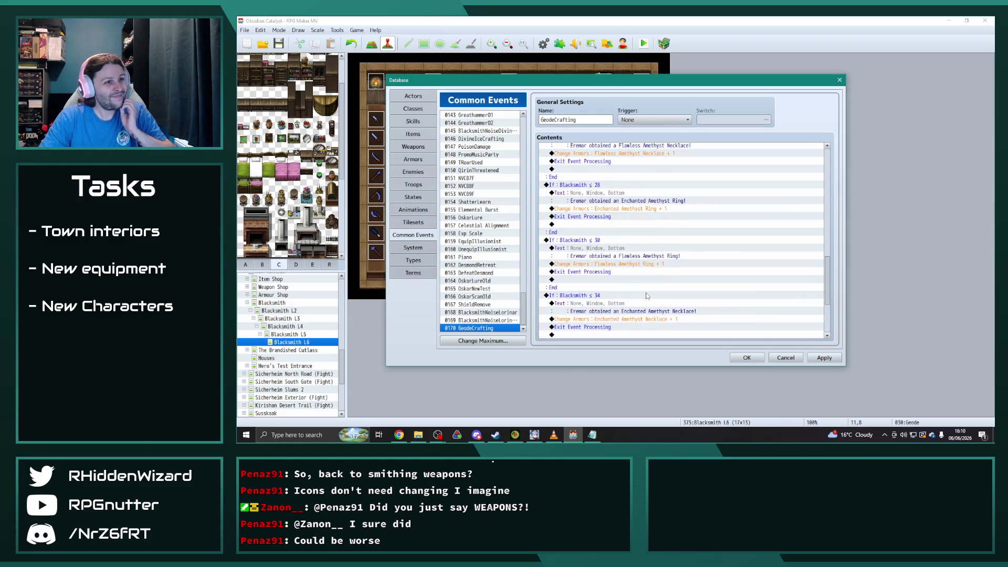
pyautogui.click(607, 241)
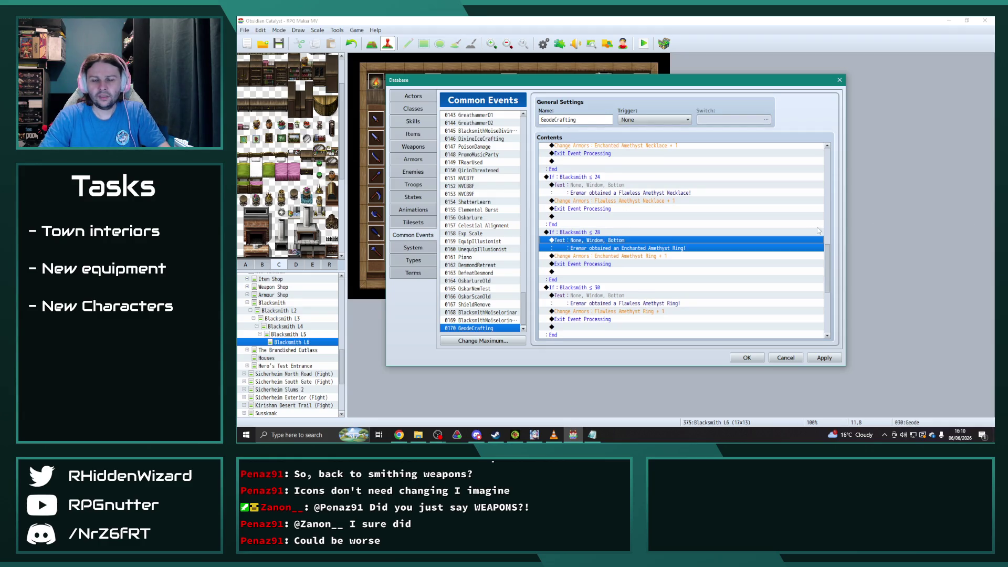
# Step: Make the ≤ 28 branch announce and award the Enchanted Citrine Ring
pyautogui.press('Return')
pyautogui.doubleClick(711, 212)
pyautogui.write('Citrin')
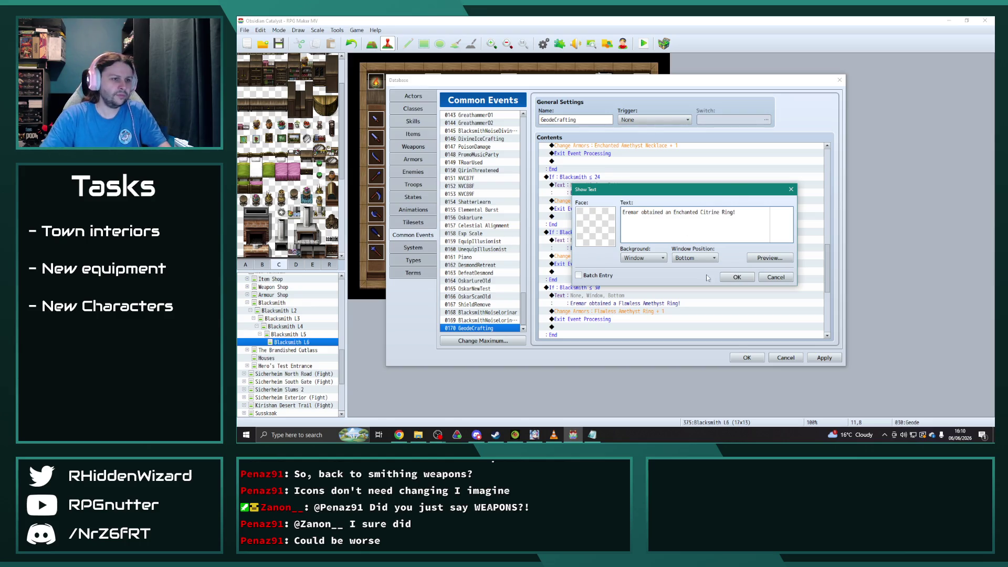
pyautogui.click(736, 277)
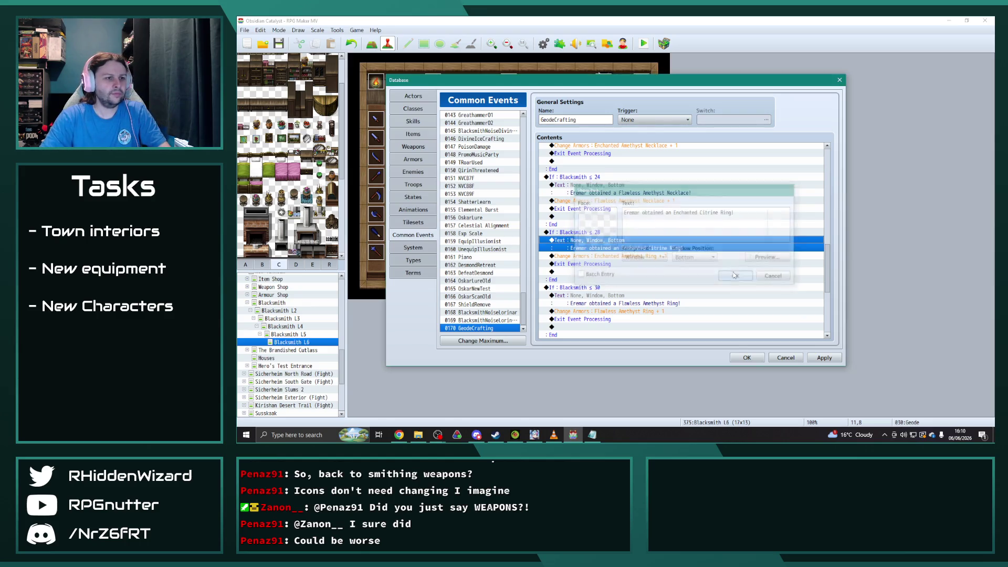
pyautogui.press('Down')
pyautogui.press('Return')
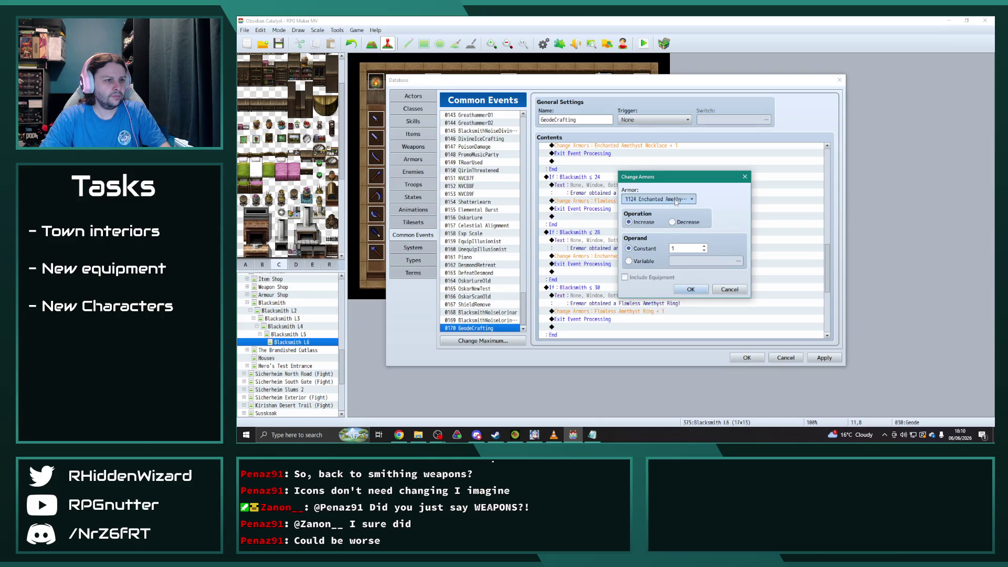
pyautogui.click(676, 200)
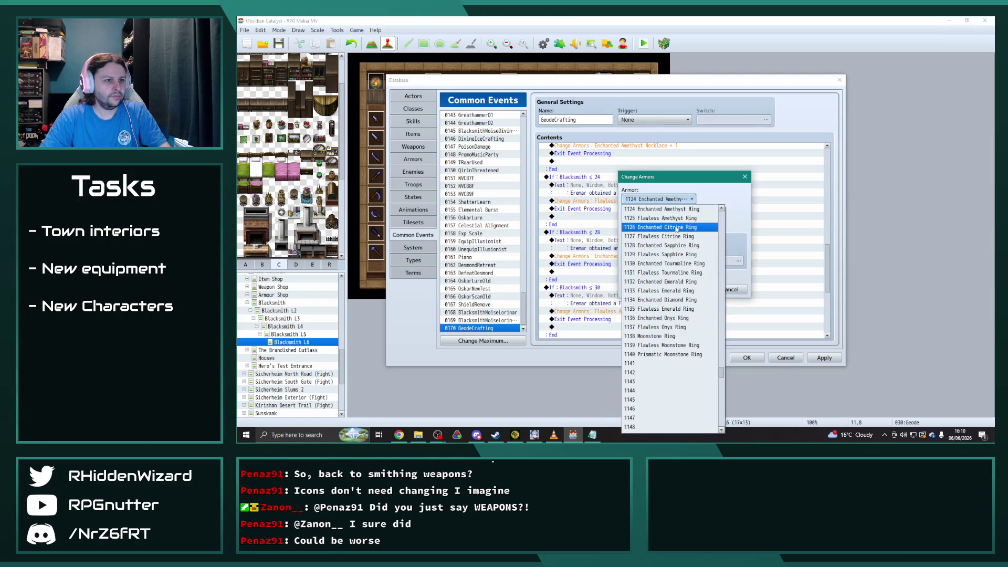
pyautogui.click(663, 227)
pyautogui.click(692, 289)
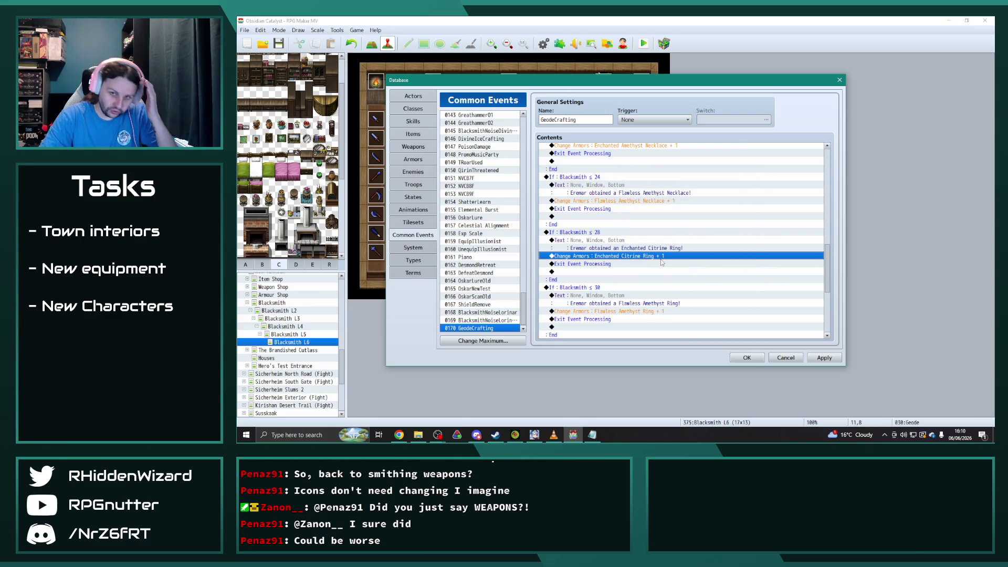
# Step: Change the ≤ 30 branch message to announce the Flawless Citrine Ring
pyautogui.scroll(-1, 646, 276)
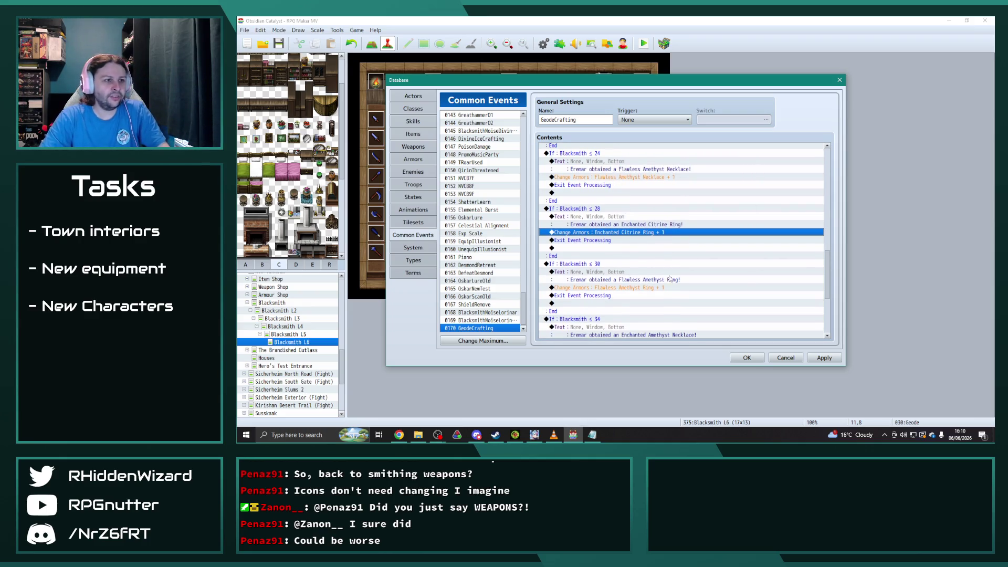
pyautogui.scroll(-1, 670, 279)
pyautogui.doubleClick(610, 255)
pyautogui.doubleClick(704, 213)
pyautogui.write('Citrine Ring!')
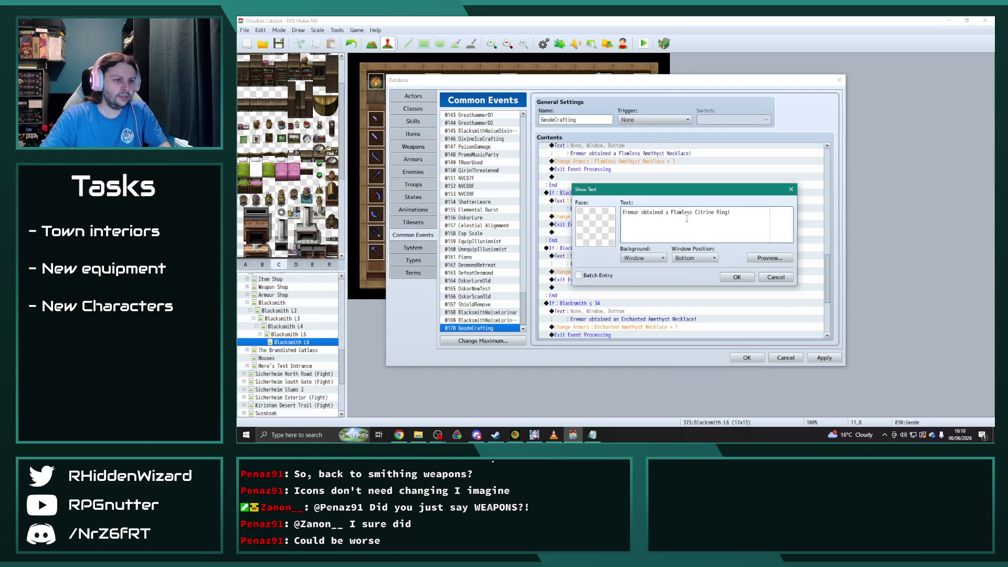
pyautogui.click(737, 277)
# Step: Change the ≤ 30 branch reward to the Flawless Citrine Ring
pyautogui.scroll(-1, 677, 247)
pyautogui.click(676, 241)
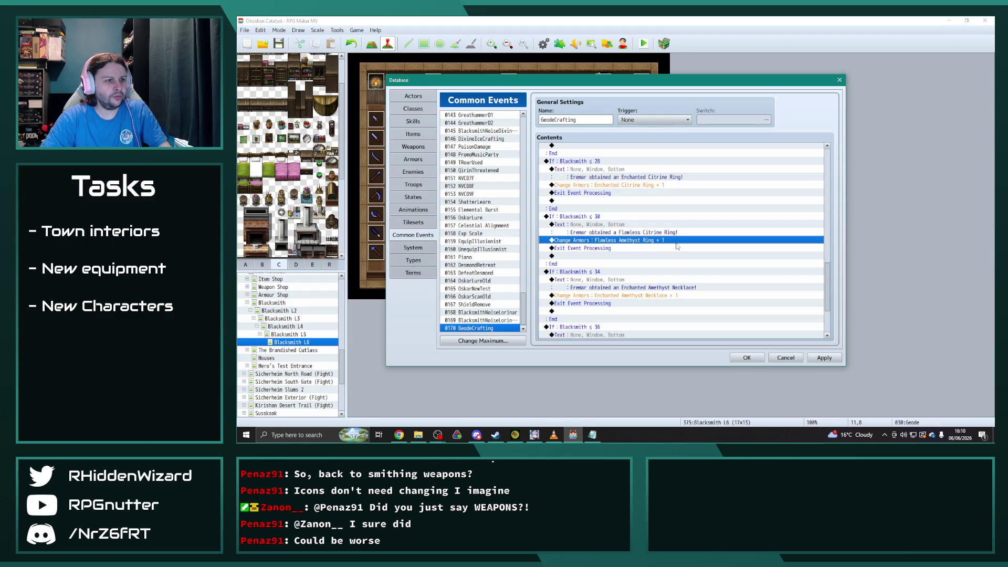
pyautogui.doubleClick(722, 239)
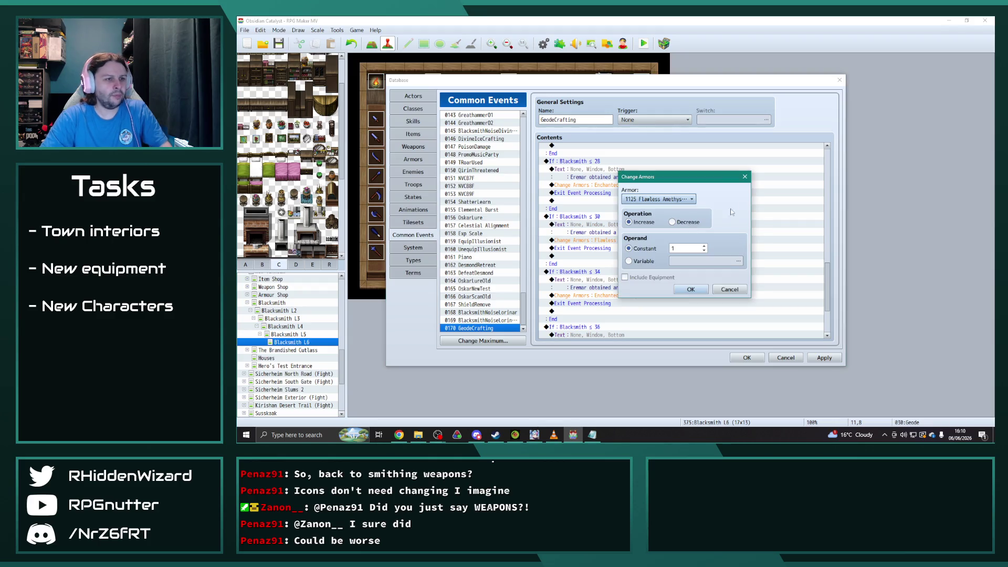
pyautogui.click(676, 200)
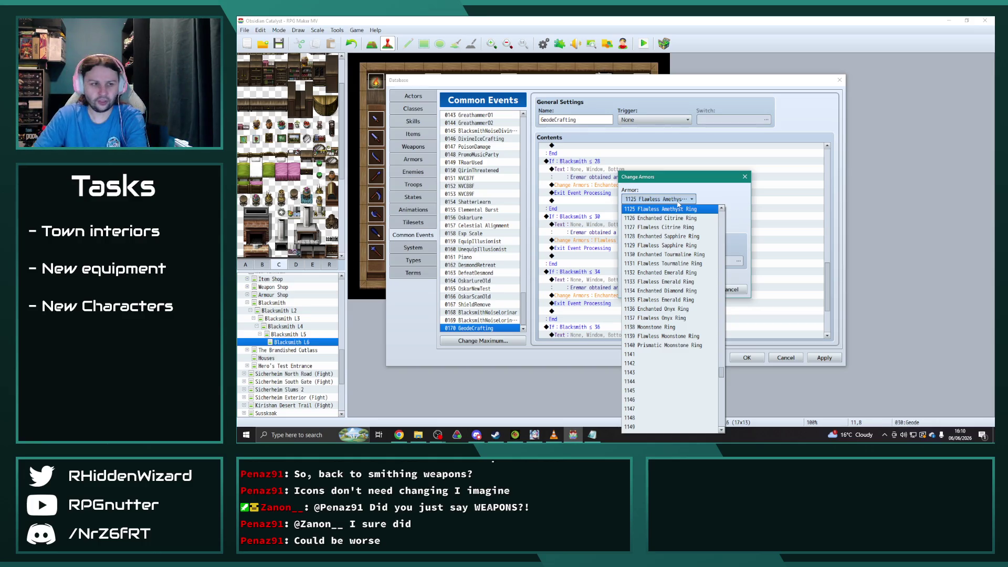
pyautogui.click(677, 217)
pyautogui.moveTo(666, 180)
pyautogui.mouseDown()
pyautogui.moveTo(780, 156)
pyautogui.moveTo(767, 154)
pyautogui.mouseUp()
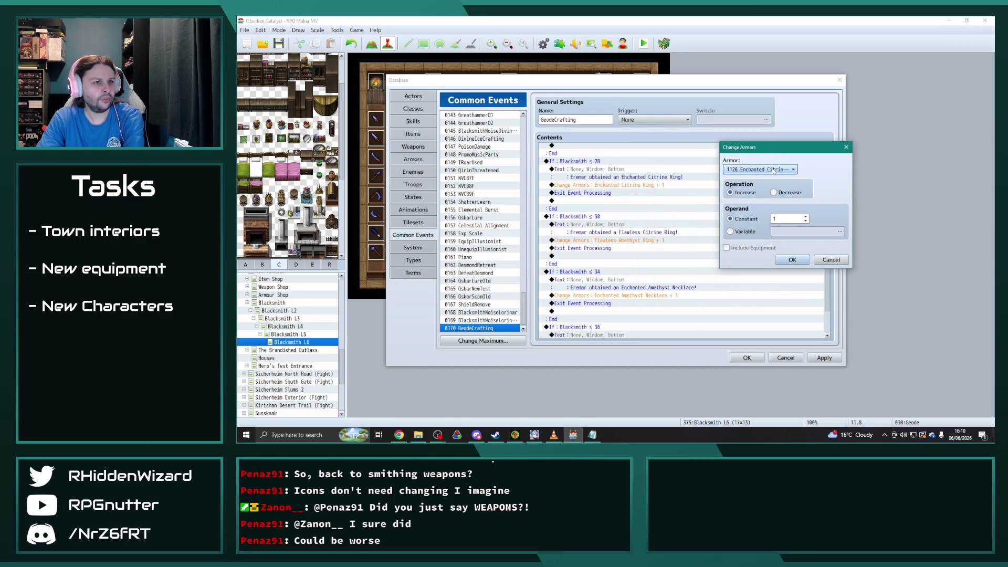
pyautogui.click(773, 170)
pyautogui.click(770, 184)
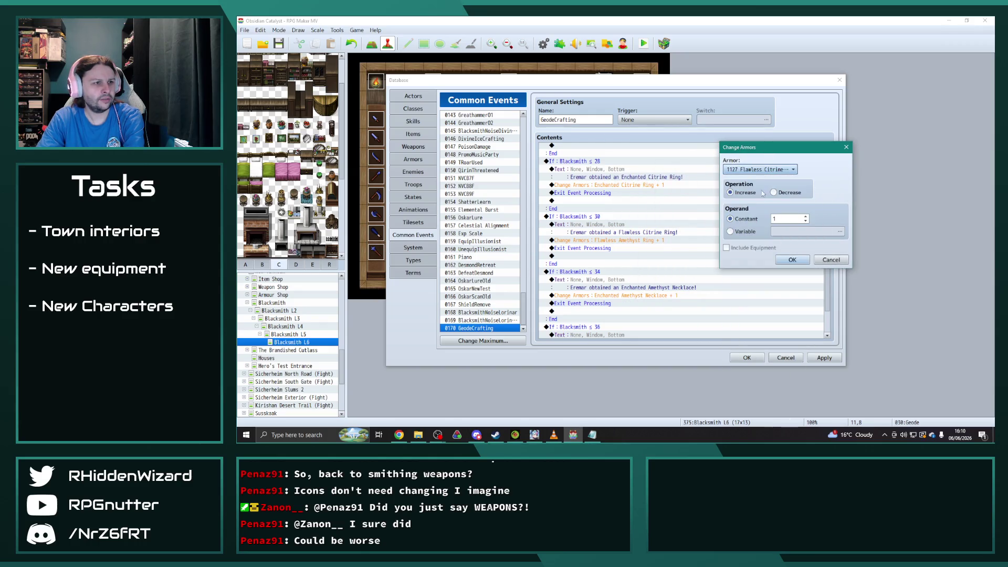
pyautogui.click(790, 259)
pyautogui.scroll(-2, 682, 270)
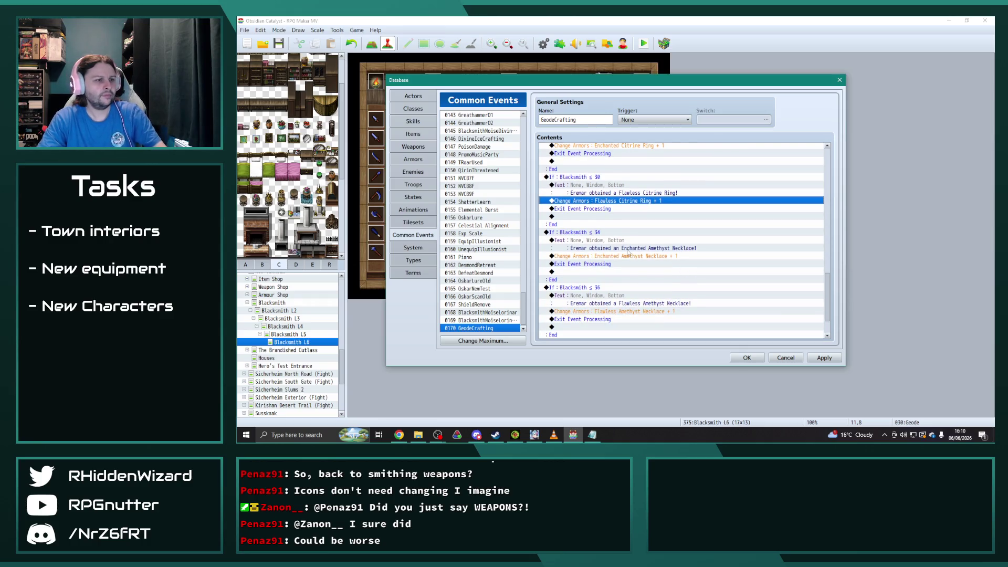
# Step: Make the ≤ 34 branch announce and award the Enchanted Citrine Necklace
pyautogui.doubleClick(625, 249)
pyautogui.doubleClick(709, 212)
pyautogui.write('Citrine Necklace!')
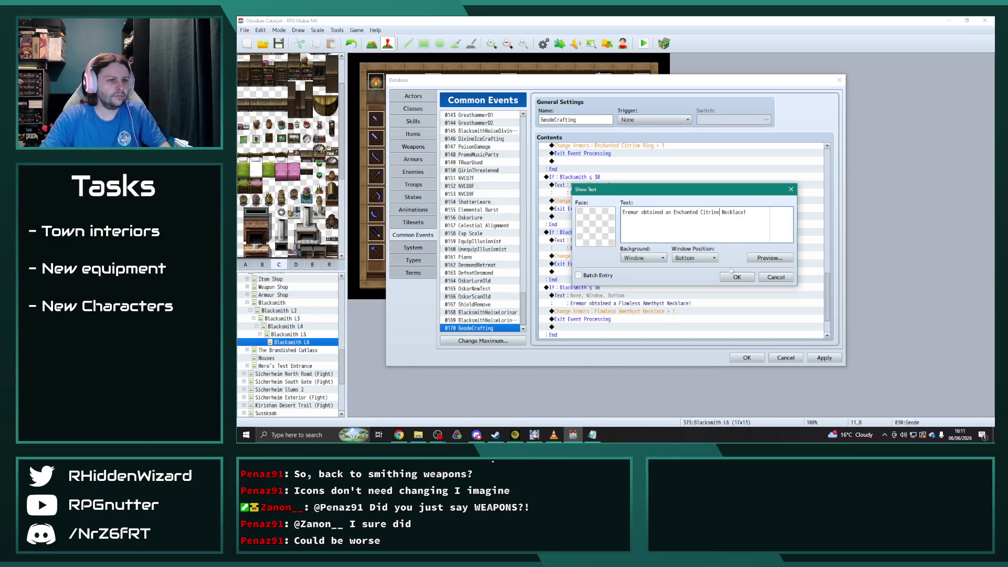
pyautogui.click(733, 276)
pyautogui.scroll(3, 710, 276)
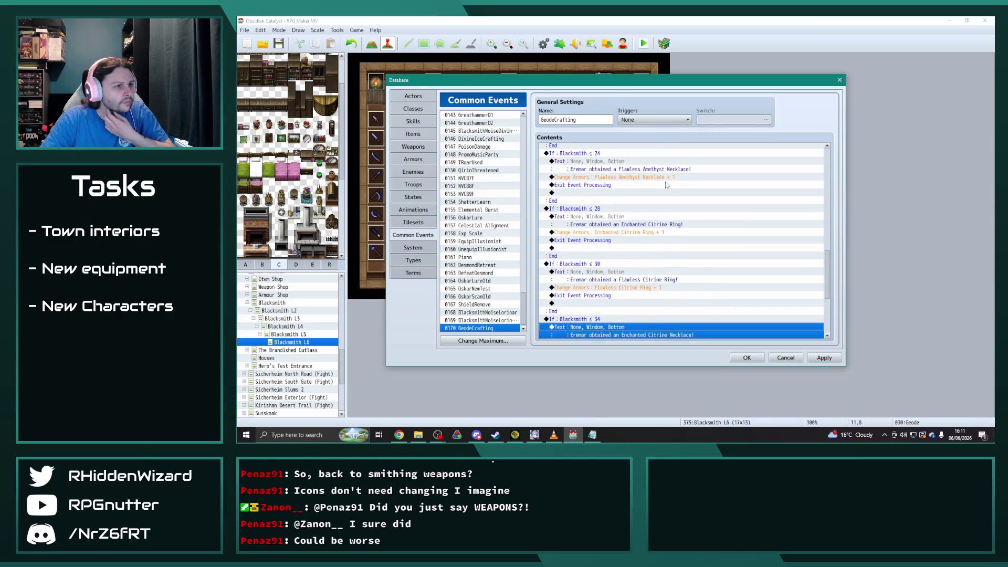
pyautogui.scroll(-2, 690, 245)
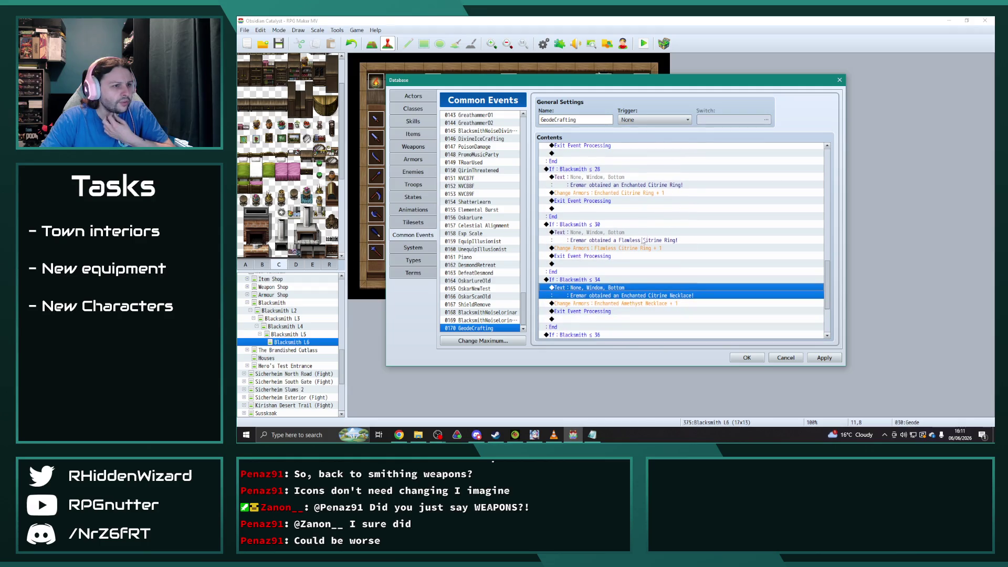
pyautogui.scroll(-3, 683, 247)
pyautogui.click(691, 224)
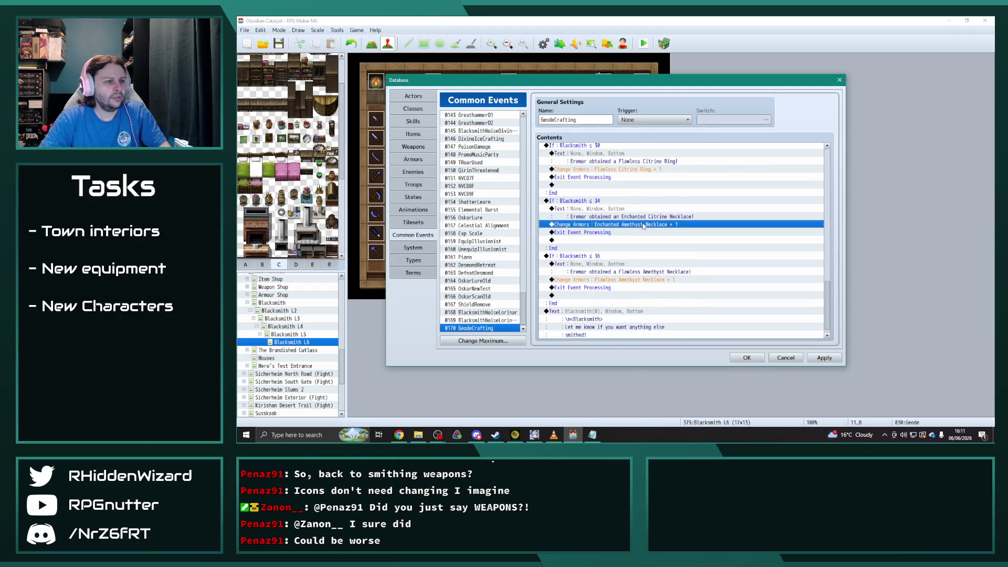
pyautogui.doubleClick(691, 223)
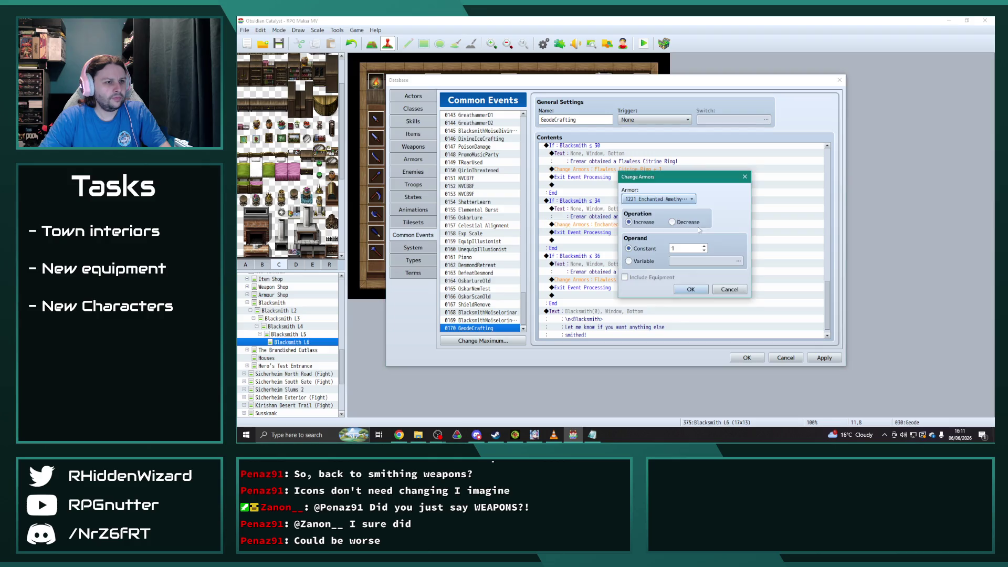
pyautogui.click(667, 200)
pyautogui.click(662, 220)
pyautogui.press('Return')
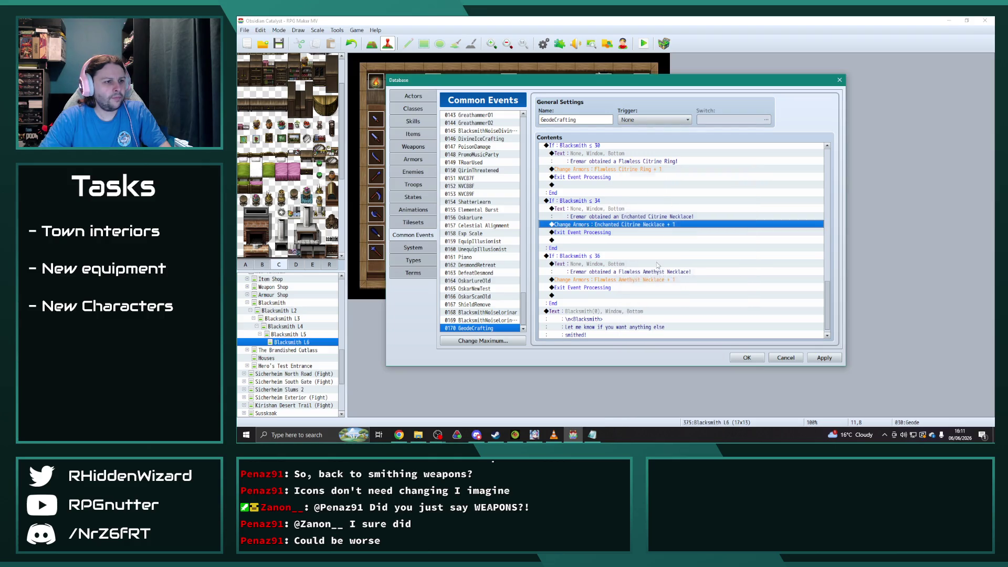
# Step: Make the ≤ 36 branch announce and award the Flawless Citrine Necklace
pyautogui.scroll(-1, 659, 266)
pyautogui.doubleClick(658, 258)
pyautogui.doubleClick(705, 212)
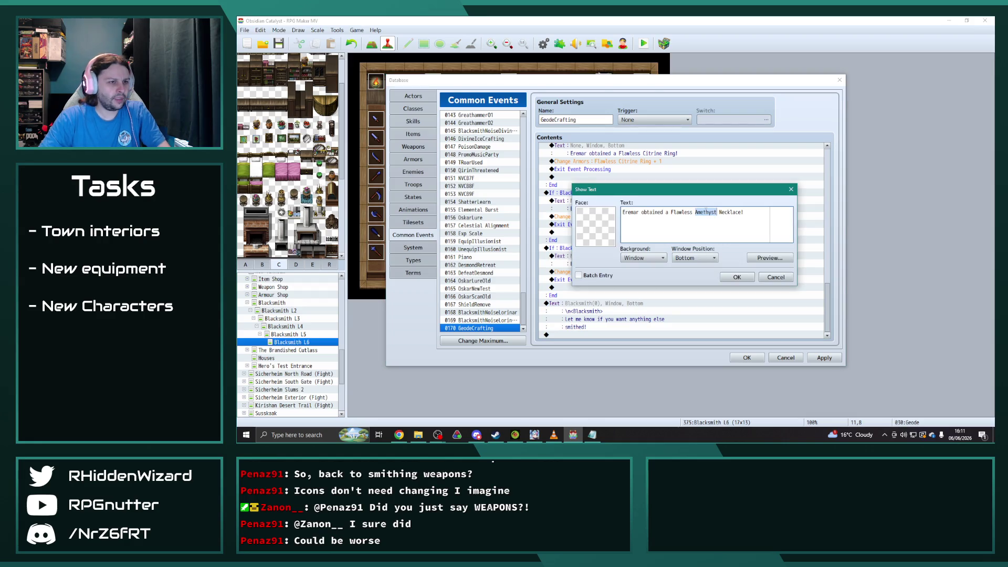
pyautogui.write('Citrine')
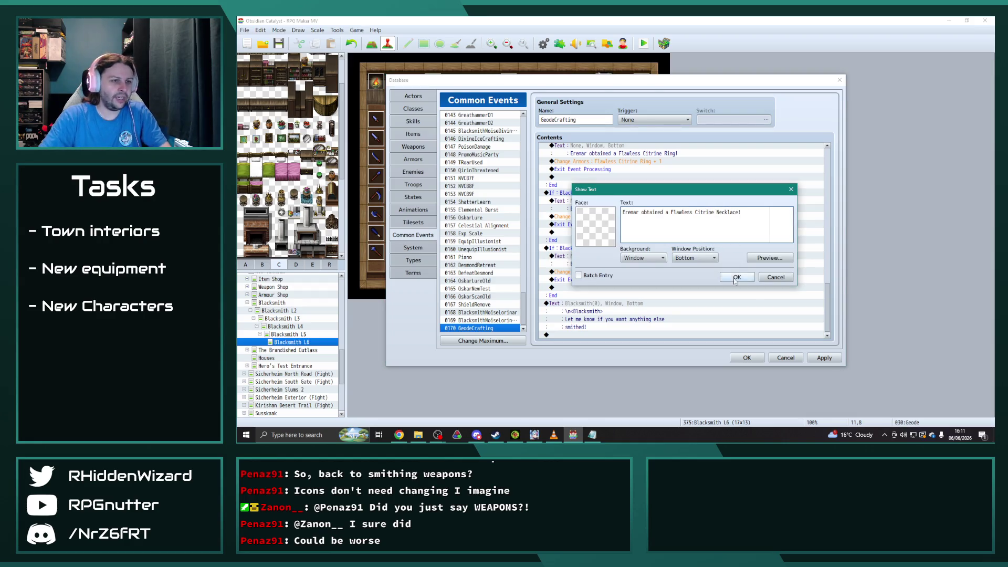
pyautogui.click(737, 277)
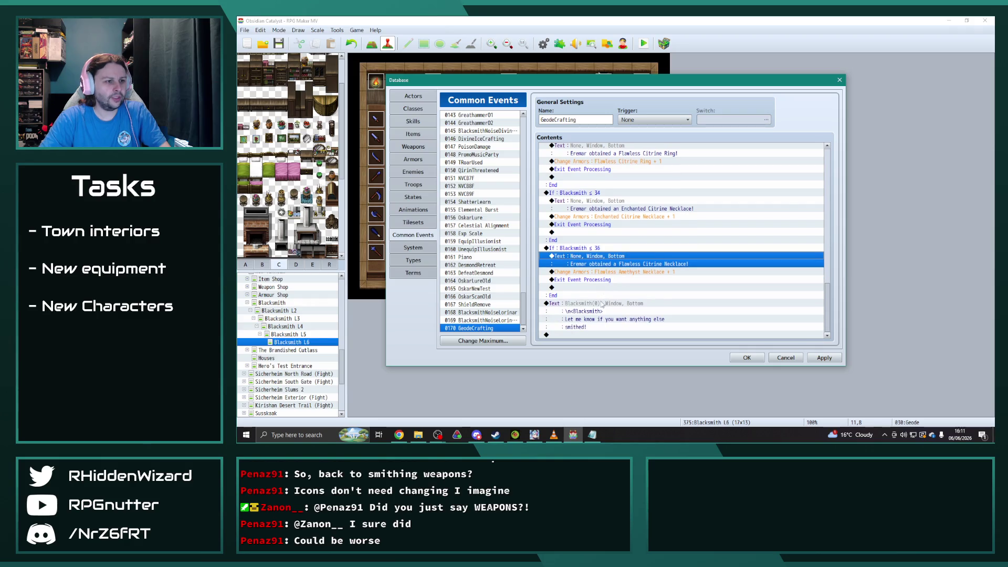
pyautogui.click(638, 272)
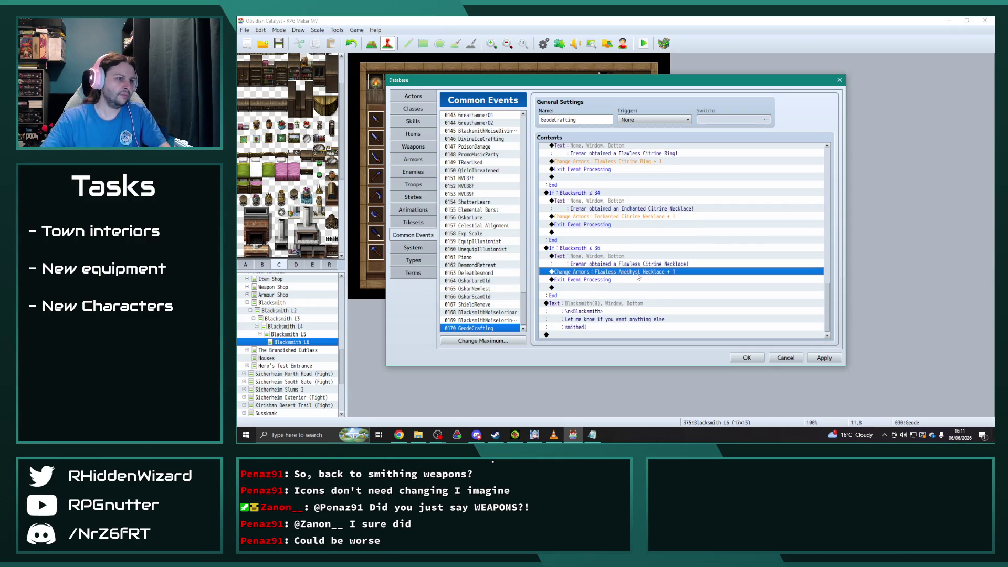
pyautogui.doubleClick(691, 273)
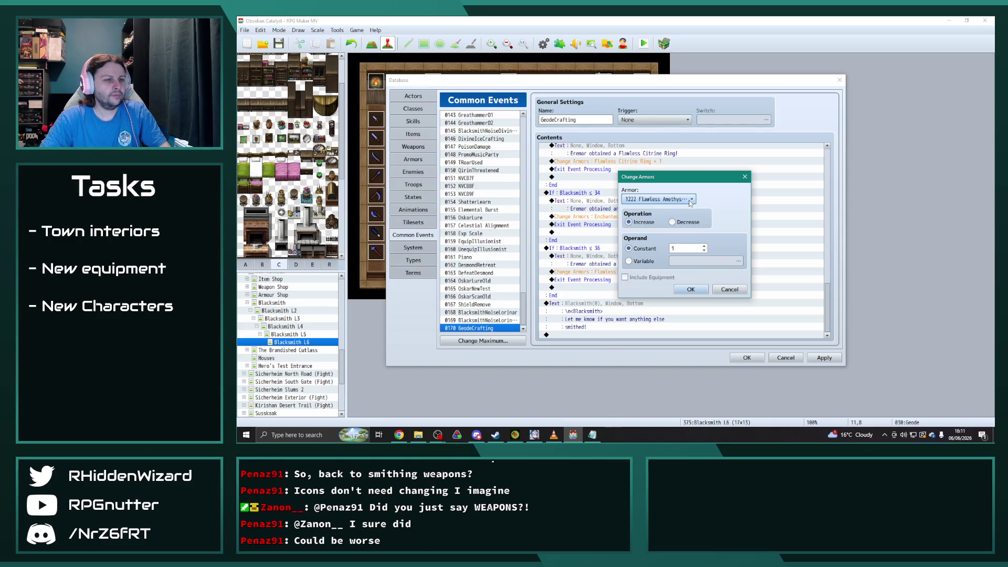
pyautogui.click(682, 200)
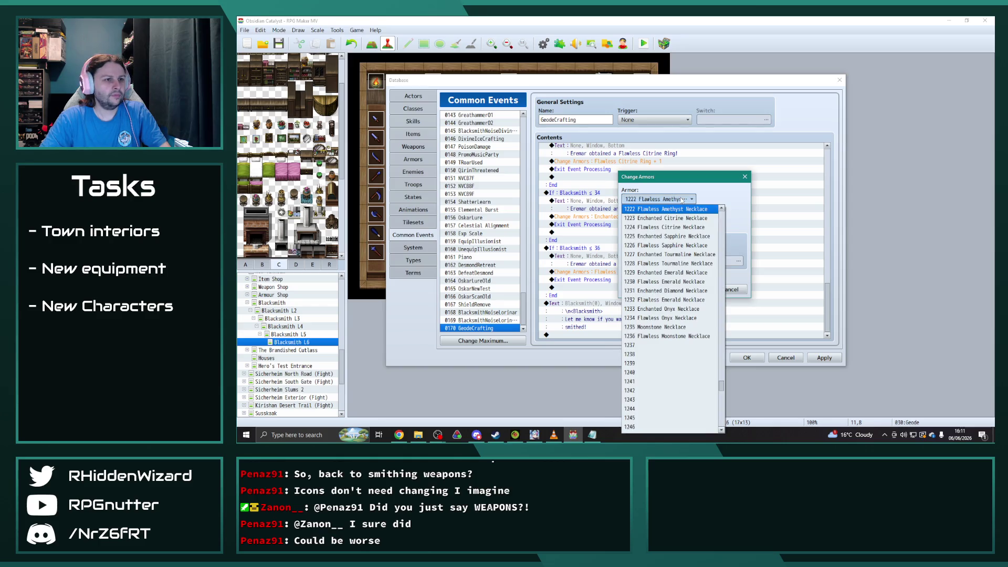
pyautogui.click(676, 228)
pyautogui.click(691, 289)
pyautogui.click(746, 296)
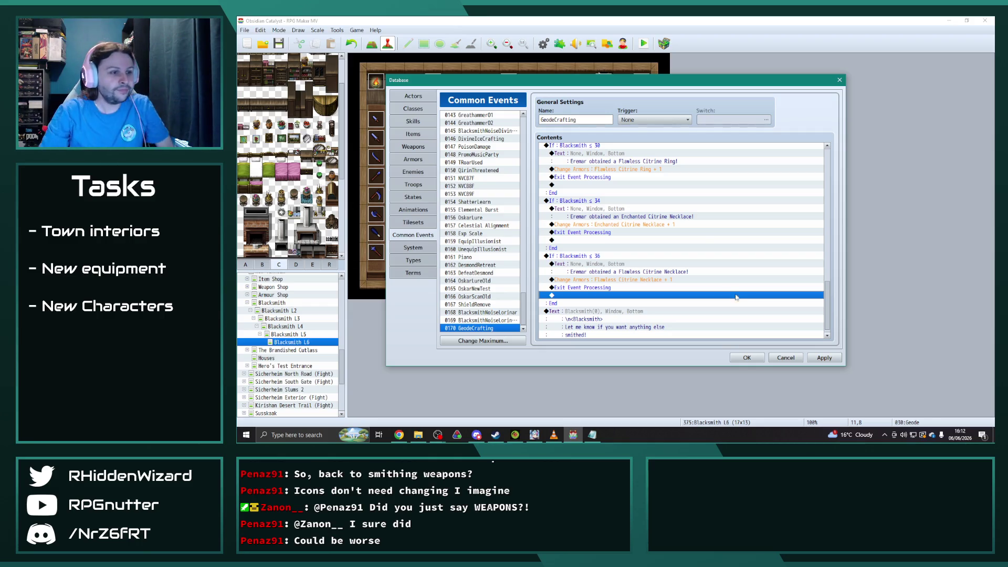
pyautogui.scroll(4, 649, 255)
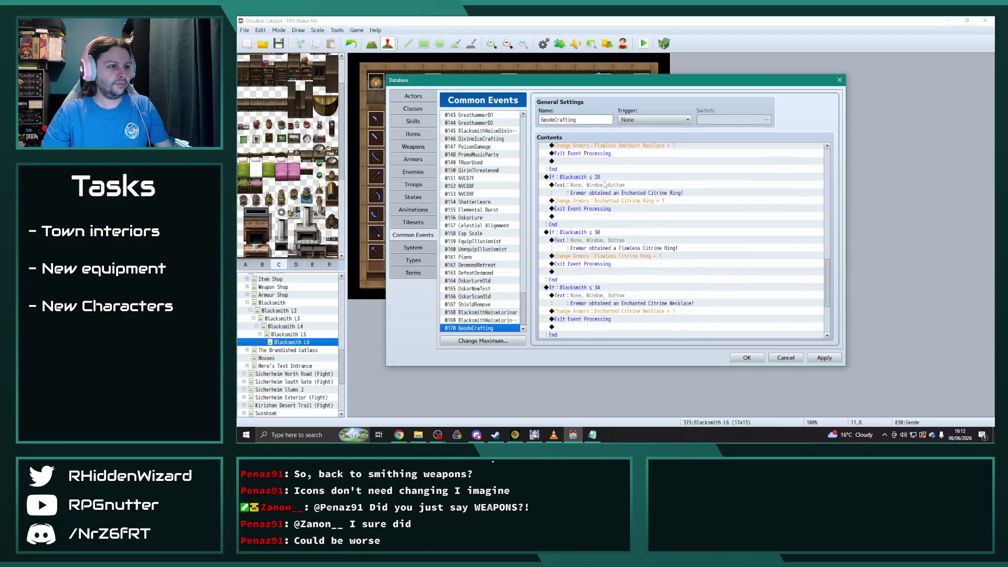
# Step: Copy the Citrine branches from Blacksmith ≤ 28 through ≤ 36 and paste a duplicate below
pyautogui.click(596, 180)
pyautogui.scroll(-3, 609, 236)
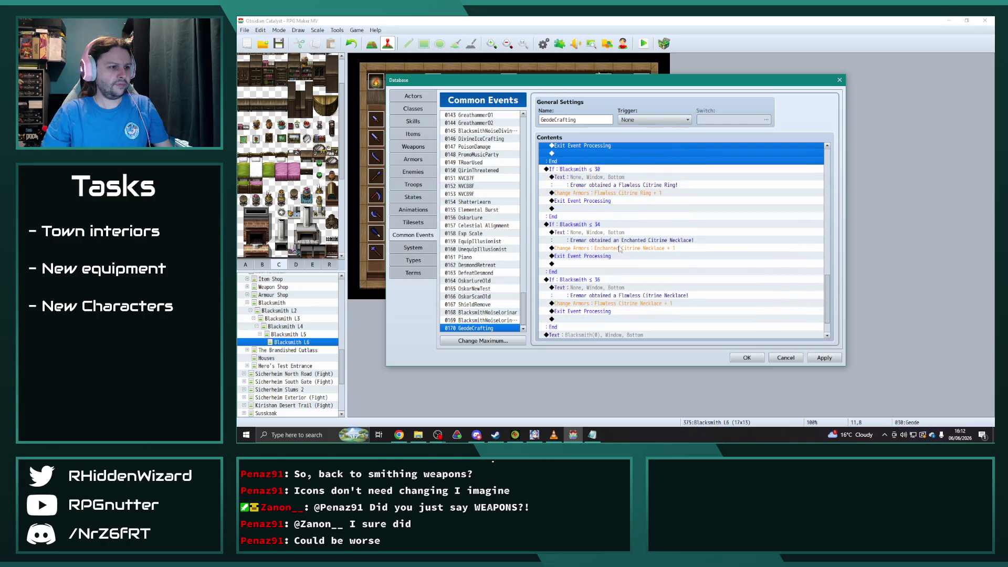
pyautogui.keyDown('shift'); pyautogui.click(624, 286); pyautogui.keyUp('shift')
pyautogui.hotkey('ctrl', 'c')
pyautogui.press('Down')
pyautogui.hotkey('ctrl', 'v')
# Step: Change the first two pasted branches' Blacksmith thresholds to 40 and 42
pyautogui.scroll(-5, 633, 283)
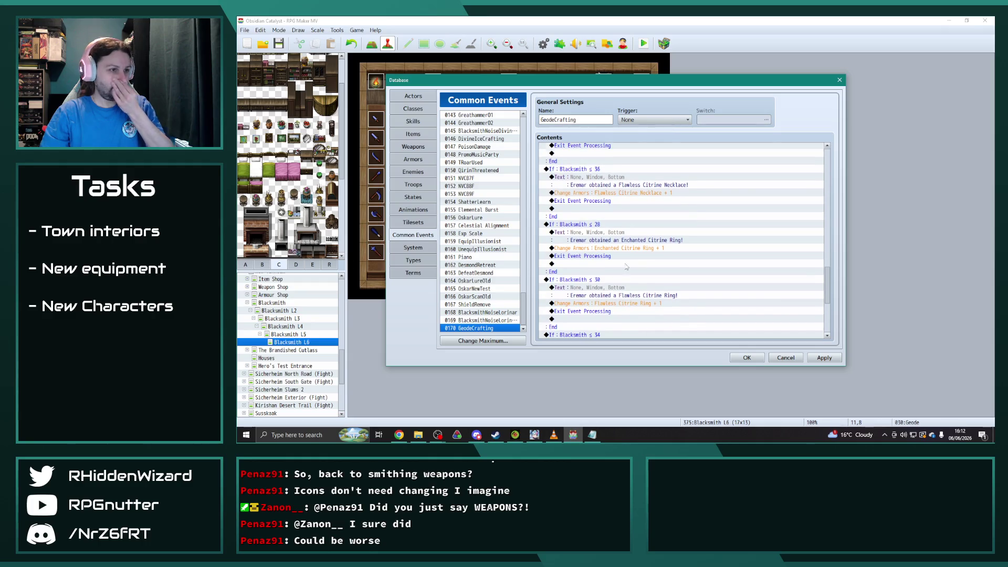
pyautogui.click(609, 226)
pyautogui.doubleClick(609, 227)
pyautogui.doubleClick(707, 214)
pyautogui.write('40')
pyautogui.click(718, 307)
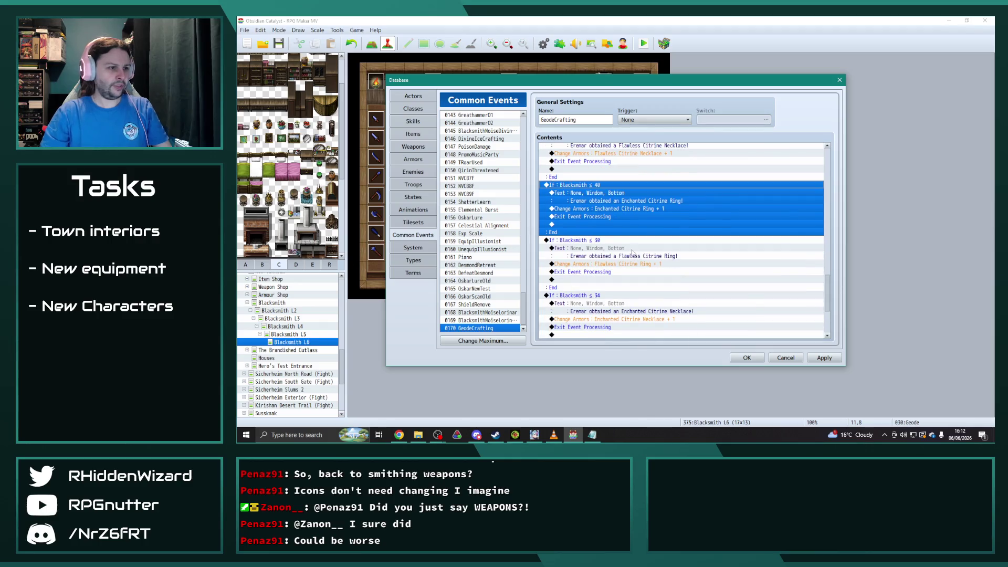
pyautogui.doubleClick(671, 240)
pyautogui.doubleClick(700, 214)
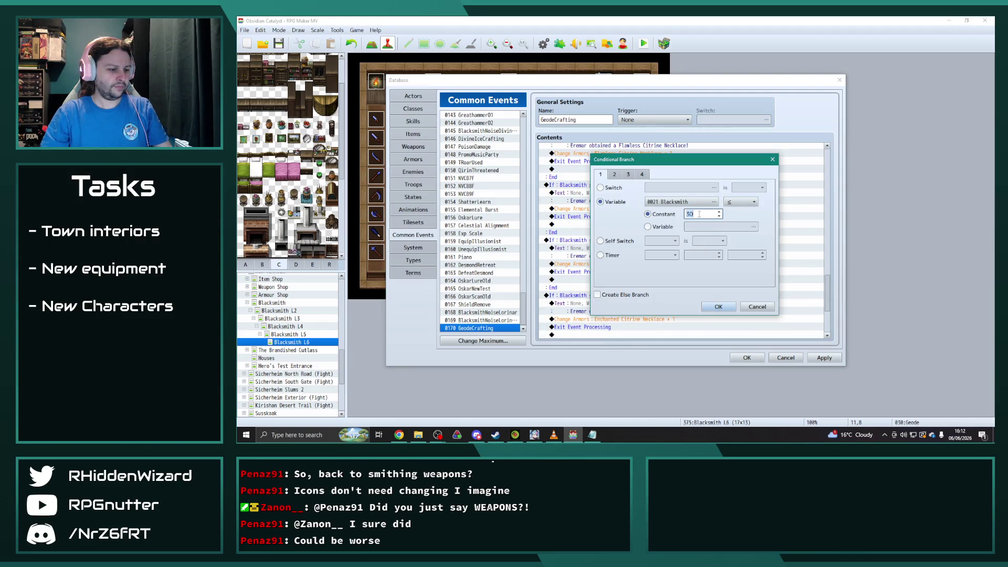
pyautogui.write('34')
pyautogui.click(718, 307)
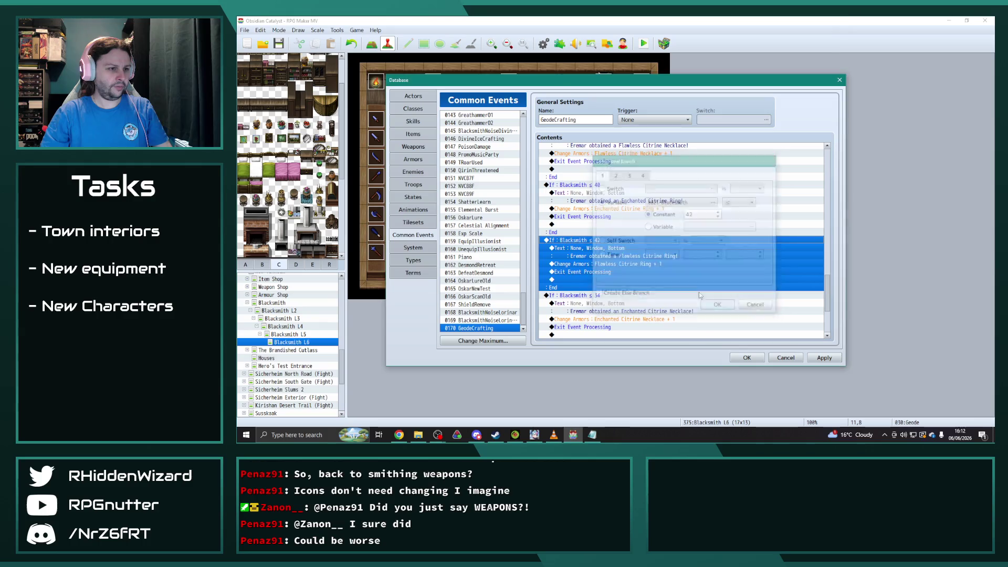
# Step: Change the remaining pasted branches' Blacksmith thresholds to 46 and 48
pyautogui.doubleClick(610, 257)
pyautogui.doubleClick(701, 216)
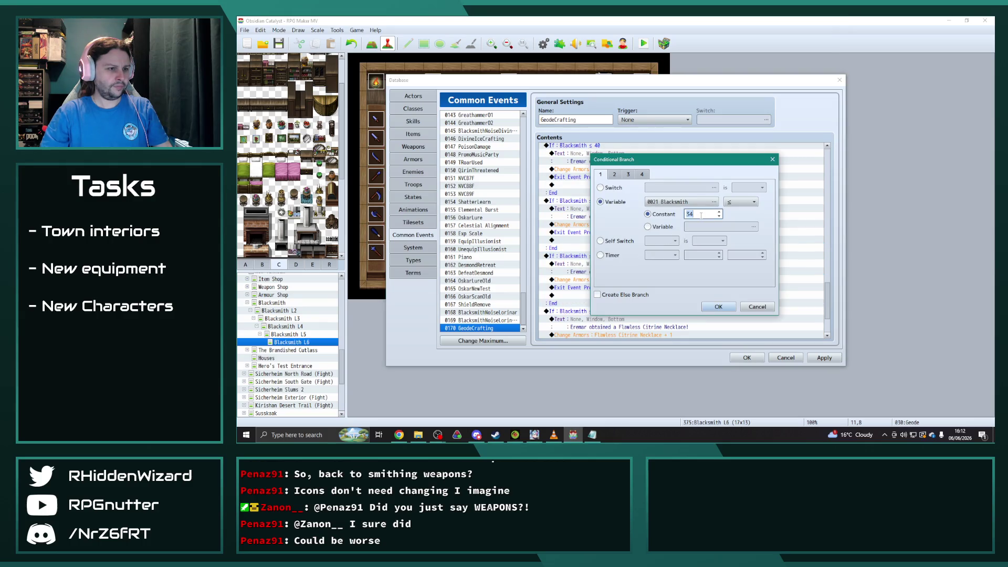
pyautogui.write('46')
pyautogui.click(718, 307)
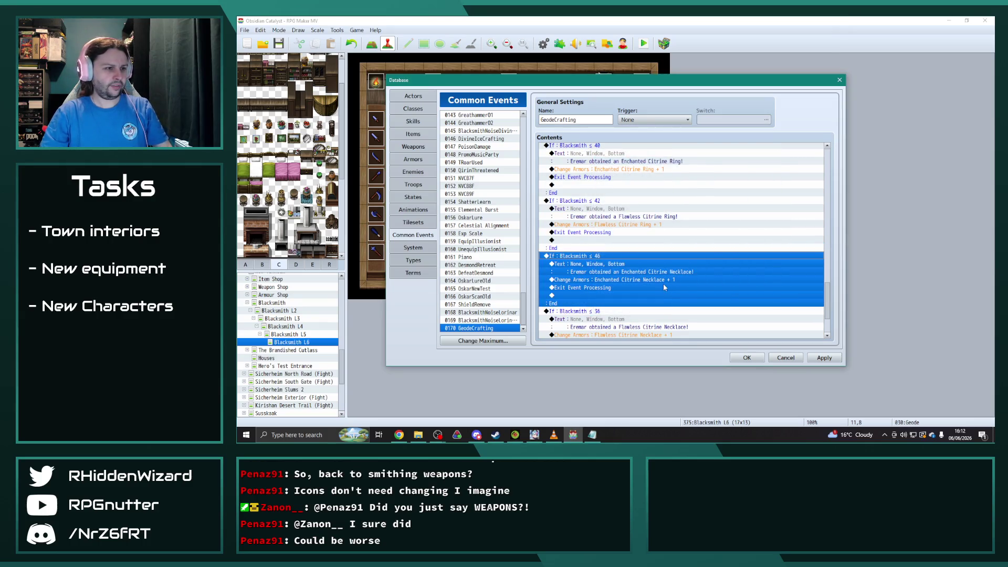
pyautogui.scroll(-1, 663, 284)
pyautogui.doubleClick(610, 288)
pyautogui.doubleClick(701, 214)
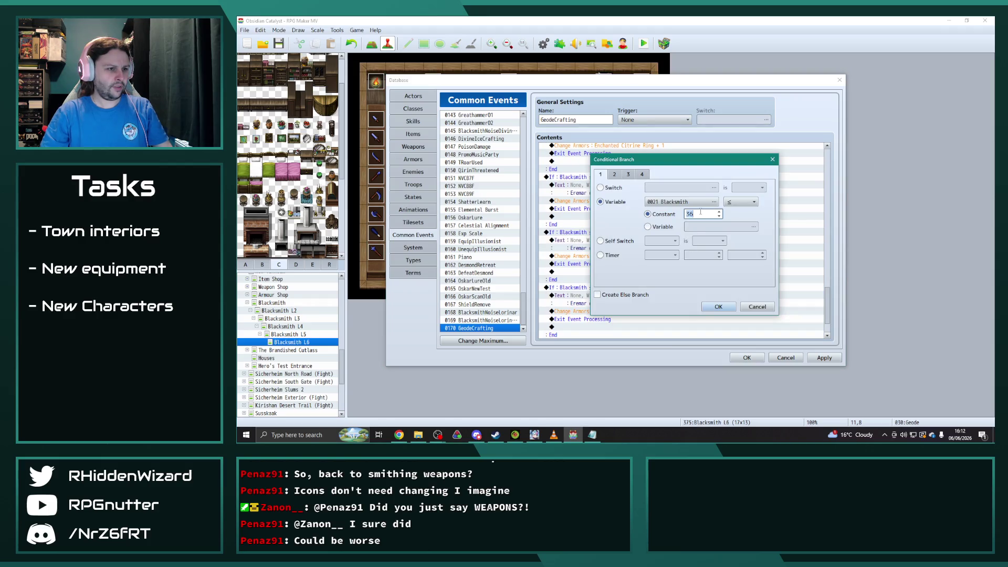
pyautogui.write('48')
pyautogui.click(718, 307)
pyautogui.scroll(5, 630, 275)
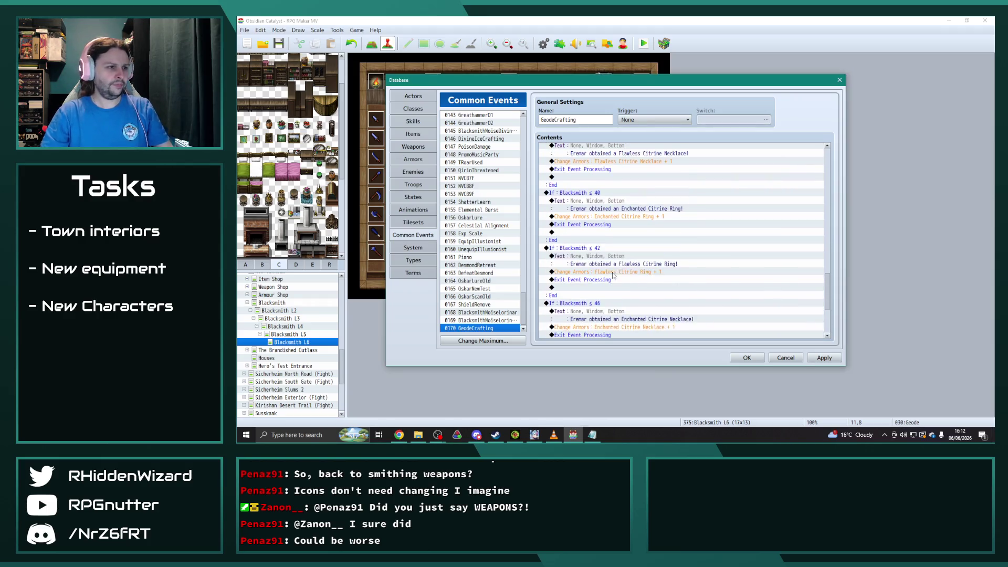
# Step: Make the ≤ 40 branch announce and award the Enchanted Sapphire Ring
pyautogui.click(610, 242)
pyautogui.doubleClick(610, 243)
pyautogui.doubleClick(707, 211)
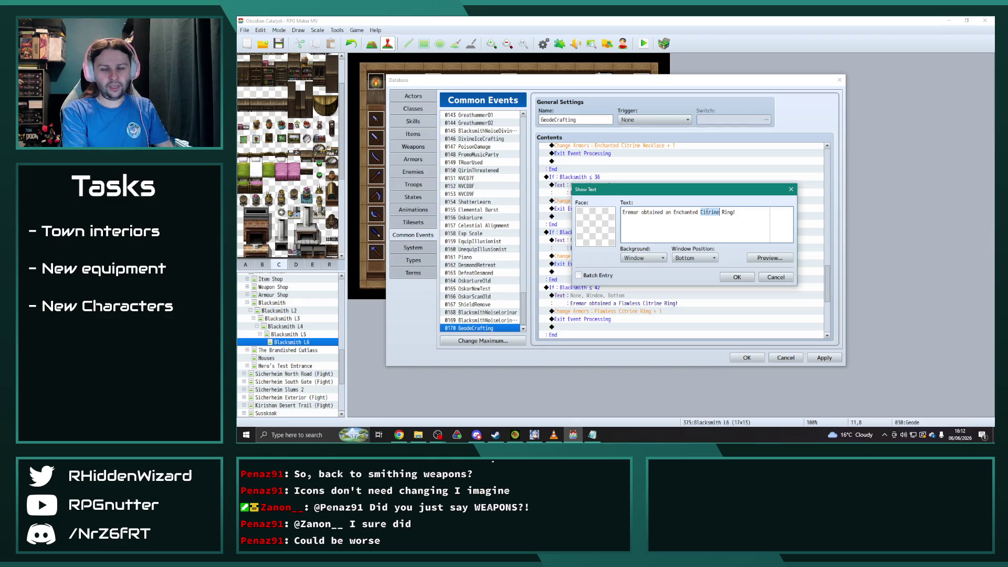
pyautogui.write('Sapph')
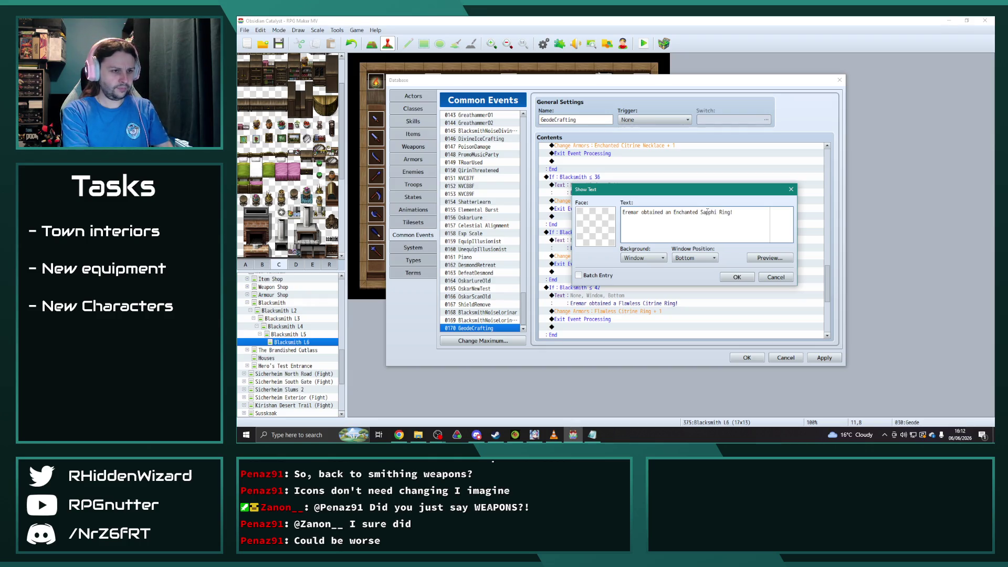
pyautogui.write('re')
pyautogui.click(733, 277)
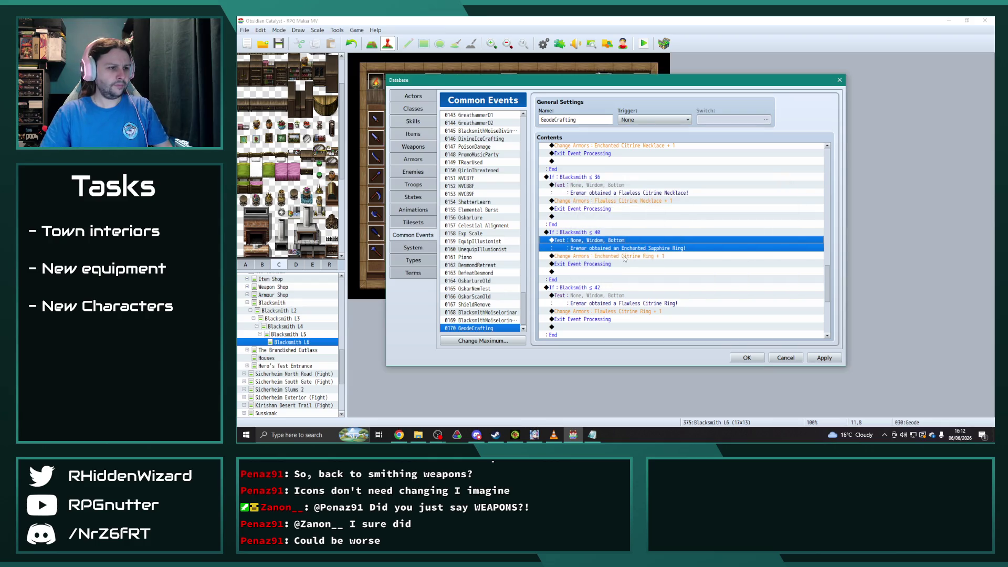
pyautogui.click(649, 257)
pyautogui.doubleClick(650, 257)
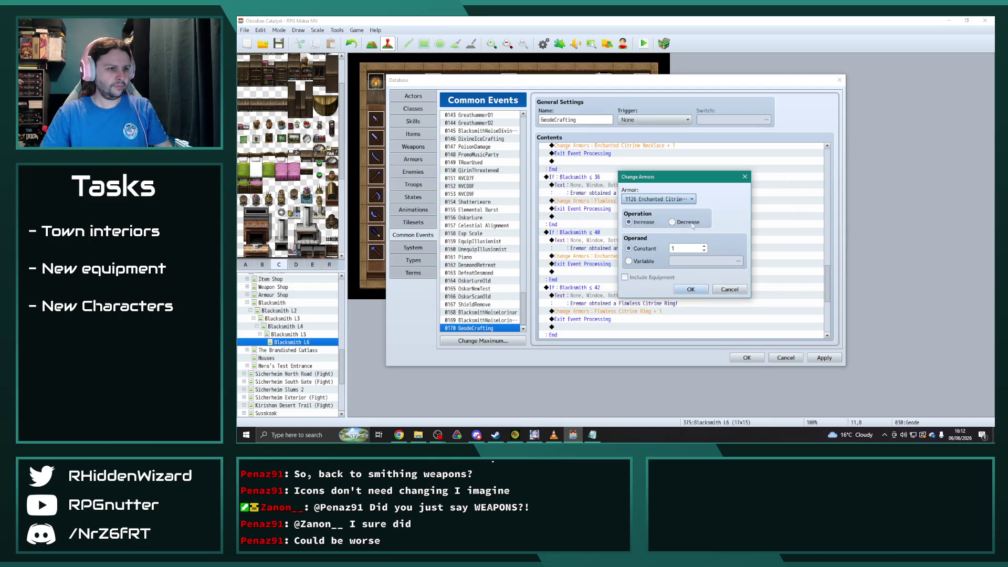
pyautogui.click(671, 200)
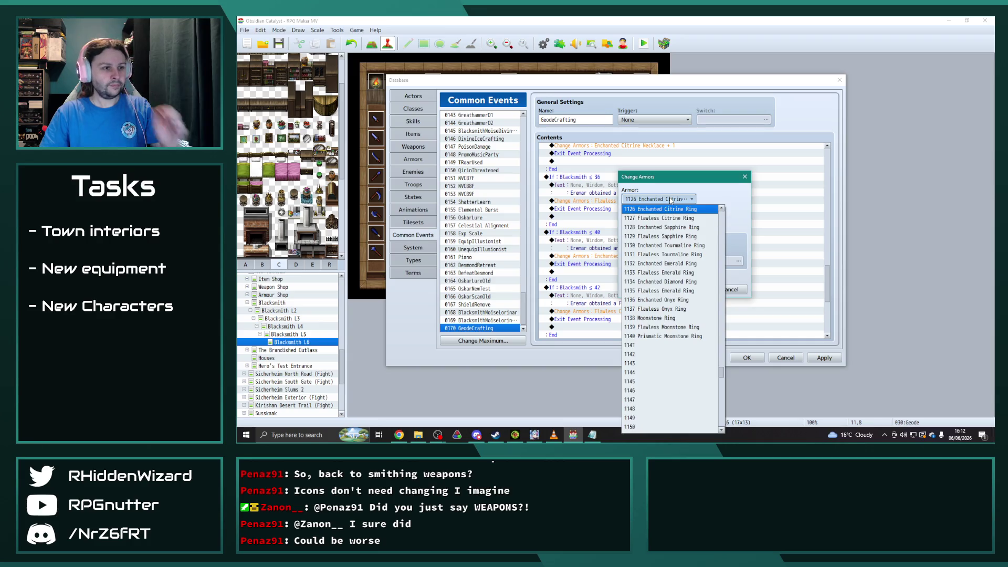
pyautogui.click(674, 224)
pyautogui.click(691, 289)
# Step: Make the ≤ 42 branch announce and award the Flawless Sapphire Ring
pyautogui.scroll(-1, 713, 236)
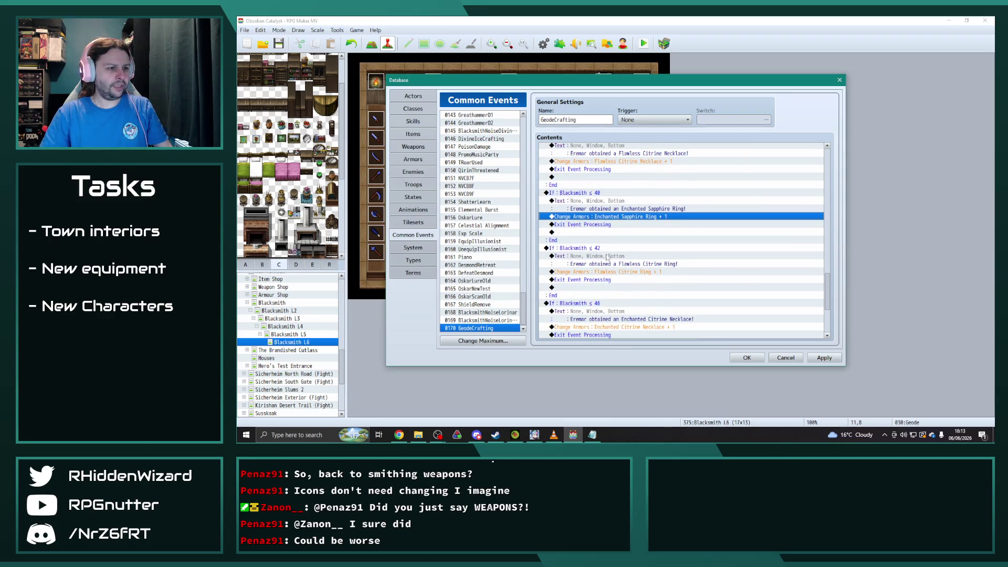
pyautogui.doubleClick(713, 257)
pyautogui.doubleClick(703, 212)
pyautogui.write('Sapphire')
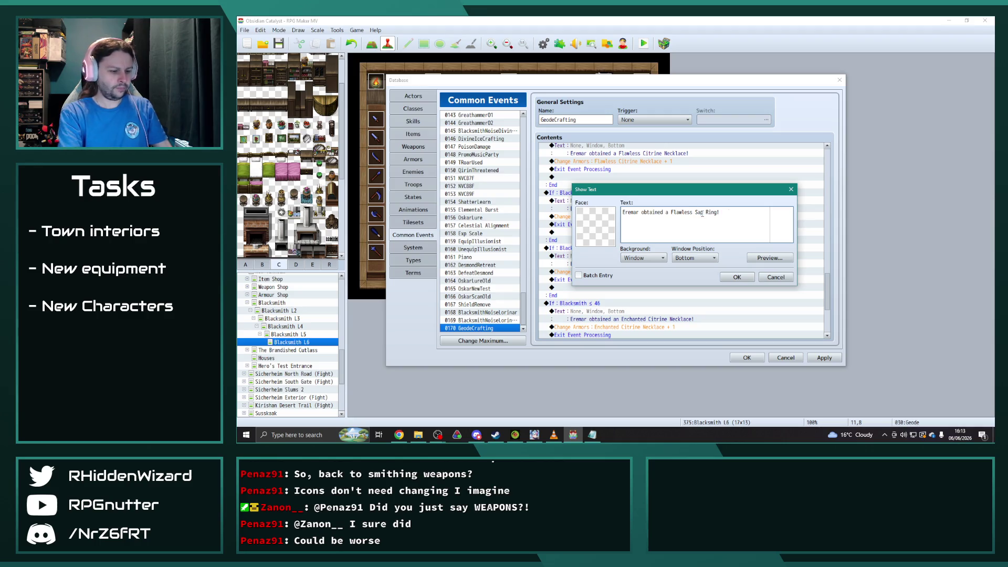
pyautogui.press('BackSpace')
pyautogui.press('BackSpace')
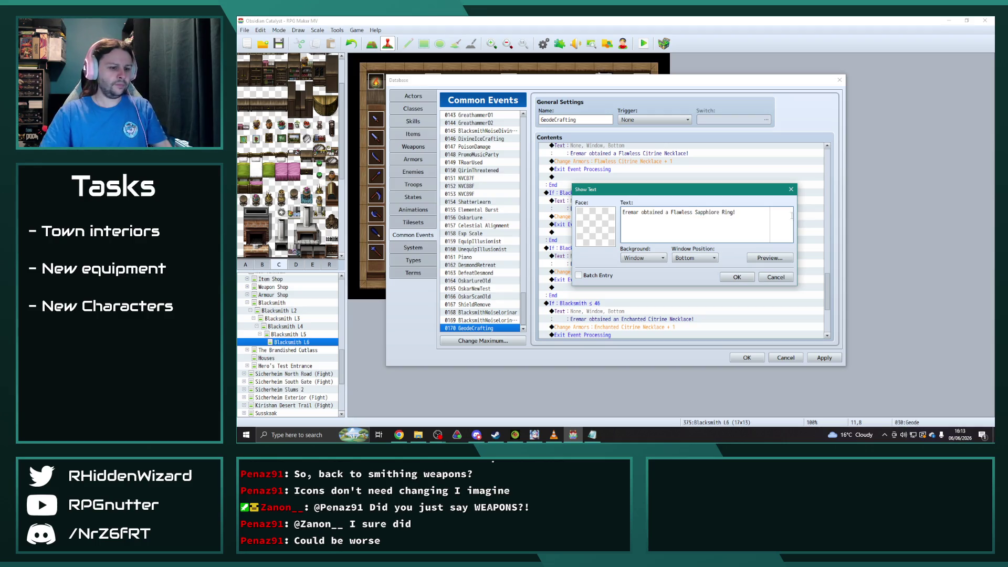
pyautogui.write('re')
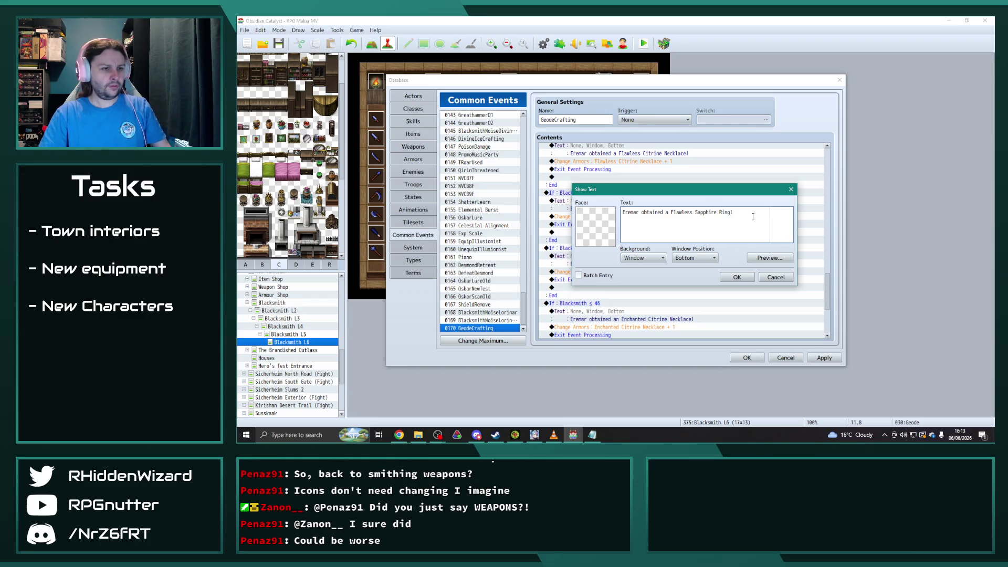
pyautogui.click(737, 277)
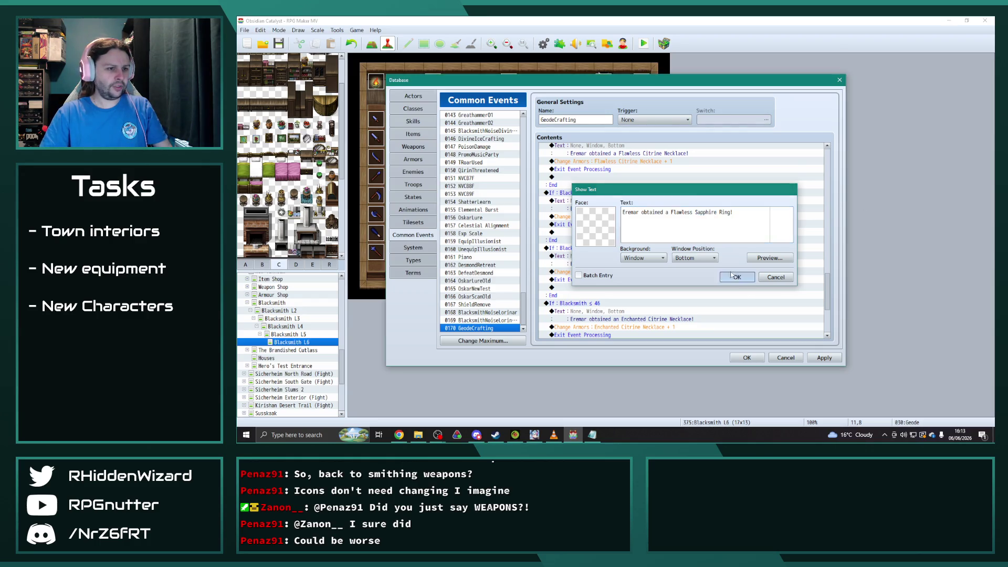
pyautogui.doubleClick(646, 272)
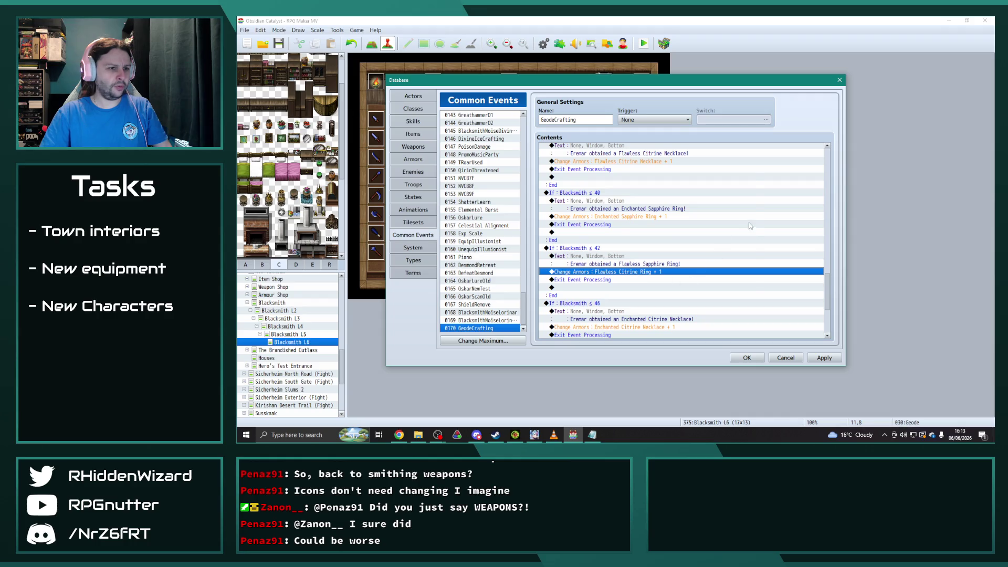
pyautogui.click(670, 202)
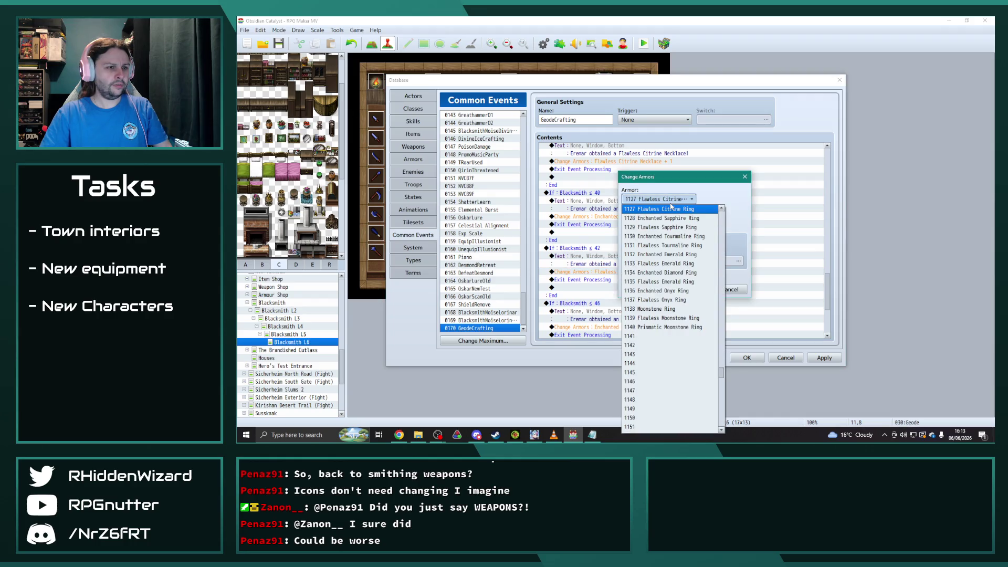
pyautogui.click(672, 218)
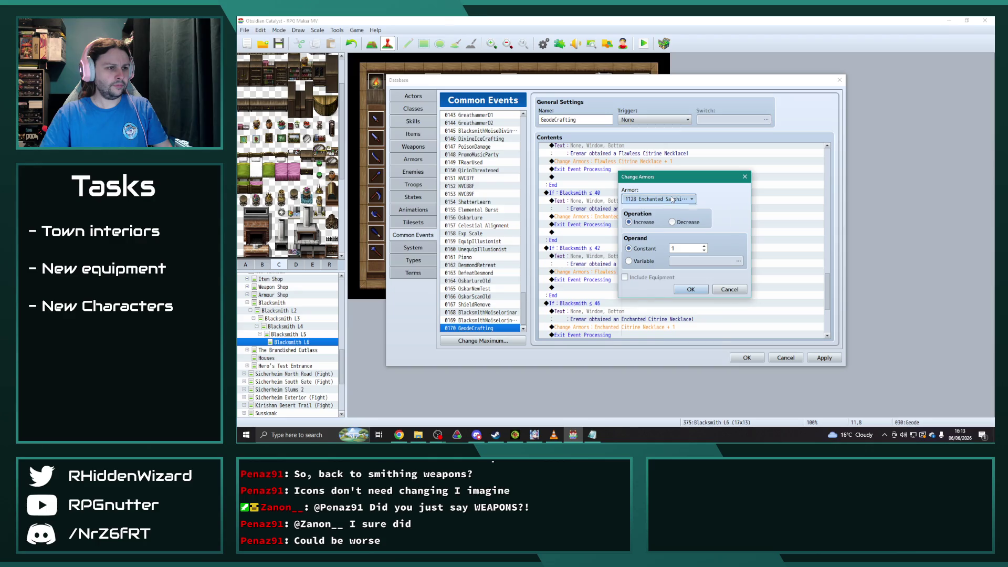
pyautogui.click(672, 199)
pyautogui.click(677, 221)
pyautogui.click(691, 289)
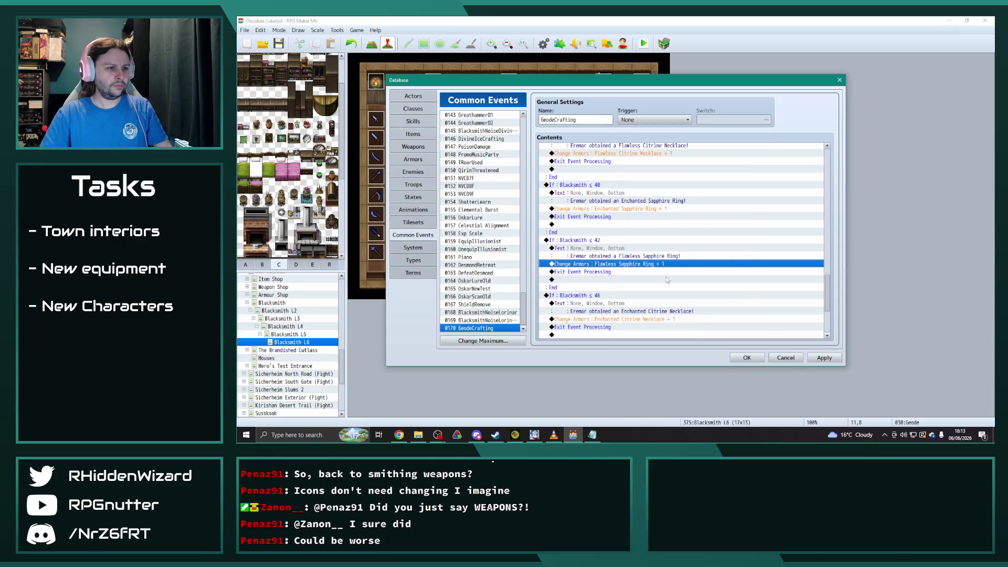
# Step: Make the ≤ 46 branch announce and award the Enchanted Sapphire Necklace
pyautogui.scroll(-1, 721, 236)
pyautogui.doubleClick(721, 229)
pyautogui.doubleClick(709, 212)
pyautogui.write('Sapphire Necklace!')
pyautogui.click(737, 277)
pyautogui.doubleClick(632, 265)
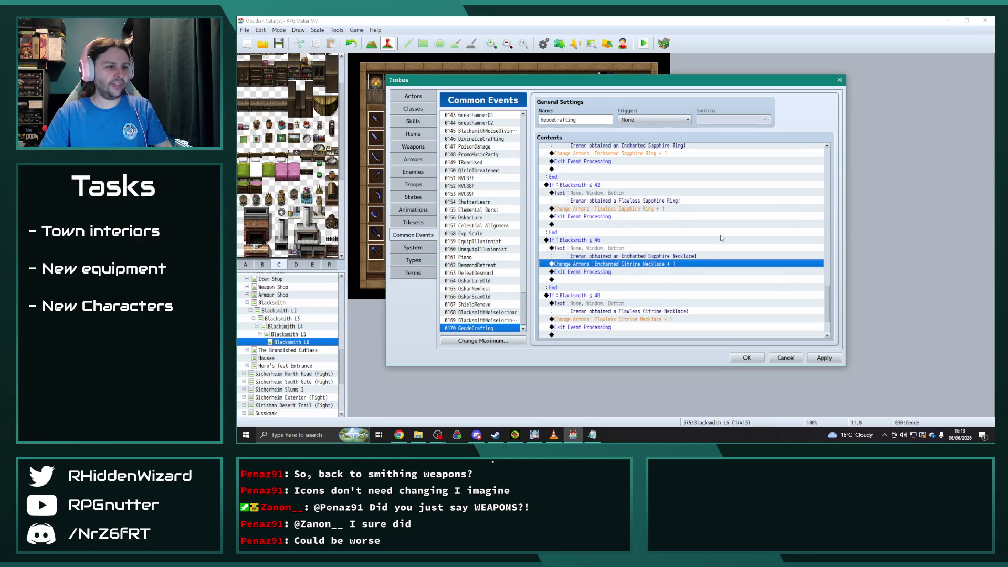
pyautogui.click(672, 200)
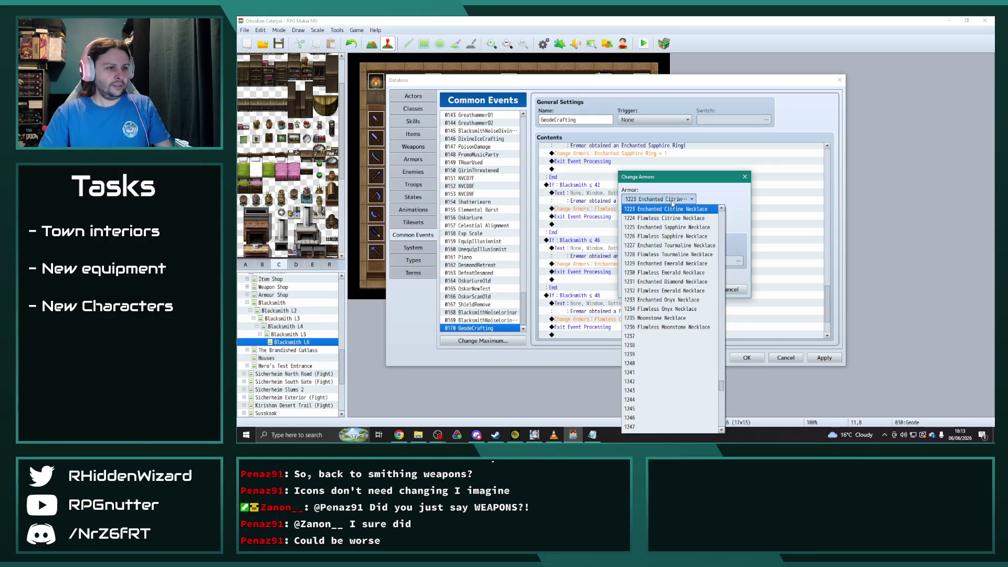
pyautogui.click(677, 225)
pyautogui.click(688, 289)
# Step: Make the ≤ 48 branch announce and award the Flawless Sapphire Necklace
pyautogui.scroll(-2, 644, 255)
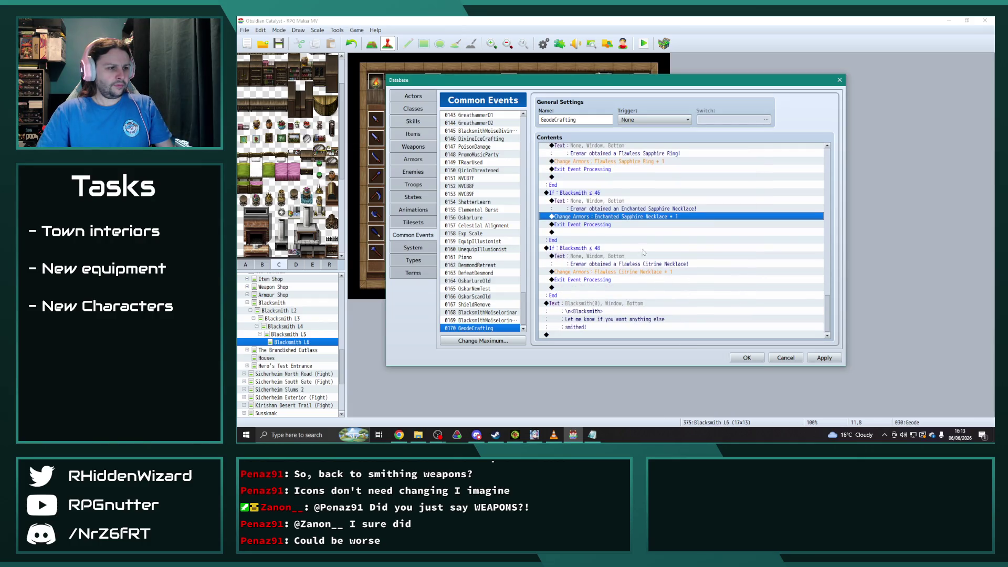
pyautogui.doubleClick(643, 264)
pyautogui.doubleClick(704, 212)
pyautogui.write('Sapphire')
pyautogui.click(737, 277)
pyautogui.doubleClick(720, 287)
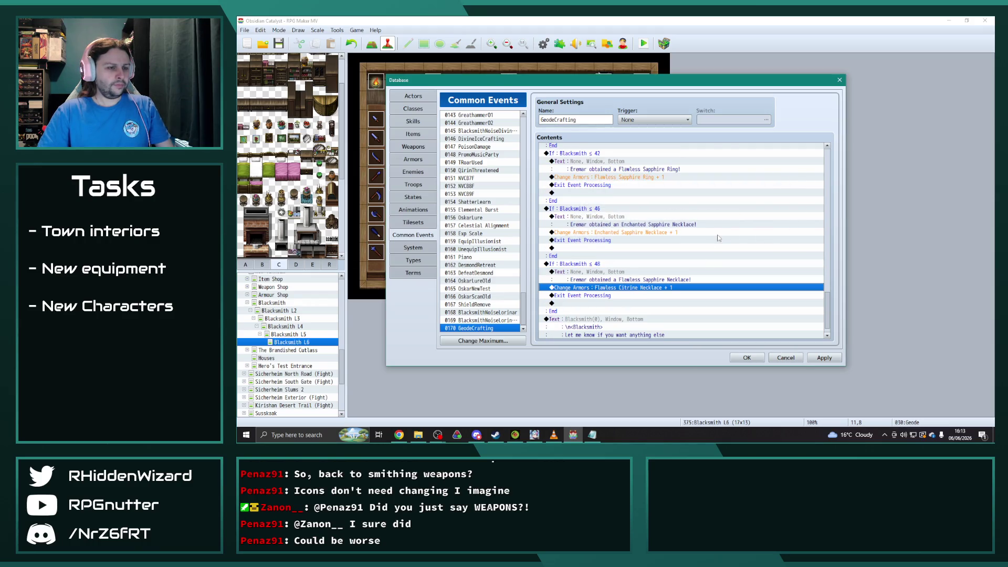
pyautogui.click(674, 201)
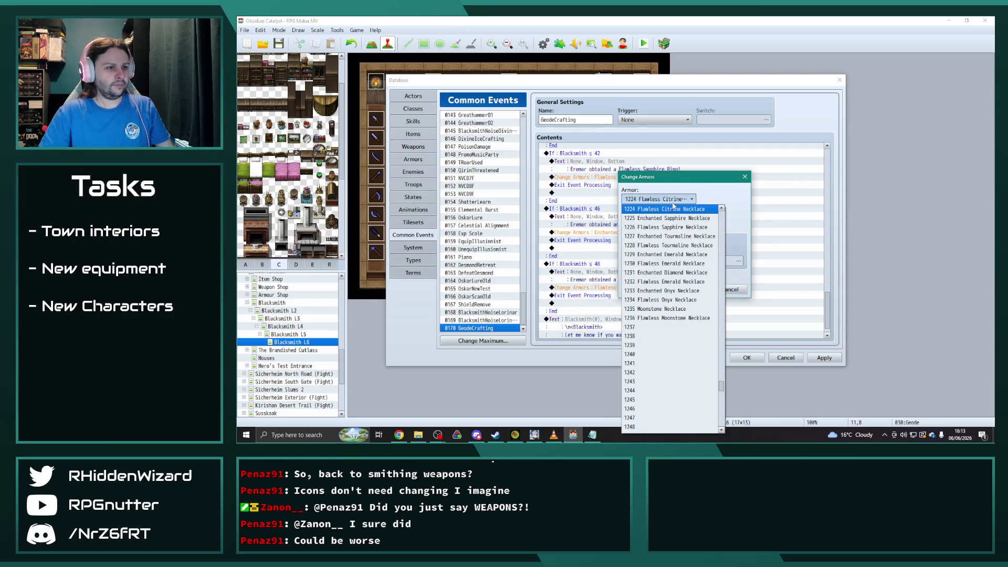
pyautogui.click(678, 228)
pyautogui.click(692, 291)
pyautogui.scroll(3, 593, 190)
pyautogui.click(583, 169)
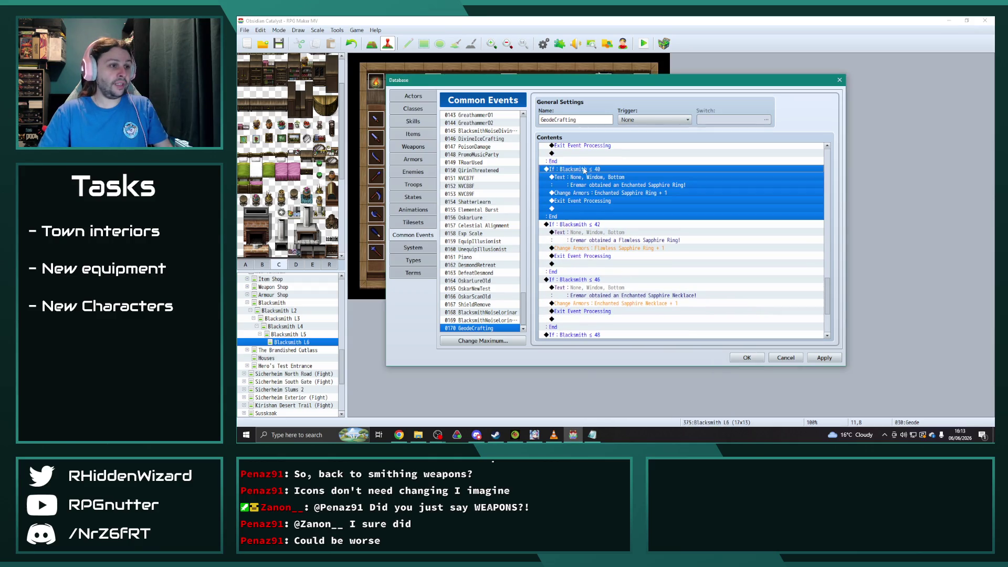
# Step: Select the Sapphire branches from Blacksmith ≤ 40 through ≤ 48 and duplicate them
pyautogui.scroll(-3, 593, 236)
pyautogui.keyDown('shift'); pyautogui.click(599, 274); pyautogui.keyUp('shift')
pyautogui.scroll(-1, 649, 284)
pyautogui.click(654, 307)
pyautogui.scroll(3, 656, 308)
pyautogui.scroll(-6, 644, 307)
# Step: Change the first two copied branches' Blacksmith thresholds to 52 and 54
pyautogui.doubleClick(684, 230)
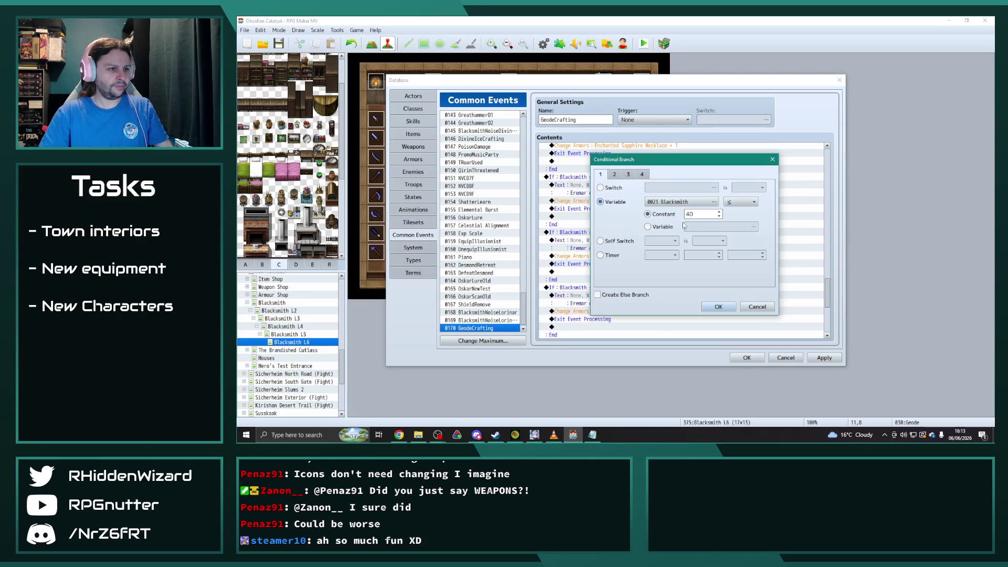
pyautogui.doubleClick(709, 213)
pyautogui.write('52')
pyautogui.click(718, 307)
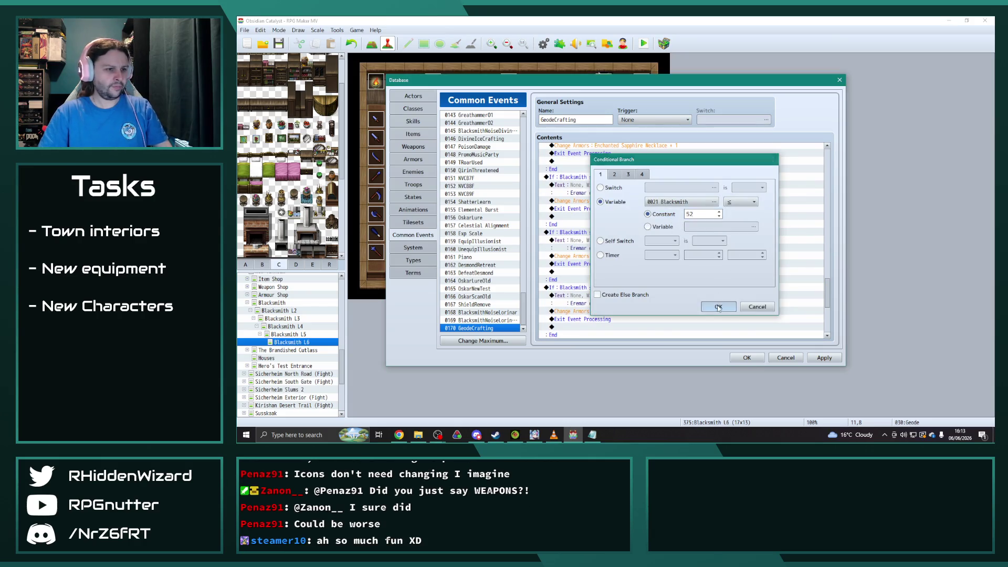
pyautogui.doubleClick(625, 249)
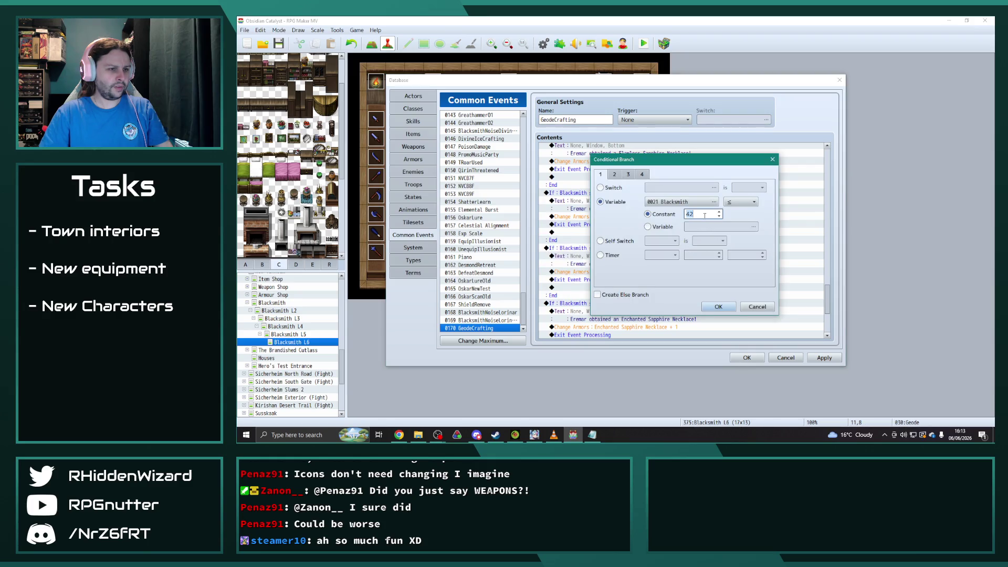
pyautogui.write('54')
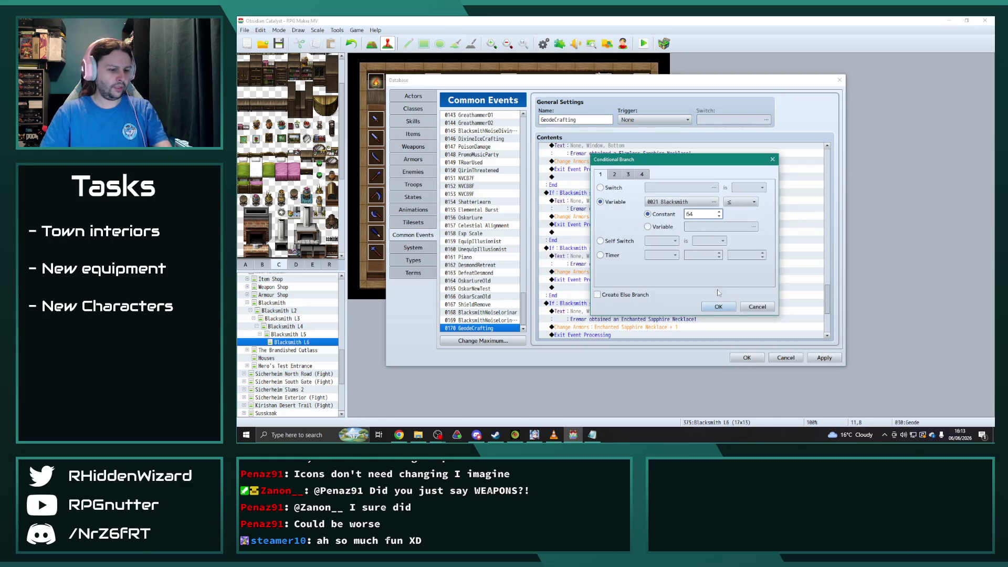
pyautogui.click(718, 306)
# Step: Change the last two copied branches' Blacksmith thresholds to 58 and 60
pyautogui.scroll(-2, 630, 265)
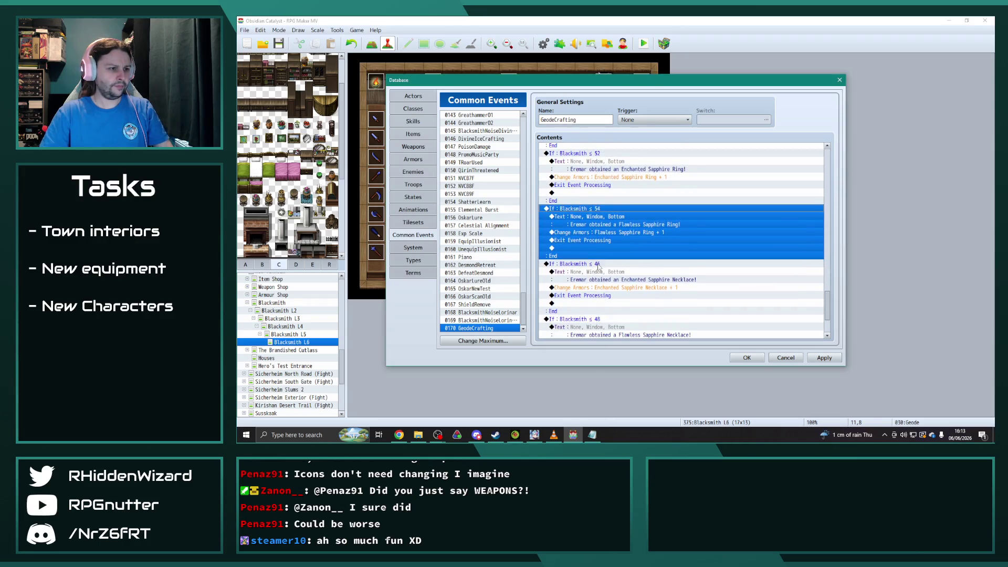
pyautogui.doubleClick(600, 265)
pyautogui.doubleClick(698, 214)
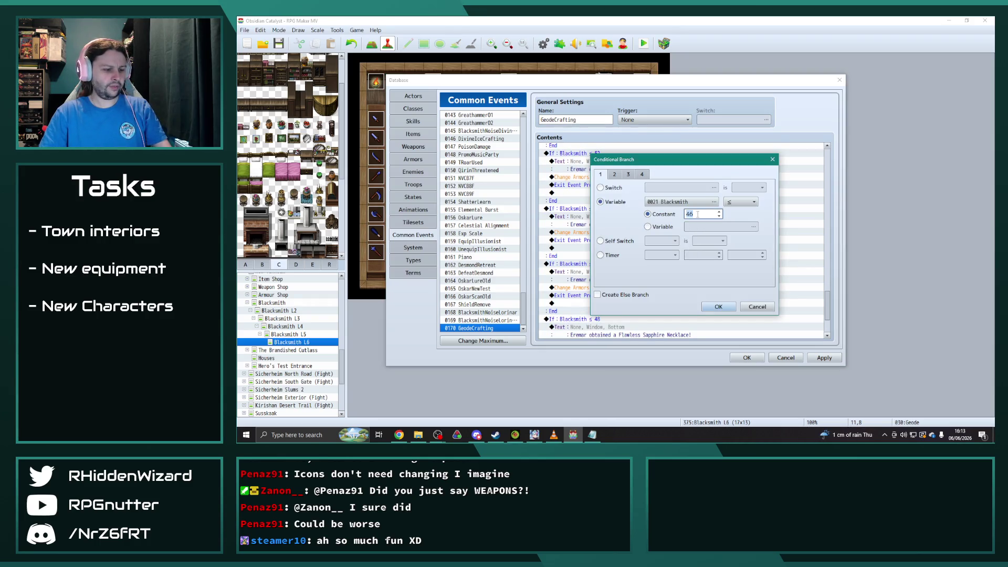
pyautogui.click(719, 306)
pyautogui.scroll(-2, 630, 263)
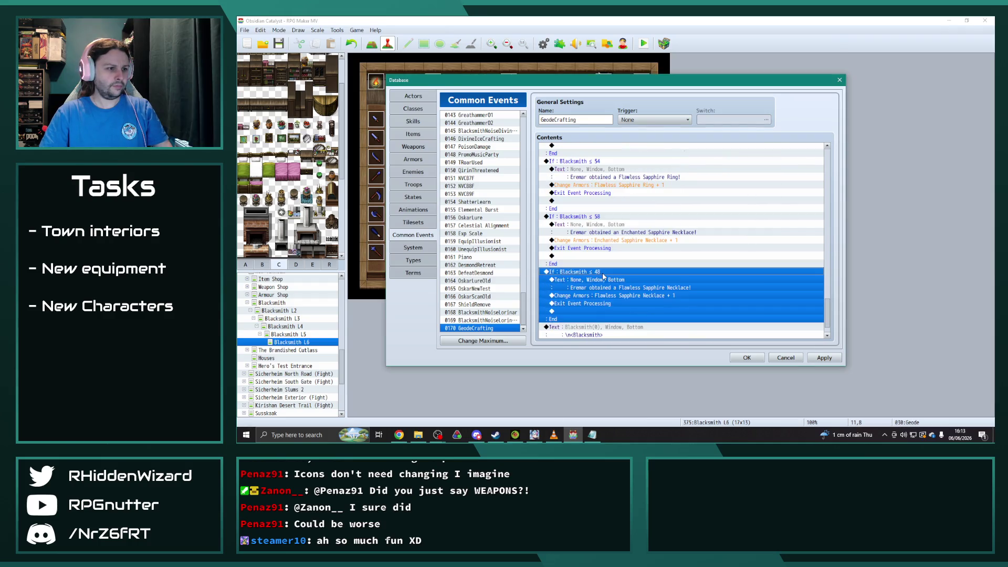
pyautogui.doubleClick(572, 272)
pyautogui.doubleClick(700, 213)
pyautogui.write('60')
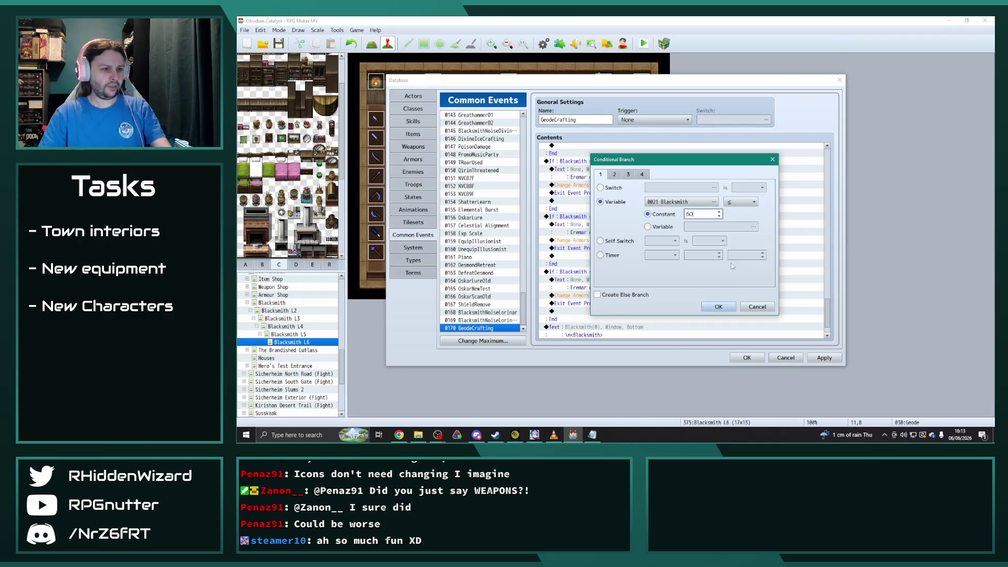
pyautogui.click(718, 307)
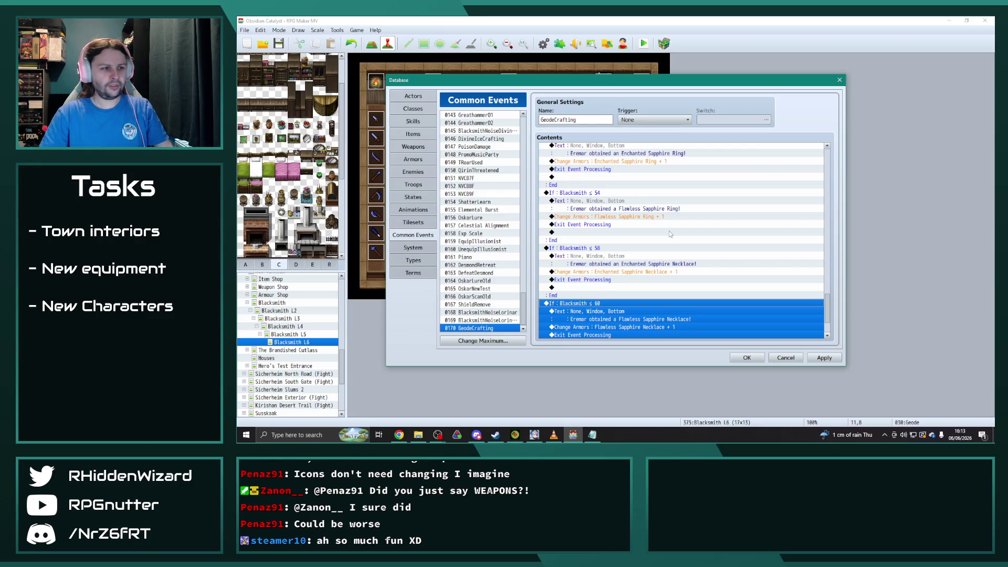
pyautogui.scroll(4, 644, 277)
# Step: Make the ≤ 52 branch announce and award the Enchanted Emerald Ring
pyautogui.scroll(-1, 630, 222)
pyautogui.doubleClick(609, 224)
pyautogui.doubleClick(711, 212)
pyautogui.write('Emerald Ring!')
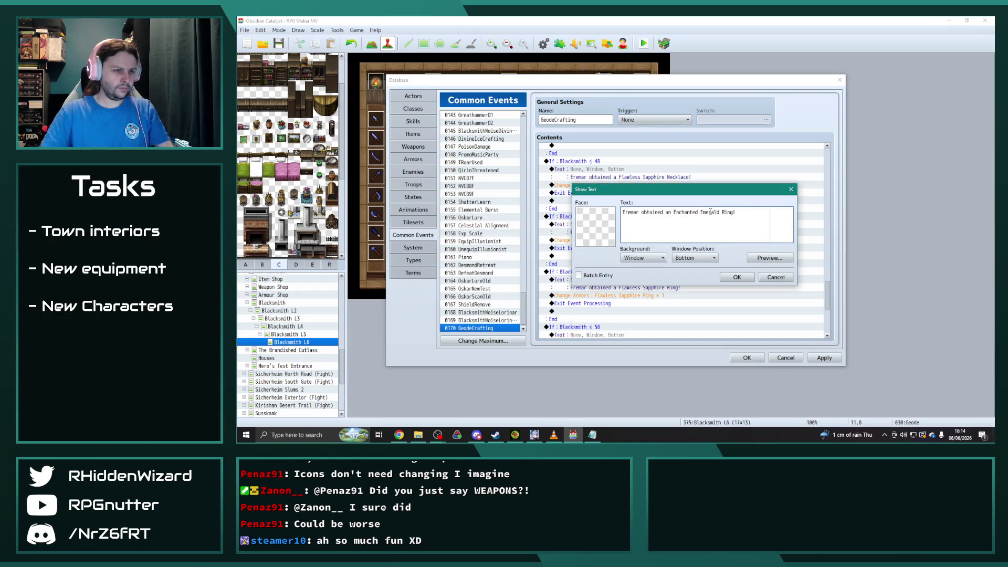
pyautogui.doubleClick(718, 212)
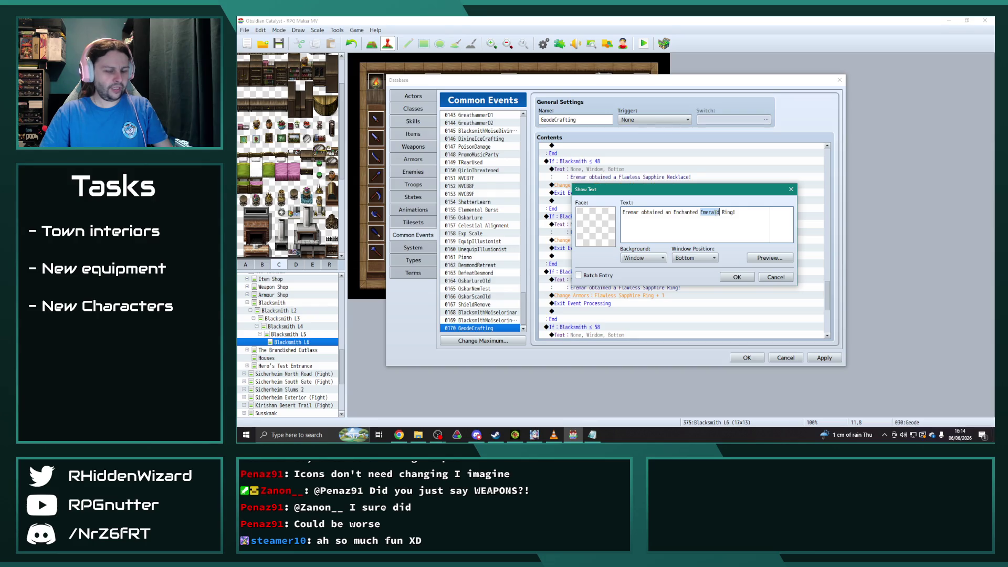
pyautogui.click(746, 280)
pyautogui.click(683, 240)
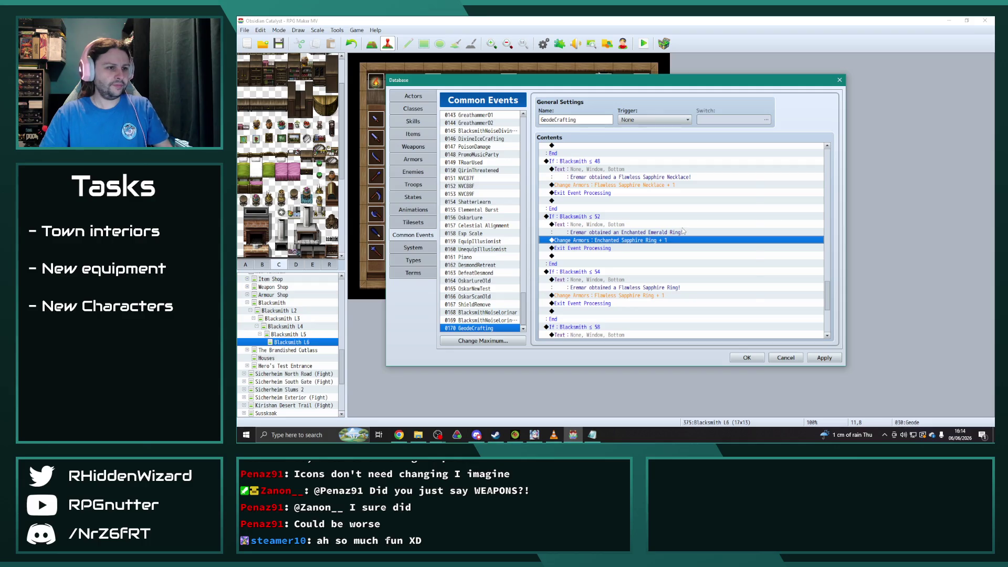
pyautogui.press('Return')
pyautogui.click(676, 201)
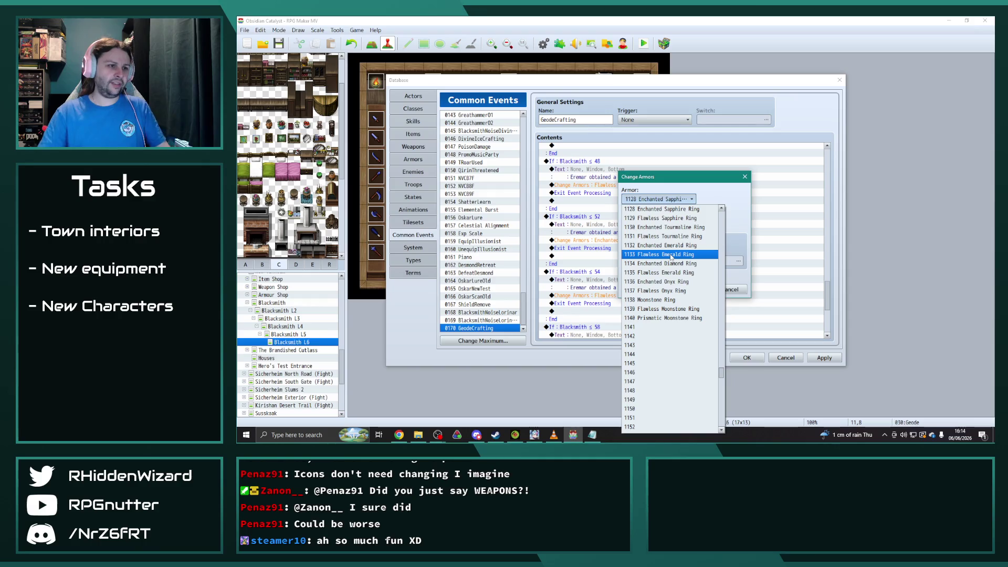
pyautogui.click(670, 245)
pyautogui.click(695, 289)
# Step: Make the ≤ 54 branch announce and award the Flawless Emerald Ring
pyautogui.scroll(-1, 656, 267)
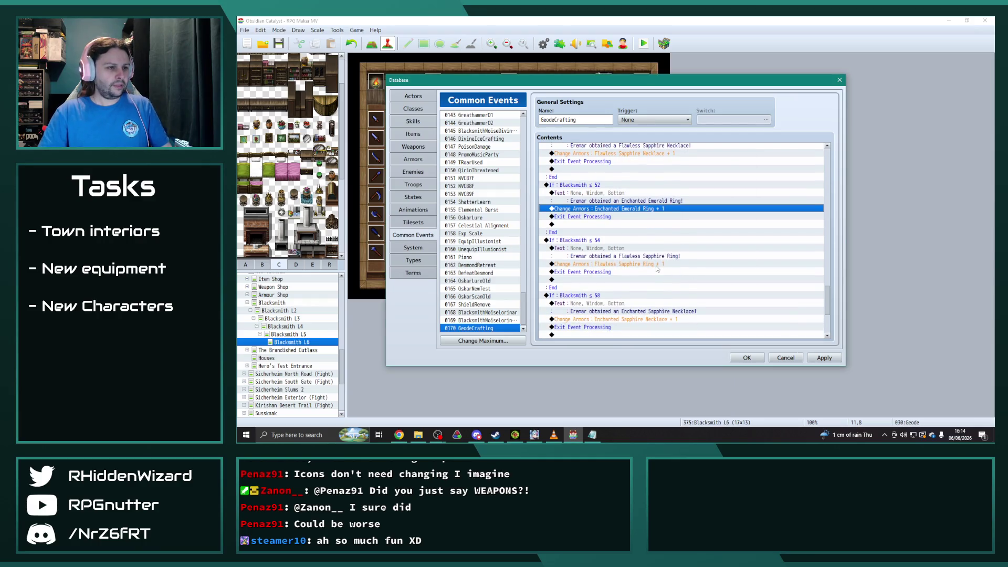
pyautogui.scroll(1, 658, 268)
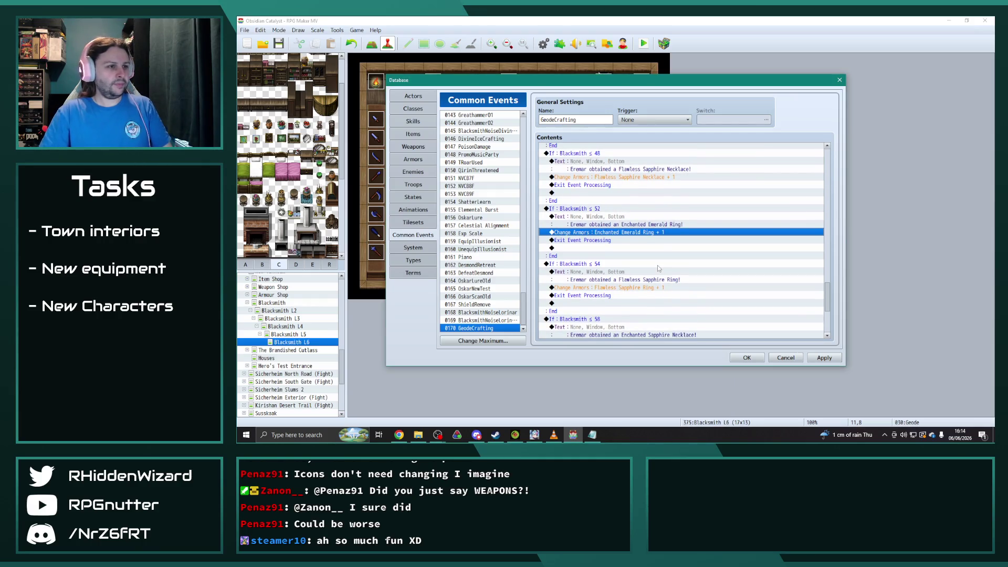
pyautogui.scroll(-2, 658, 268)
pyautogui.doubleClick(617, 236)
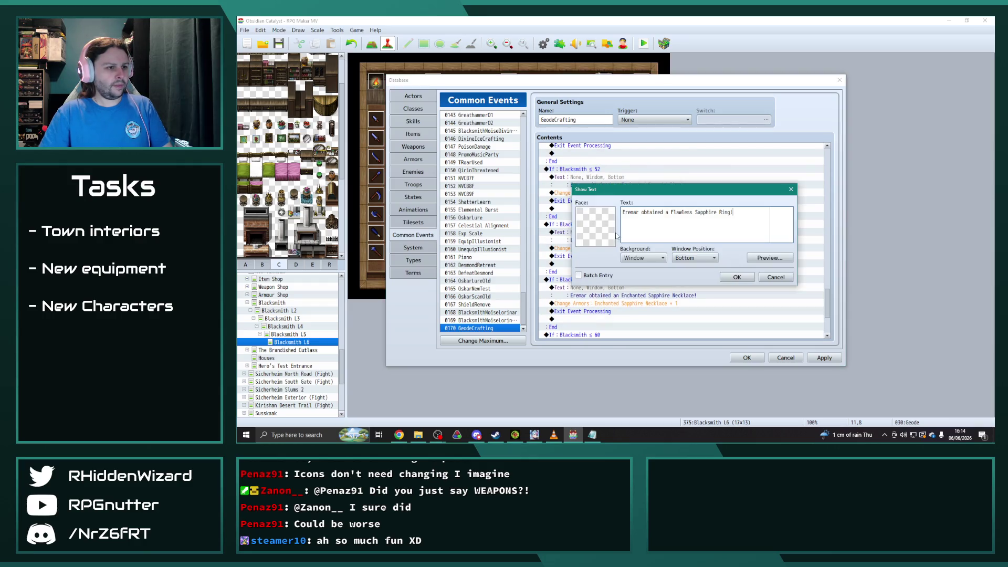
pyautogui.doubleClick(705, 212)
pyautogui.write('Emerald')
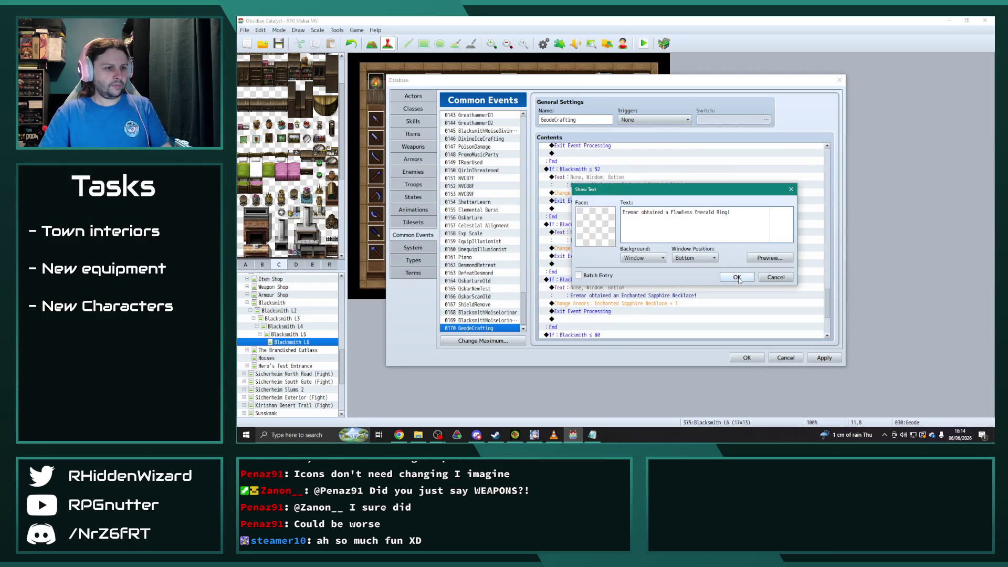
pyautogui.click(737, 277)
pyautogui.doubleClick(614, 248)
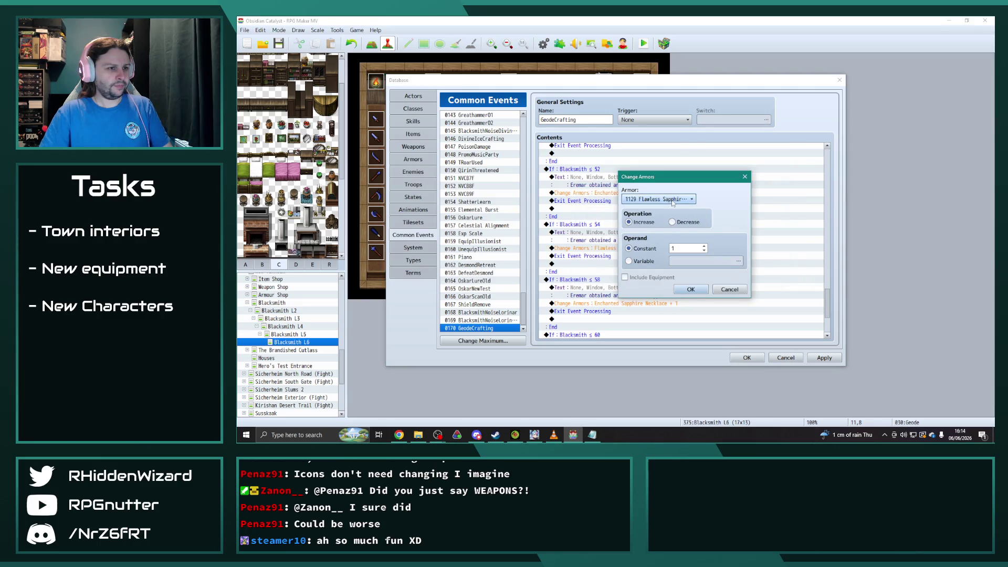
pyautogui.click(673, 199)
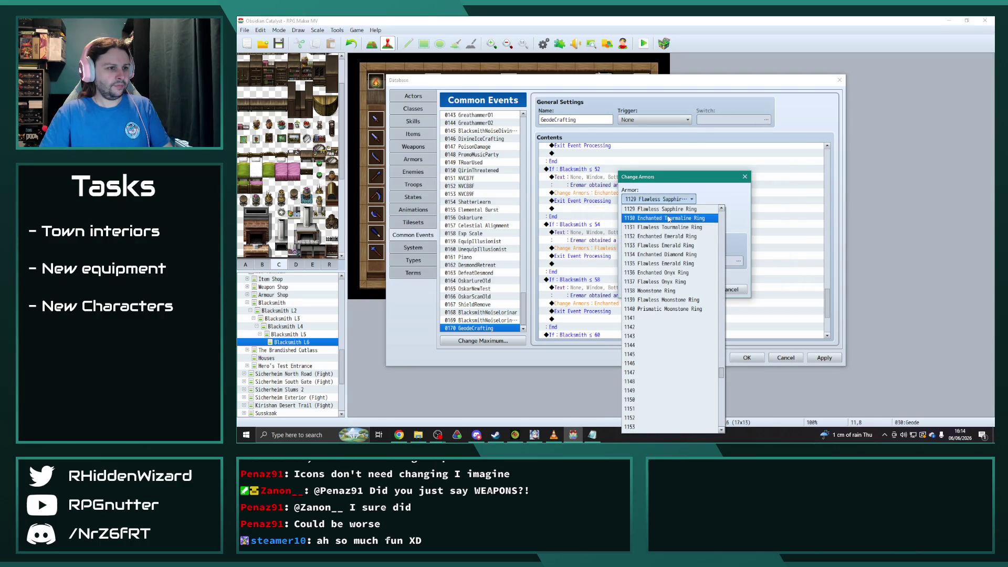
pyautogui.click(665, 263)
pyautogui.click(690, 287)
# Step: Make the ≤ 58 branch announce and award the Enchanted Emerald Necklace
pyautogui.scroll(-2, 690, 288)
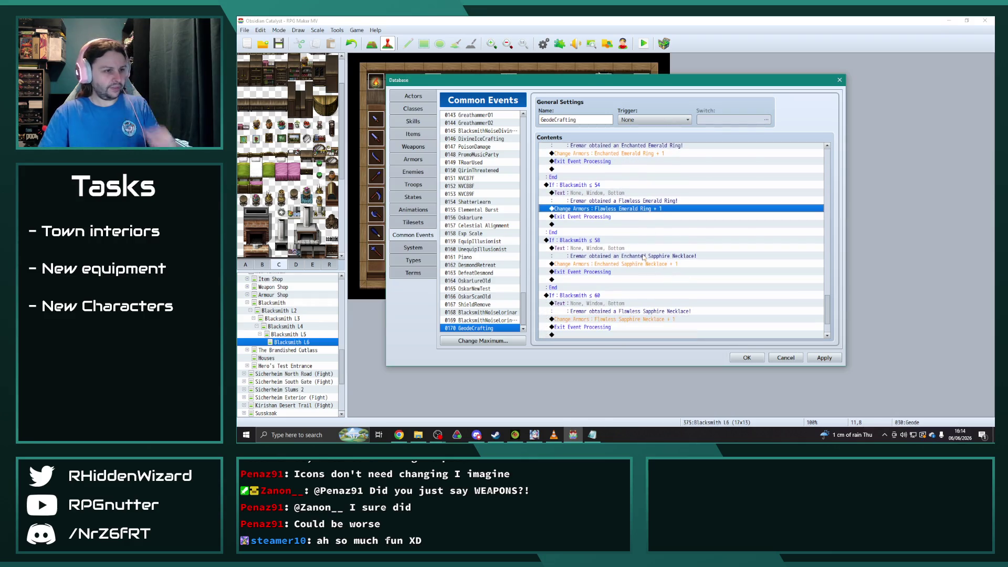
pyautogui.doubleClick(682, 248)
pyautogui.doubleClick(709, 213)
pyautogui.write('Emerald')
pyautogui.click(738, 277)
pyautogui.click(635, 264)
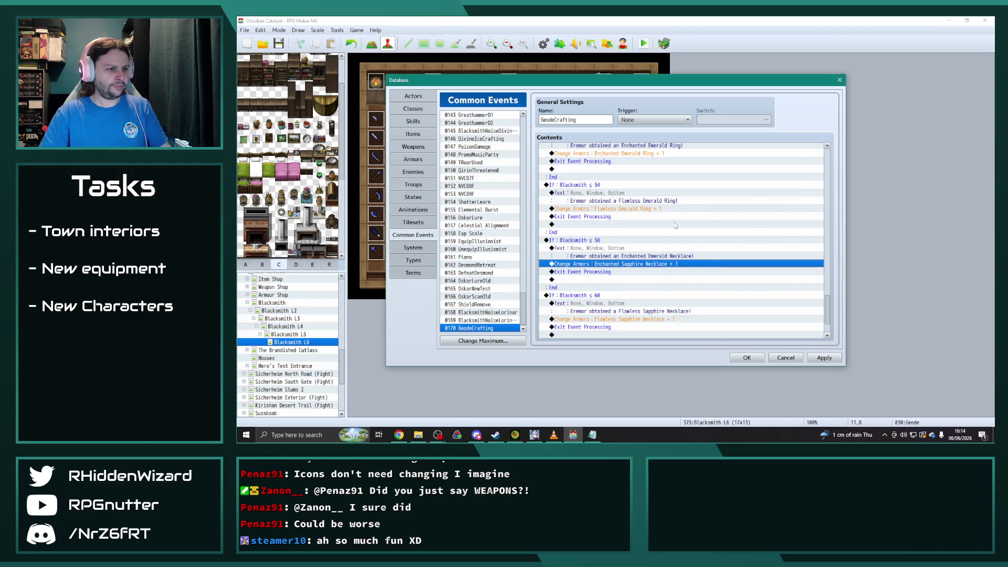
pyautogui.press('Return')
pyautogui.click(666, 202)
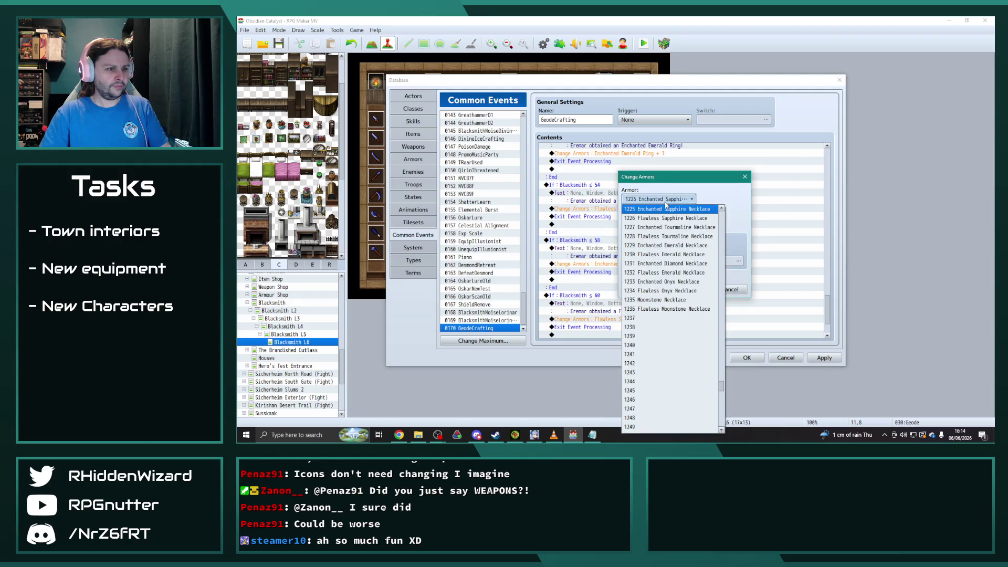
pyautogui.click(667, 246)
pyautogui.click(691, 289)
# Step: Make the ≤ 60 branch announce and award the Flawless Emerald Necklace
pyautogui.scroll(-2, 657, 263)
pyautogui.click(617, 256)
pyautogui.doubleClick(706, 212)
pyautogui.write('Emerald')
pyautogui.click(736, 277)
pyautogui.click(675, 288)
pyautogui.doubleClick(674, 290)
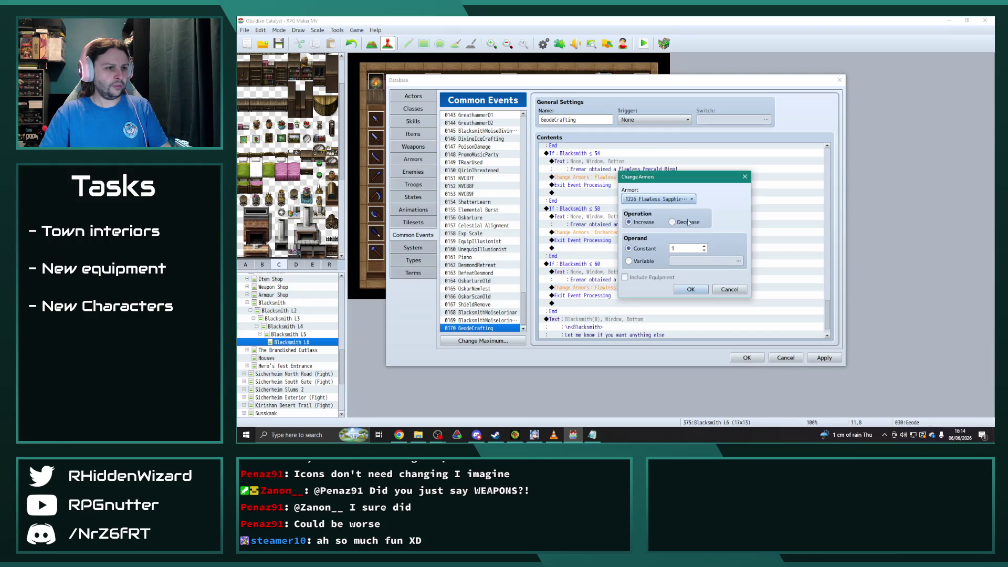
pyautogui.click(672, 200)
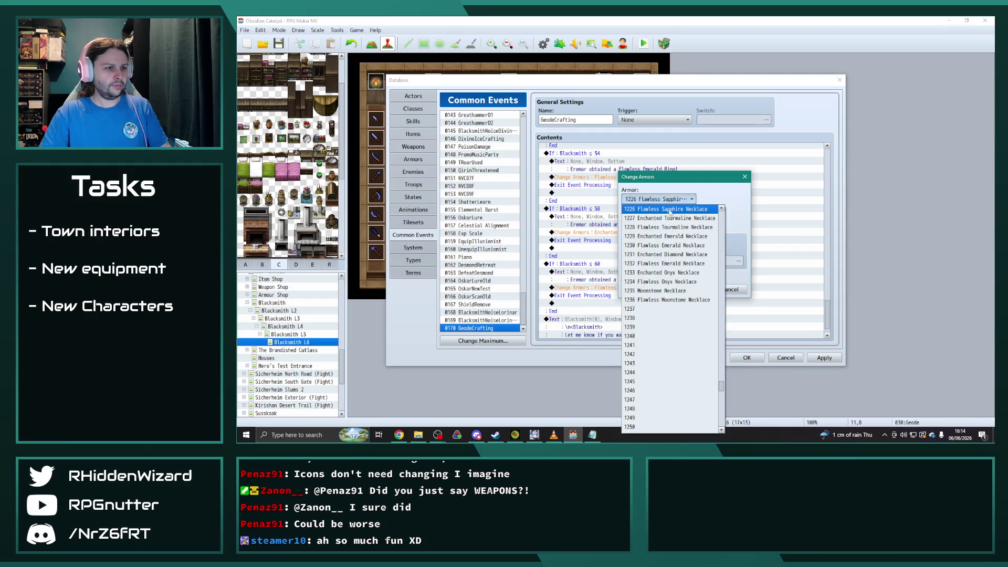
pyautogui.click(670, 251)
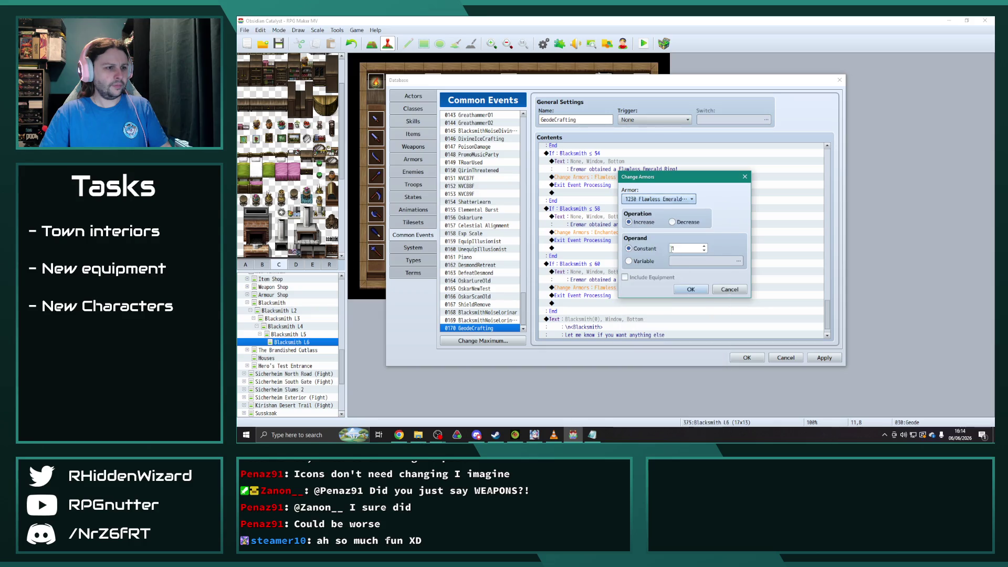
pyautogui.click(691, 289)
pyautogui.scroll(3, 591, 186)
# Step: Select the Emerald branches from Blacksmith ≤ 52 through ≤ 60
pyautogui.click(592, 178)
pyautogui.scroll(-3, 604, 263)
pyautogui.keyDown('shift'); pyautogui.click(600, 266); pyautogui.keyUp('shift')
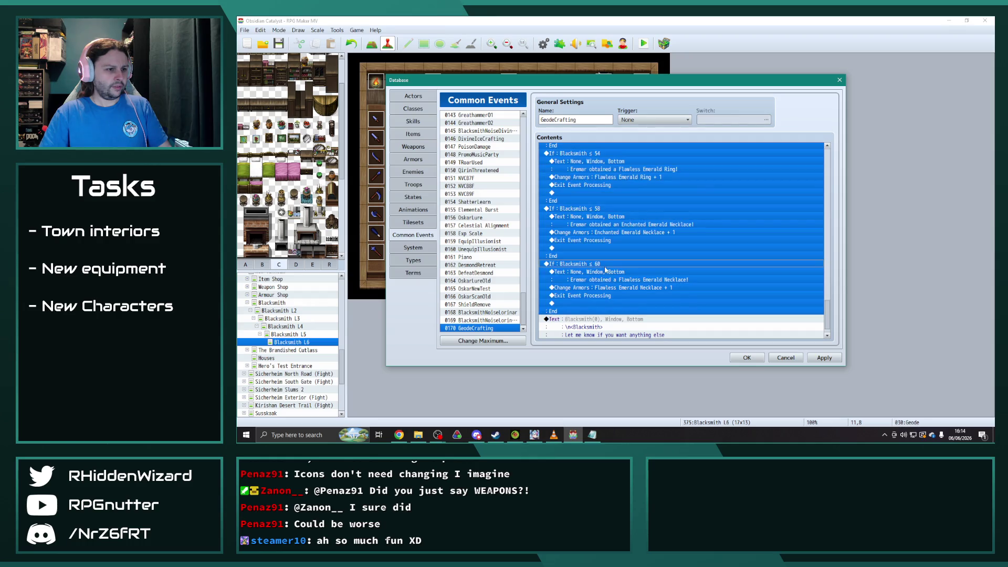
# Step: Paste a copy of the four Emerald branches below the originals
pyautogui.press('Down')
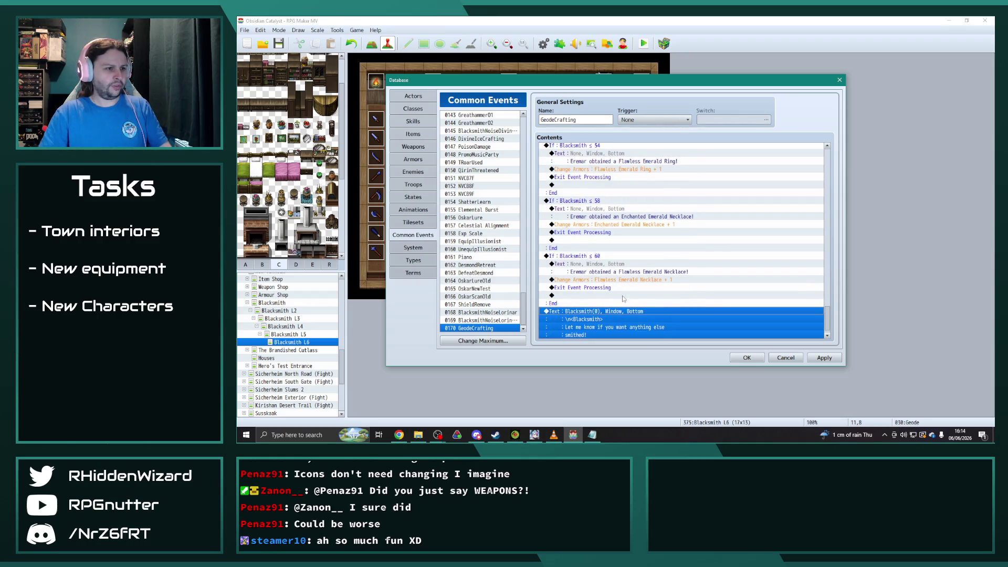
pyautogui.hotkey('ctrl', 'v')
pyautogui.scroll(3, 626, 294)
# Step: Change the first pasted branch's condition to Blacksmith ≤ 72
pyautogui.click(594, 226)
pyautogui.doubleClick(593, 226)
pyautogui.doubleClick(694, 214)
pyautogui.write('7')
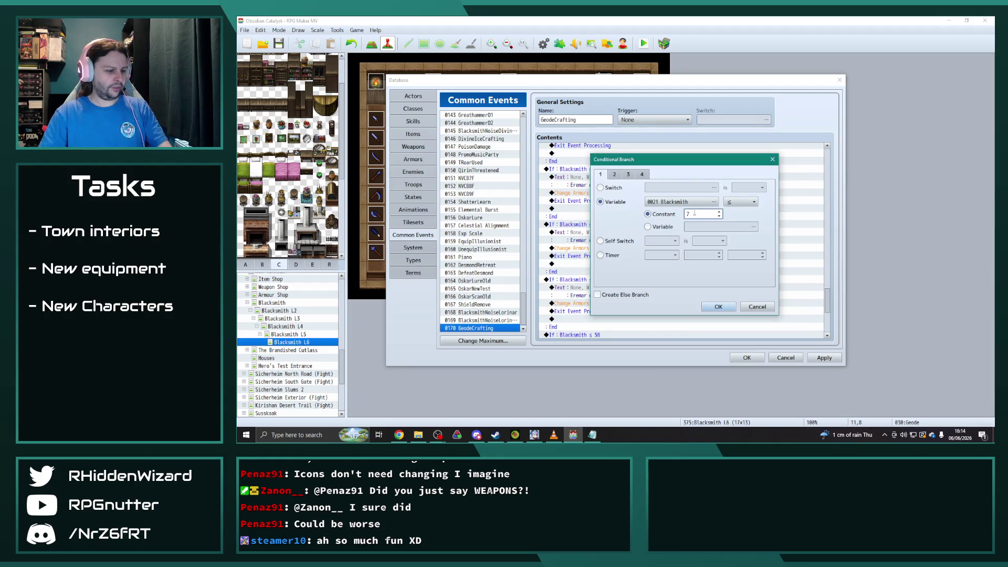
pyautogui.click(717, 306)
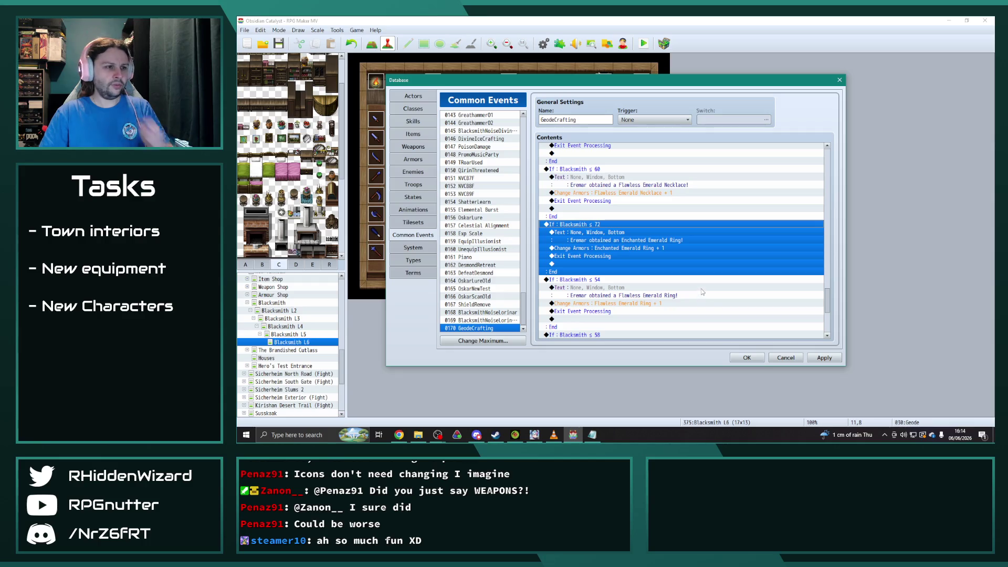